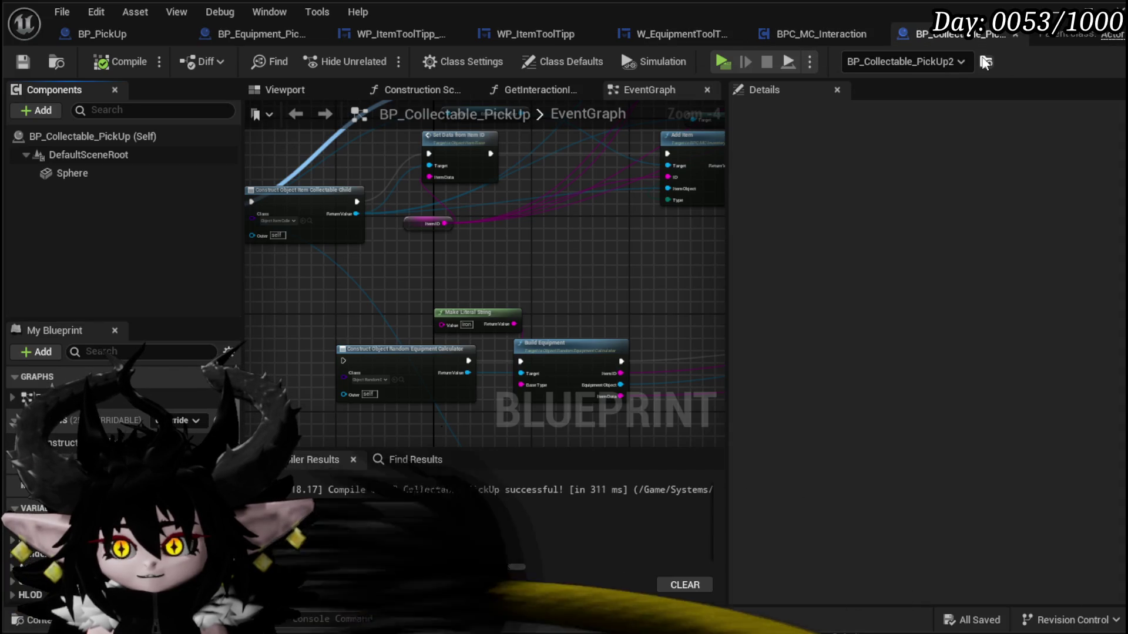
- Return to the L_DungeonCreationTest level, browse to EquipmentSystem/Actor, and bring up the asset creation menu
left_click(1066, 18)
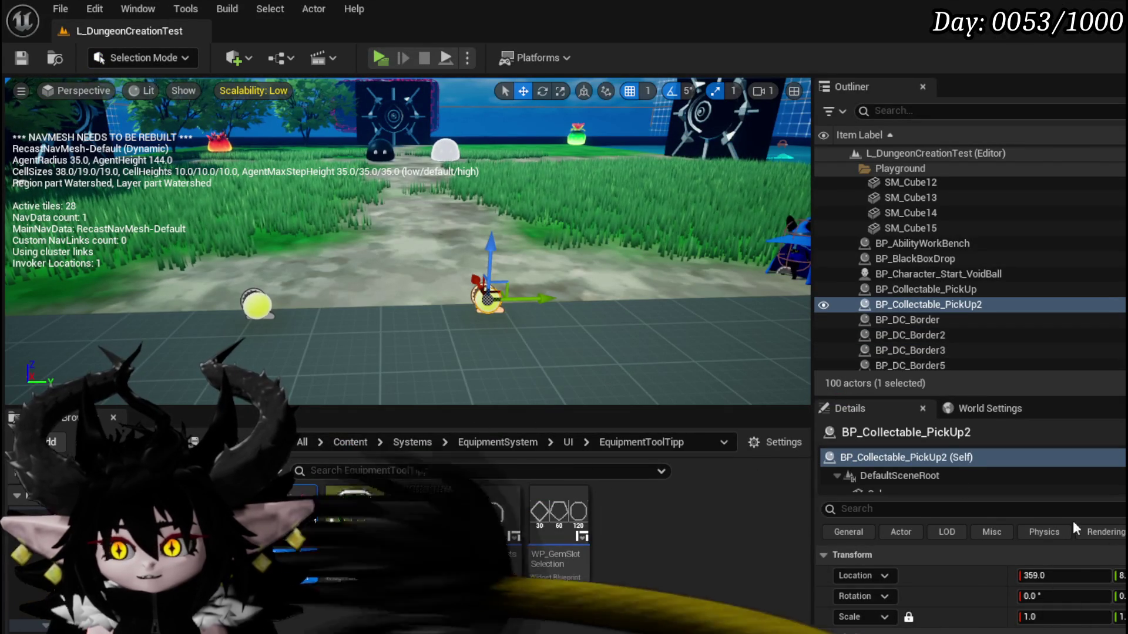
key("alt+Tab")
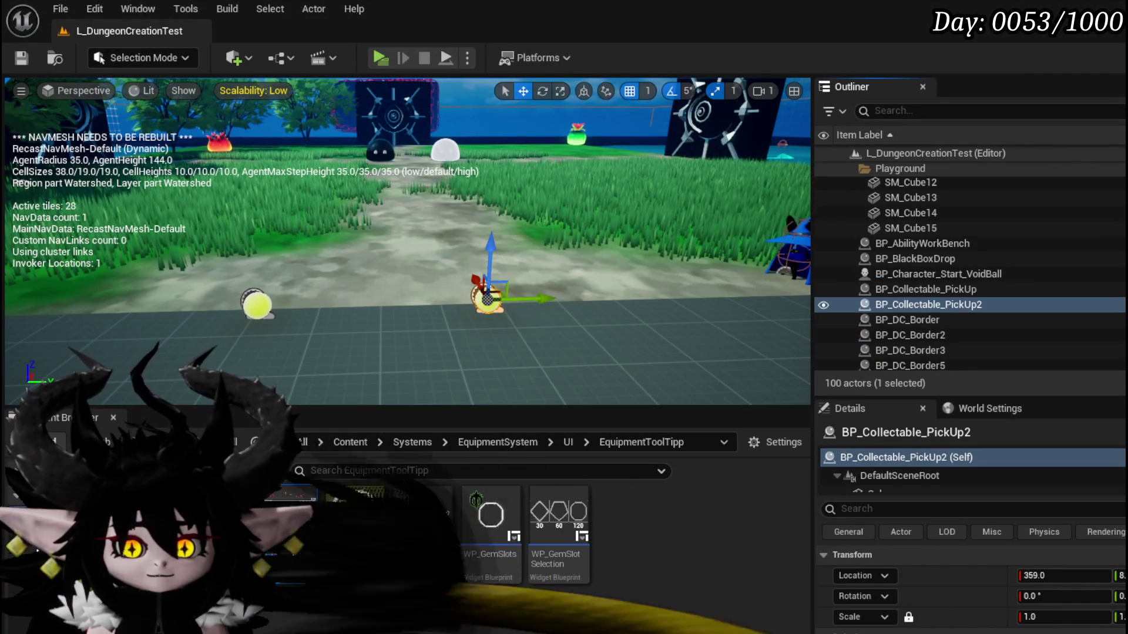
left_click(274, 584)
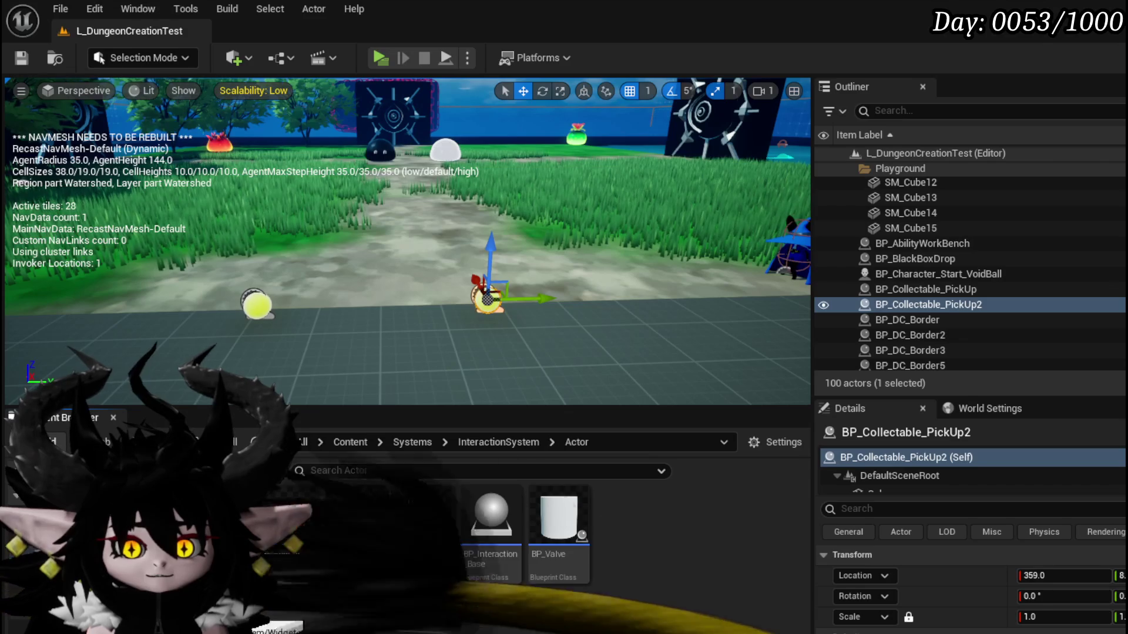
left_click(88, 488, "ctrl")
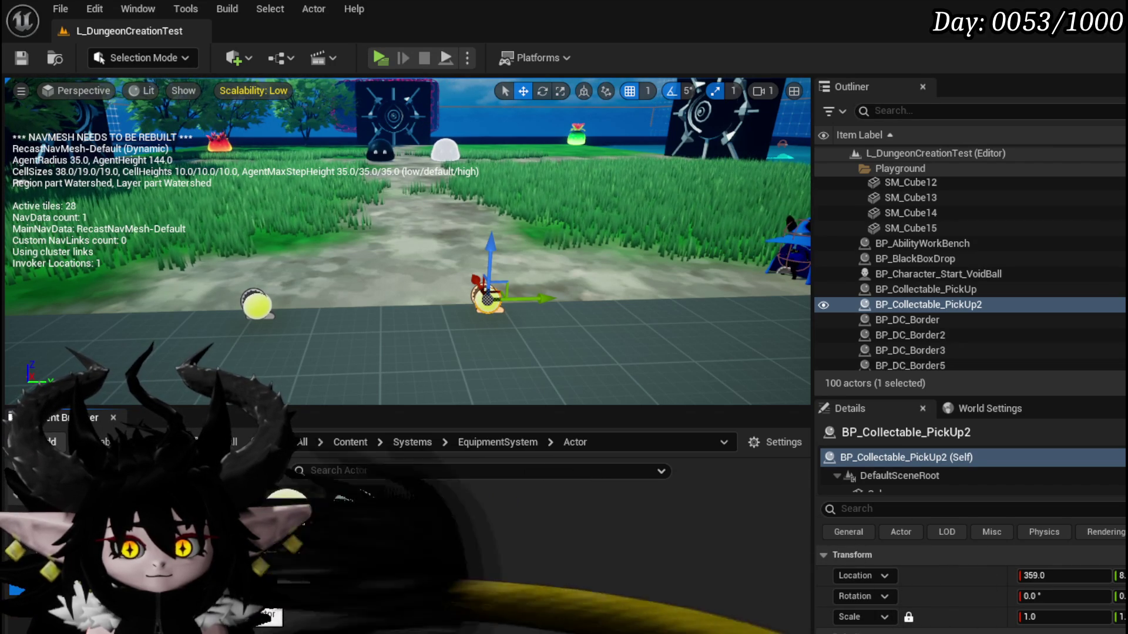
right_click(456, 535)
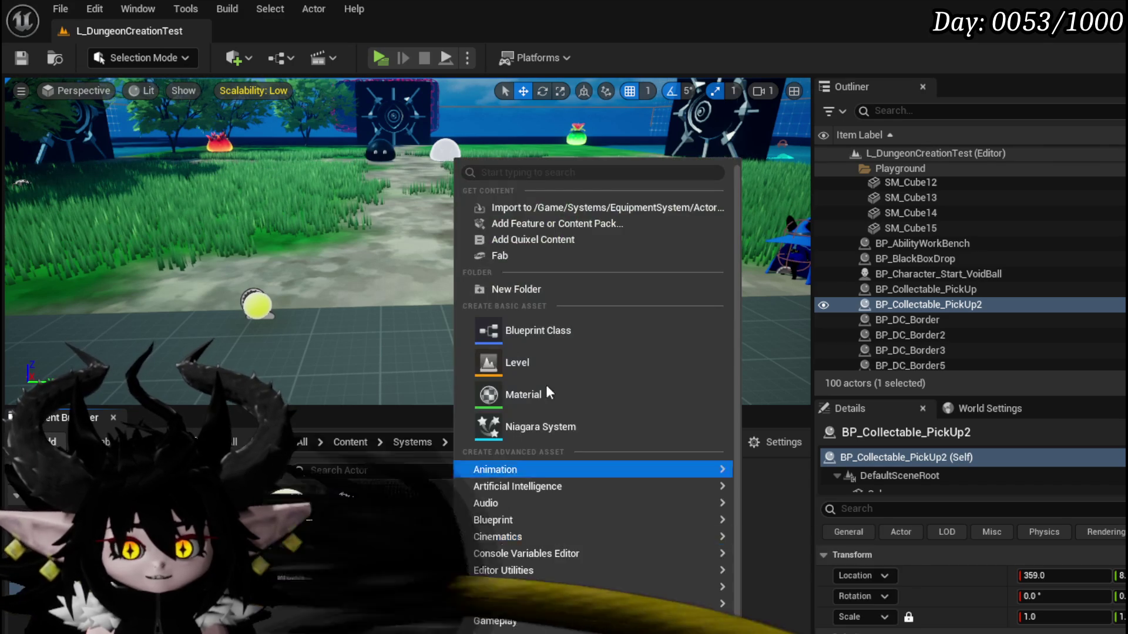
- Create an Actor-based Blueprint Class named BP_Pickup_Parent and save it
left_click(359, 540)
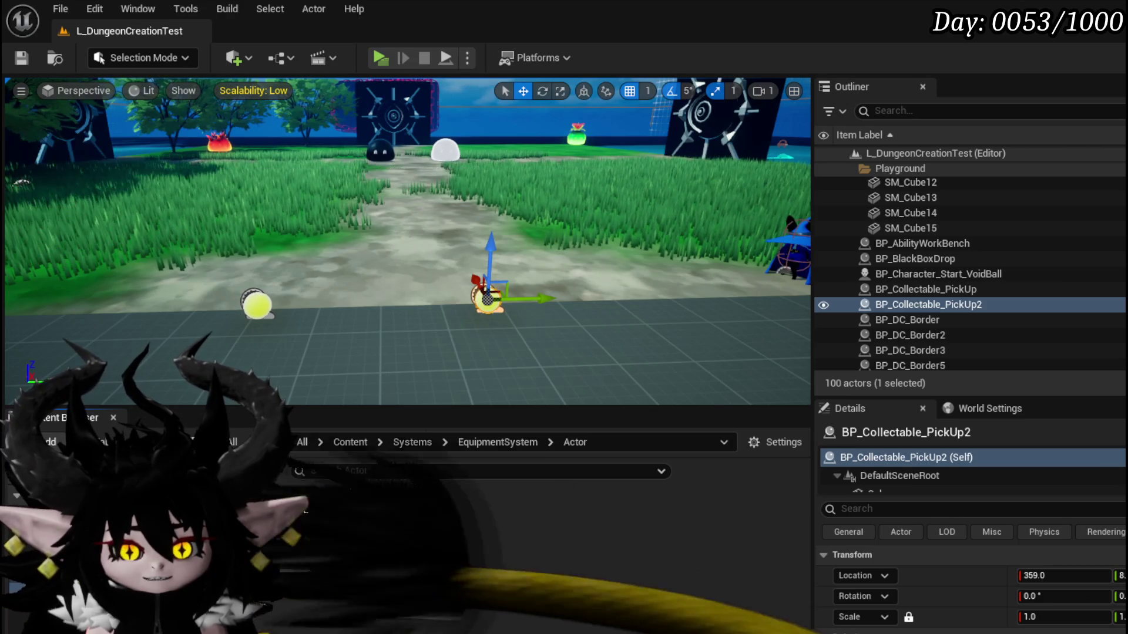
right_click(429, 522)
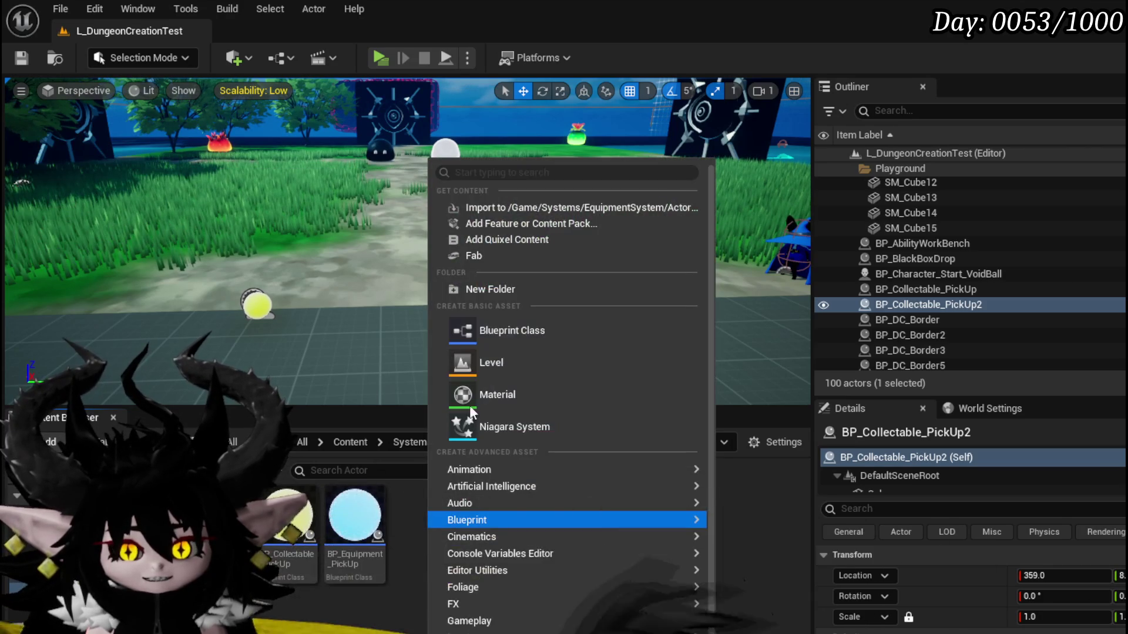
left_click(503, 324)
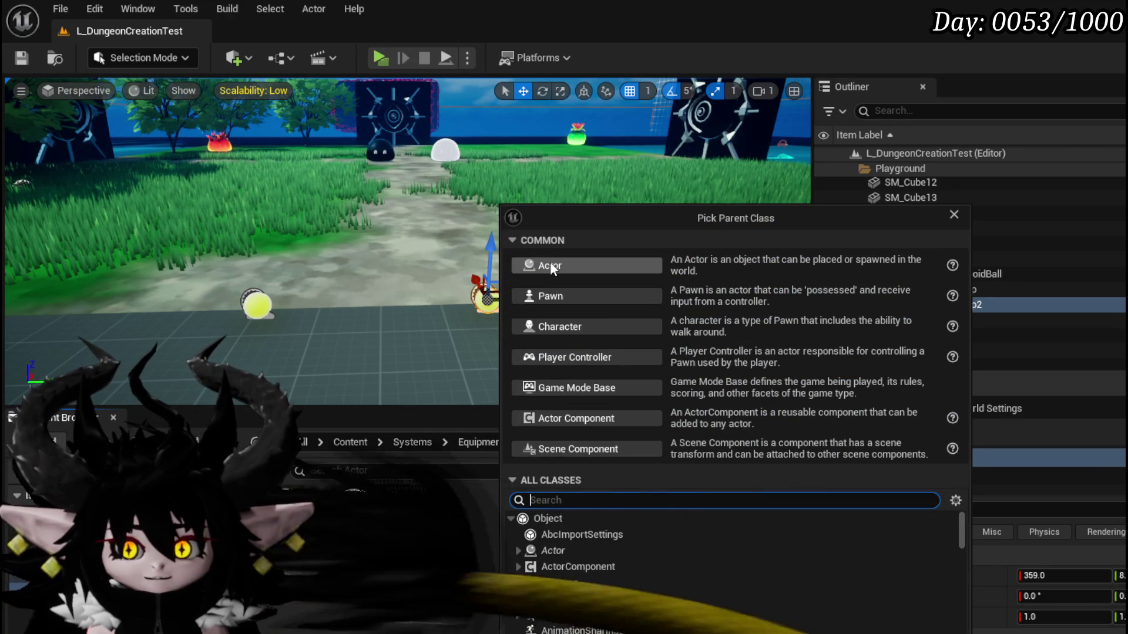
left_click(549, 266)
type("BP_")
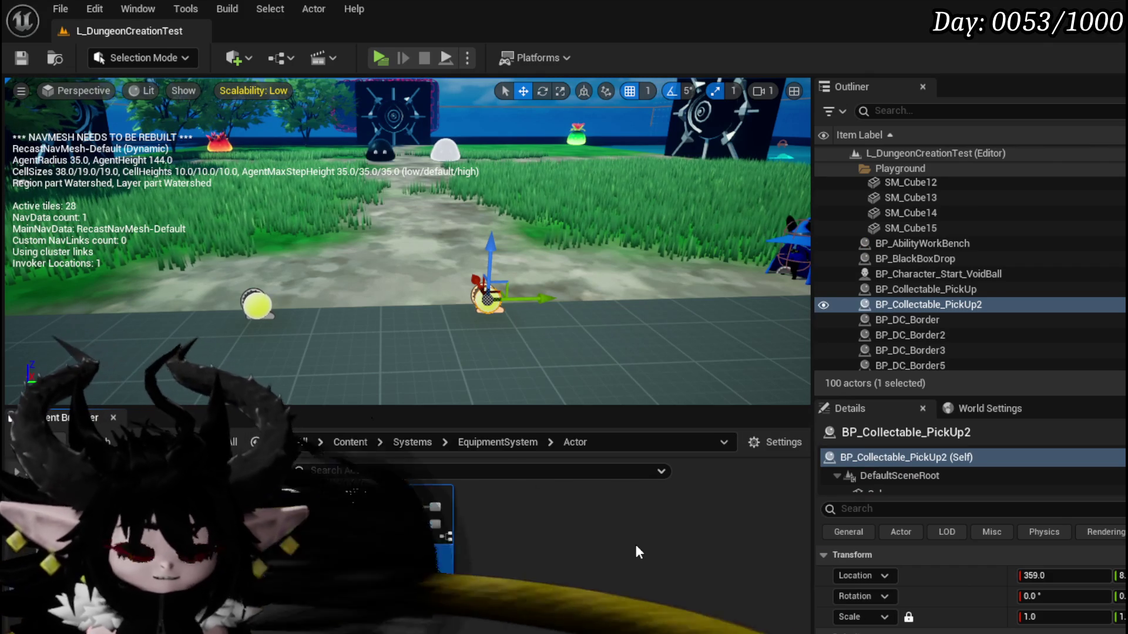
type("Pickup")
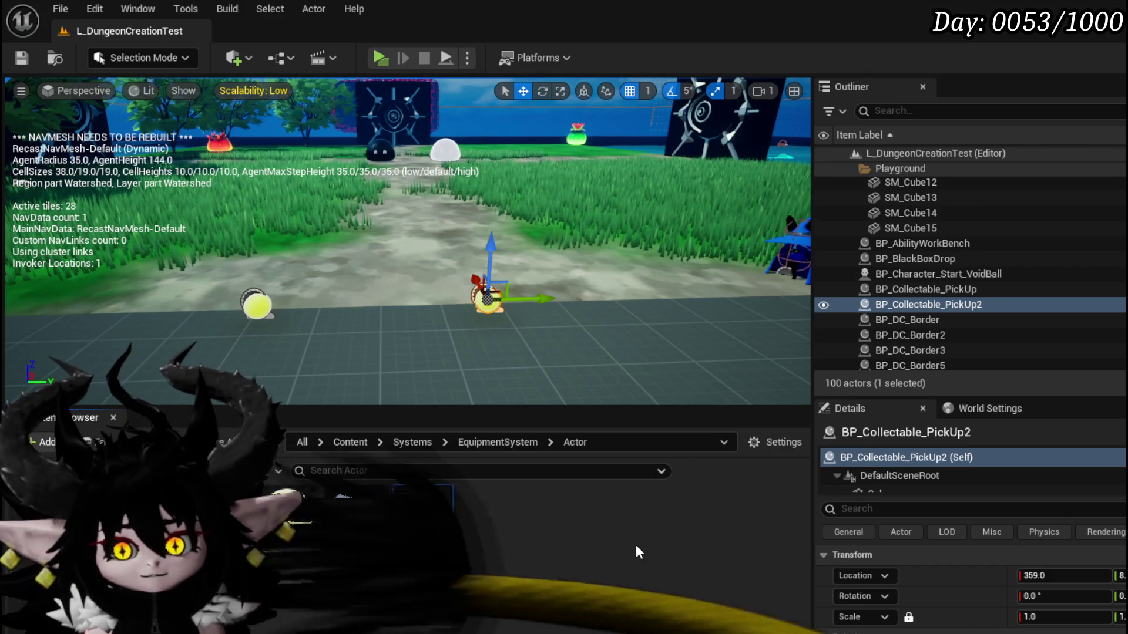
type("Parent")
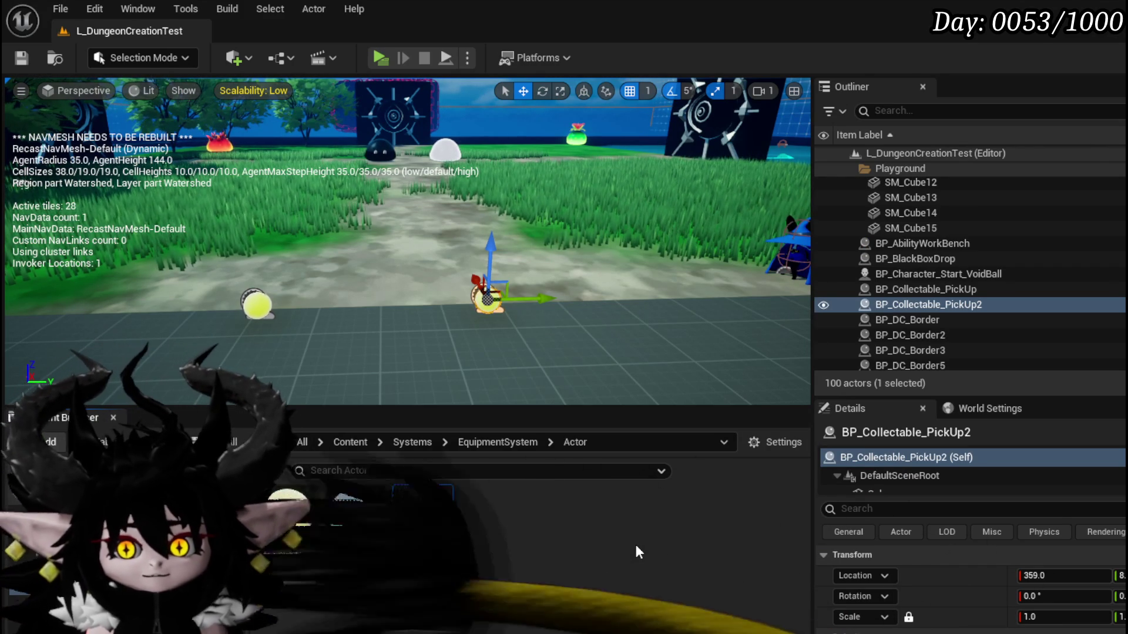
key("Return")
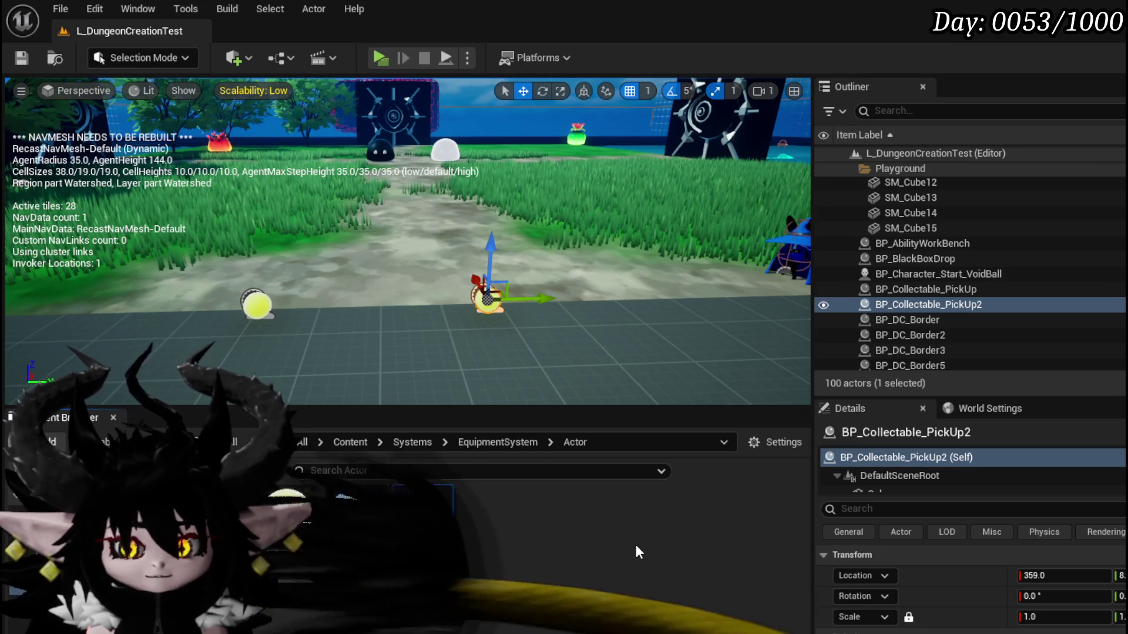
key("ctrl+shift+s")
key("Return")
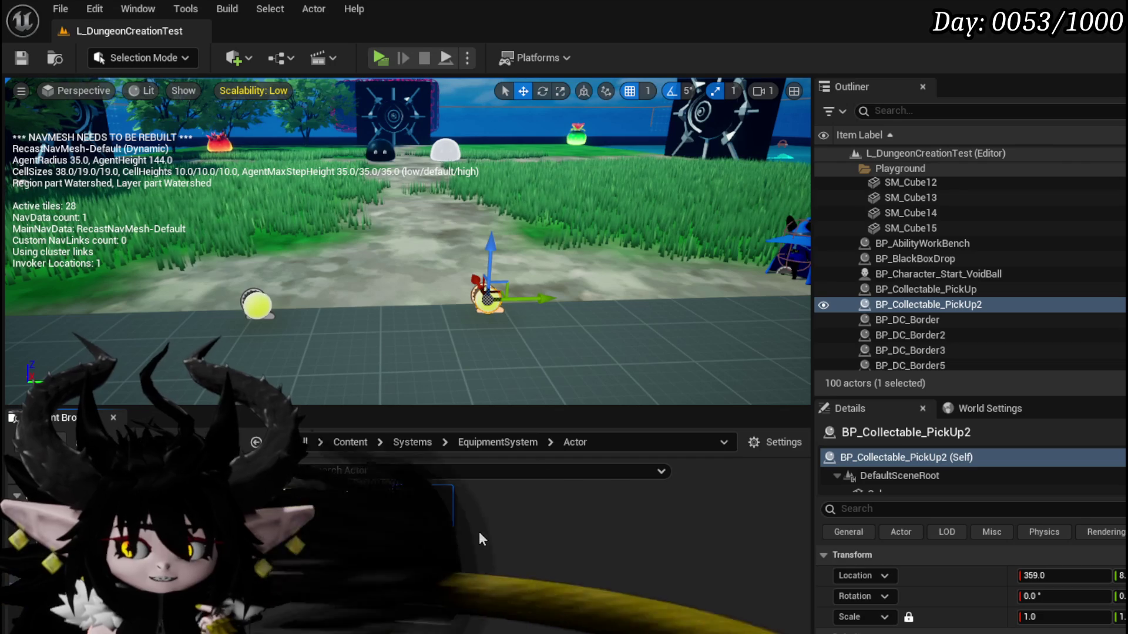
mouse_move(417, 523)
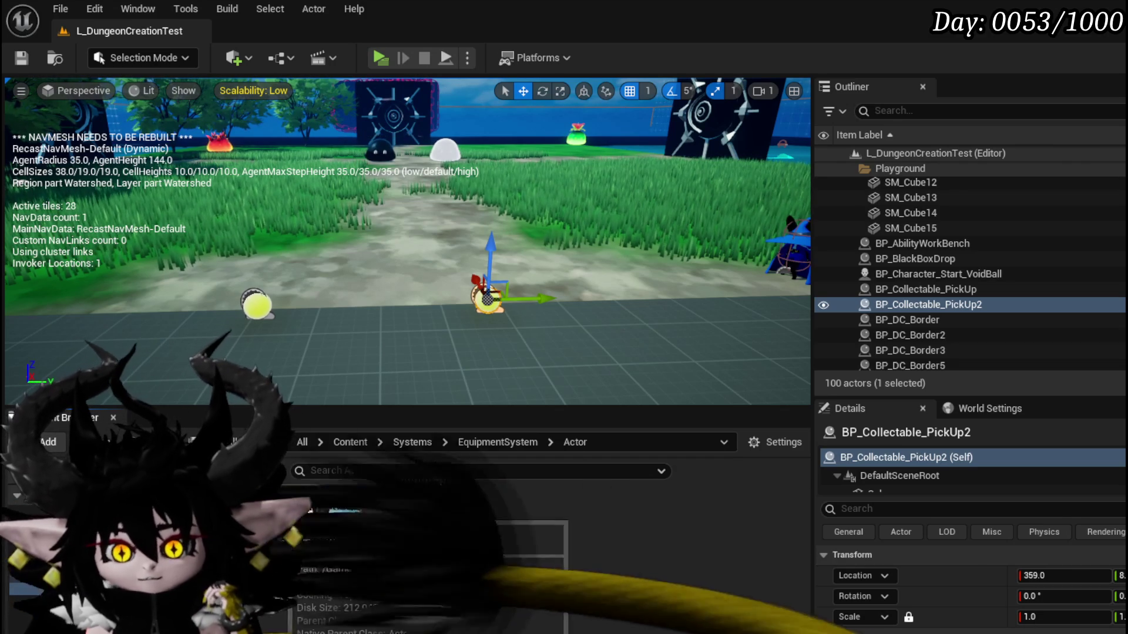
- Set BP_Collectable_PickUp's parent class to BP_Pickup_Parent in Class Settings and compile
double_click(326, 512)
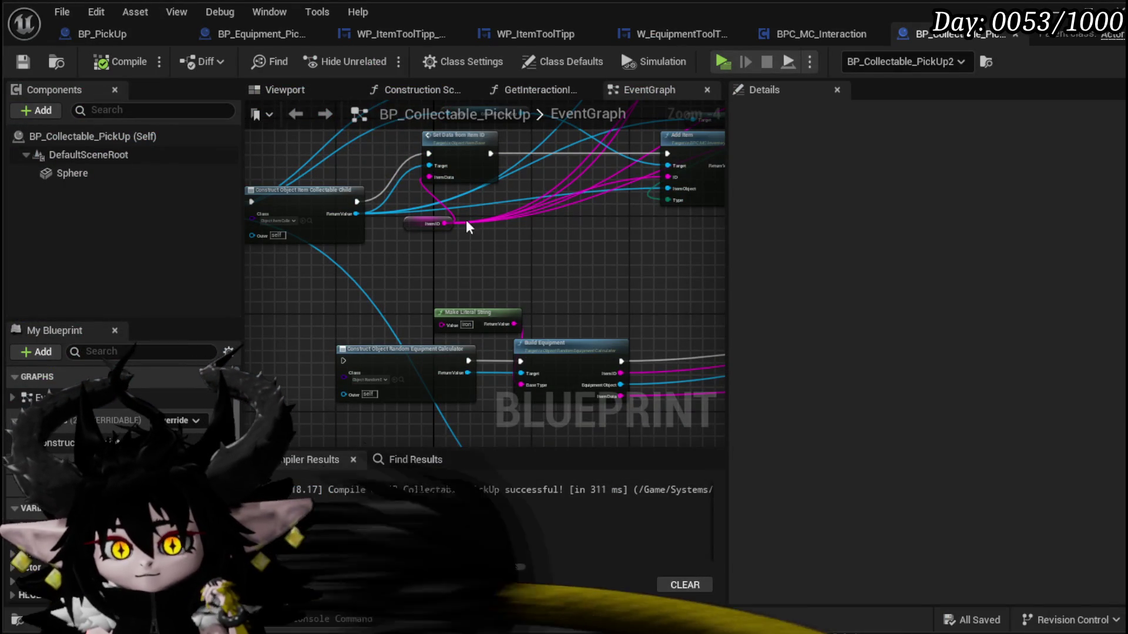
left_click(563, 62)
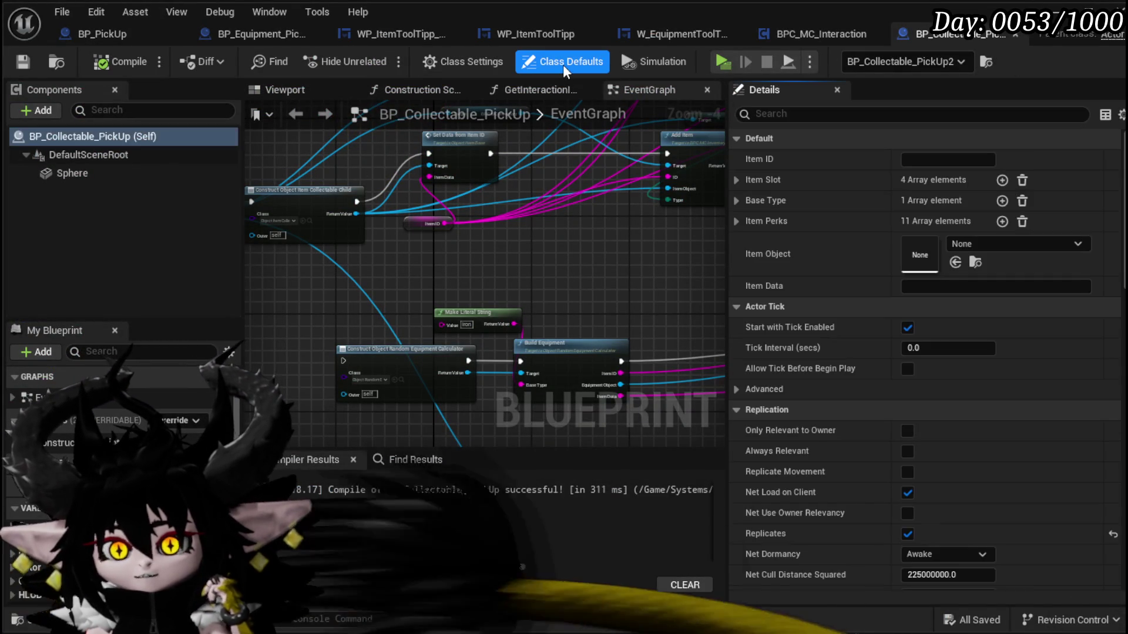
left_click(489, 61)
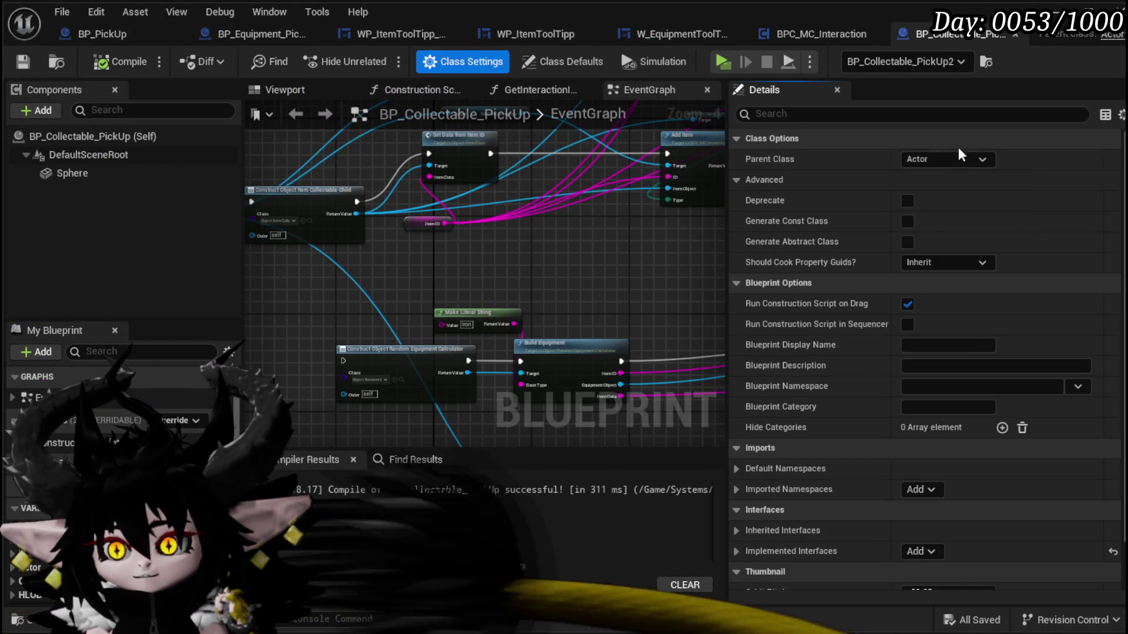
left_click(945, 159)
type("P")
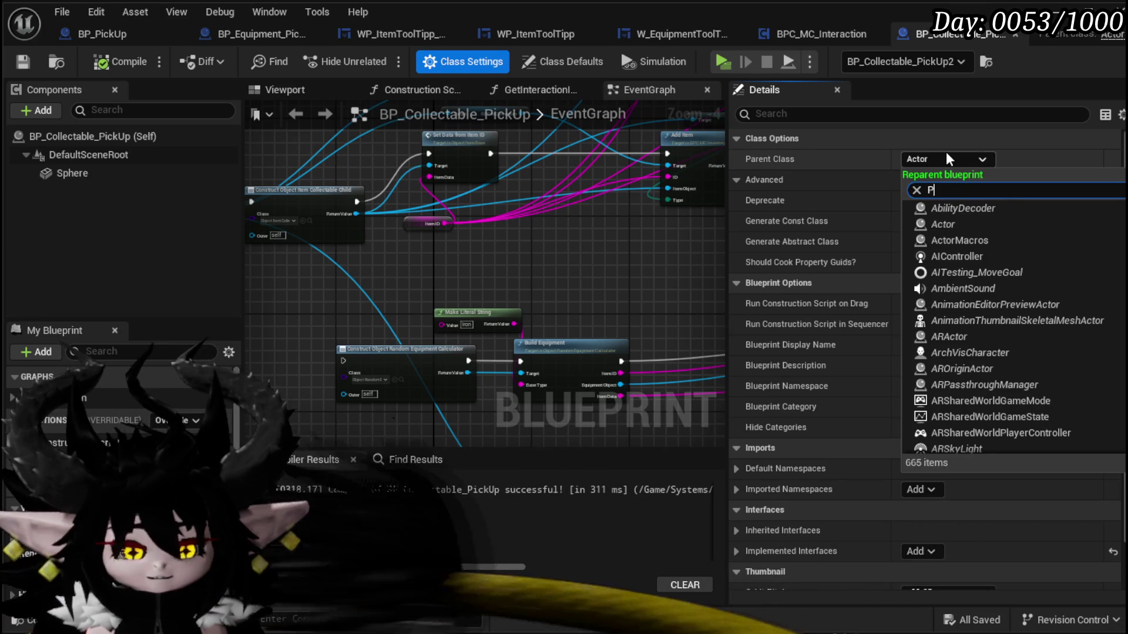
type("ickup")
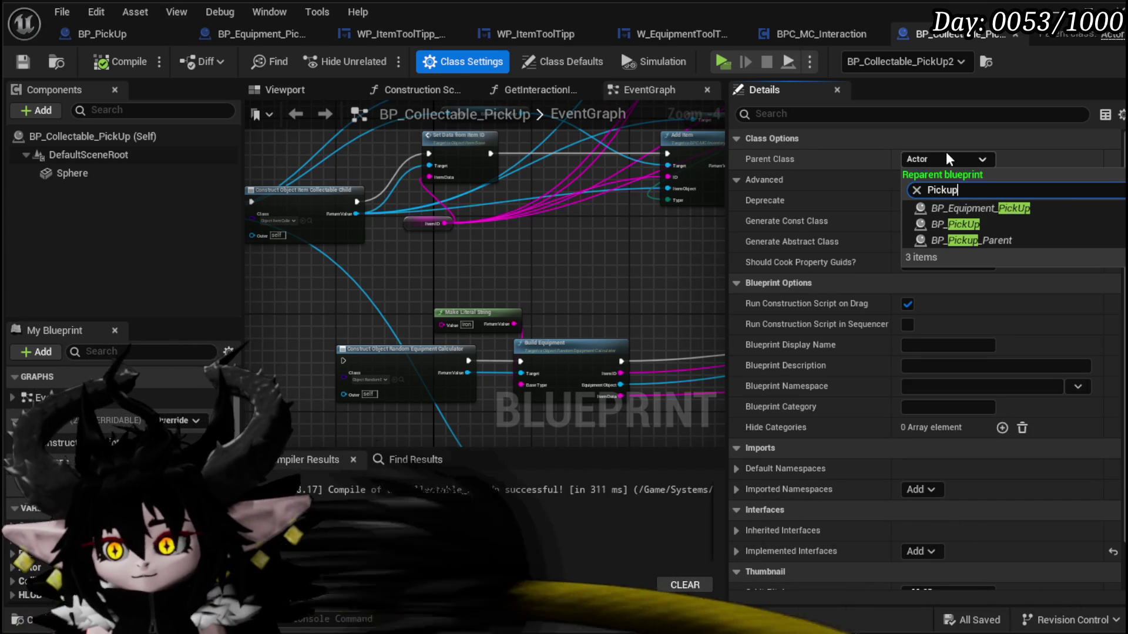
left_click(985, 238)
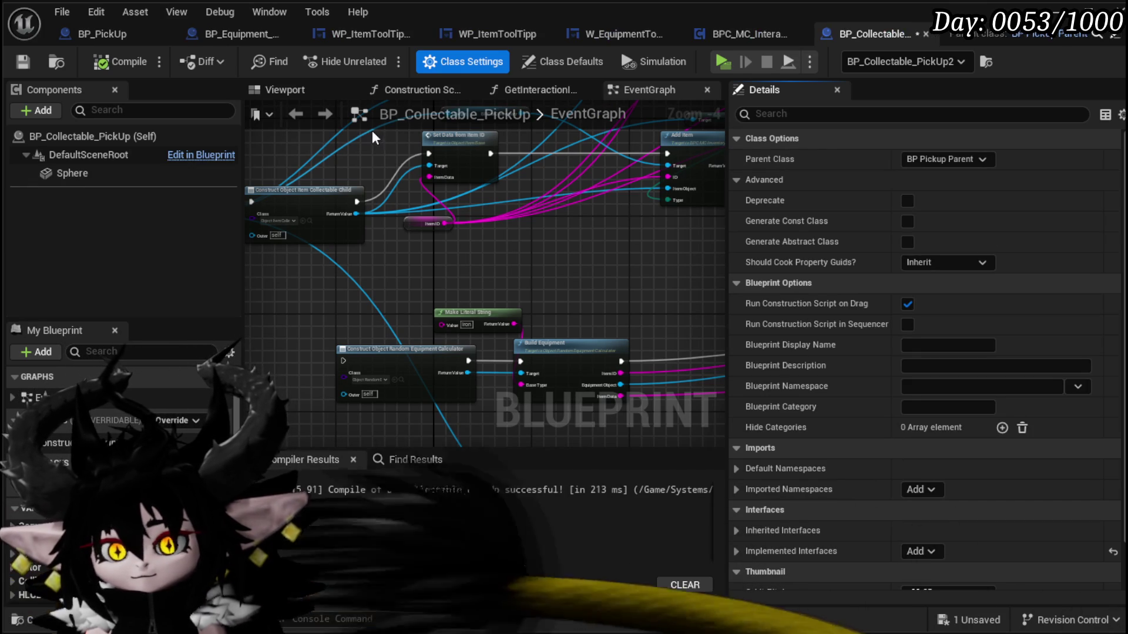
left_click(111, 60)
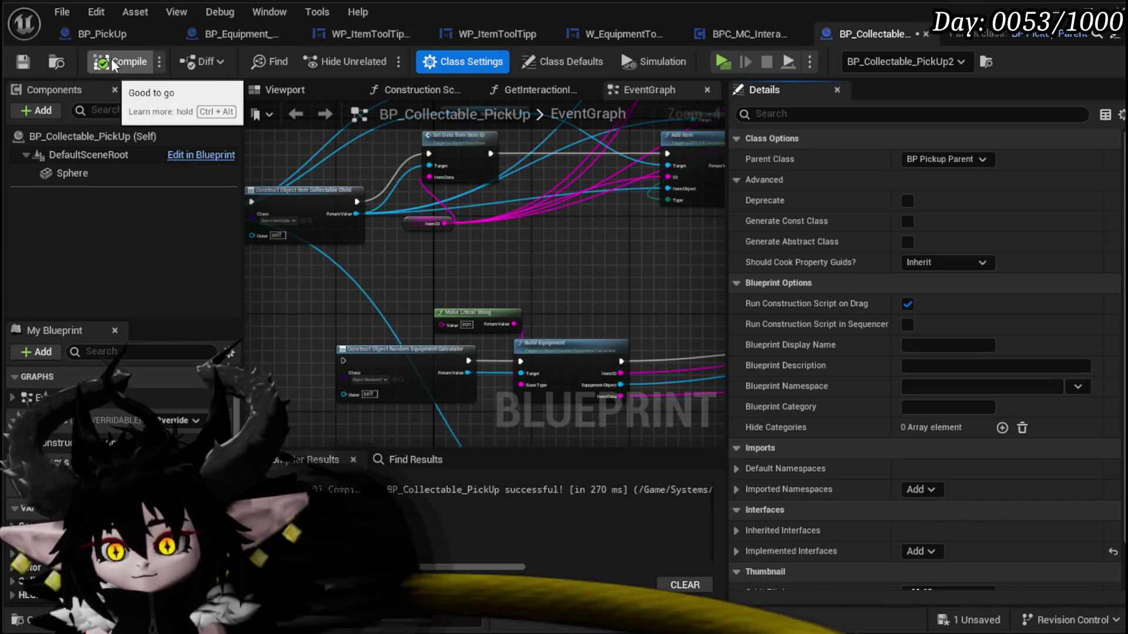
scroll(509, 226, "down", 3)
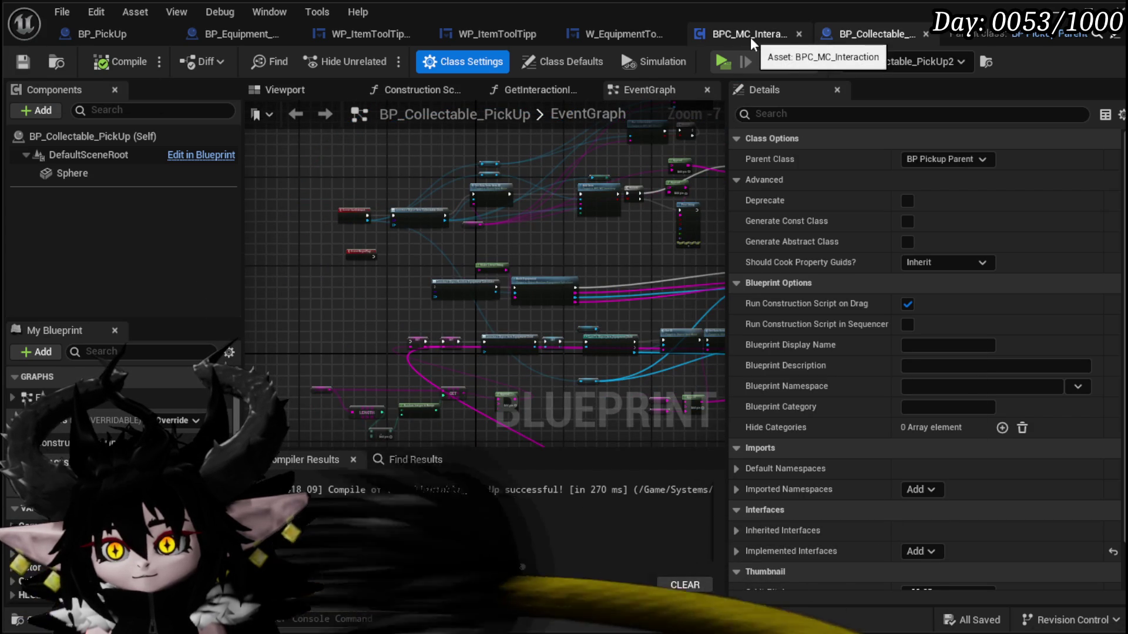
- Review BP_Pickup_Parent's class settings and interface list without adding an interface
left_click(1033, 34)
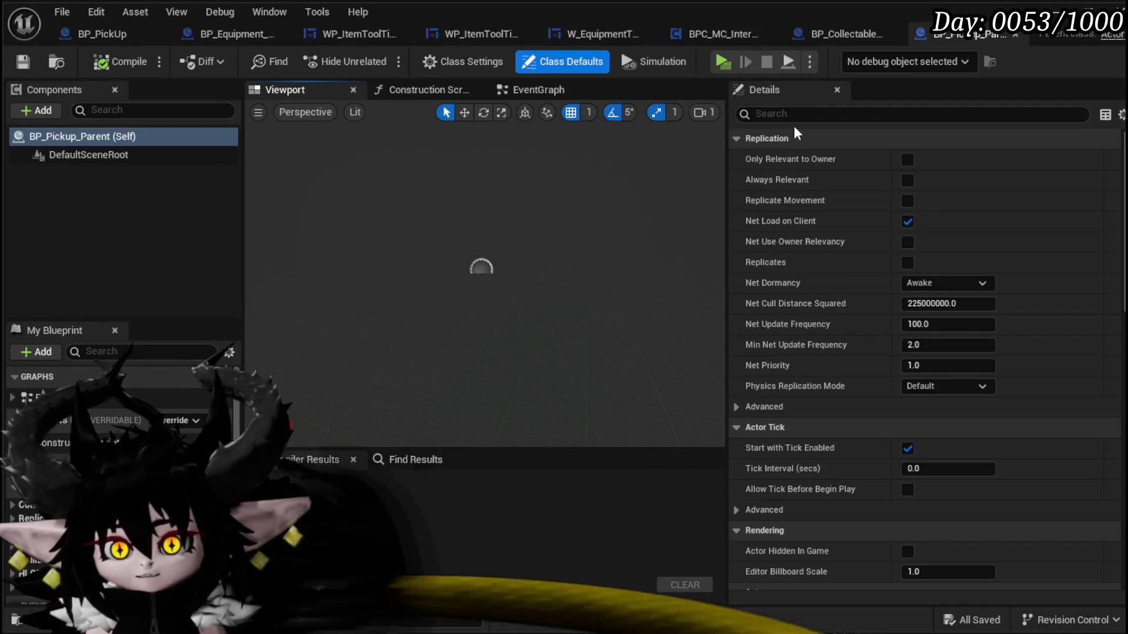
left_click(471, 60)
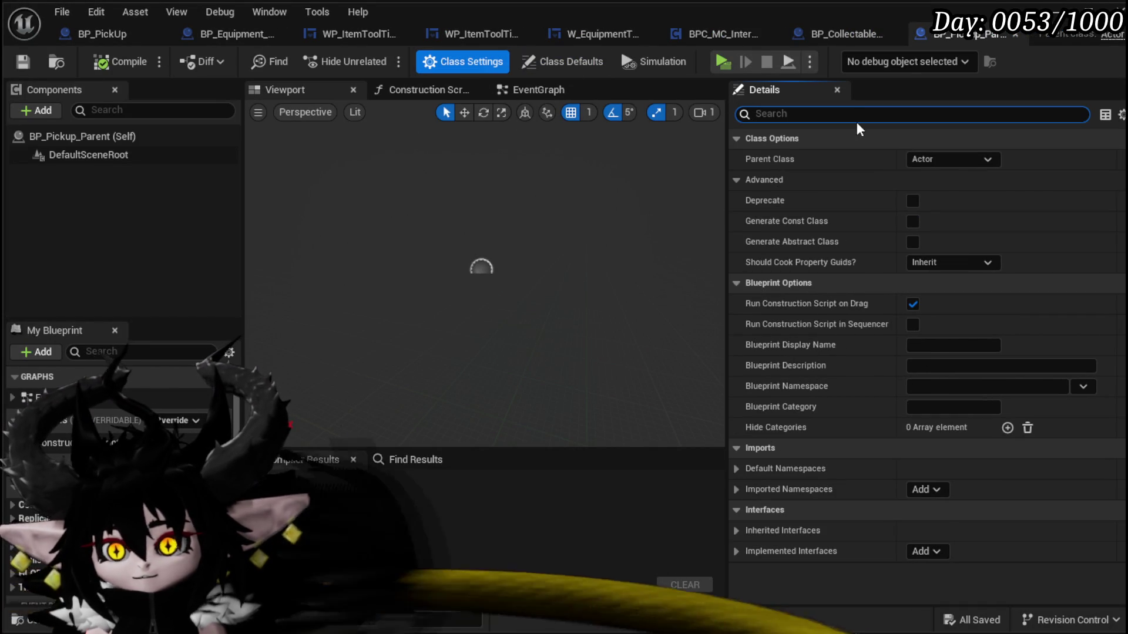
left_click(856, 117)
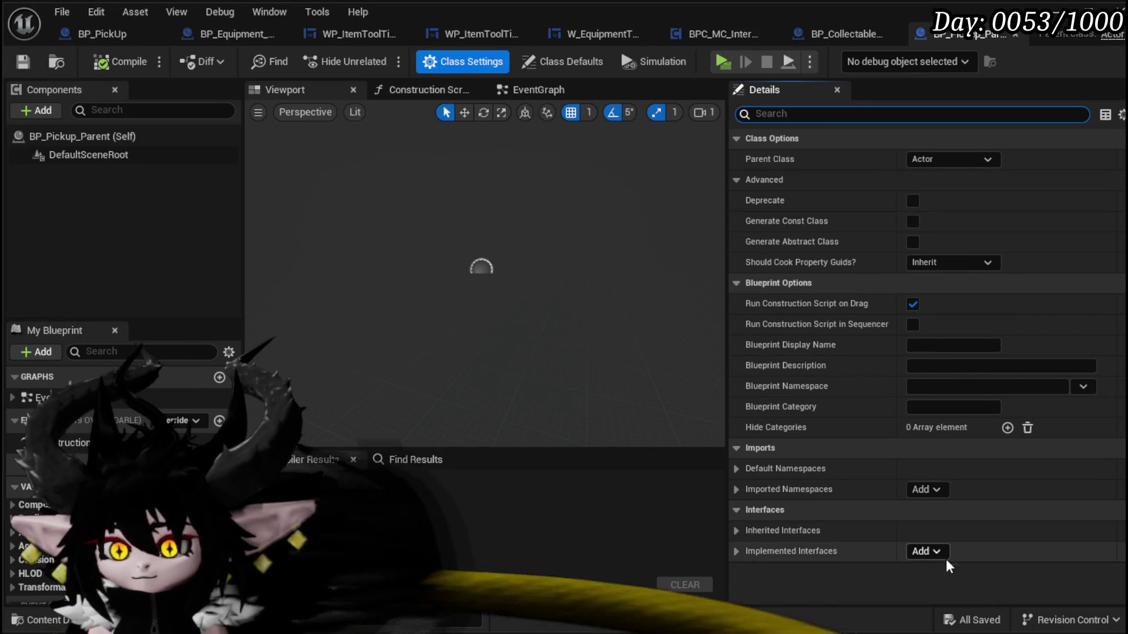
left_click(928, 552)
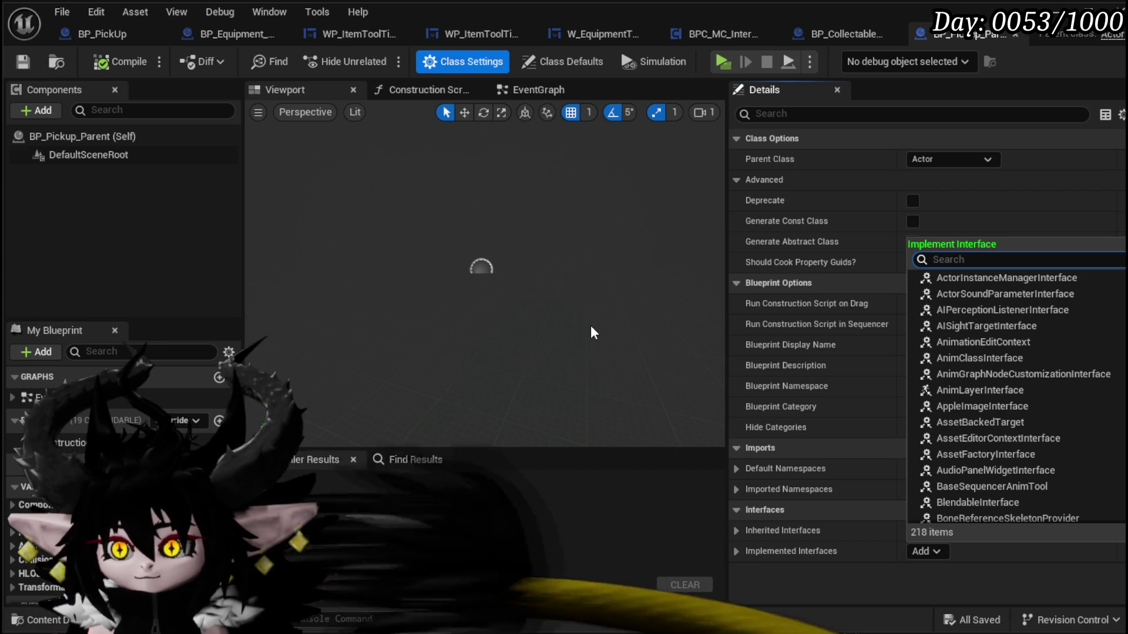
left_click(787, 576)
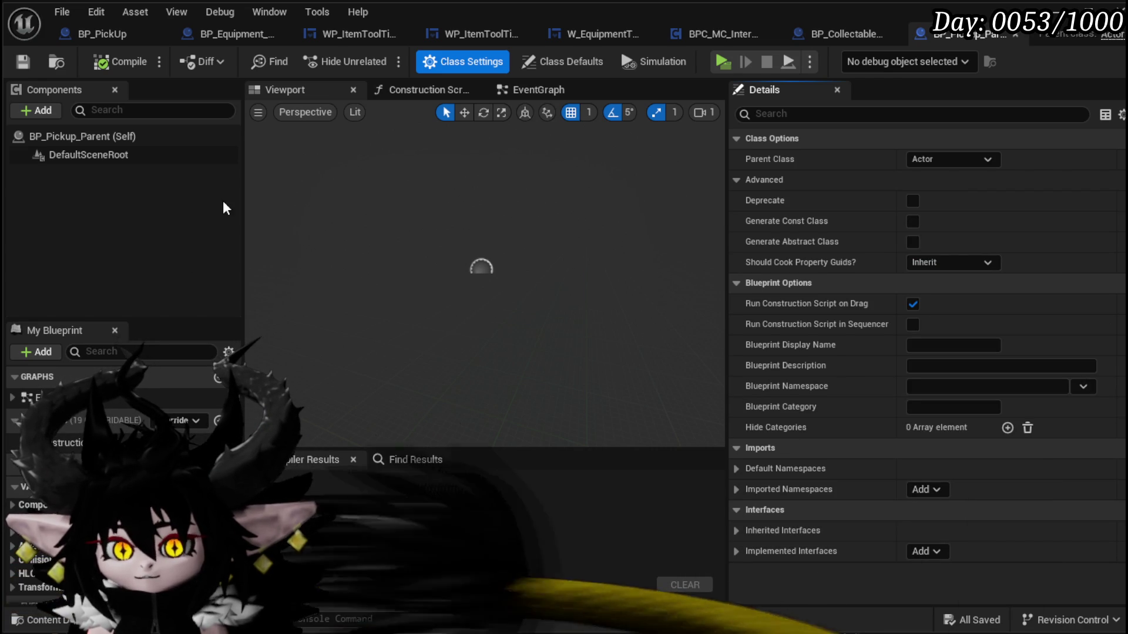
- Check BP_Collectable_PickUp's implemented BP_Interactable interface, leaving the parent's interfaces unchanged
left_click(840, 34)
scroll(852, 446, "down", 2)
left_click(748, 497)
scroll(758, 490, "down", 1)
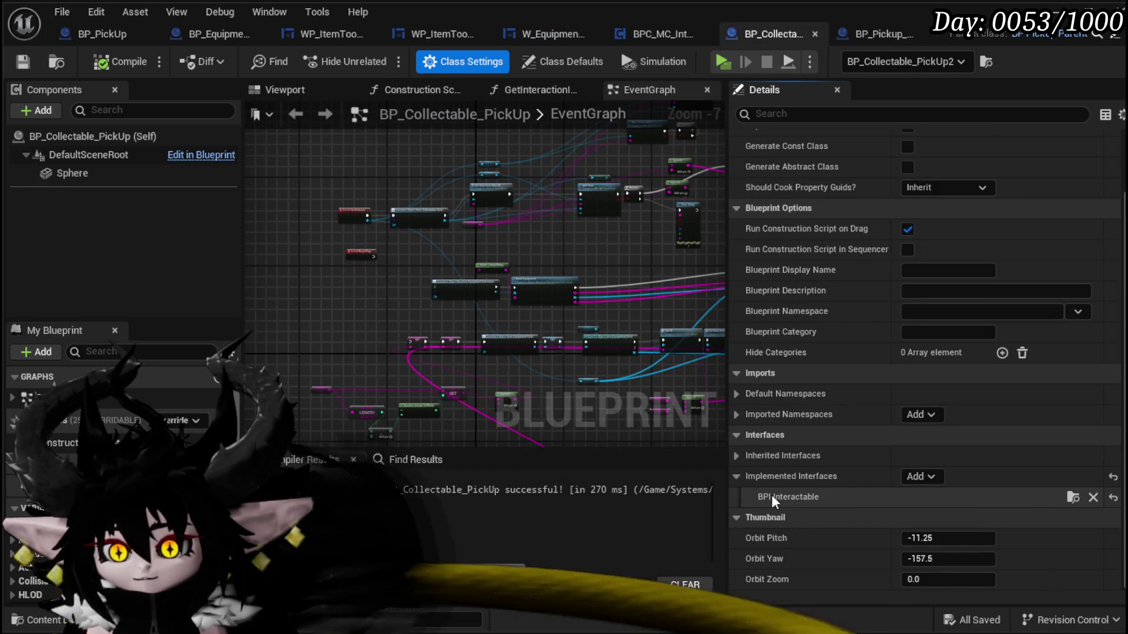
left_click(880, 36)
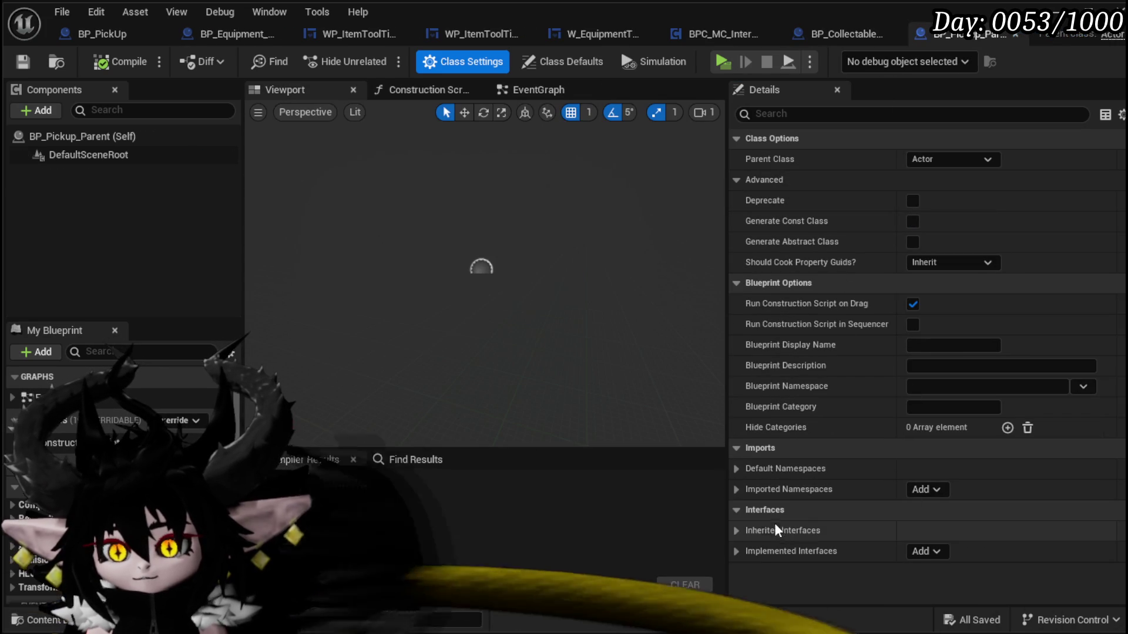
left_click(919, 551)
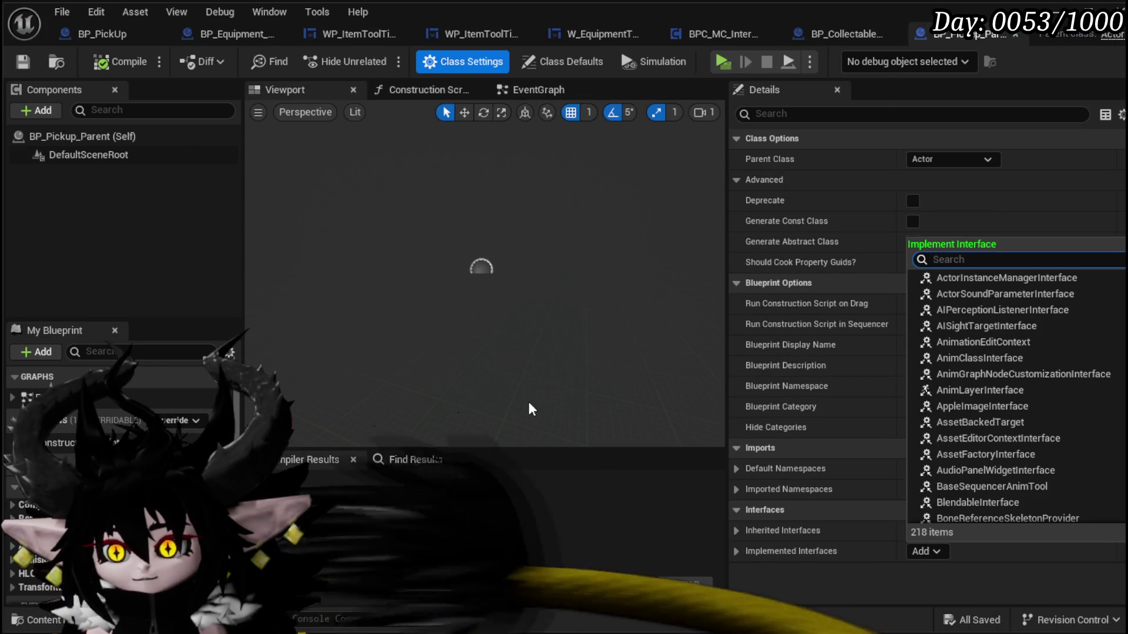
left_click(615, 298)
left_click(845, 26)
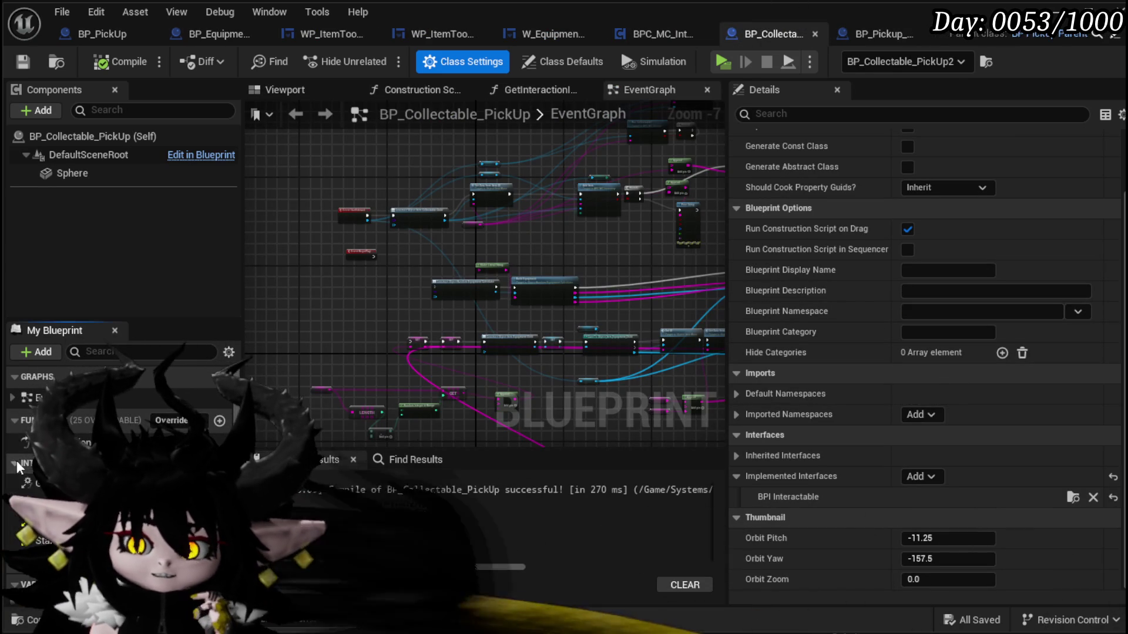
- Move the GetInteractionIndicator return node further right, then return to BP_Pickup_Parent
left_click(534, 89)
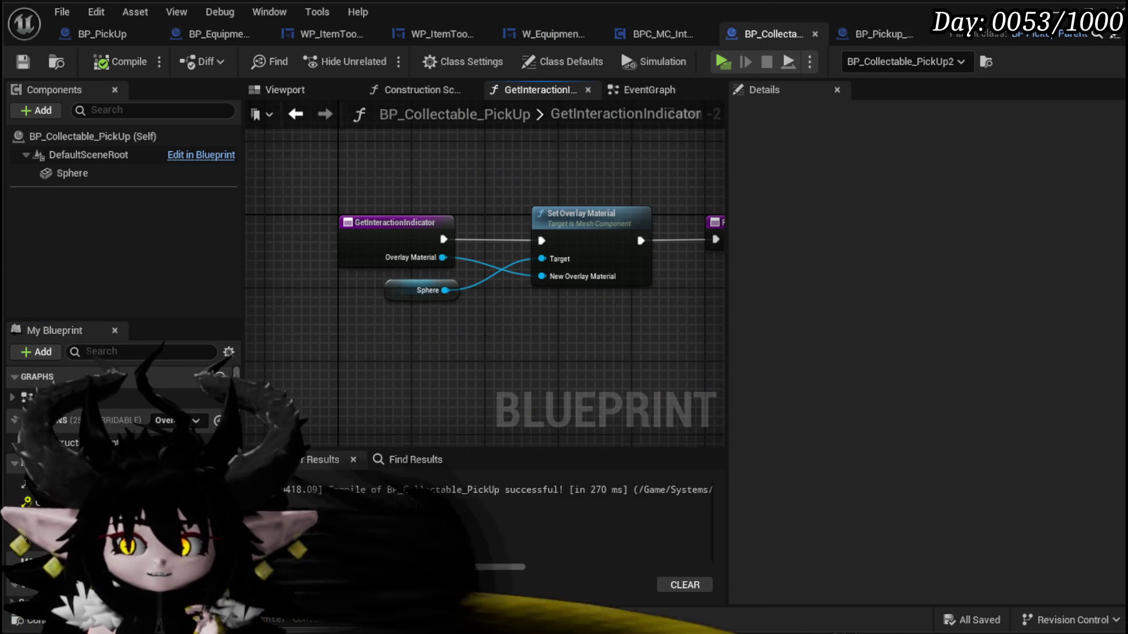
left_click_drag(562, 268, 429, 263)
scroll(470, 229, "down", 3)
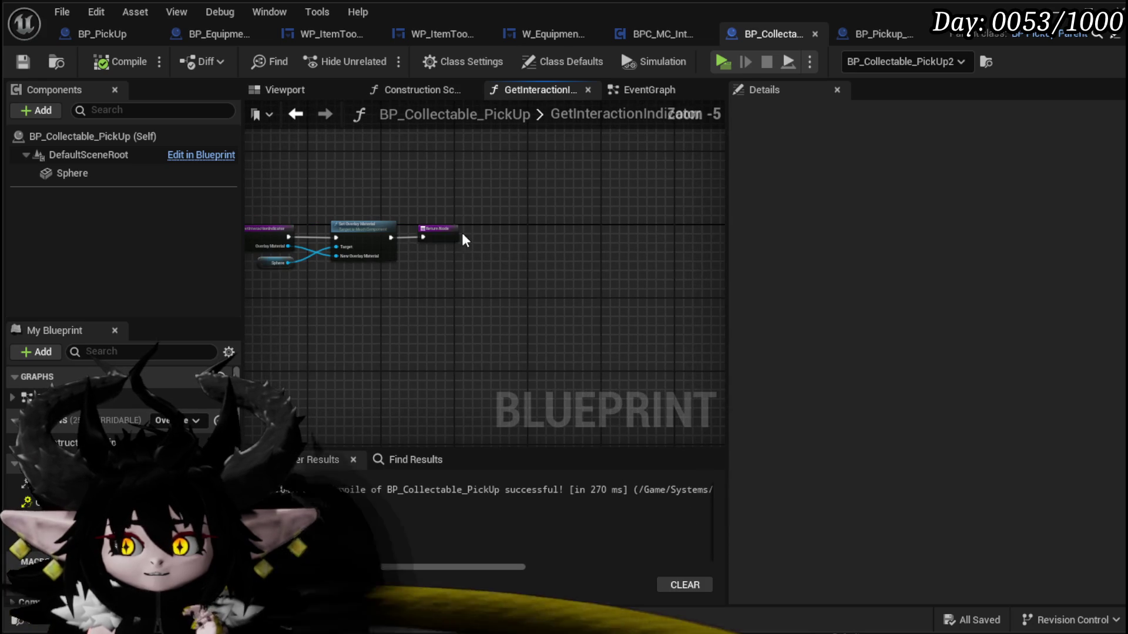
left_click(579, 235)
left_click(617, 200)
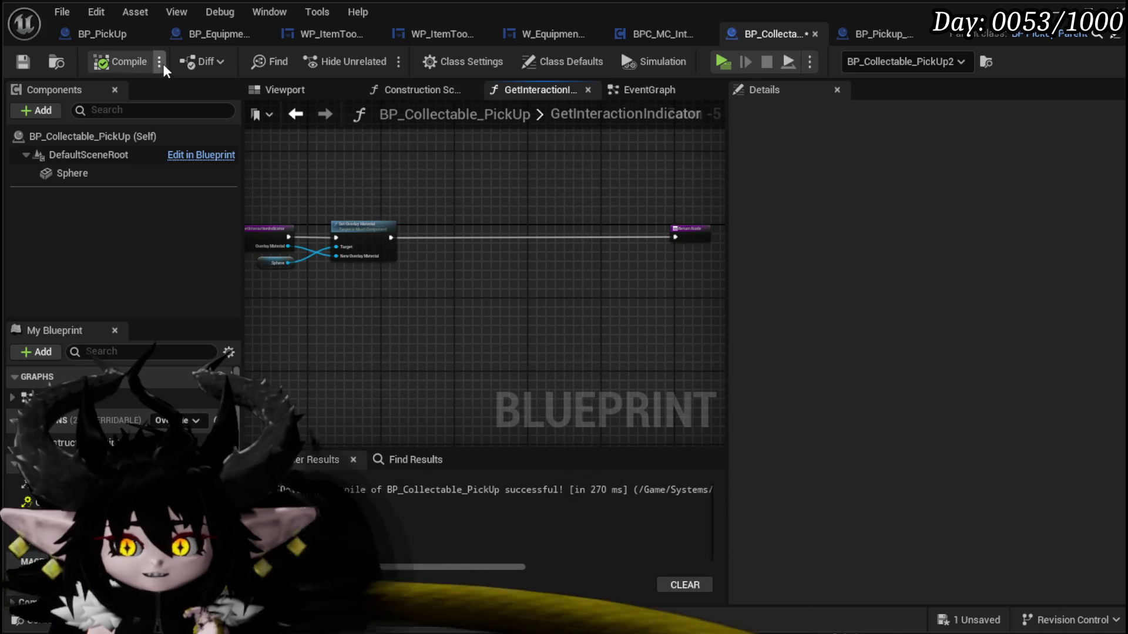
left_click(887, 34)
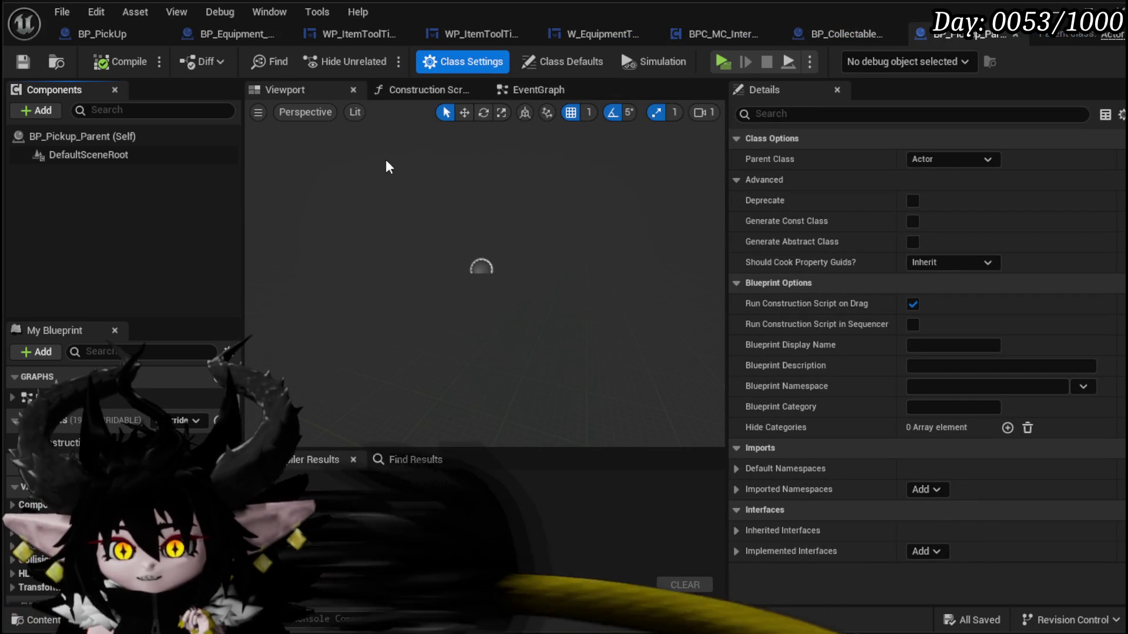
left_click(37, 111)
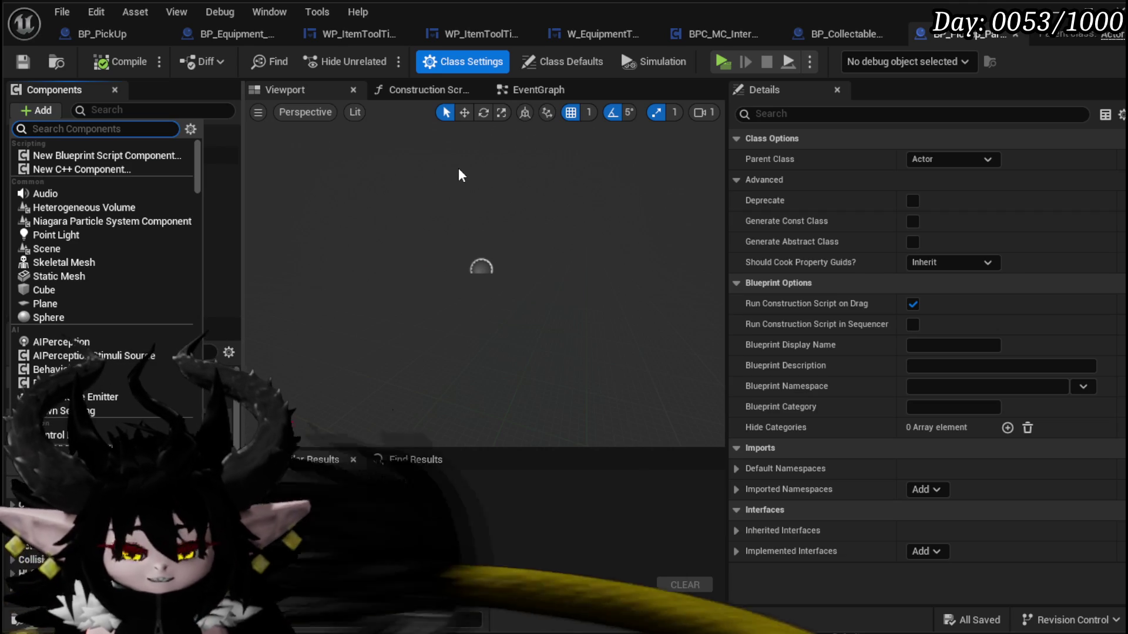
- Replace a fresh Widget with BP_Equipment_PickUp's configured Widget pasted under DefaultSceneRoot, then compile and save
type("Widget")
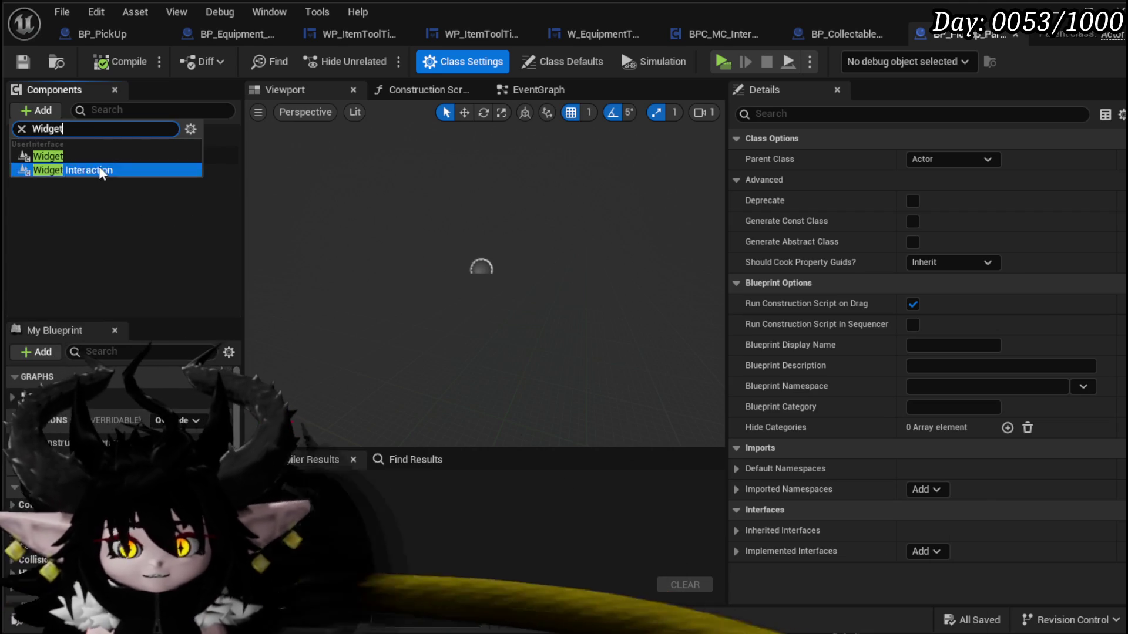
left_click(95, 156)
left_click(82, 172)
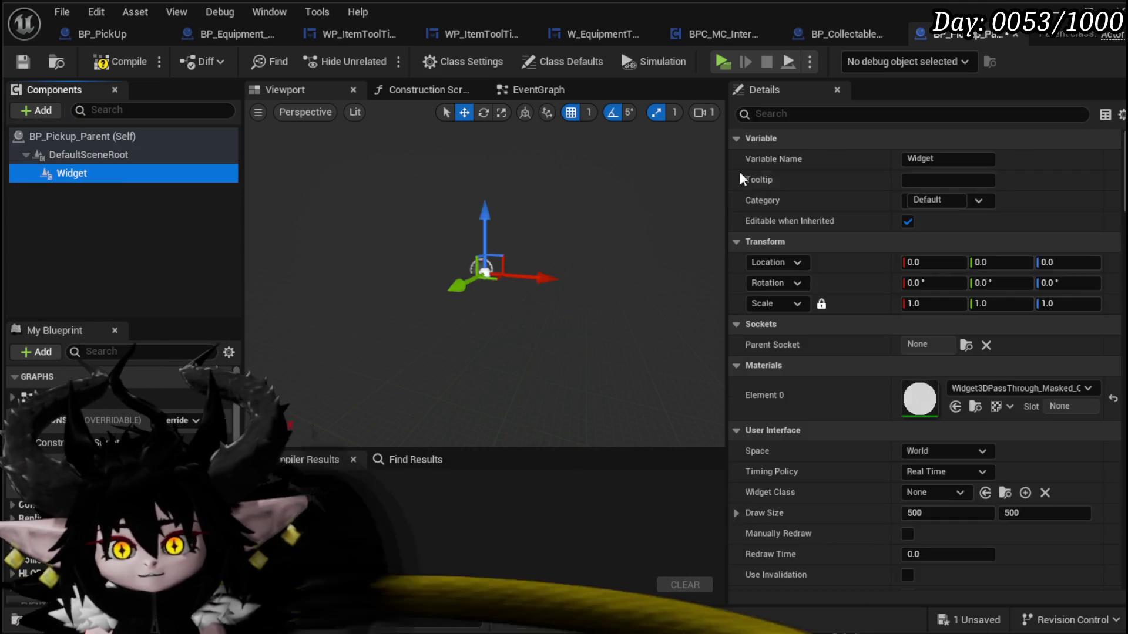
key("Delete")
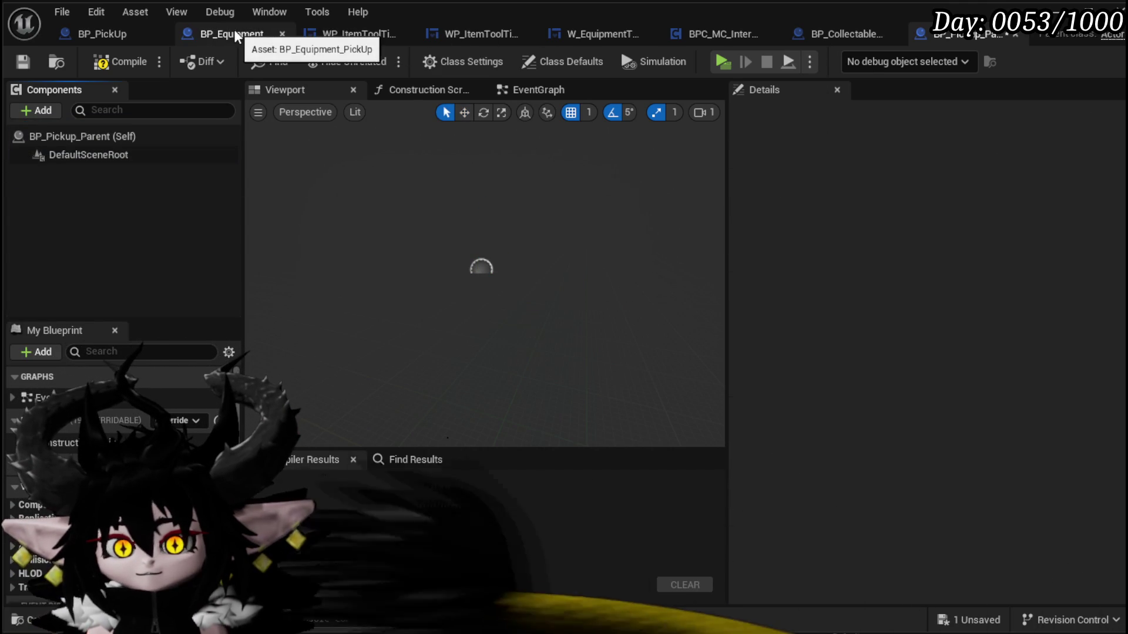
left_click(233, 29)
left_click(70, 173)
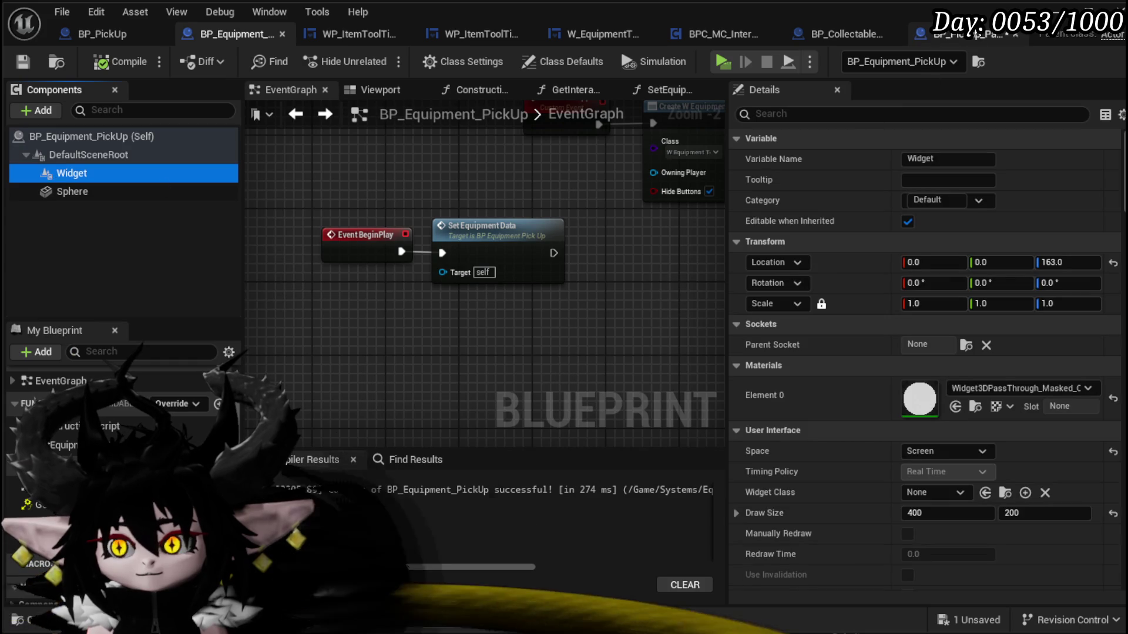
left_click(966, 33)
left_click(93, 154)
key("ctrl+v")
left_click(76, 210)
left_click(22, 62)
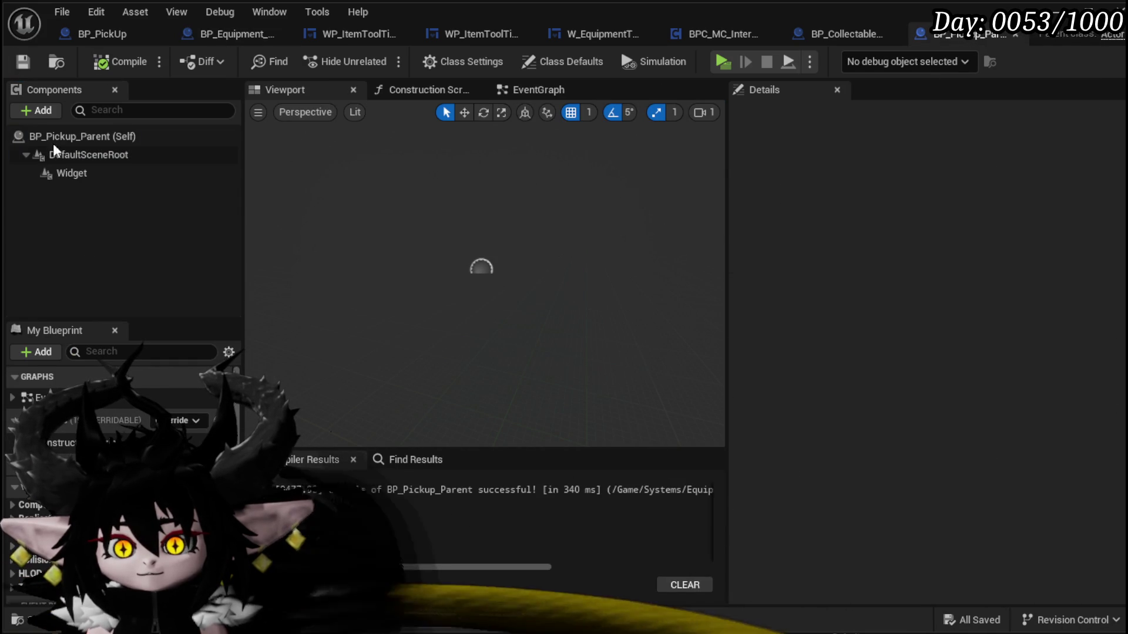
left_click(127, 176)
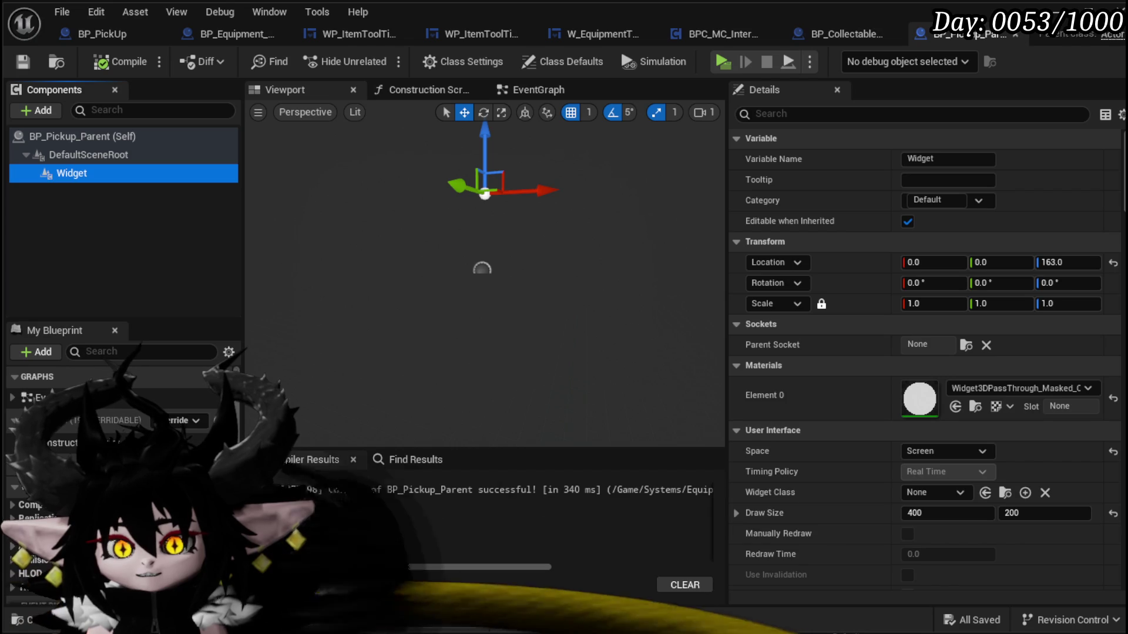
- Select the default event nodes in BP_Pickup_Parent's event graph
left_click(1041, 41)
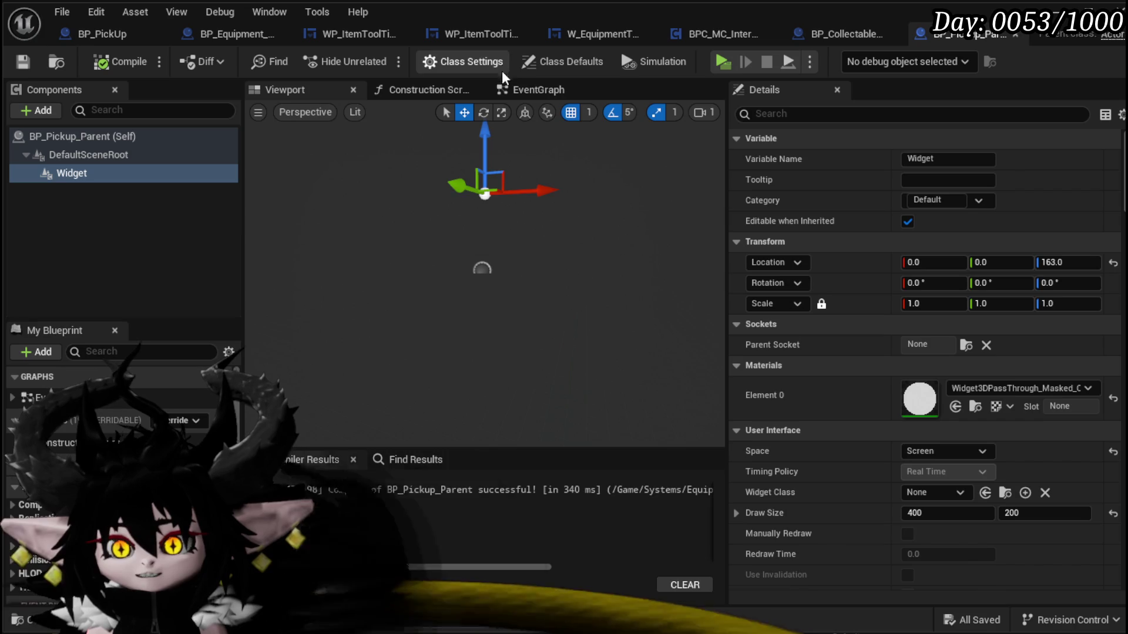
left_click(510, 88)
scroll(598, 232, "down", 4)
mouse_move(341, 344)
left_mouse_down()
mouse_move(531, 182)
mouse_move(544, 184)
left_mouse_up()
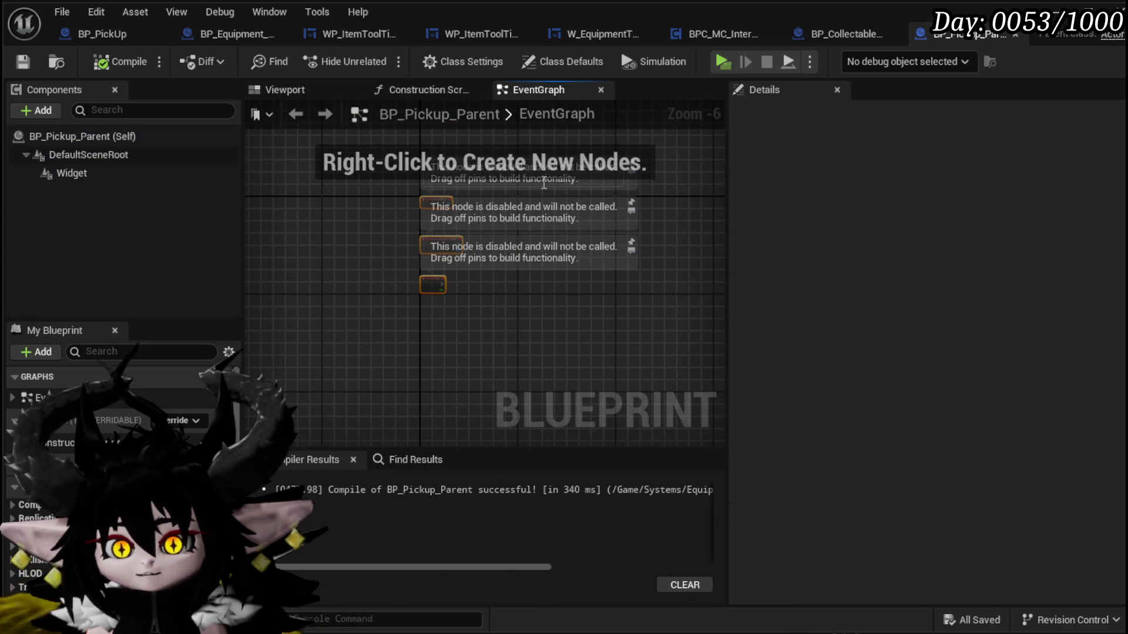
- Add a Widget getter and Set Draw Size node in GetInteractionIndicator, then delete both and save
left_click(834, 34)
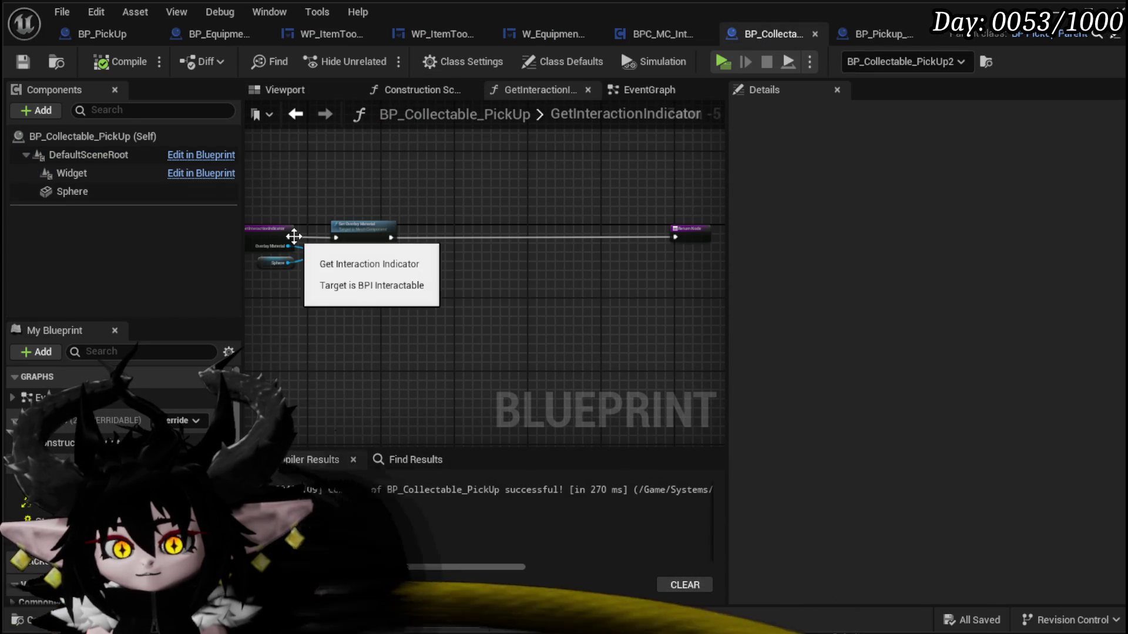
mouse_move(72, 173)
left_mouse_down()
mouse_move(312, 319)
mouse_move(428, 325)
left_mouse_up()
type("Set Size")
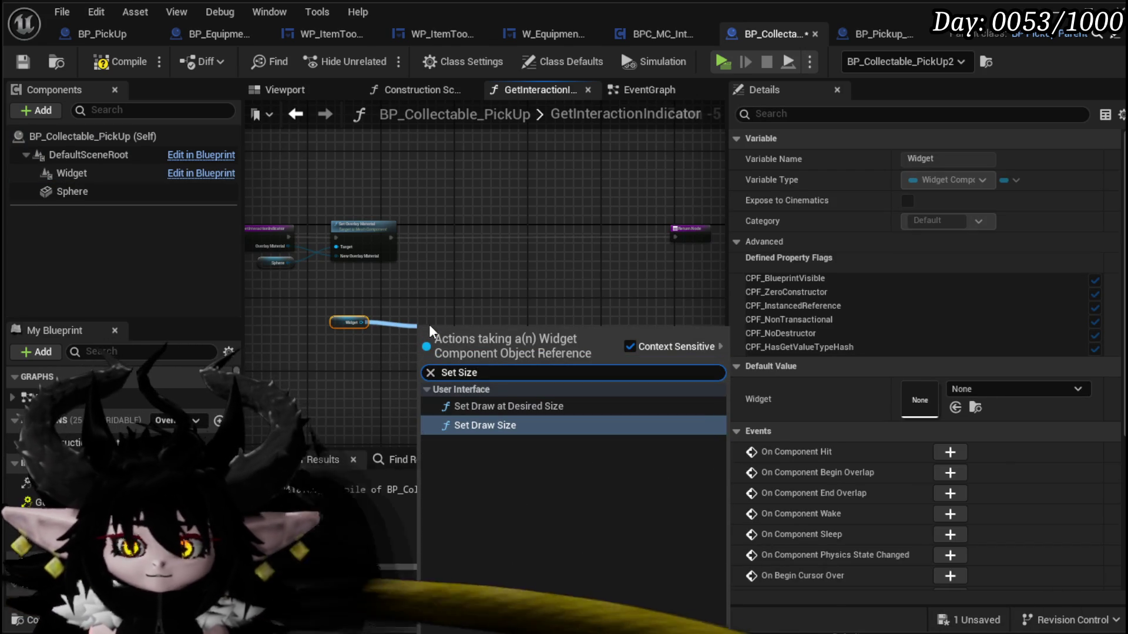
left_click(452, 423)
left_click_drag(447, 345, 439, 303)
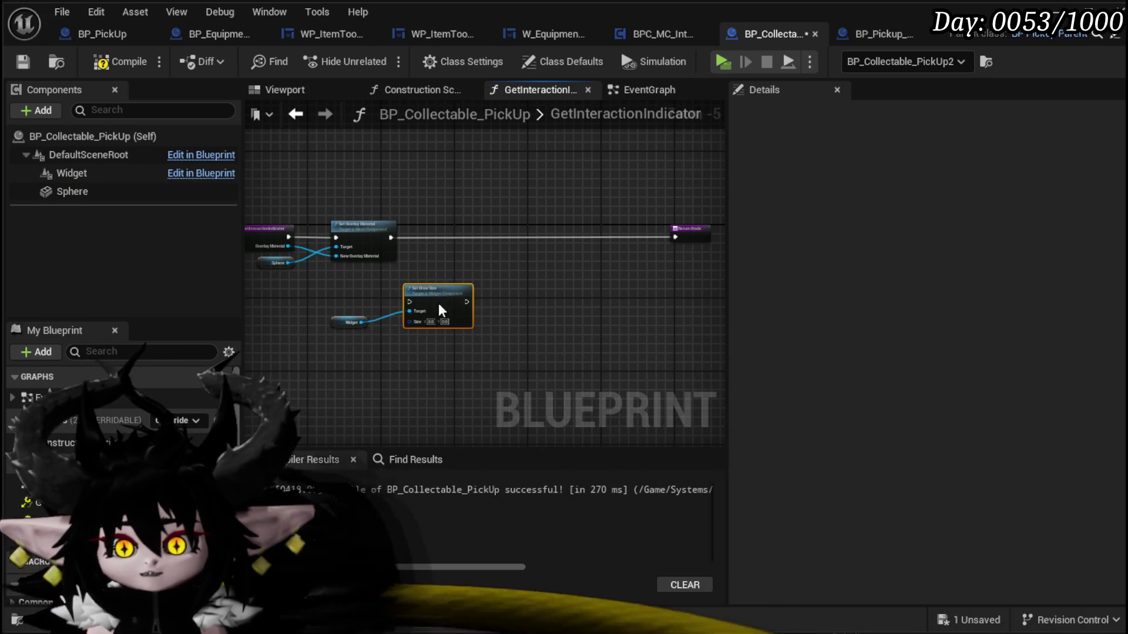
left_click(25, 61)
left_click_drag(308, 352, 509, 284)
key("Delete")
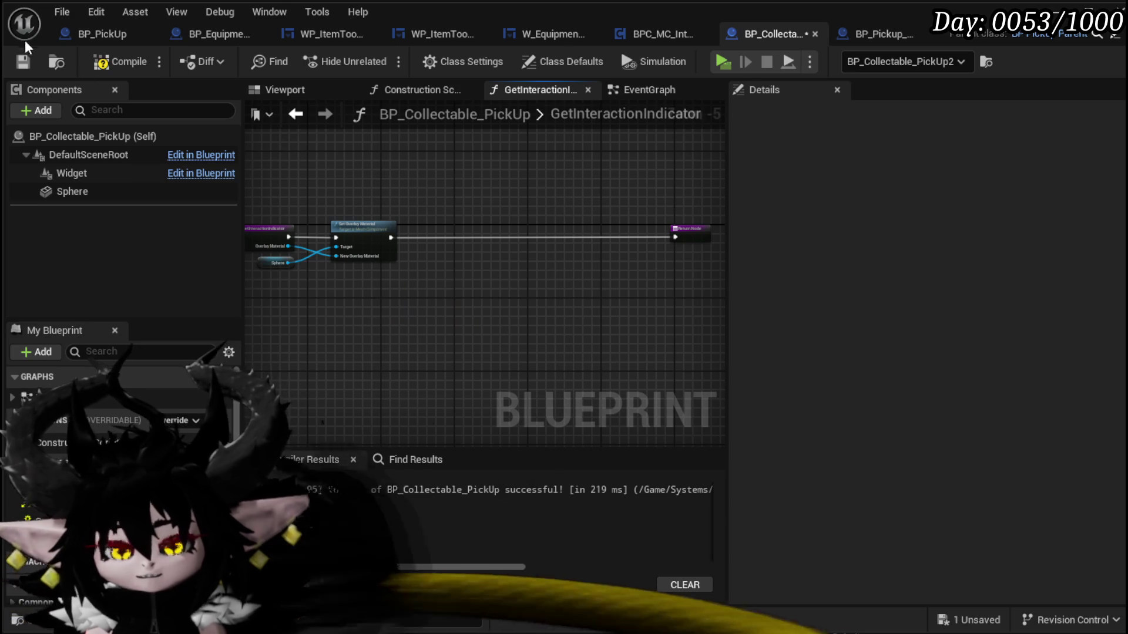
left_click(16, 63)
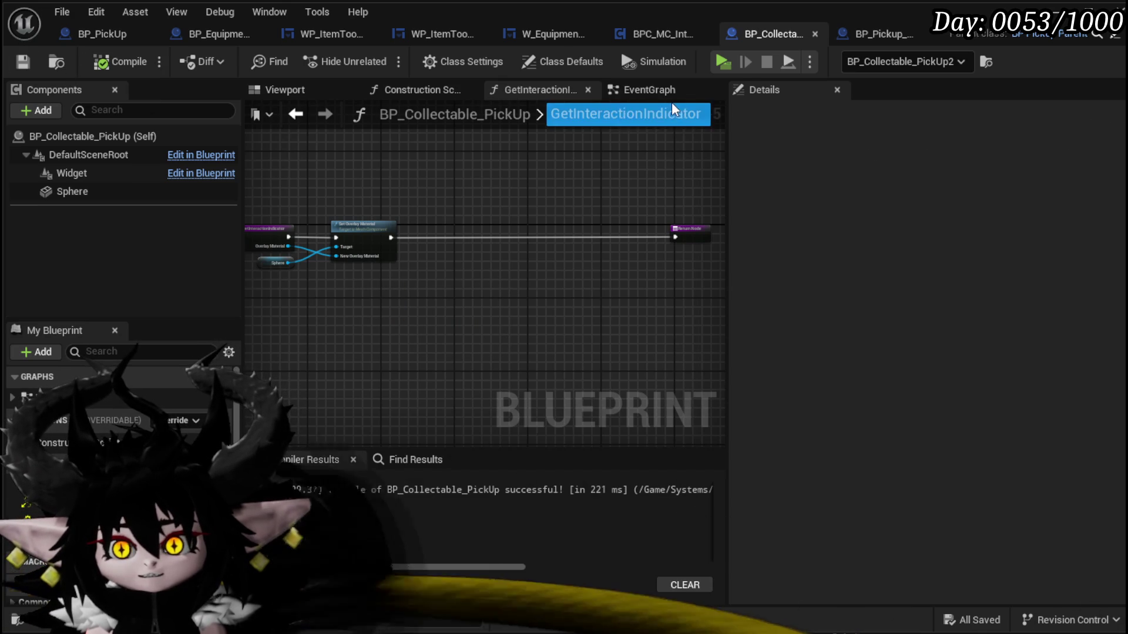
- Survey BP_Collectable_PickUp's event graph around the Construct Object and Build Equipment nodes
left_click(649, 89)
mouse_move(409, 286)
left_mouse_down()
mouse_move(334, 222)
mouse_move(479, 370)
mouse_move(433, 289)
left_mouse_up()
scroll(432, 289, "up", 4)
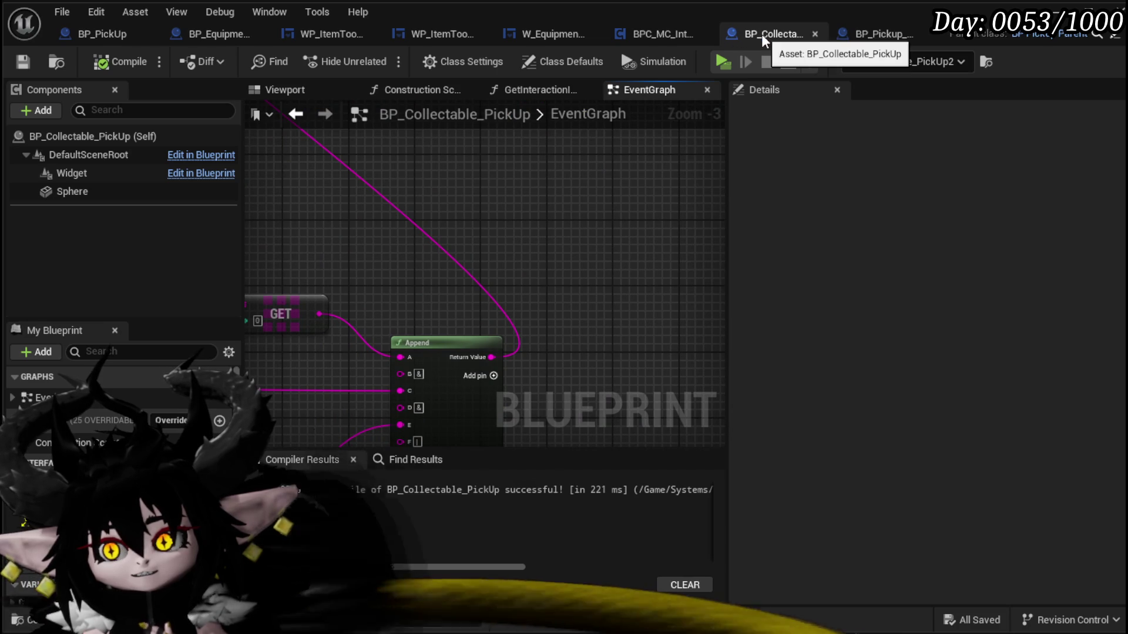
scroll(397, 214, "down", 3)
mouse_move(397, 214)
left_mouse_down()
mouse_move(565, 361)
mouse_move(466, 322)
left_mouse_up()
scroll(565, 361, "up", 3)
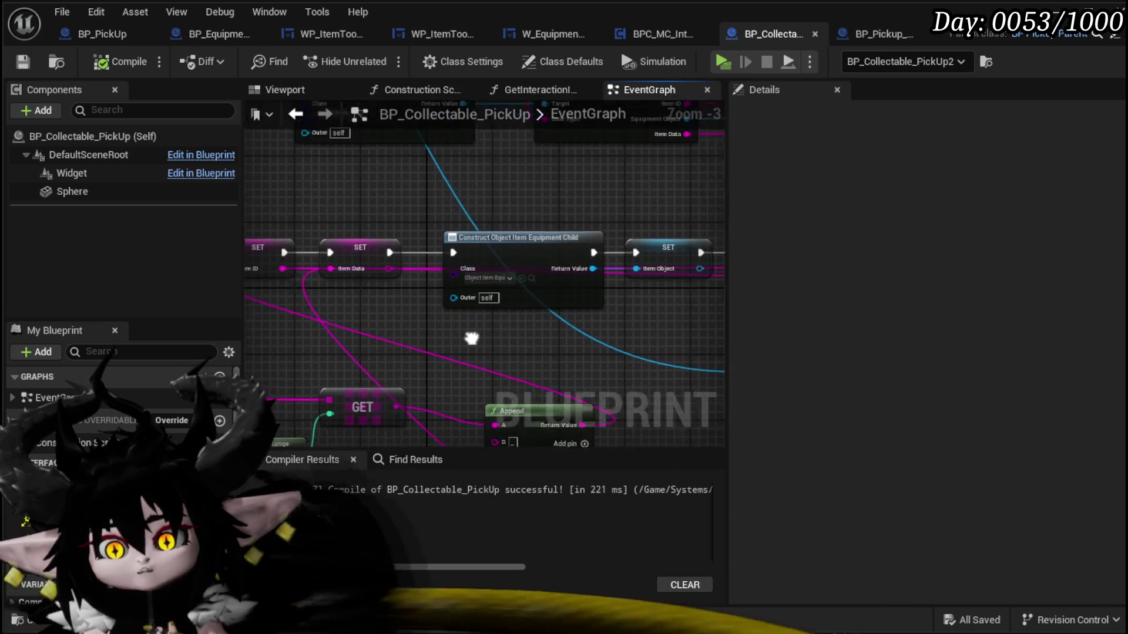
scroll(428, 234, "down", 5)
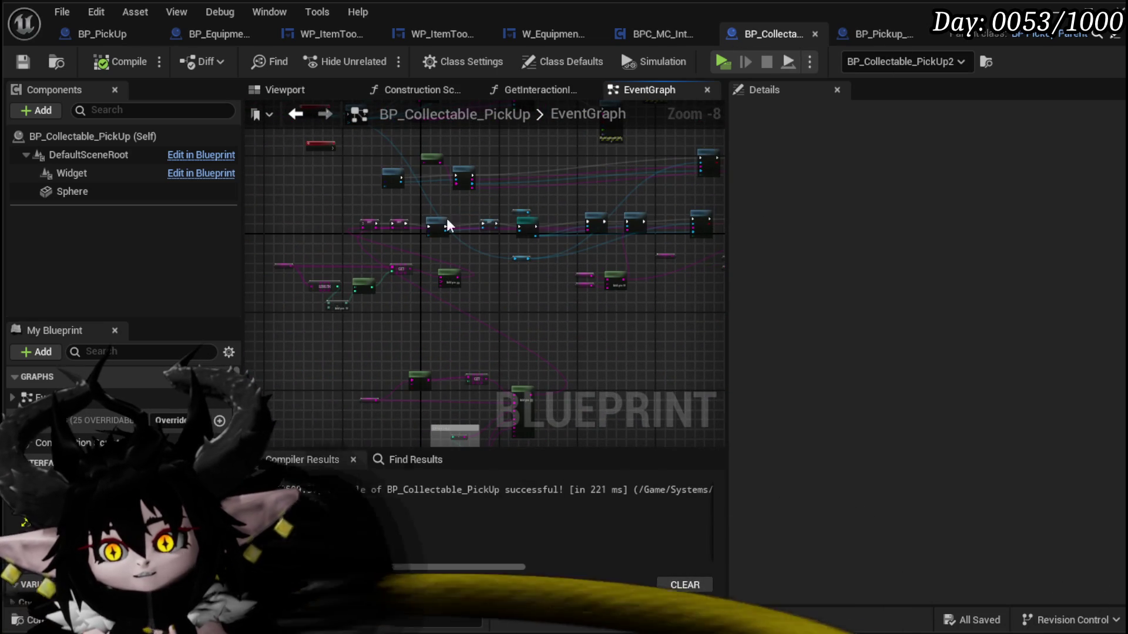
scroll(540, 217, "up", 4)
mouse_move(538, 336)
left_mouse_down()
mouse_move(470, 354)
mouse_move(487, 214)
mouse_move(335, 264)
left_mouse_up()
scroll(486, 213, "up", 2)
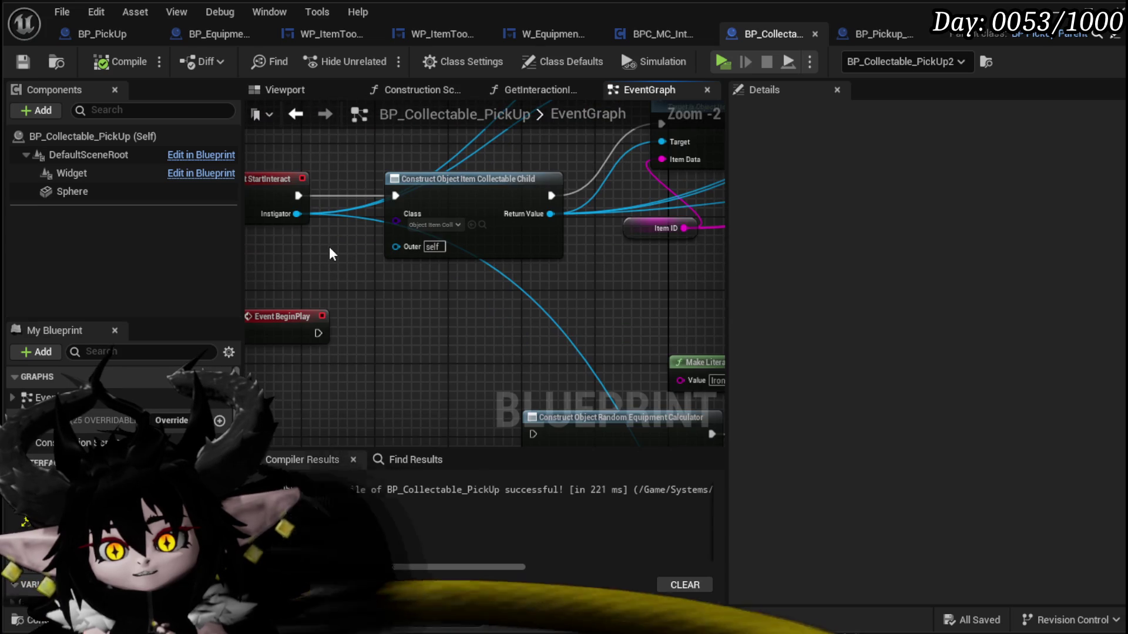
left_click(450, 192)
scroll(632, 341, "down", 4)
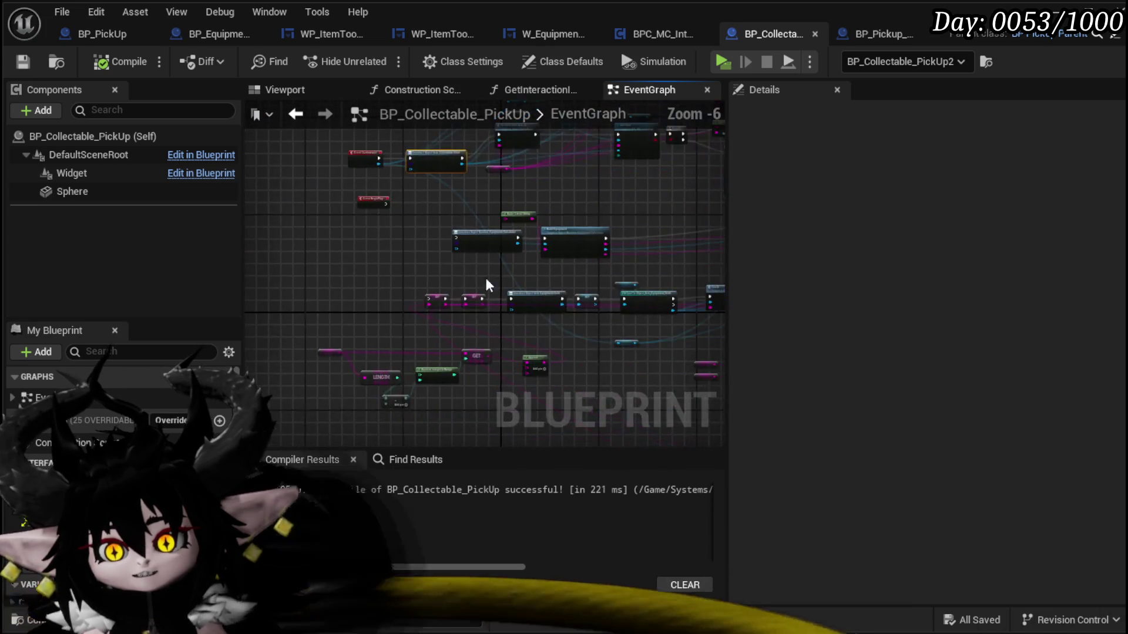
left_click_drag(403, 231, 336, 238)
scroll(382, 247, "down", 3)
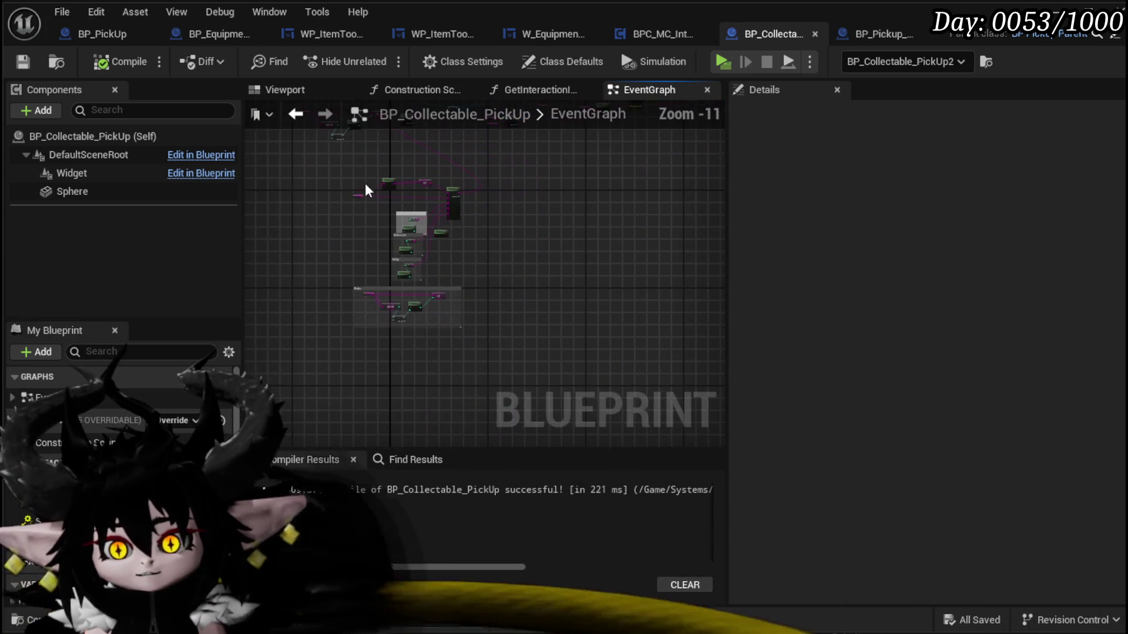
key("Delete")
key("ctrl+z")
- Box-select and delete a row of nodes from the event graph
left_click_drag(329, 327, 542, 319)
left_click_drag(693, 263, 692, 266)
scroll(594, 264, "up", 5)
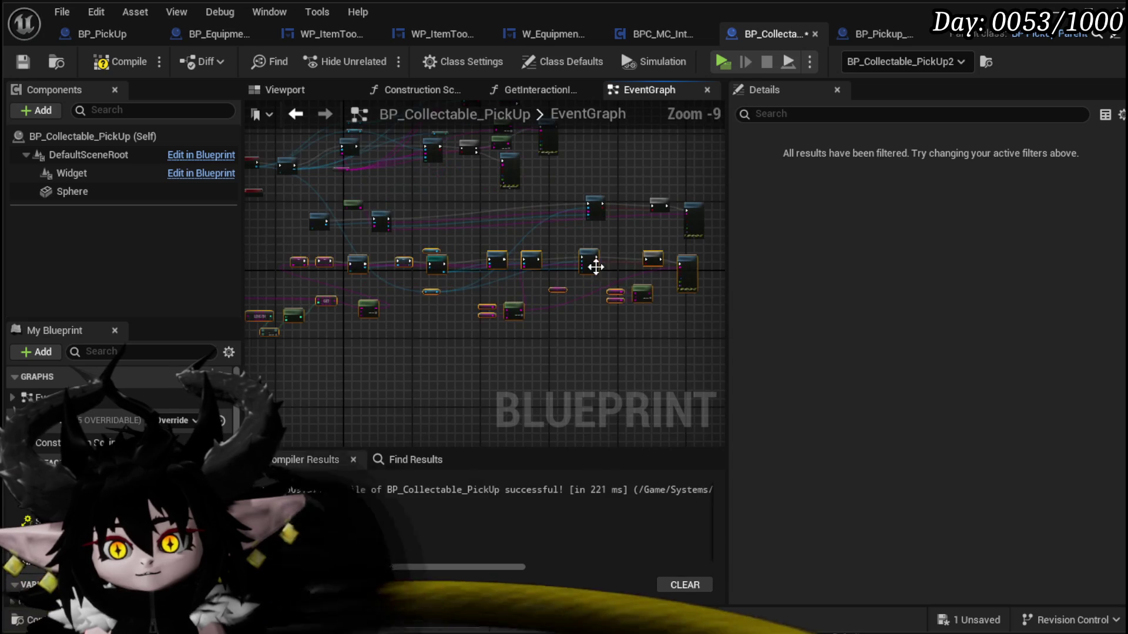
key("Delete")
scroll(488, 258, "down", 2)
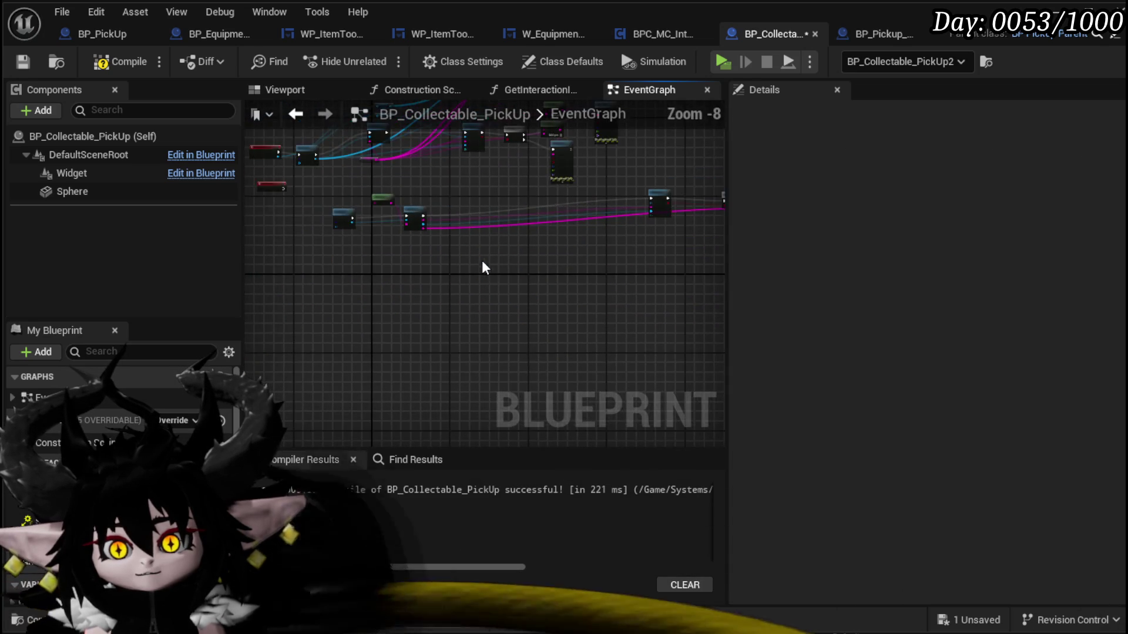
left_click_drag(515, 302, 651, 237)
left_click_drag(703, 211, 703, 211)
scroll(435, 277, "up", 7)
scroll(675, 194, "down", 5)
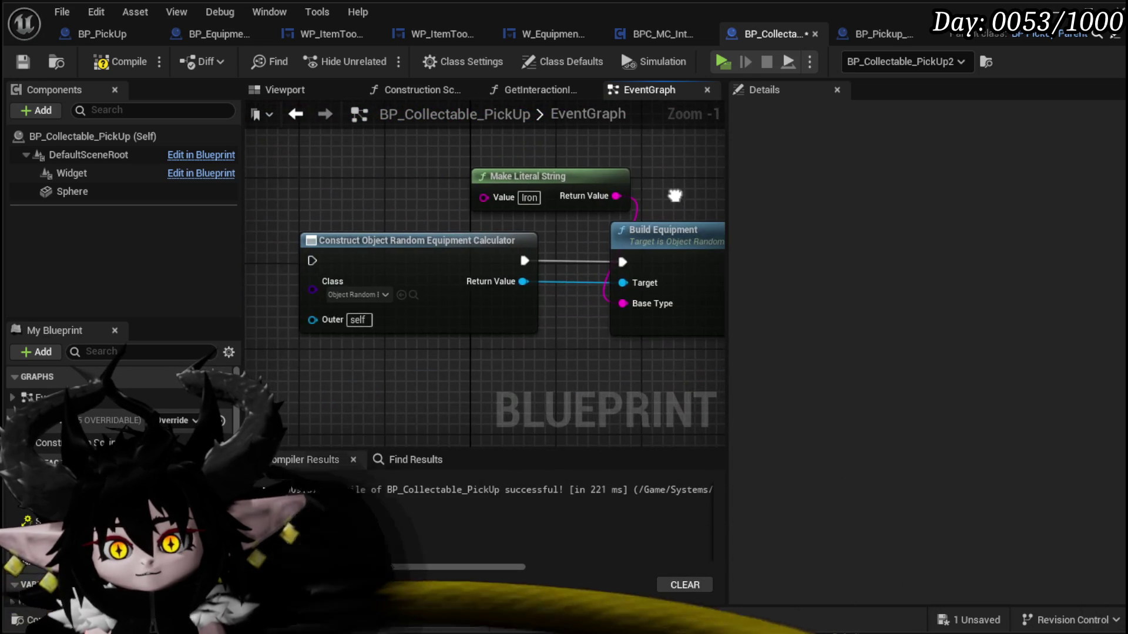
scroll(476, 206, "down", 4)
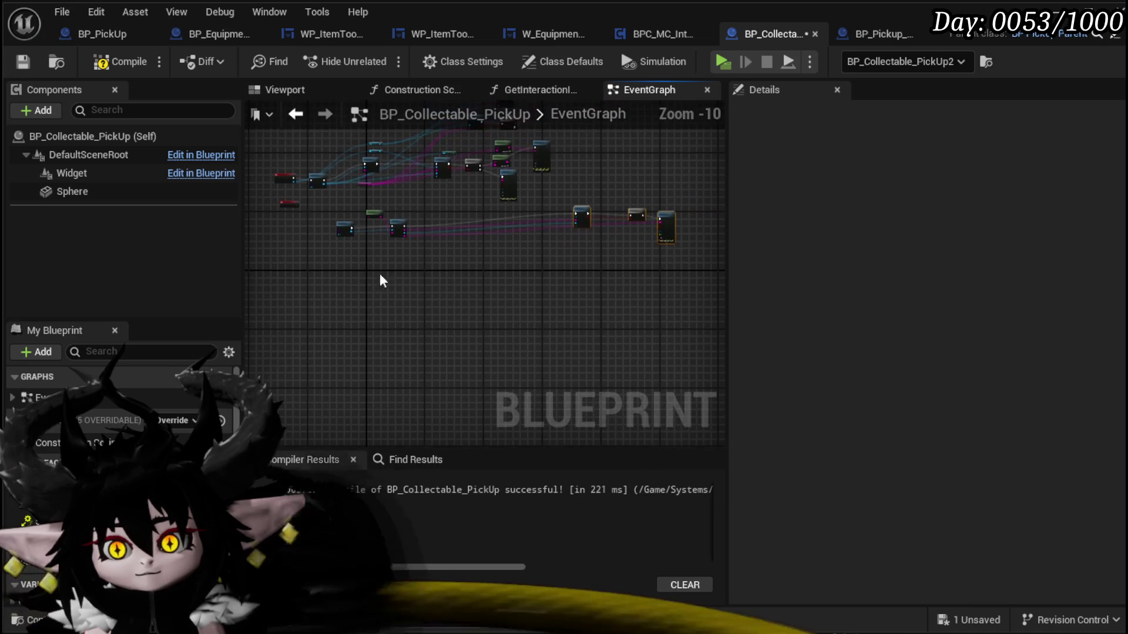
scroll(584, 353, "up", 6)
- Rearrange the Add Item, Branch and Set Data area, move Event BeginPlay top-left, then compile and save
mouse_move(501, 323)
left_mouse_down()
mouse_move(460, 377)
mouse_move(489, 403)
mouse_move(298, 526)
left_mouse_up()
mouse_move(535, 182)
left_mouse_down()
mouse_move(347, 304)
mouse_move(586, 196)
mouse_move(589, 226)
mouse_move(395, 277)
mouse_move(315, 254)
left_mouse_up()
scroll(411, 313, "up", 2)
mouse_move(412, 308)
left_mouse_down()
mouse_move(475, 270)
mouse_move(692, 272)
left_mouse_up()
left_click_drag(396, 327, 633, 296)
mouse_move(253, 329)
left_mouse_down()
mouse_move(499, 330)
mouse_move(335, 349)
left_mouse_up()
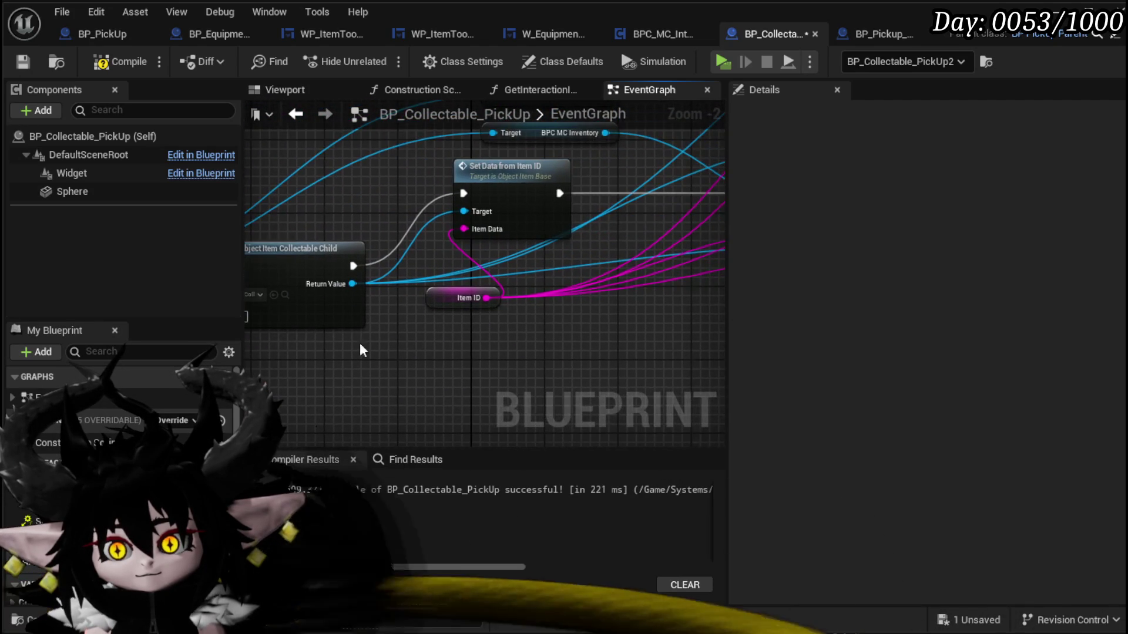
mouse_move(431, 333)
left_mouse_down()
mouse_move(718, 300)
mouse_move(718, 255)
left_mouse_up()
mouse_move(375, 312)
left_mouse_down()
mouse_move(358, 101)
mouse_move(294, 184)
left_mouse_up()
left_click(106, 62)
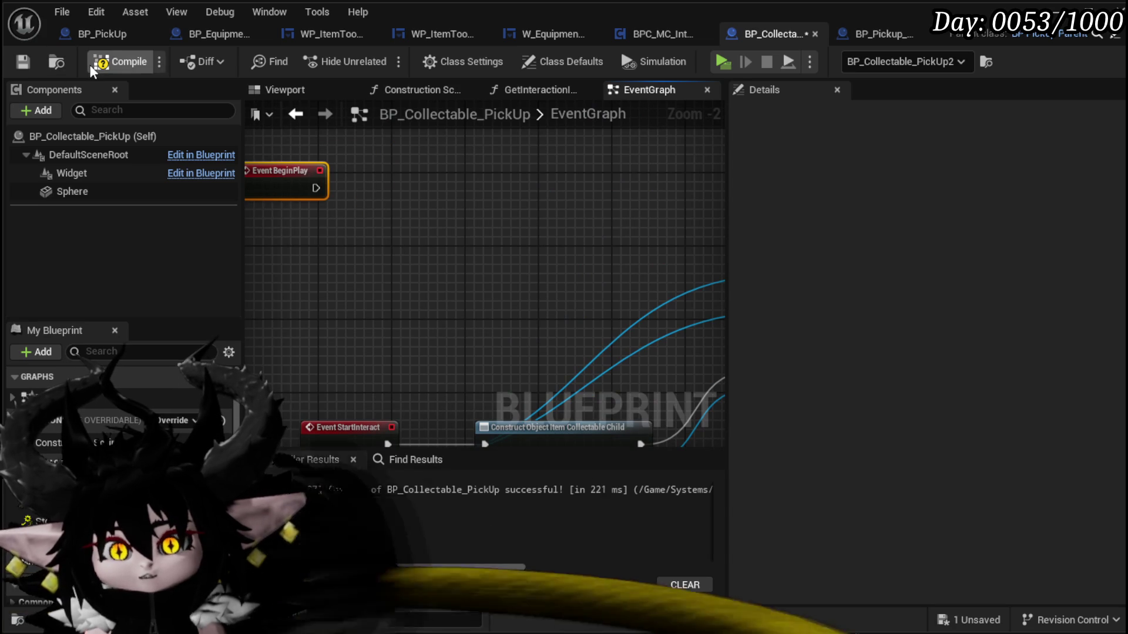
left_click(23, 63)
- Select the Item ID variable and enable Expose on Spawn in its details
mouse_move(417, 286)
left_mouse_down()
mouse_move(388, 196)
mouse_move(382, 214)
left_mouse_up()
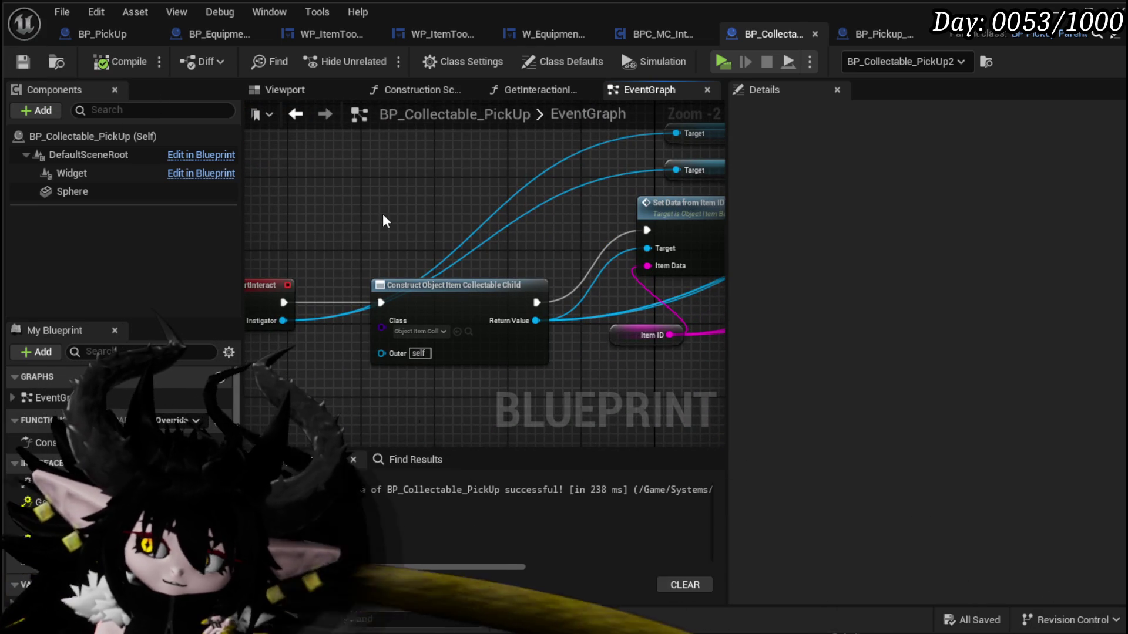
left_click_drag(385, 217, 246, 200)
mouse_move(479, 313)
left_mouse_down()
mouse_move(393, 345)
mouse_move(397, 270)
left_mouse_up()
mouse_move(398, 259)
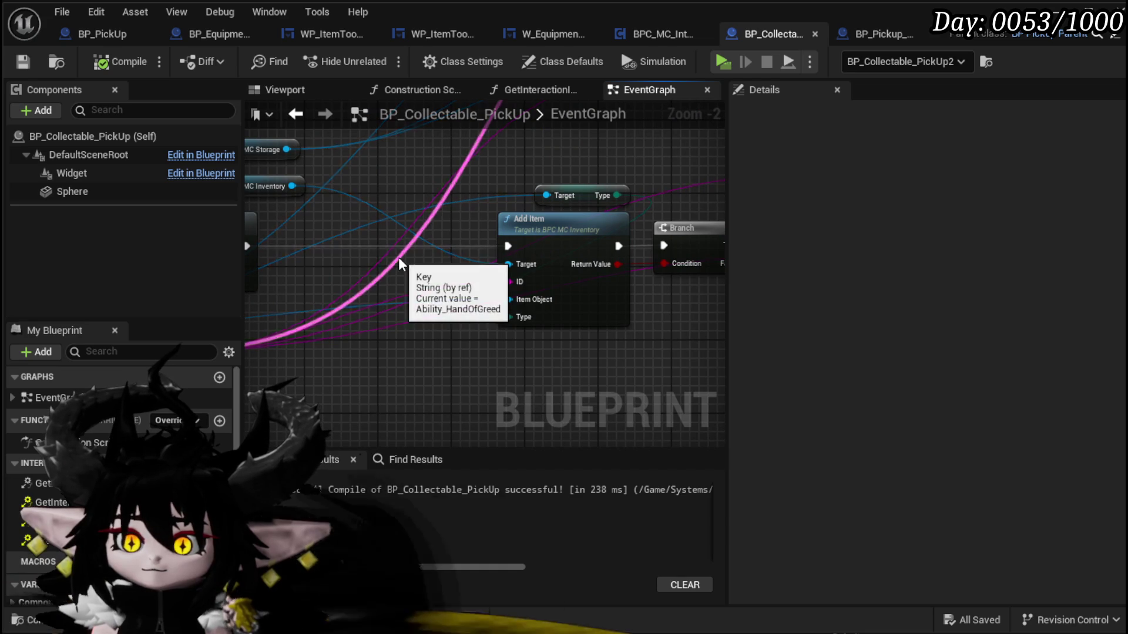
left_click_drag(589, 195, 435, 215)
mouse_move(682, 356)
left_mouse_down()
mouse_move(327, 323)
mouse_move(646, 302)
mouse_move(532, 330)
left_mouse_up()
left_click(494, 295)
scroll(825, 335, "down", 3)
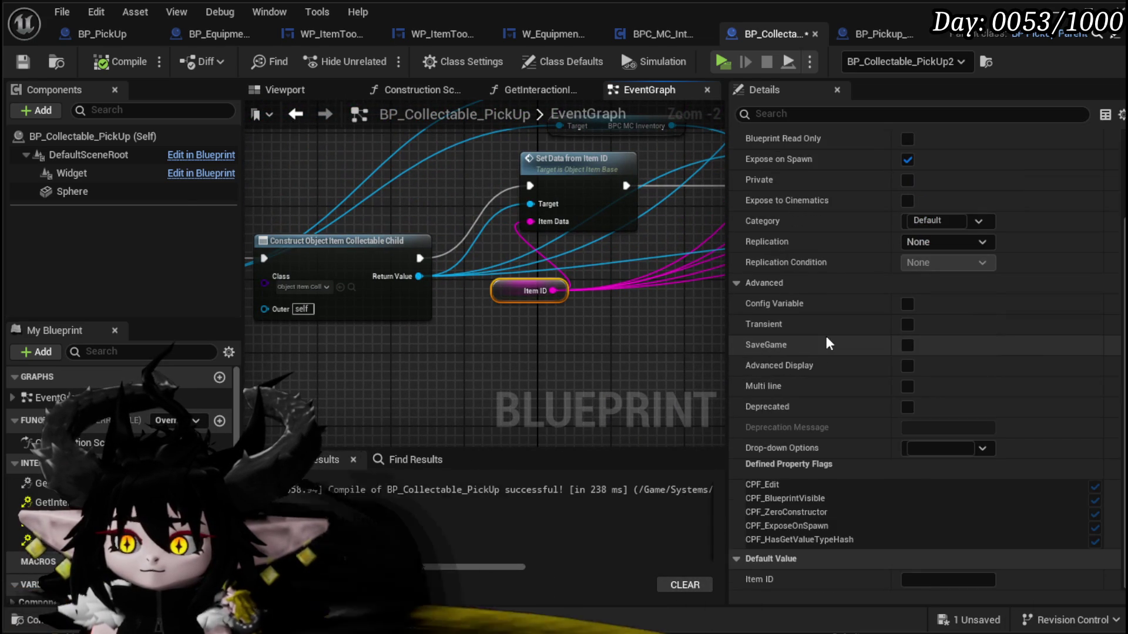
left_click_drag(411, 356, 609, 341)
scroll(598, 339, "down", 2)
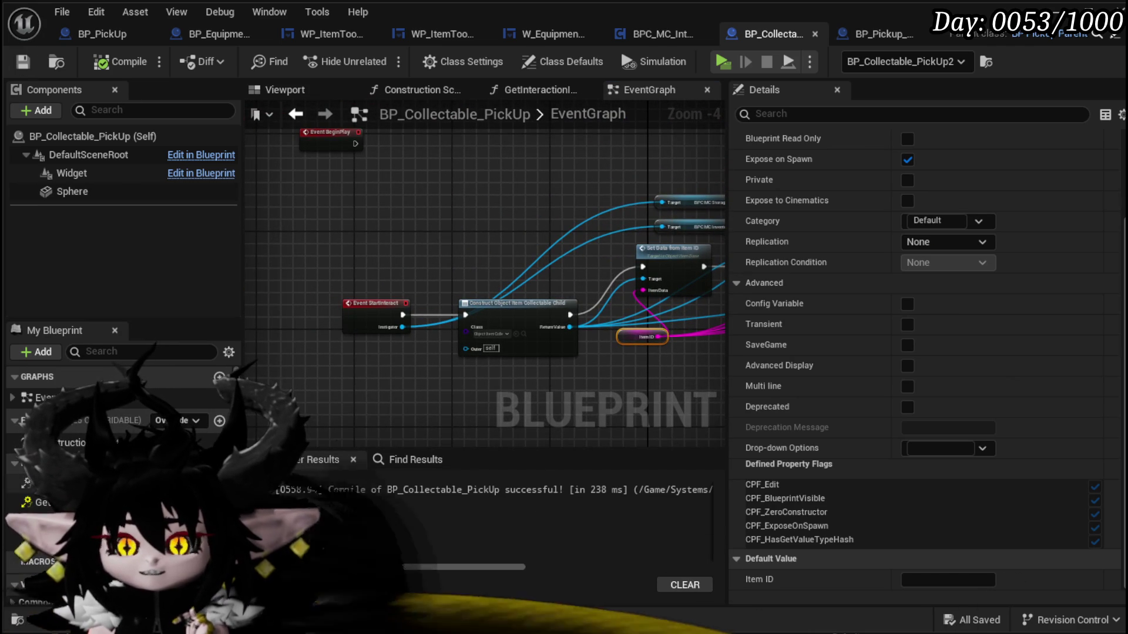
scroll(147, 458, "down", 5)
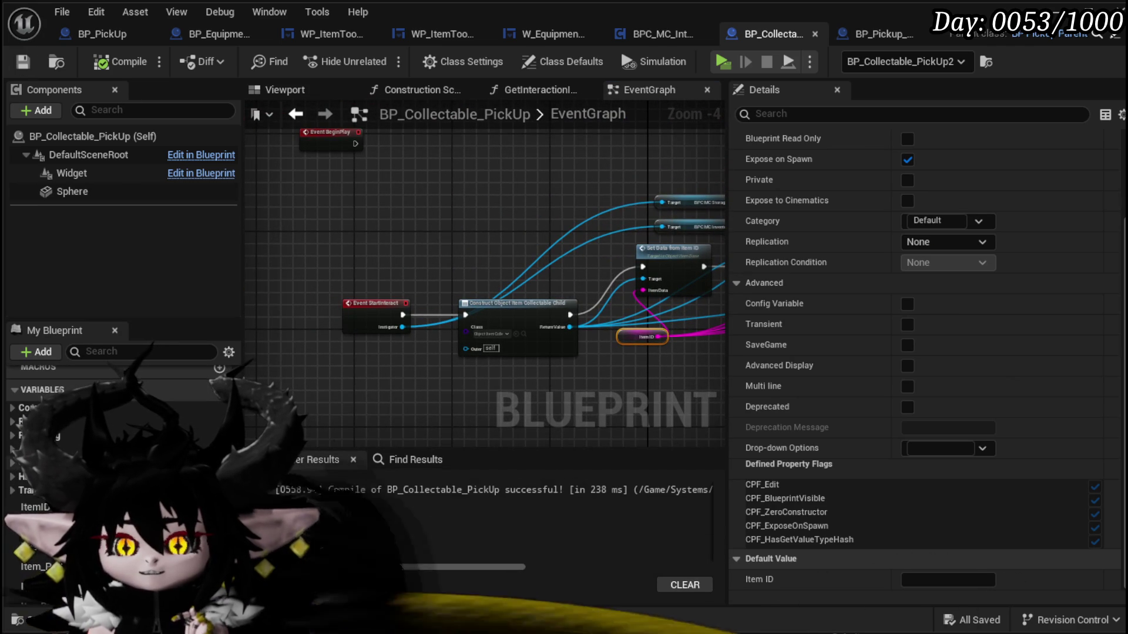
- Place an Item ID getter, search Contains off its pin without adding a node, and save
left_click_drag(36, 507, 312, 164)
left_click(330, 197)
scroll(317, 235, "up", 3)
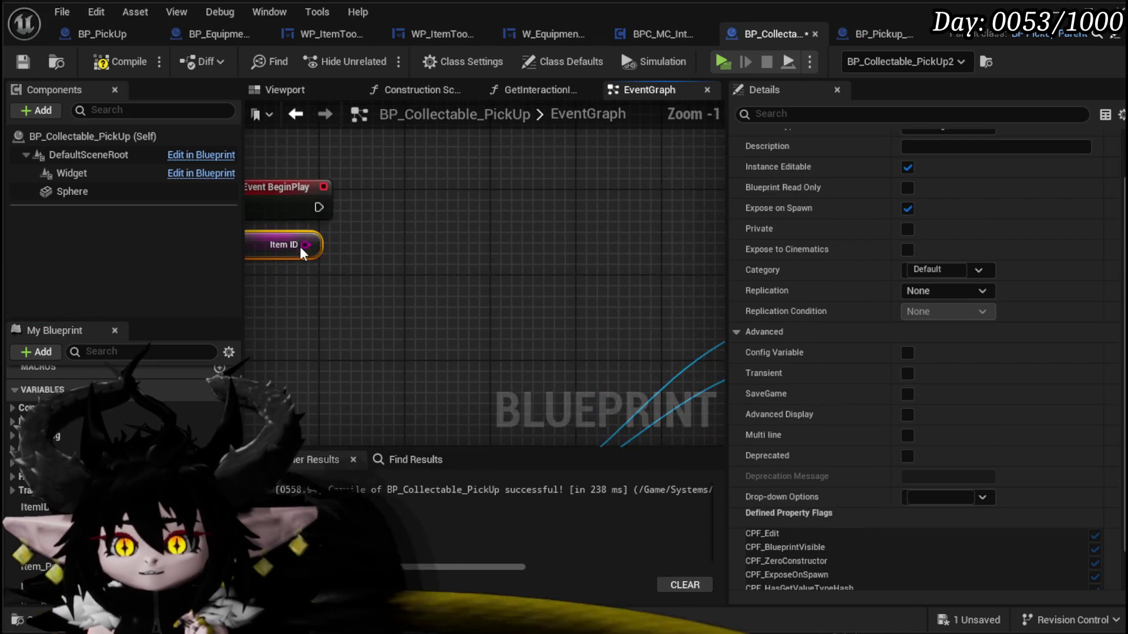
left_click_drag(305, 245, 442, 242)
type("Contains")
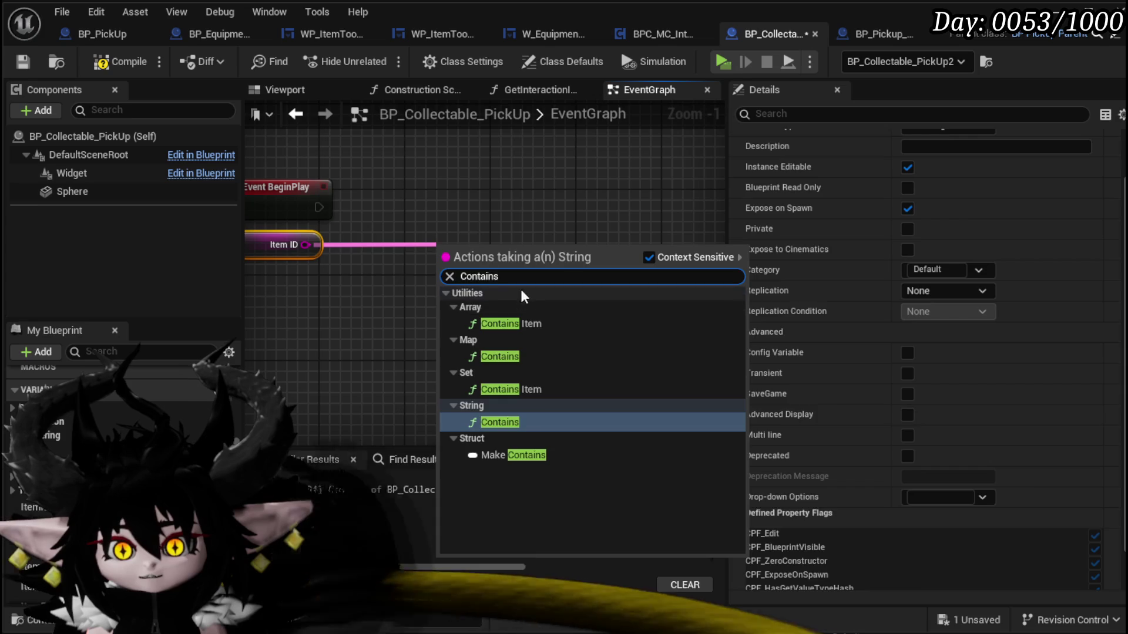
left_click(58, 99)
left_click(24, 64)
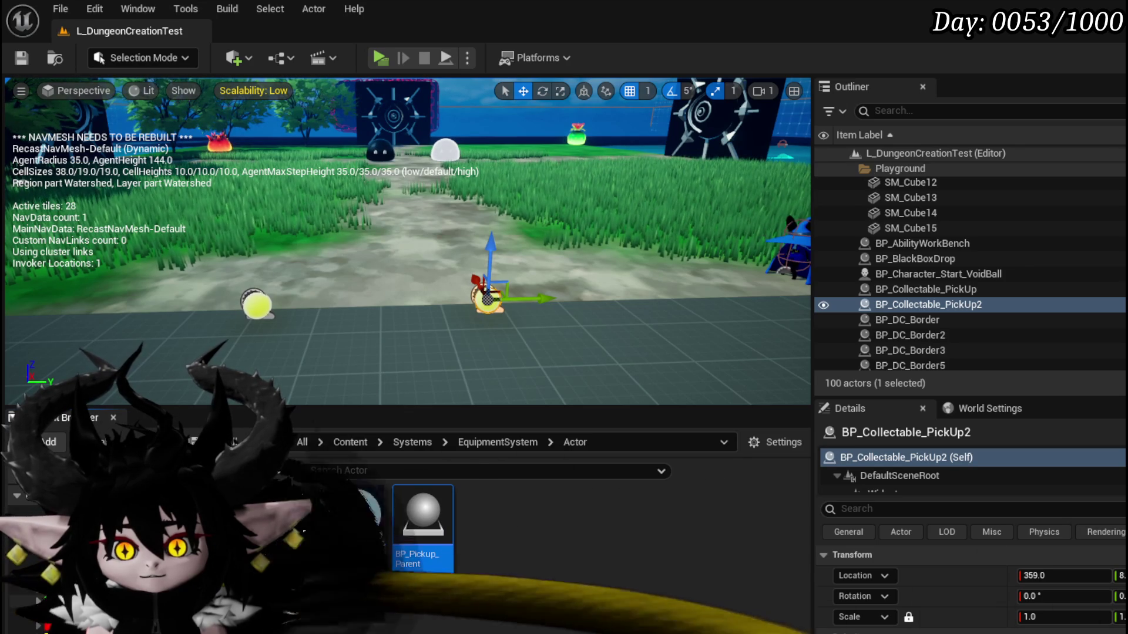
- Open the DT_ItemInfo data table and inspect the VFX_Nature_EarthSlimeFist row name
key("alt+Left")
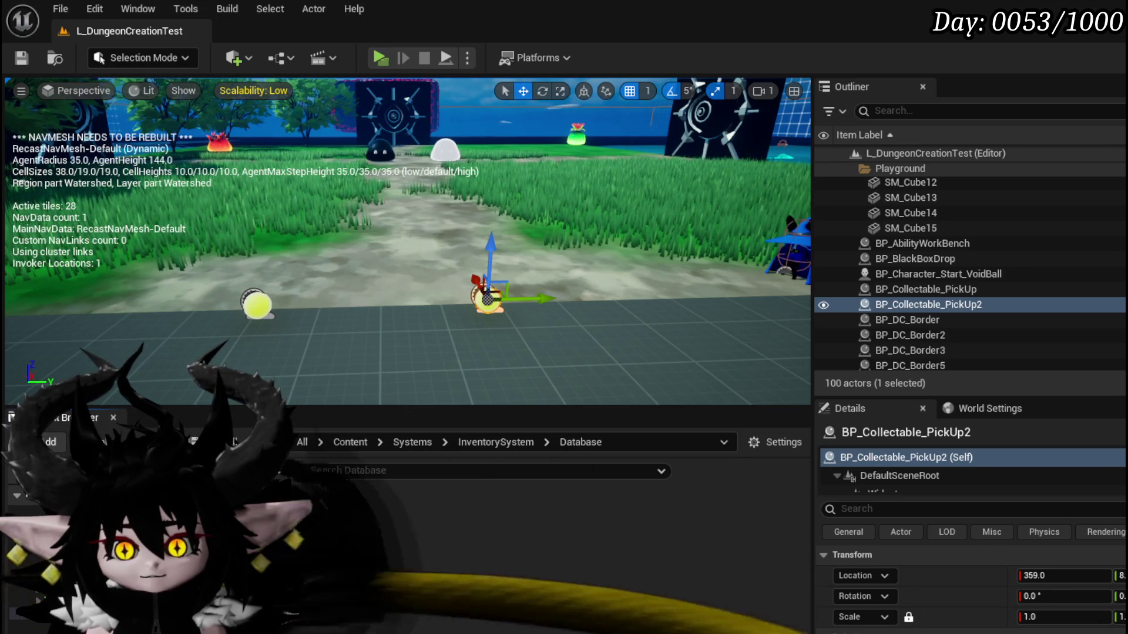
double_click(291, 531)
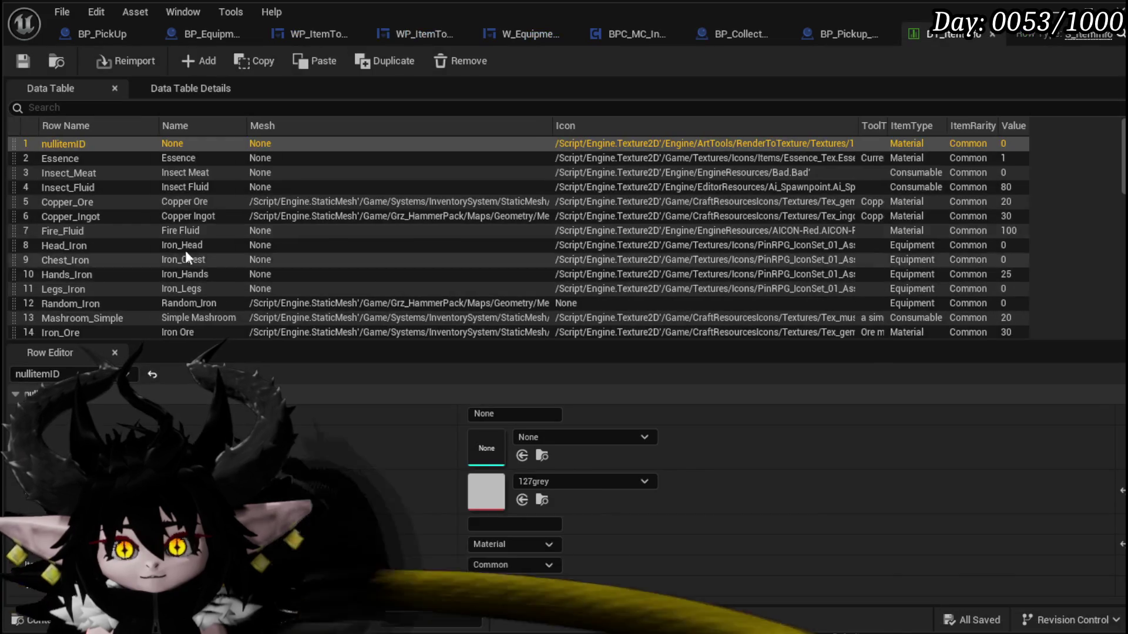
scroll(90, 210, "down", 8)
scroll(86, 194, "down", 3)
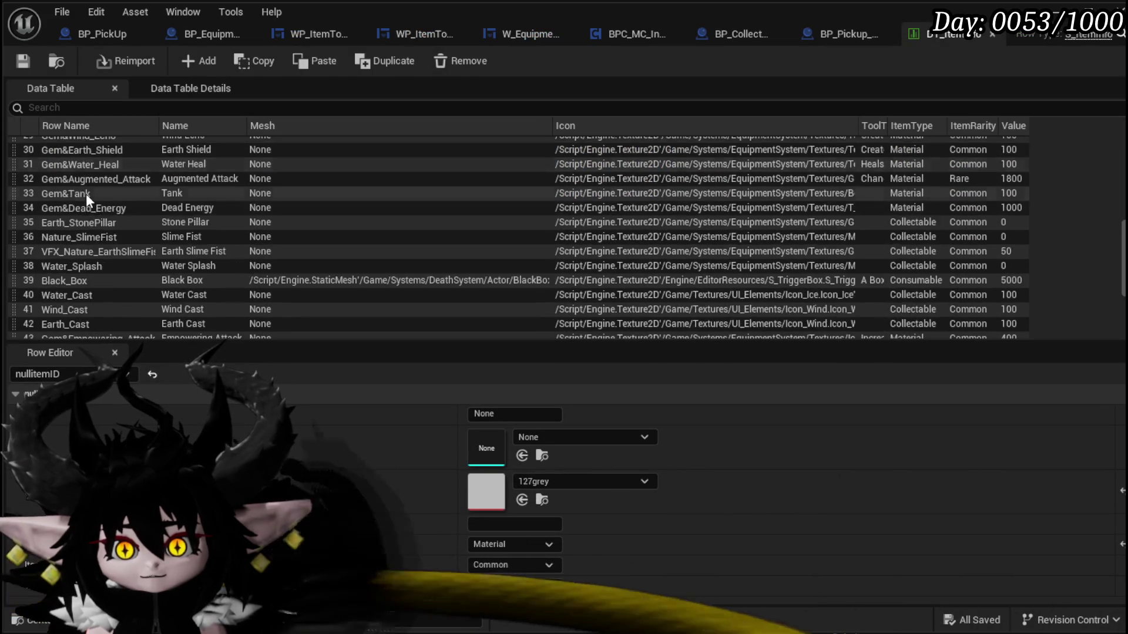
scroll(96, 270, "down", 1)
scroll(96, 266, "down", 4)
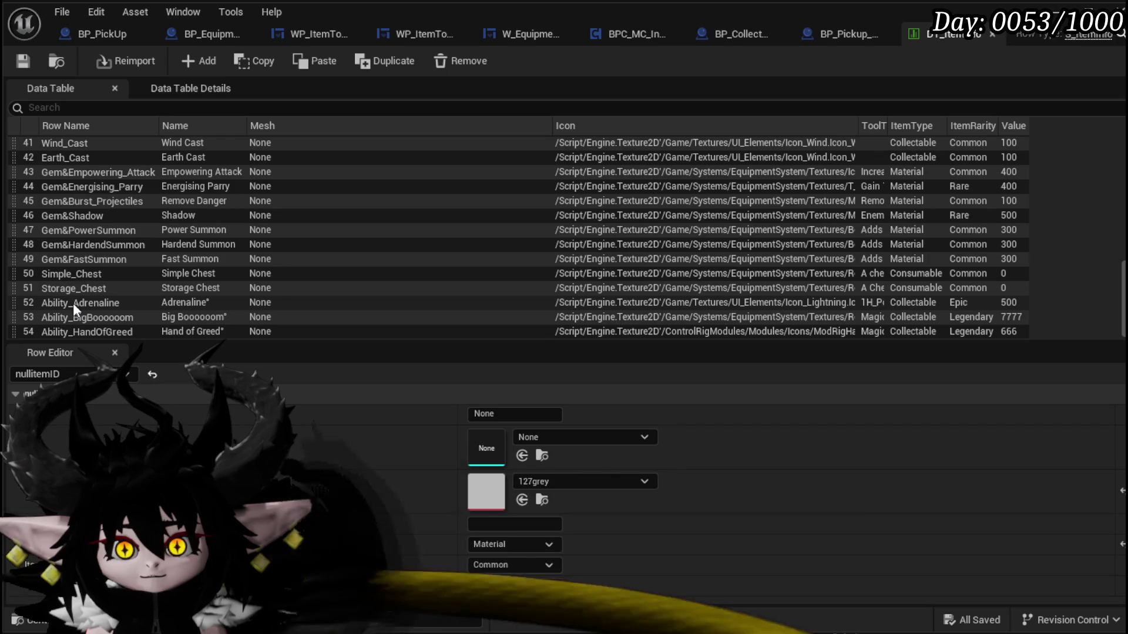
scroll(73, 303, "up", 3)
scroll(72, 299, "up", 2)
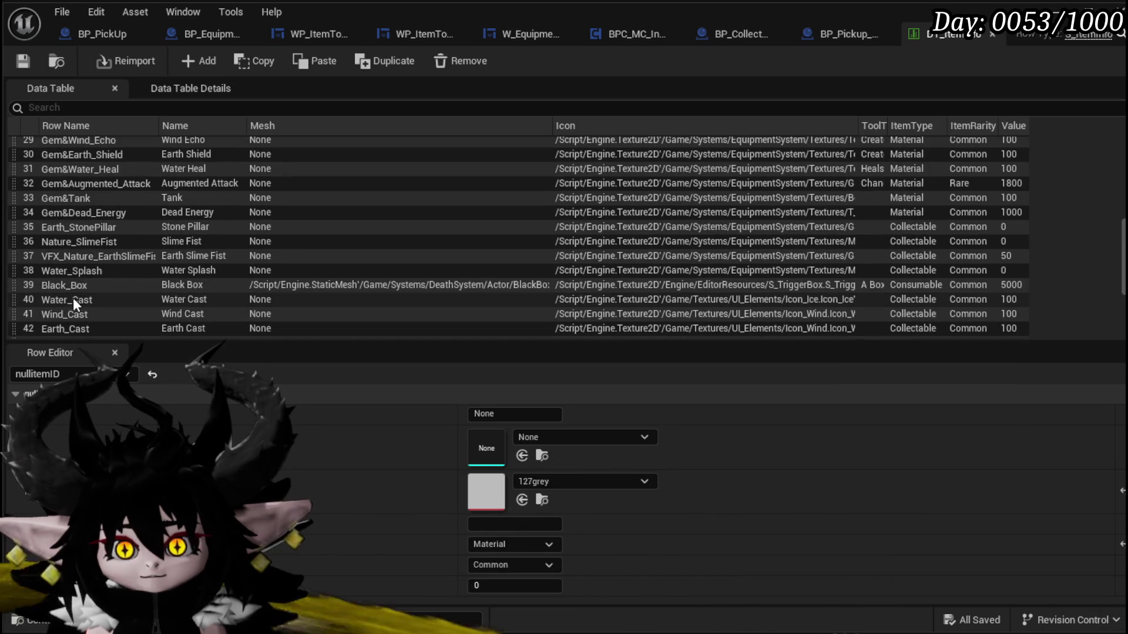
double_click(58, 255)
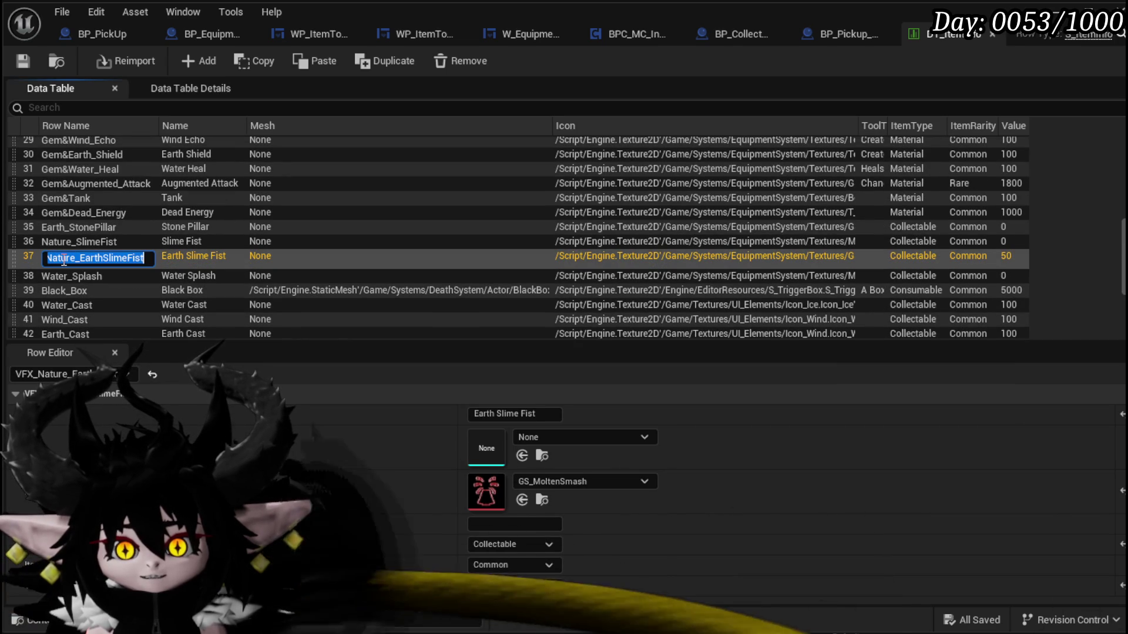
key("Escape")
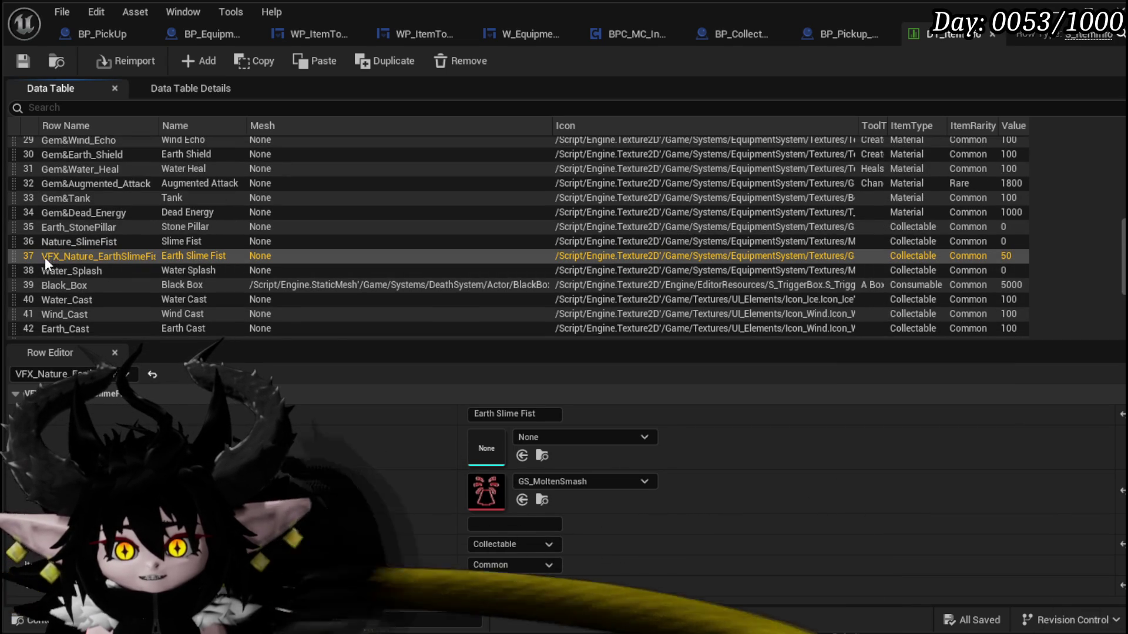
- Inspect the Ability_Adrenaline row name, save the data table, and return to BP_Collectable_PickUp
scroll(76, 259, "down", 3)
scroll(75, 276, "down", 2)
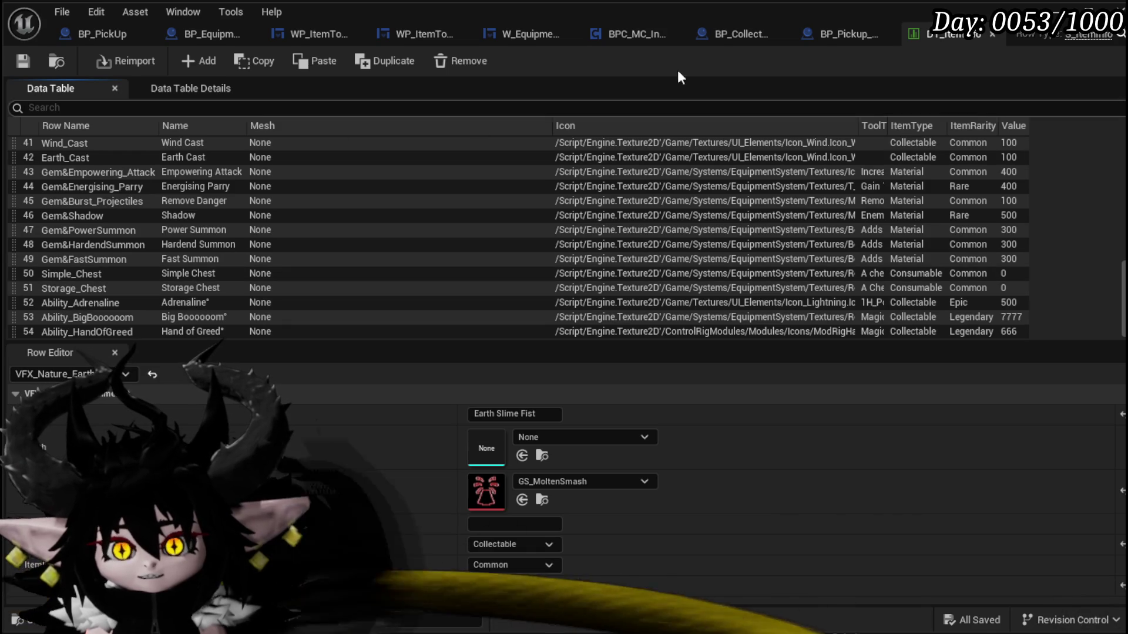
double_click(71, 302)
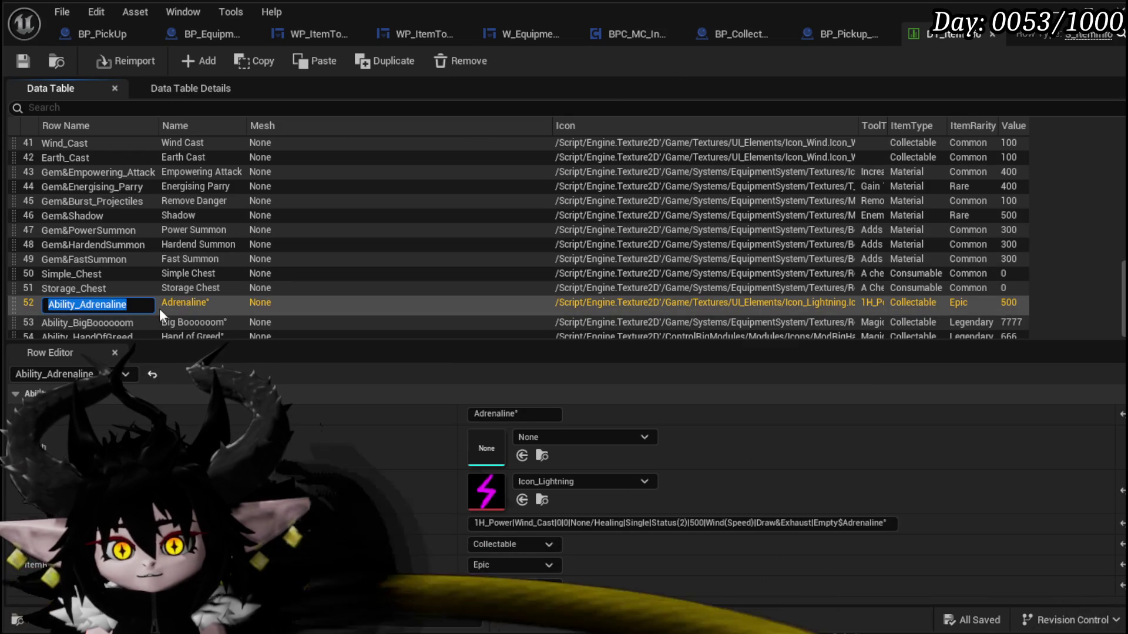
left_click(24, 61)
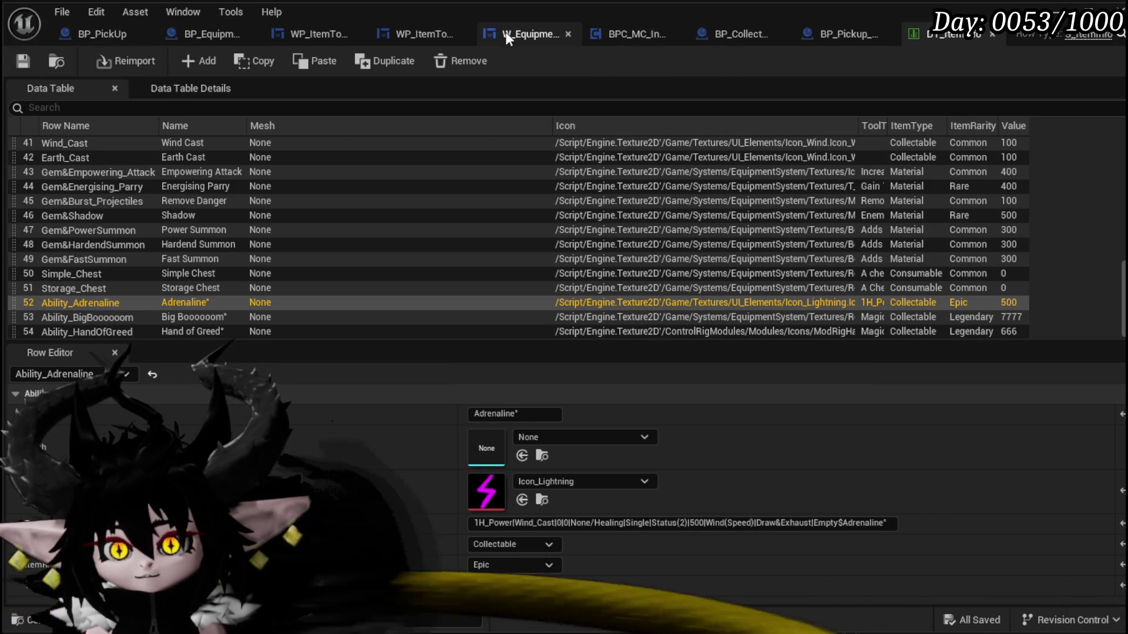
left_click(743, 31)
- Split Item ID with Parse Into Array and read element 0 with a GET node
left_click_drag(693, 34, 98, 35)
mouse_move(305, 244)
left_mouse_down()
mouse_move(353, 257)
mouse_move(376, 244)
left_mouse_up()
type("Pars")
key("Return")
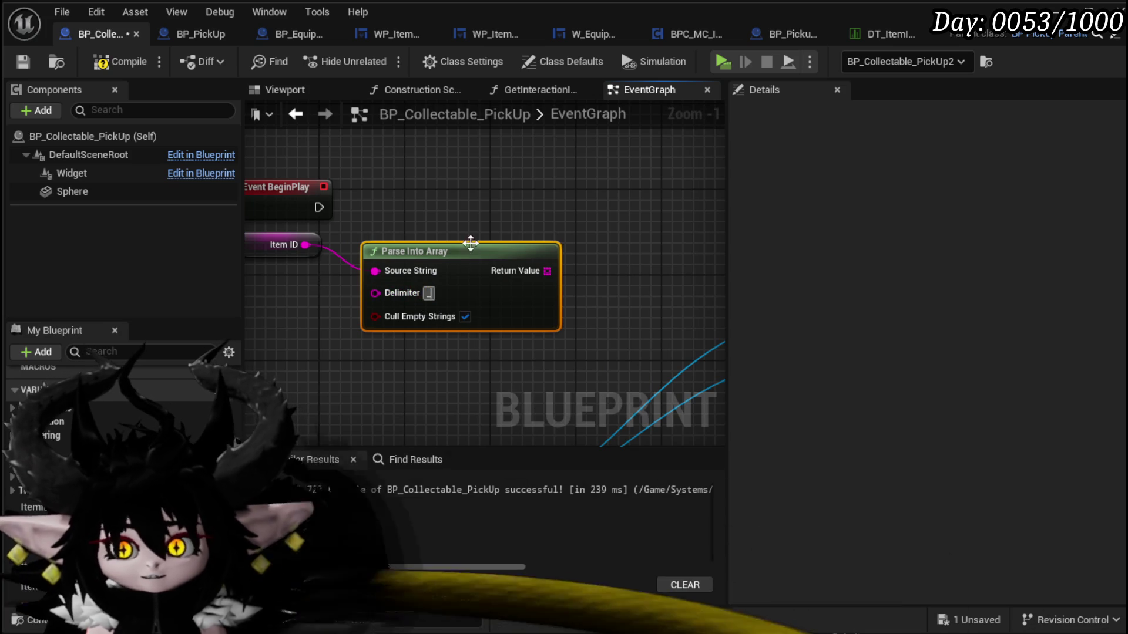
left_click_drag(468, 252, 305, 286)
mouse_move(385, 313)
left_mouse_down()
mouse_move(417, 315)
mouse_move(389, 235)
left_mouse_up()
type("get")
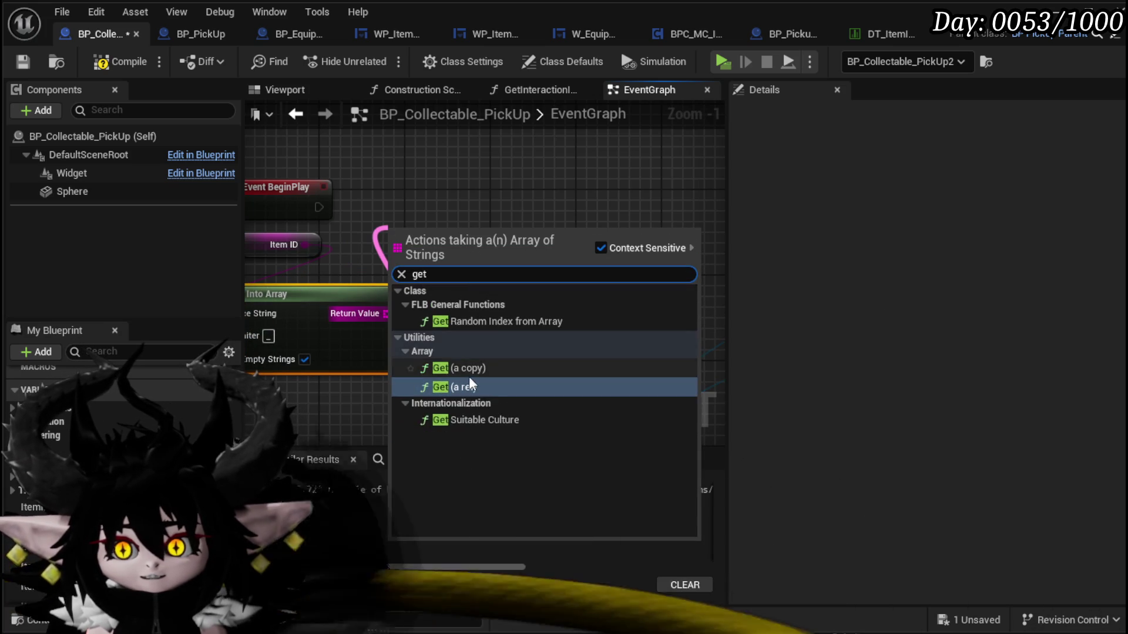
left_click(467, 376)
left_click_drag(383, 340, 273, 395)
- Drive a Switch on String node from the GET output and add two case pins
left_click_drag(461, 281, 546, 276)
type("Swit")
key("Return")
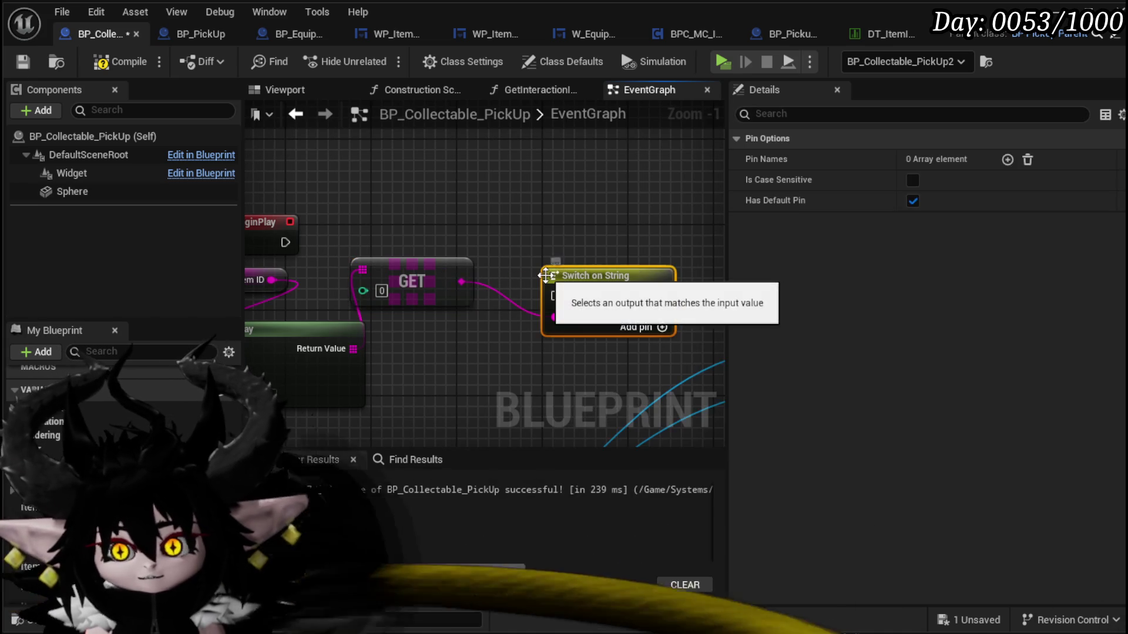
left_click_drag(588, 276, 534, 223)
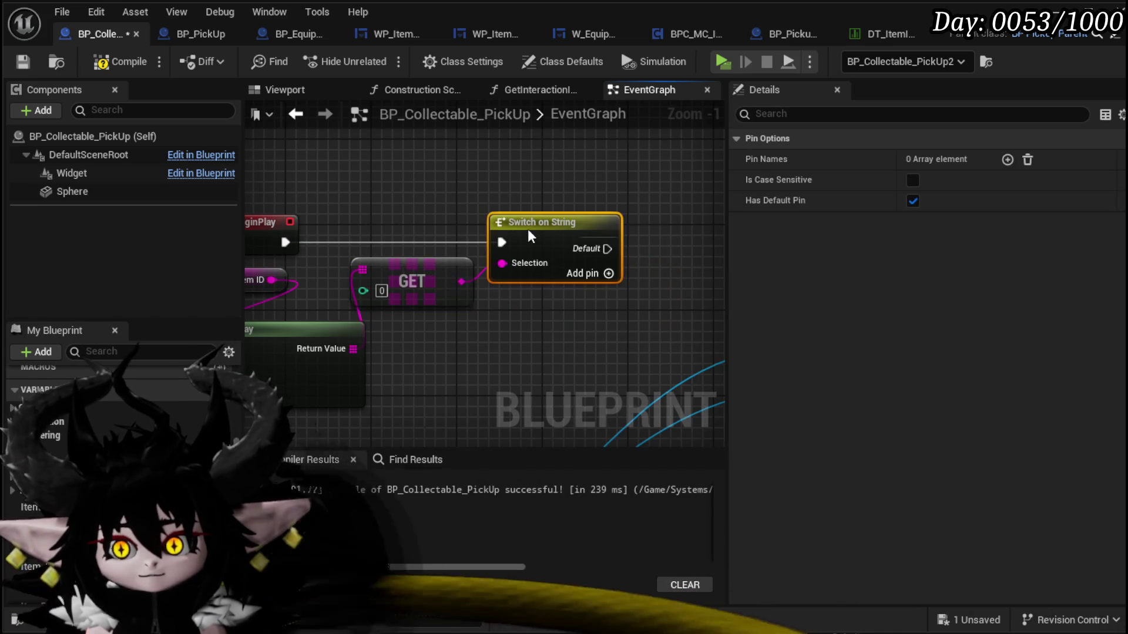
left_click_drag(611, 235, 444, 267)
left_click(443, 326)
left_click(442, 326)
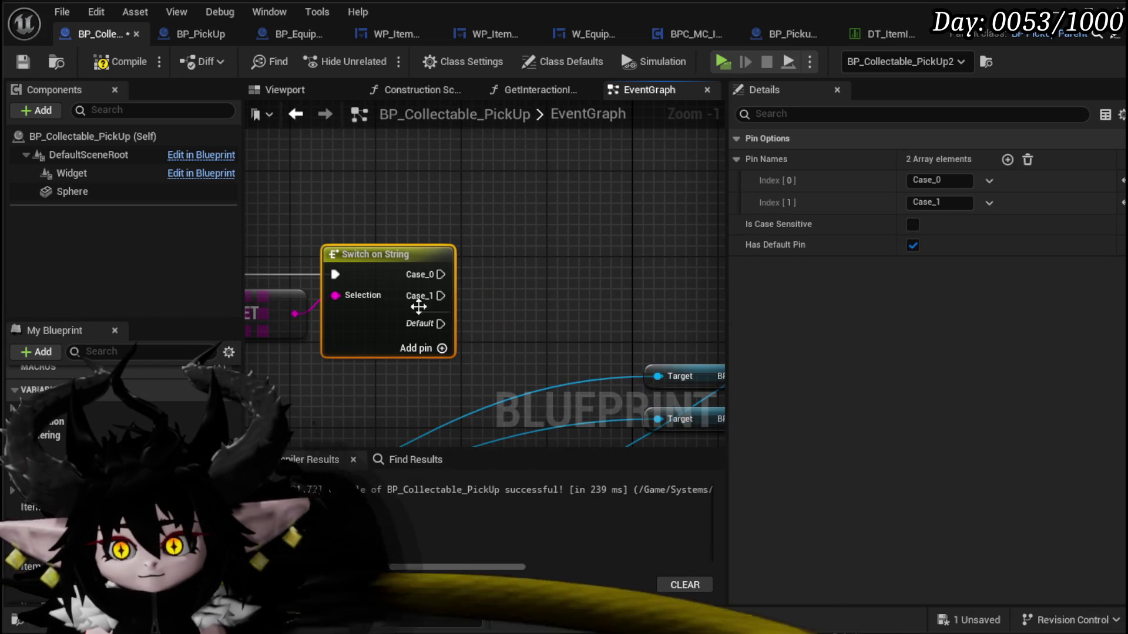
- Name the switch cases VFX and Ability, compile and save, then open BP_PickUp
left_click(939, 180)
type("VFX")
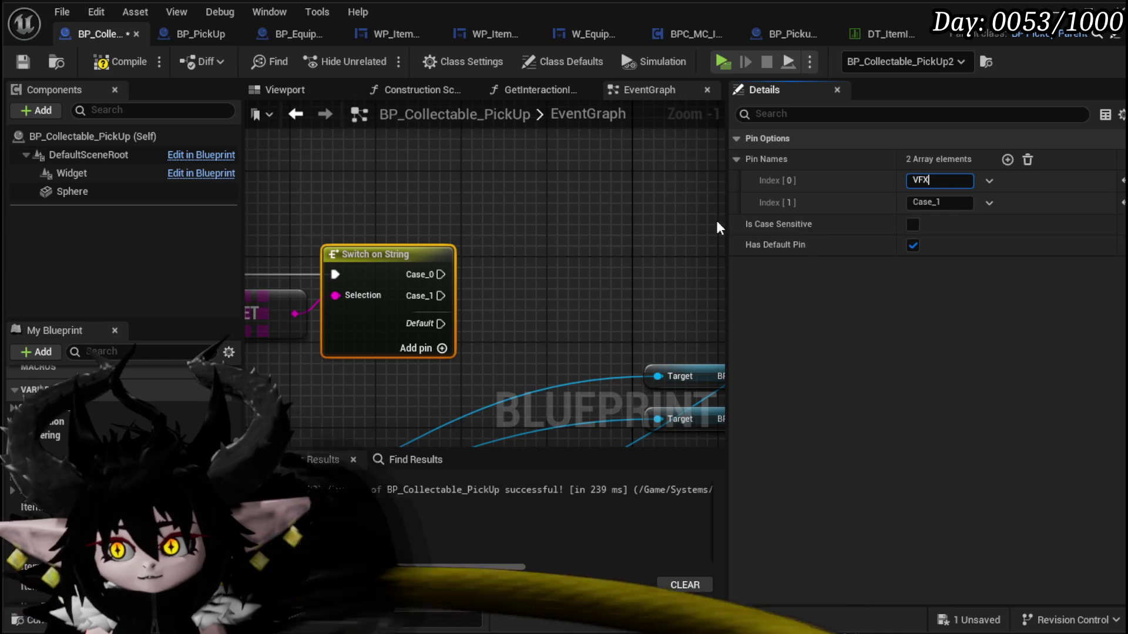
type("Ability")
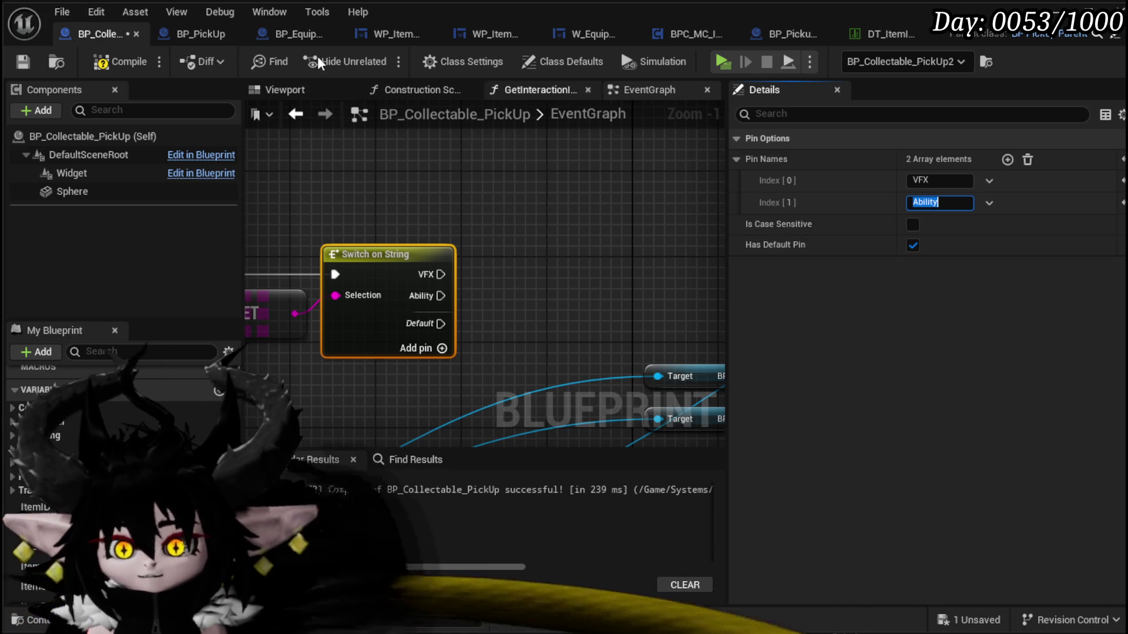
left_click(30, 60)
scroll(411, 326, "down", 5)
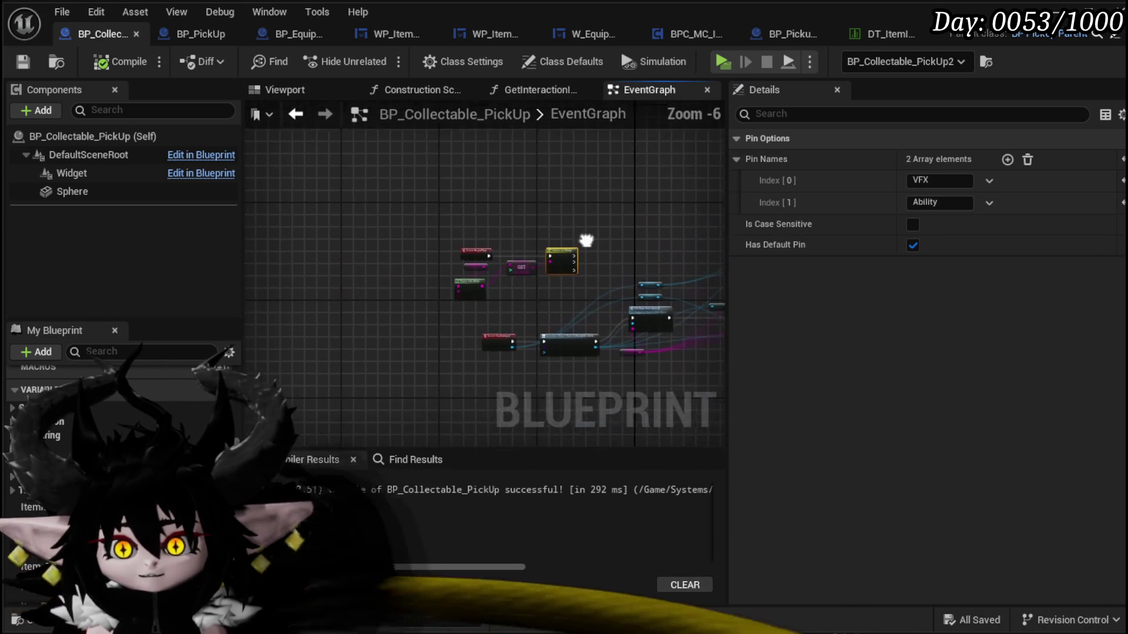
left_click_drag(540, 250, 418, 221)
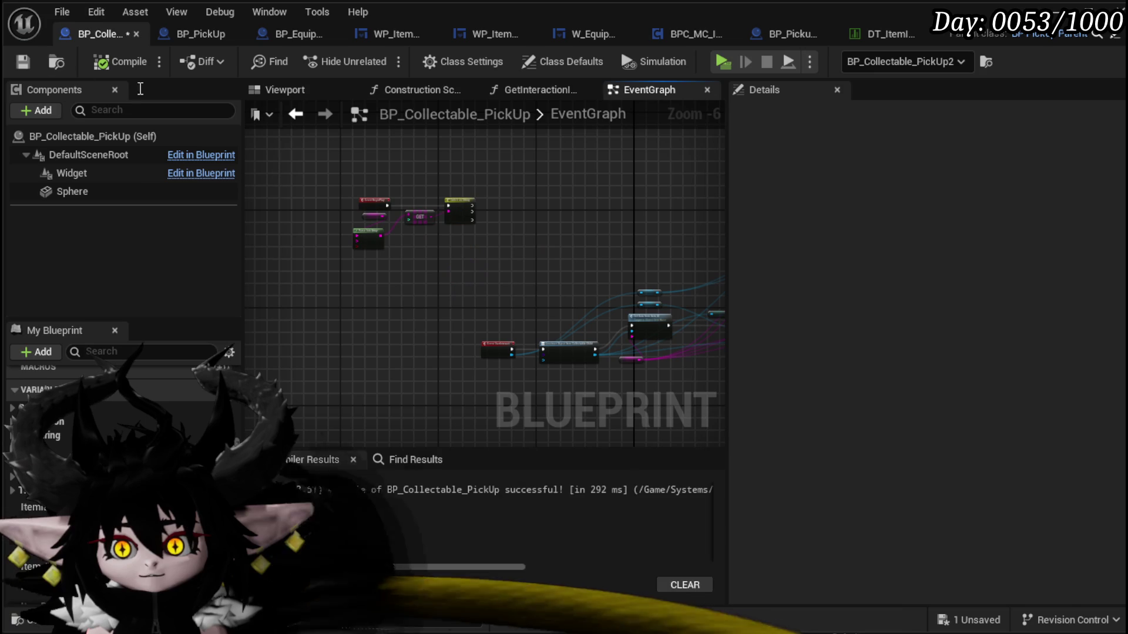
scroll(503, 194, "up", 4)
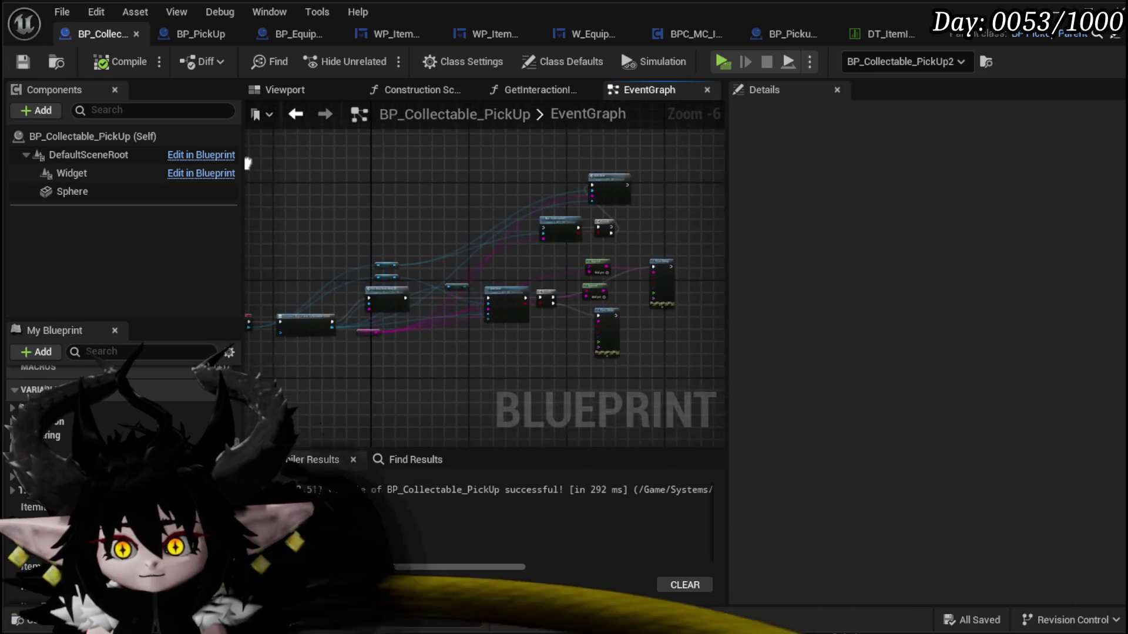
mouse_move(464, 232)
left_mouse_down()
mouse_move(594, 212)
mouse_move(479, 233)
left_mouse_up()
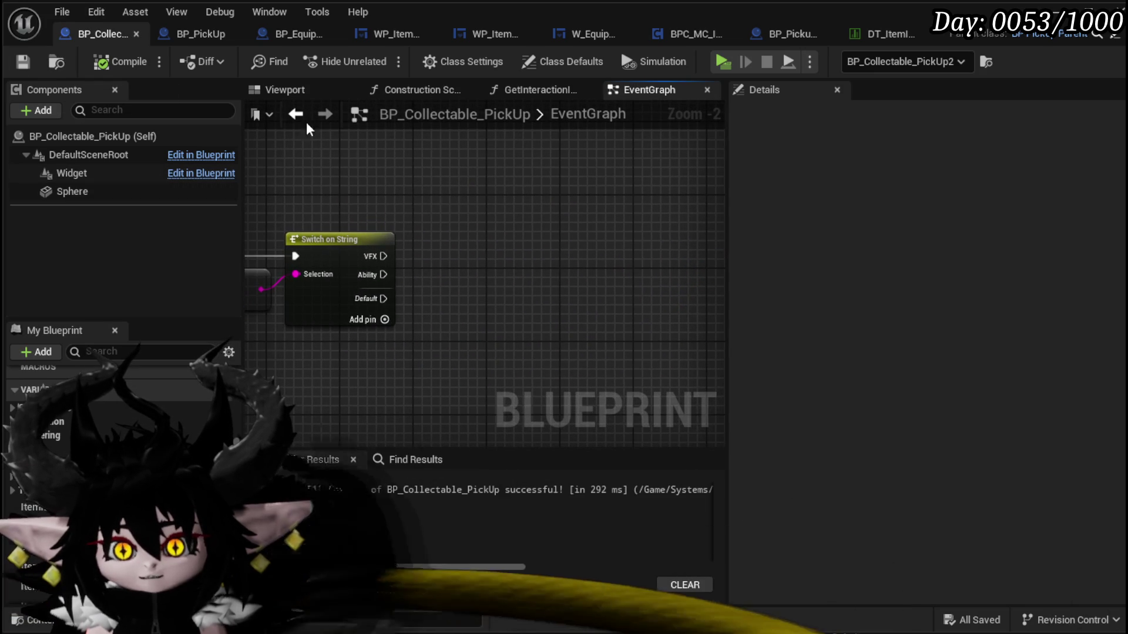
left_click(181, 34)
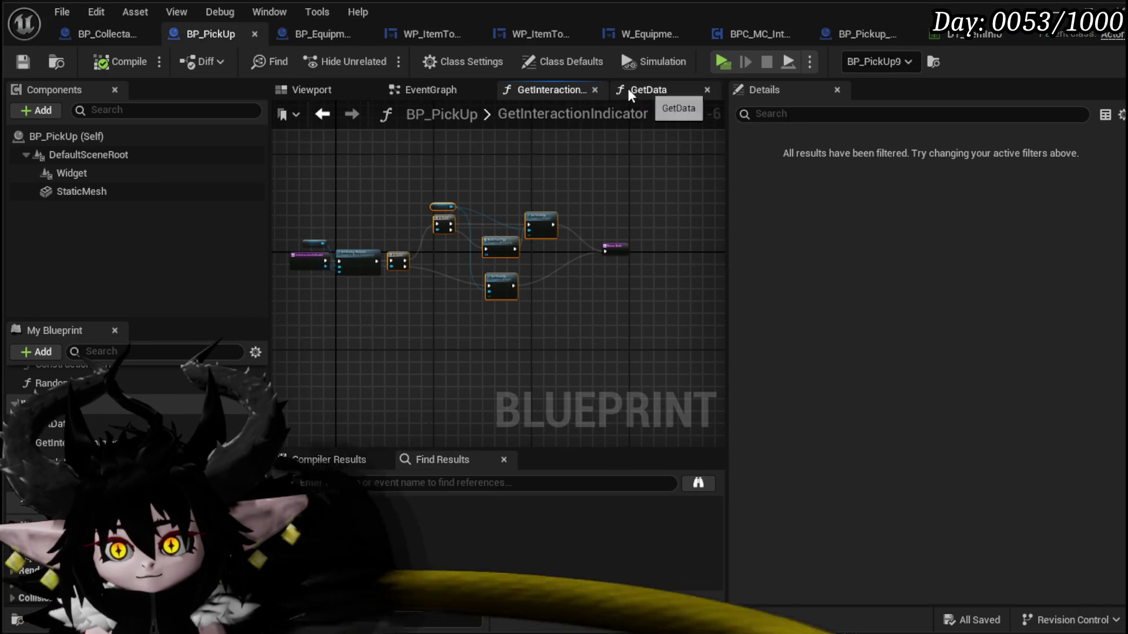
- Check BP_PickUp's event graph for reference, then return to BP_Collectable_PickUp
left_click(407, 94)
left_click_drag(385, 336, 631, 228)
left_click(80, 29)
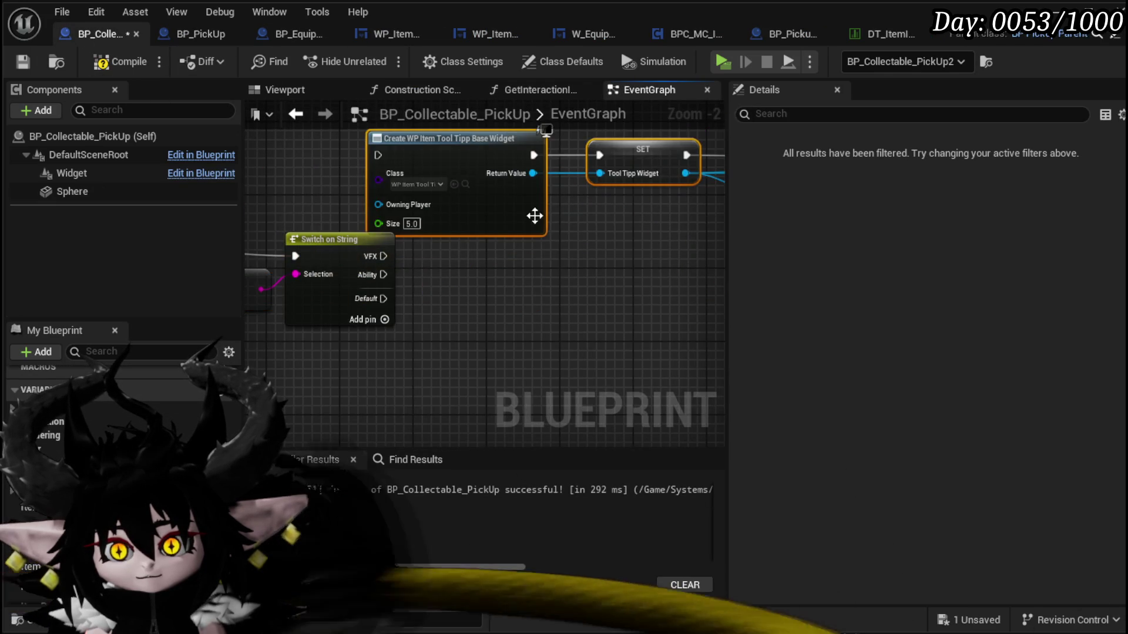
scroll(425, 261, "down", 1)
scroll(482, 248, "down", 2)
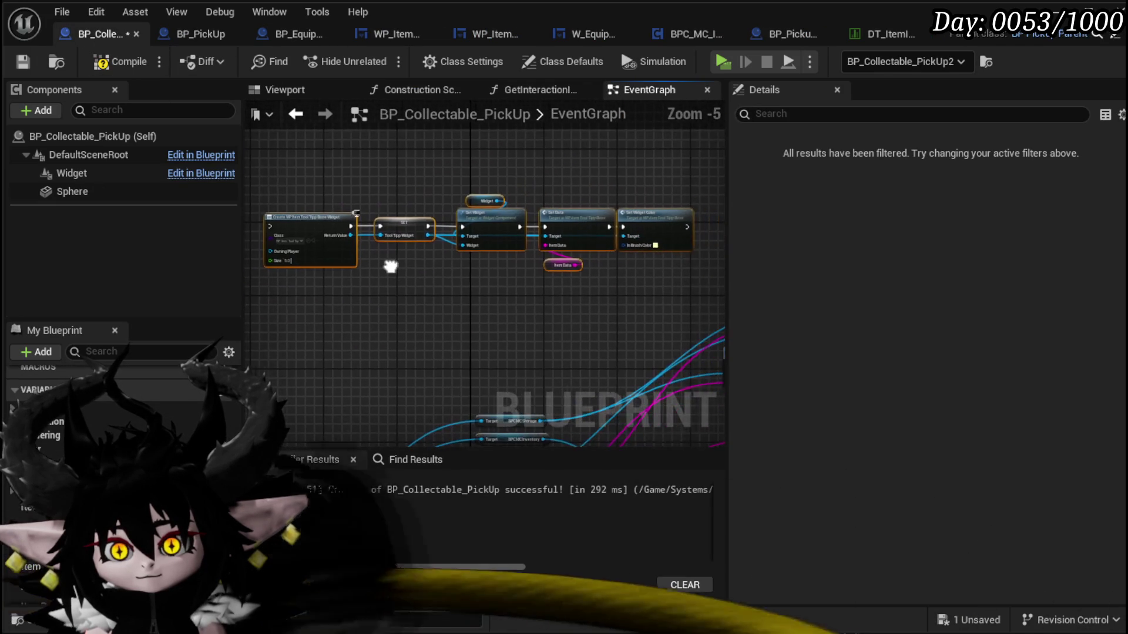
scroll(464, 250, "up", 2)
scroll(448, 252, "up", 1)
left_click(412, 250)
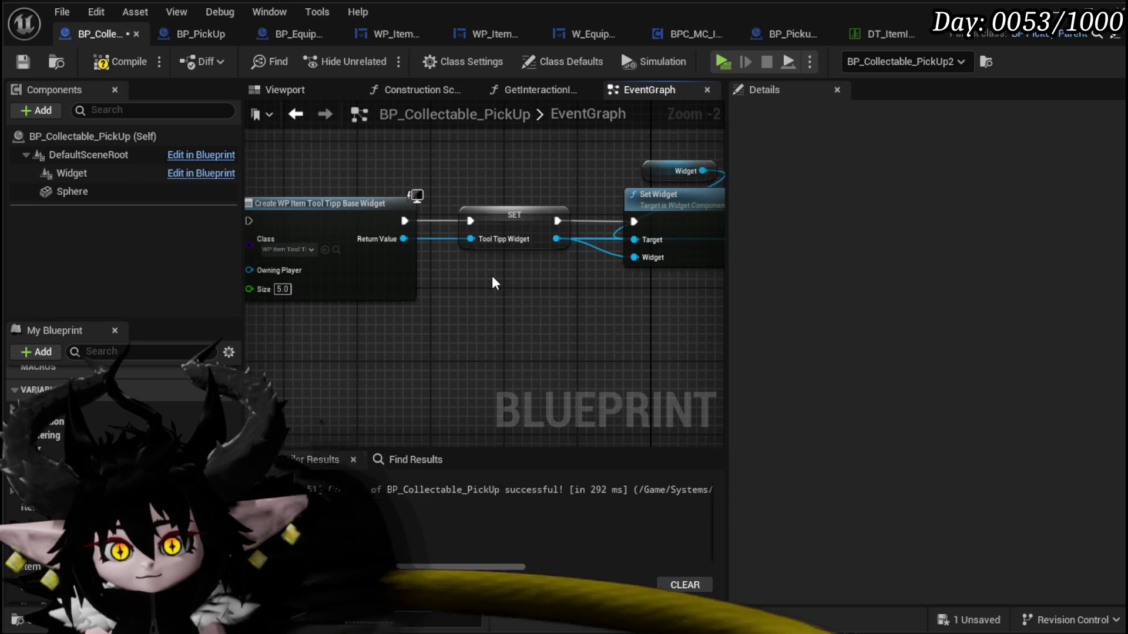
- Disconnect and delete the old SET Tool Tipp Widget node
left_click(479, 241, "alt")
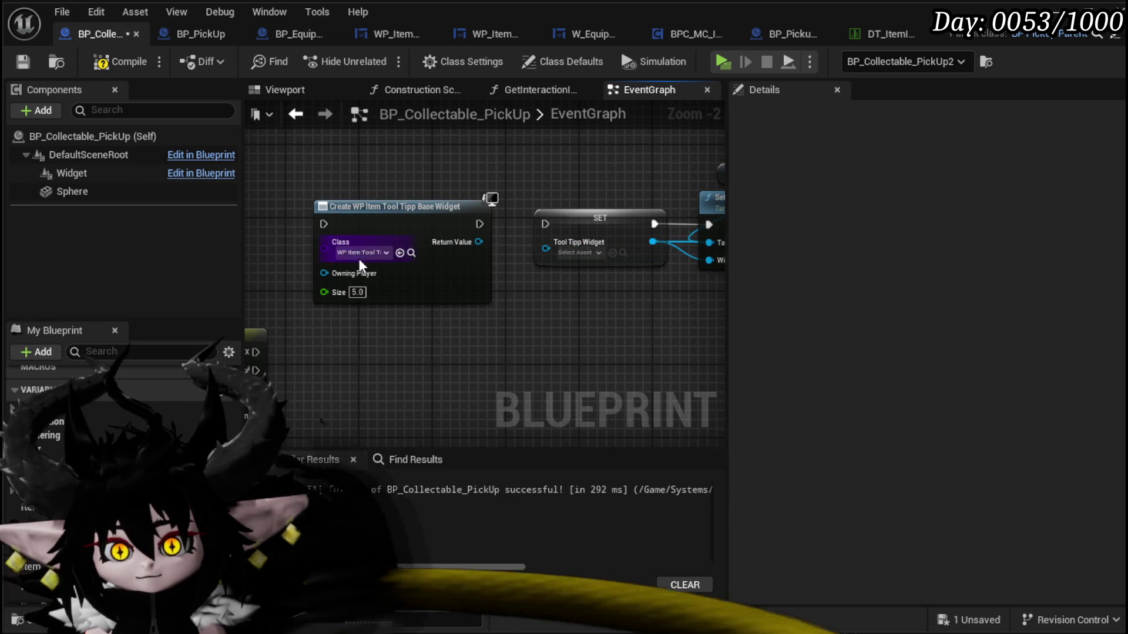
left_click(610, 205)
key("Delete")
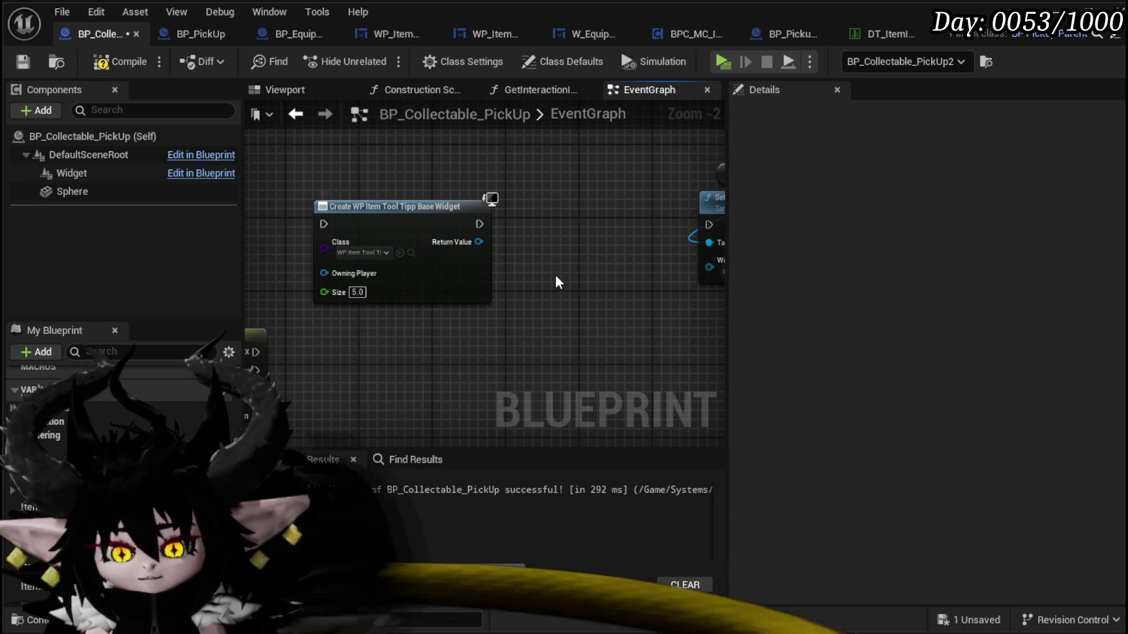
mouse_move(538, 333)
left_mouse_down()
mouse_move(443, 340)
mouse_move(502, 347)
left_mouse_up()
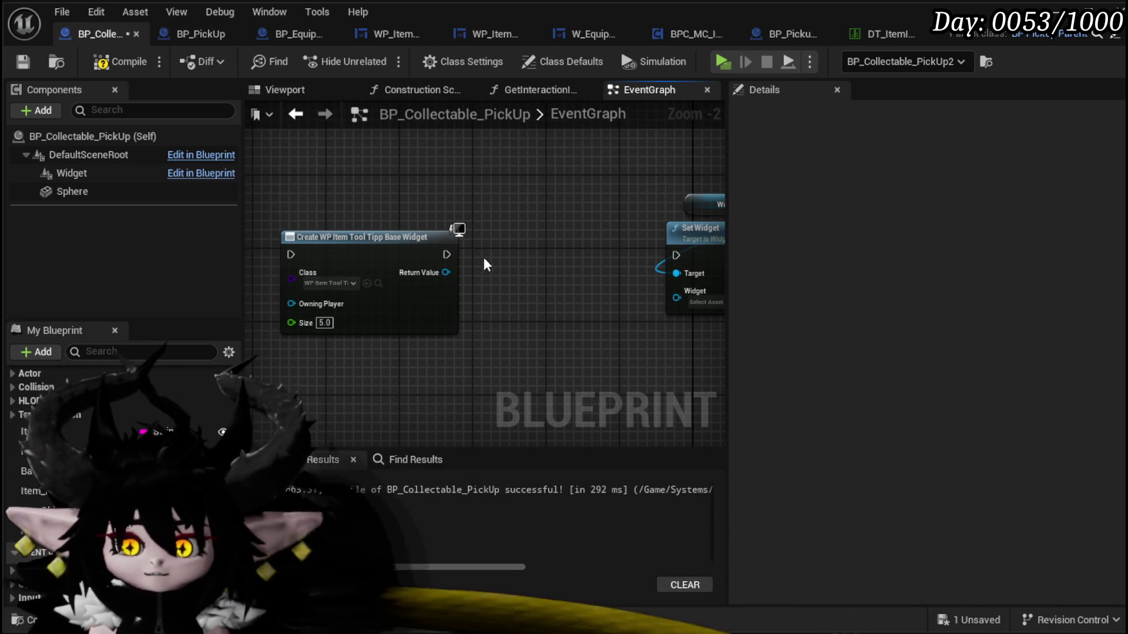
- Promote Set Widget's Widget input to a new variable named ToolTippWidget
right_click(673, 296)
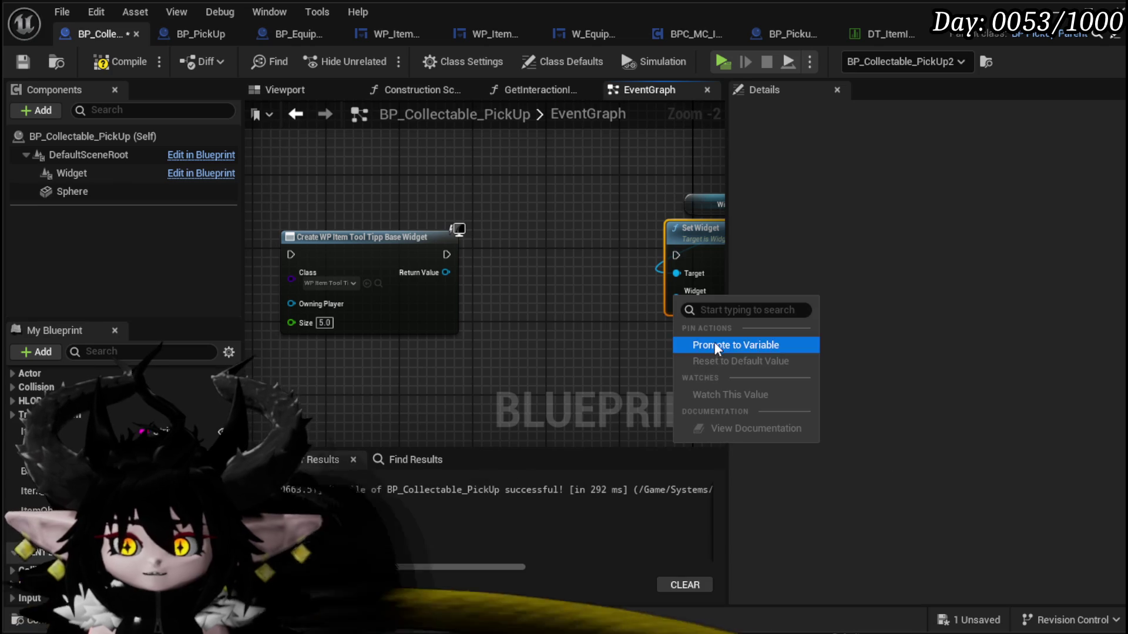
left_click(714, 343)
left_click_drag(568, 346, 593, 227)
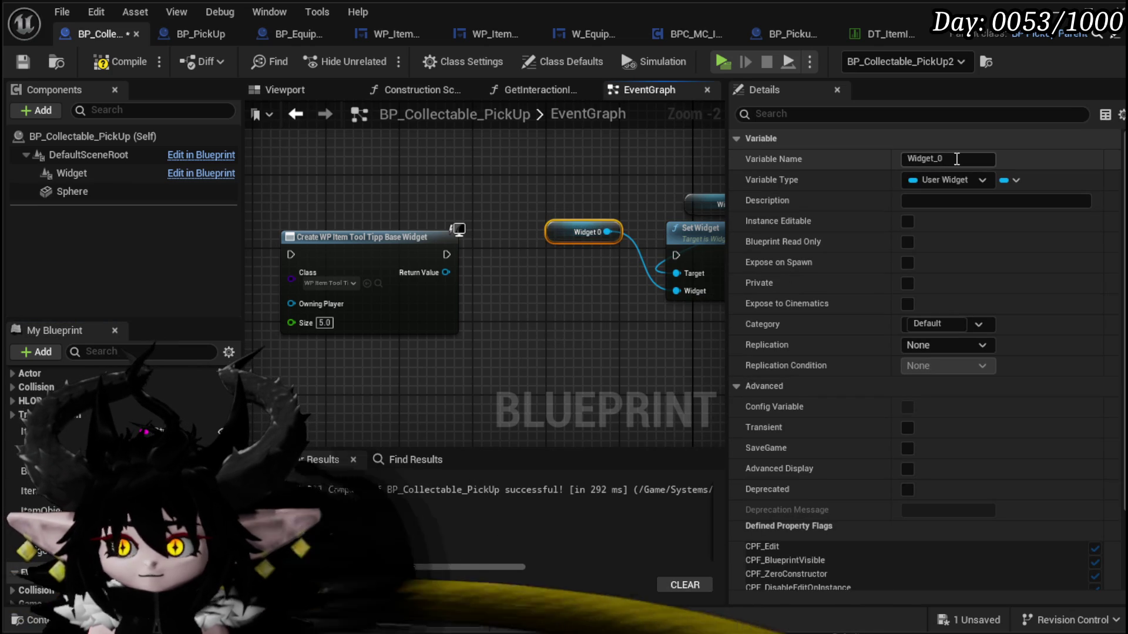
left_click(916, 158)
type("Tool")
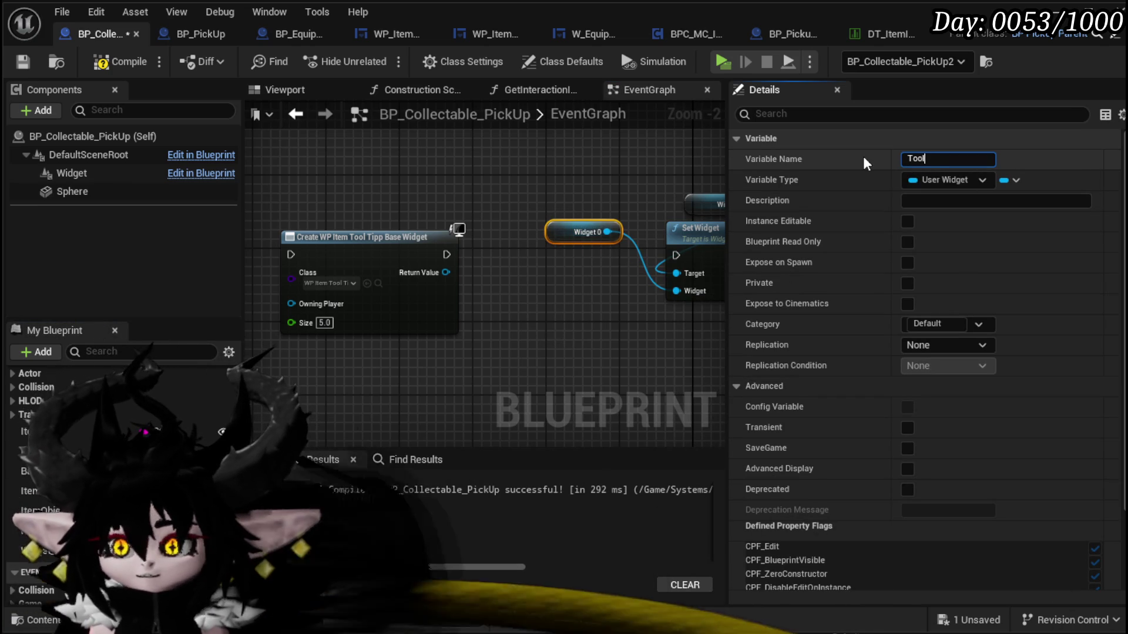
type("TippWidget")
key("Return")
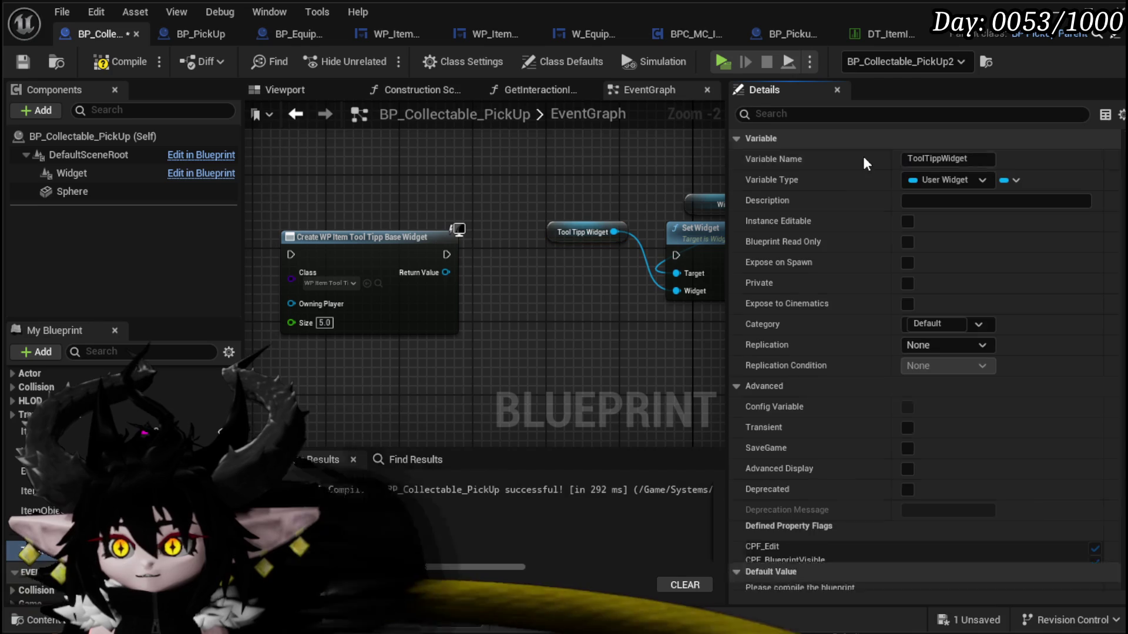
key("Delete")
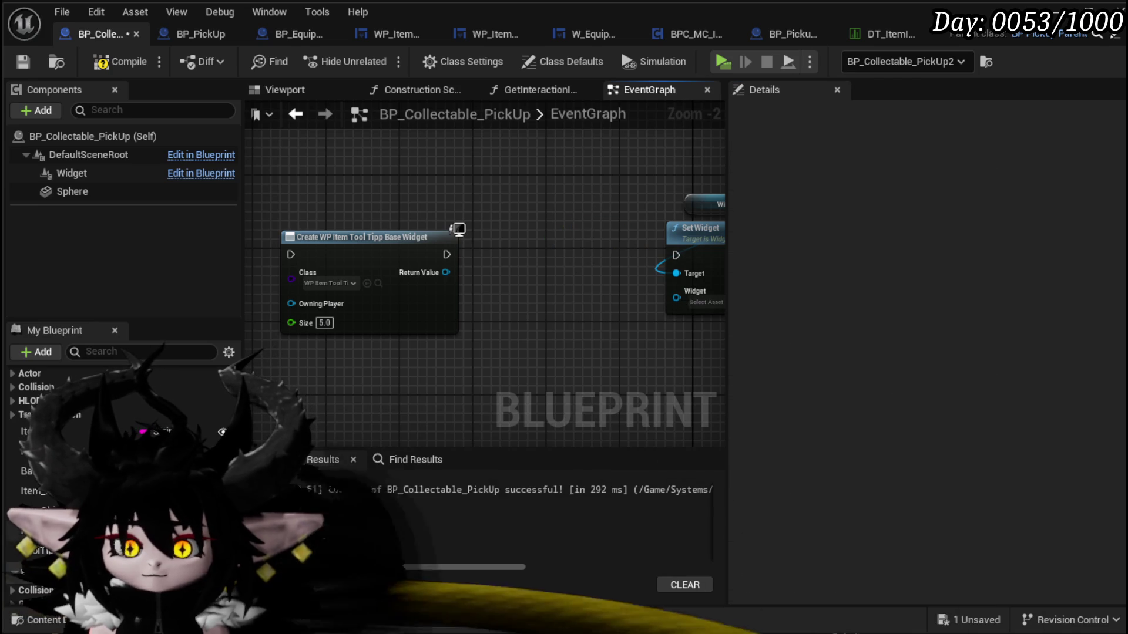
- Place a SET ToolTippWidget node between Create Widget and Set Widget, then save
left_click_drag(41, 550, 520, 252)
left_click(536, 291)
left_click_drag(449, 254, 501, 257)
left_click_drag(667, 255, 672, 311)
left_click_drag(525, 286, 567, 368)
left_click(433, 267)
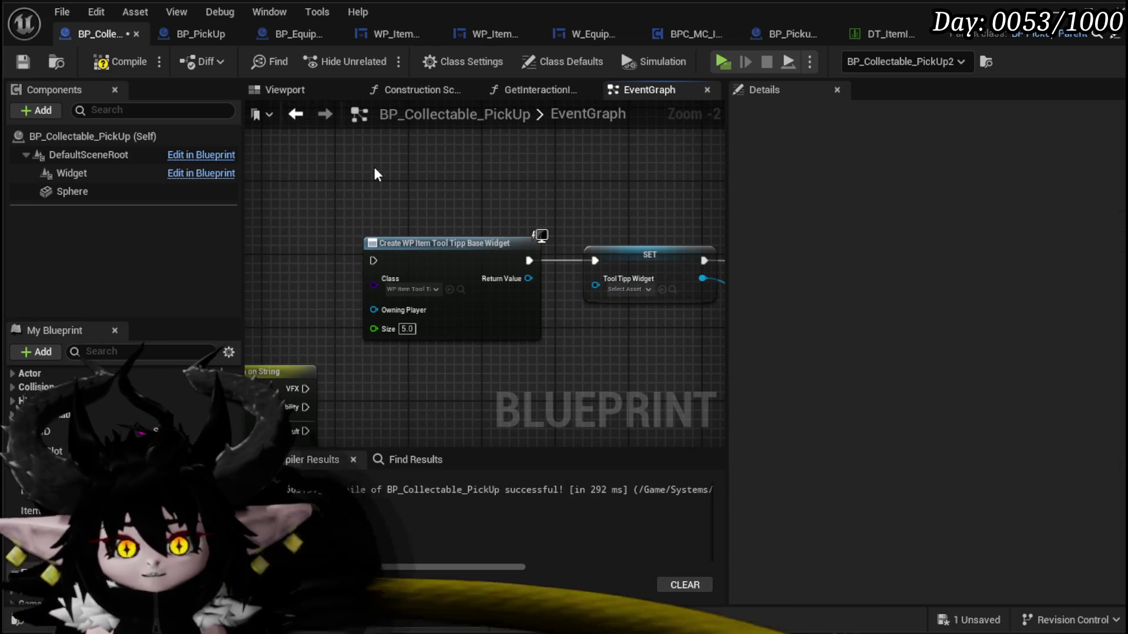
key("ctrl+s")
left_click(419, 229)
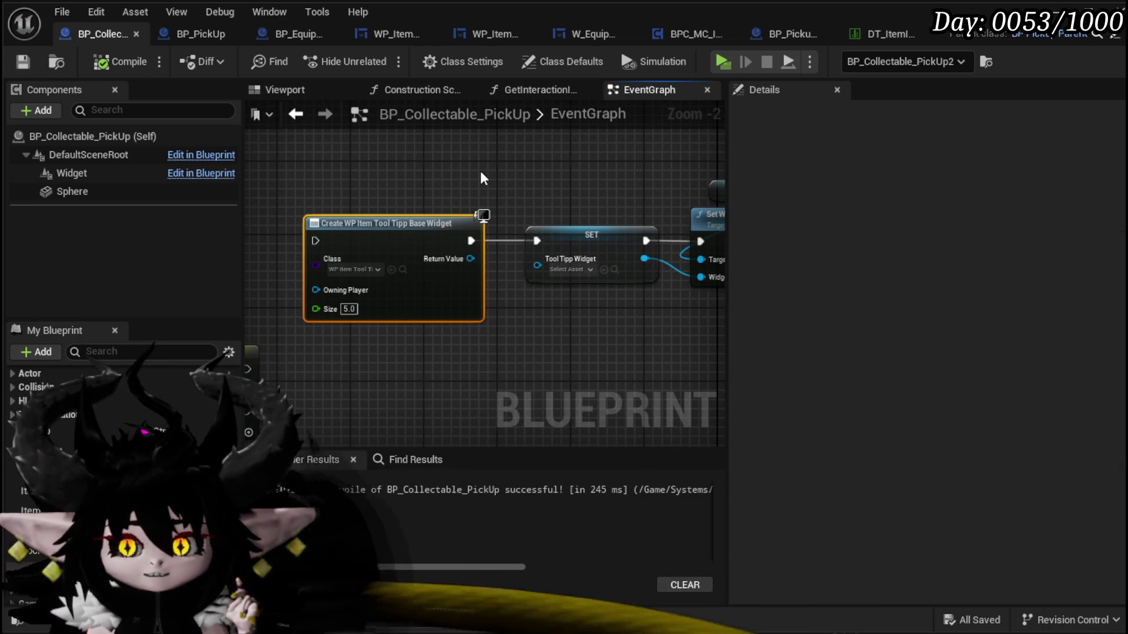
- Make Create Widget build WP_AbilityToolTipp, refresh it, and run it from the Ability case
left_click(356, 269)
type("Ability")
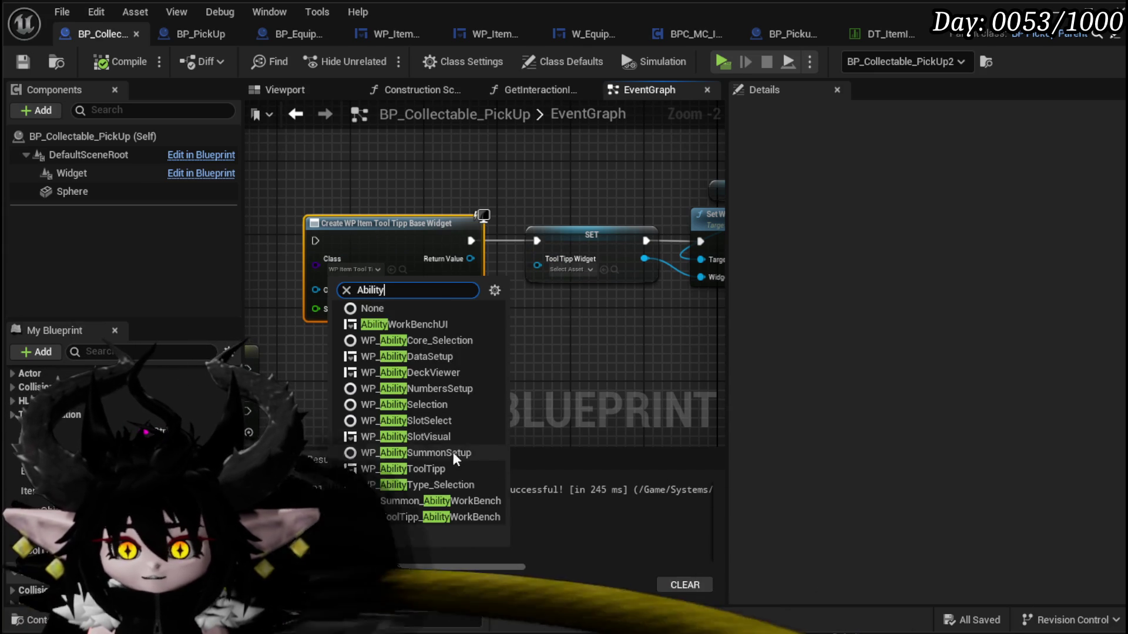
left_click(443, 464)
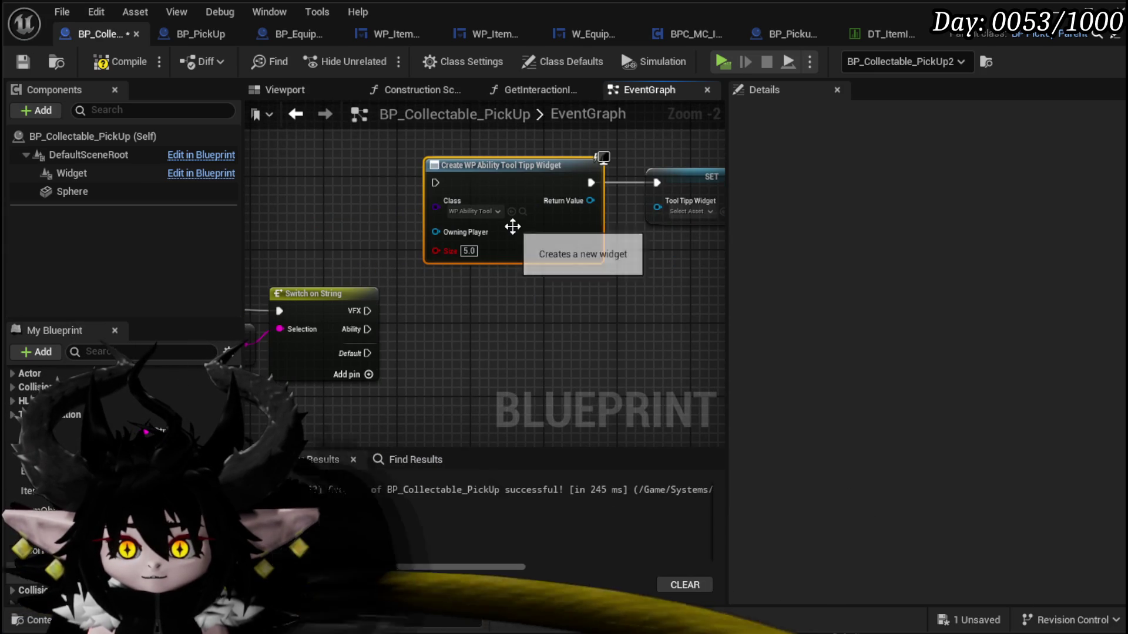
right_click(540, 234)
left_click(586, 347)
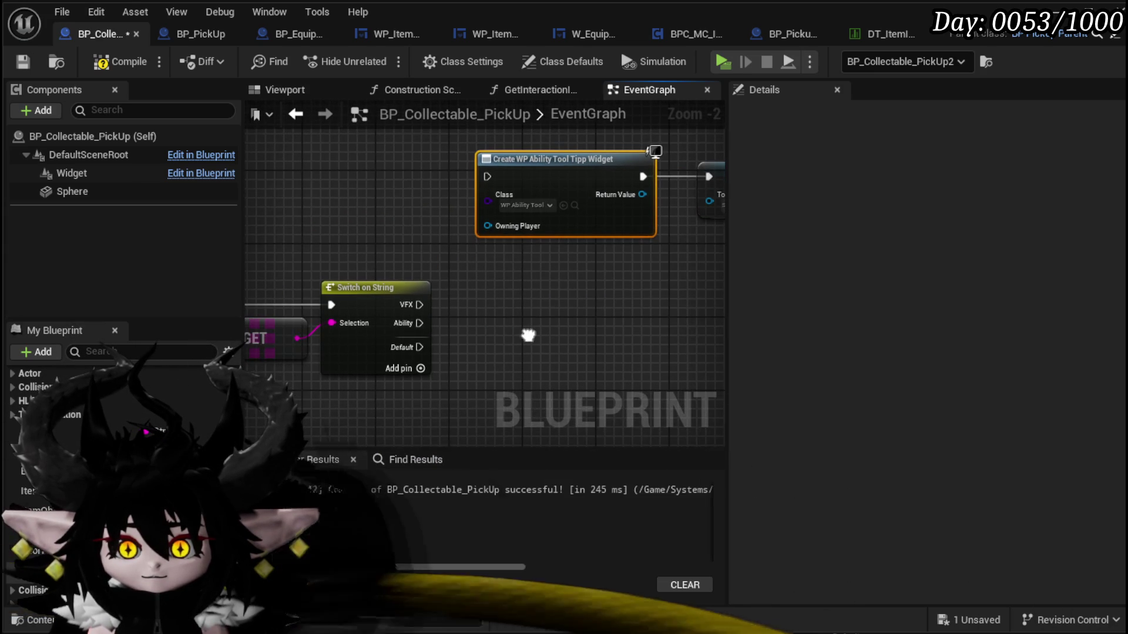
left_click_drag(491, 174, 491, 175)
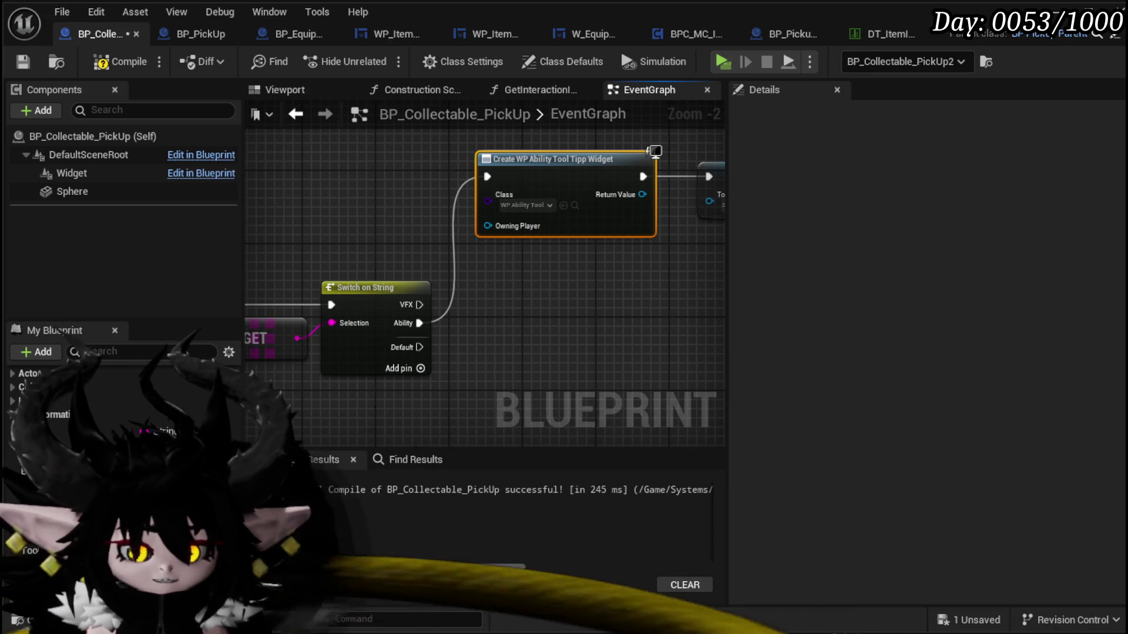
- Add a Set Data call on the ability widget's Return Value
left_click_drag(568, 315, 355, 325)
mouse_move(587, 298)
left_mouse_down()
mouse_move(478, 355)
mouse_move(620, 331)
left_mouse_up()
left_click_drag(423, 347, 599, 350)
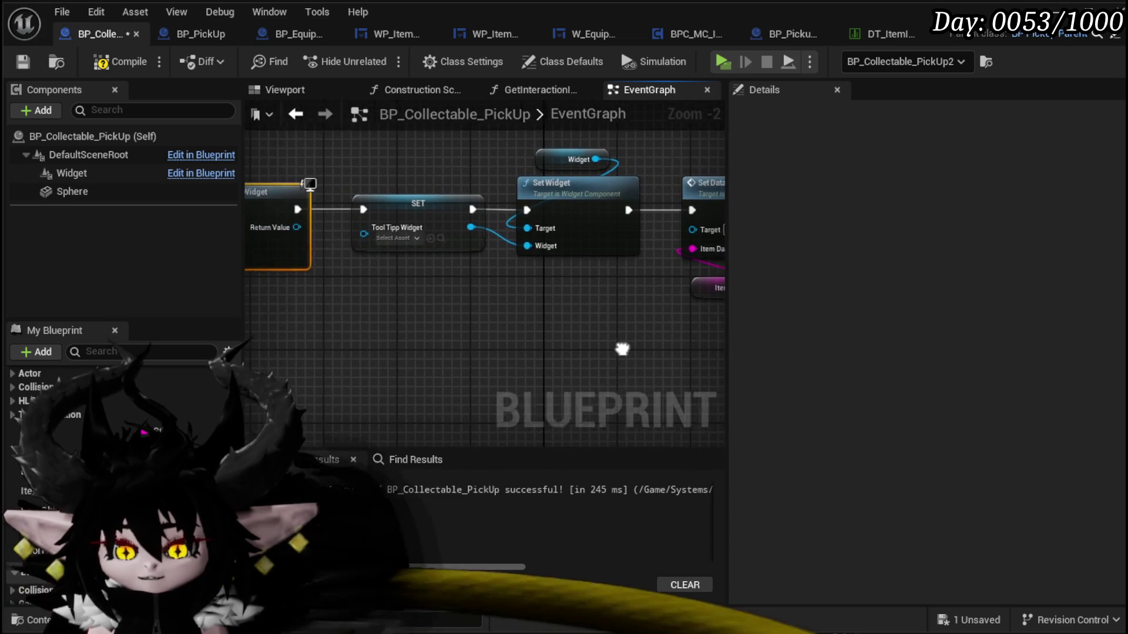
left_click_drag(291, 226, 487, 323)
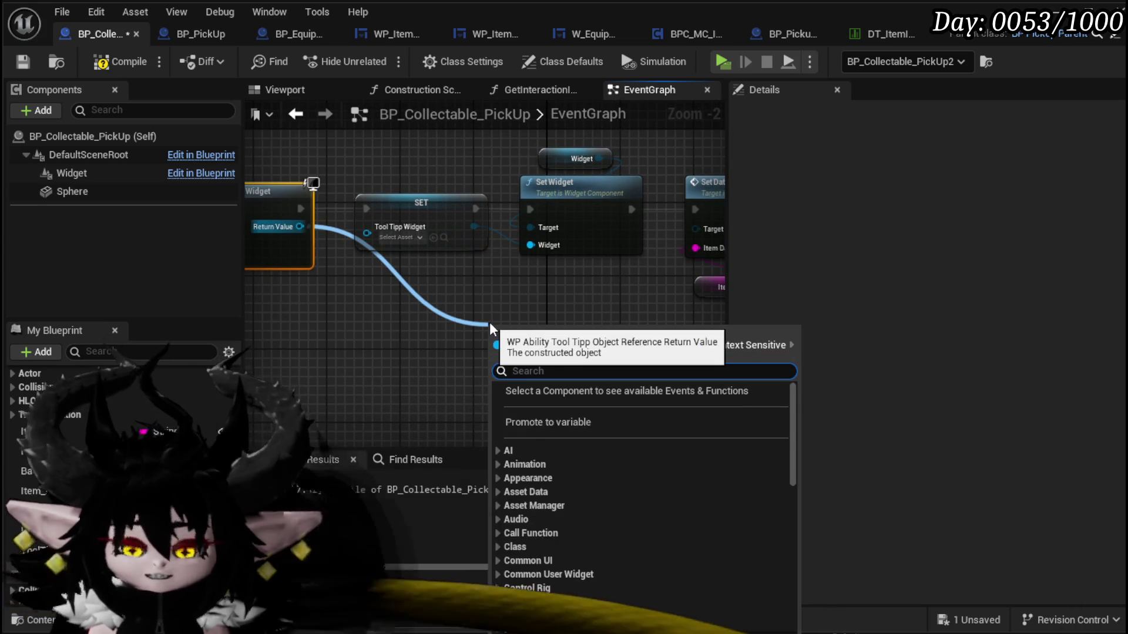
type("Set Data")
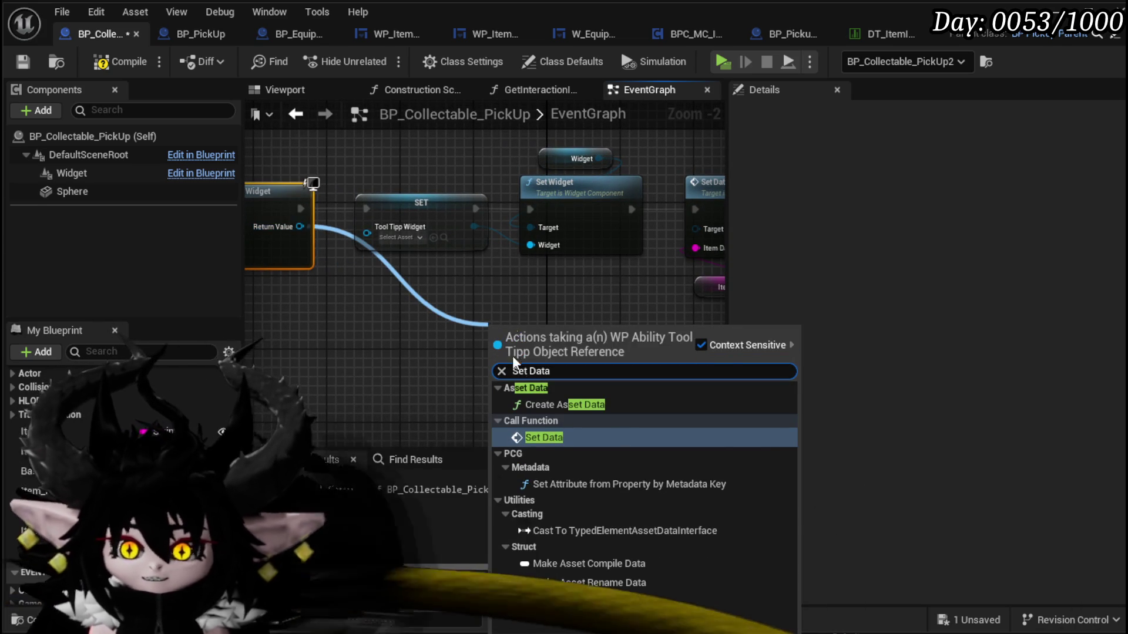
left_click(562, 431)
mouse_move(564, 332)
left_mouse_down()
mouse_move(330, 375)
mouse_move(468, 329)
mouse_move(477, 164)
mouse_move(449, 164)
left_mouse_up()
- Move the old Set Data aside and chain Set Widget → ability Set Data → Set Widget Color
left_click(467, 314)
key("Escape")
left_click(454, 326, "ctrl")
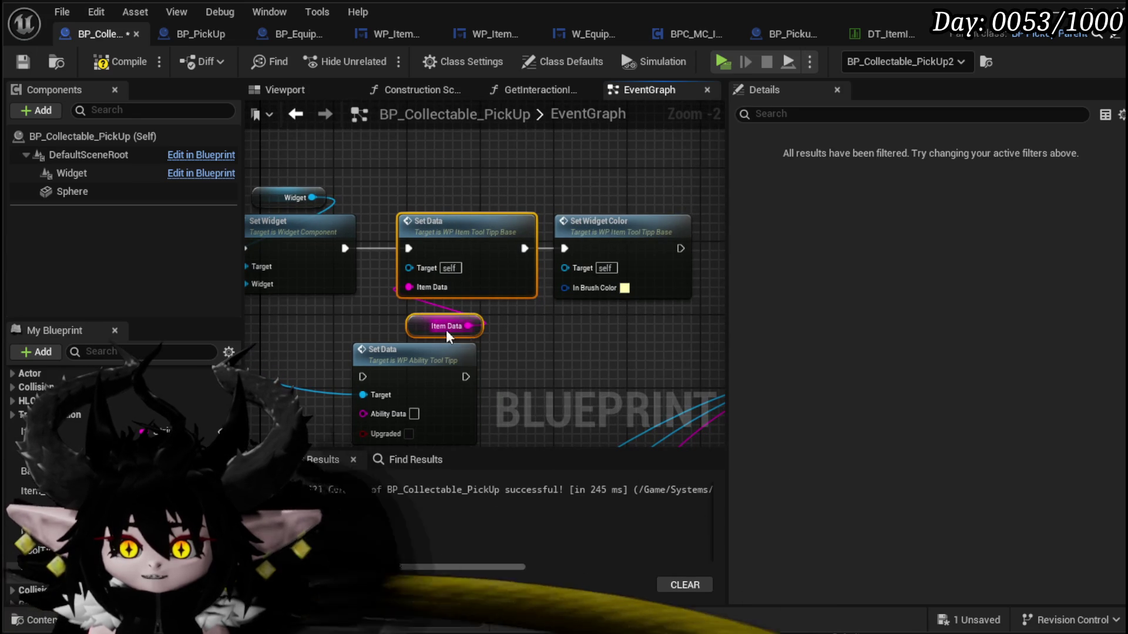
left_click_drag(434, 331, 454, 149)
left_click_drag(411, 216, 422, 185)
left_click_drag(435, 287, 488, 204)
mouse_move(366, 206)
left_mouse_down()
mouse_move(442, 226)
mouse_move(440, 179)
left_mouse_up()
mouse_move(523, 207)
left_mouse_down()
mouse_move(609, 205)
mouse_move(591, 209)
left_mouse_up()
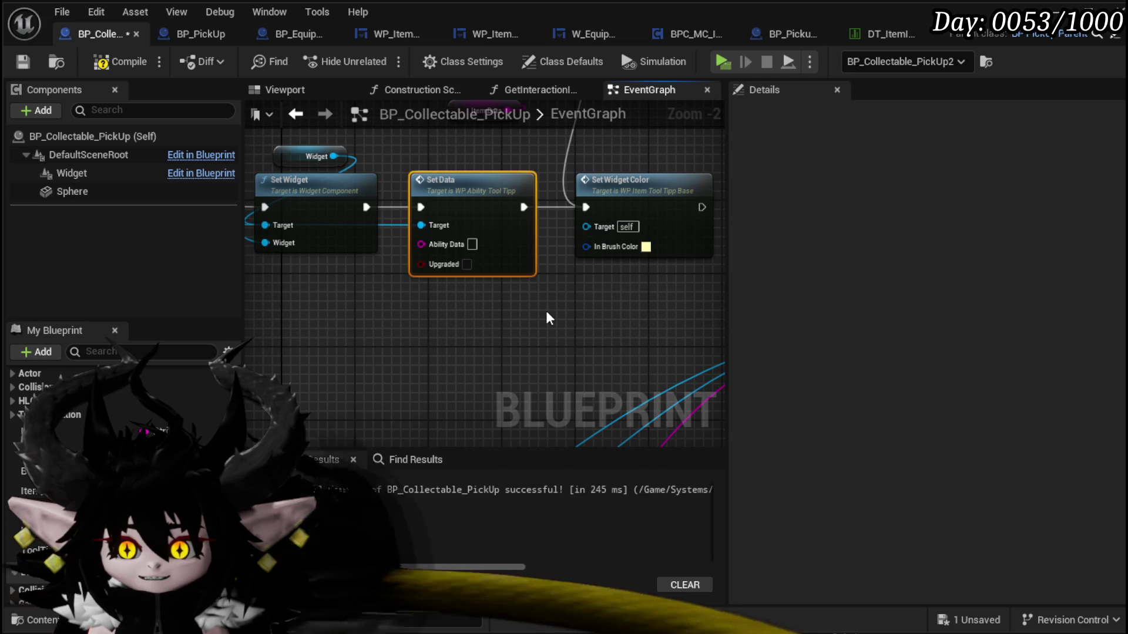
scroll(545, 311, "down", 2)
left_click_drag(508, 262, 323, 206)
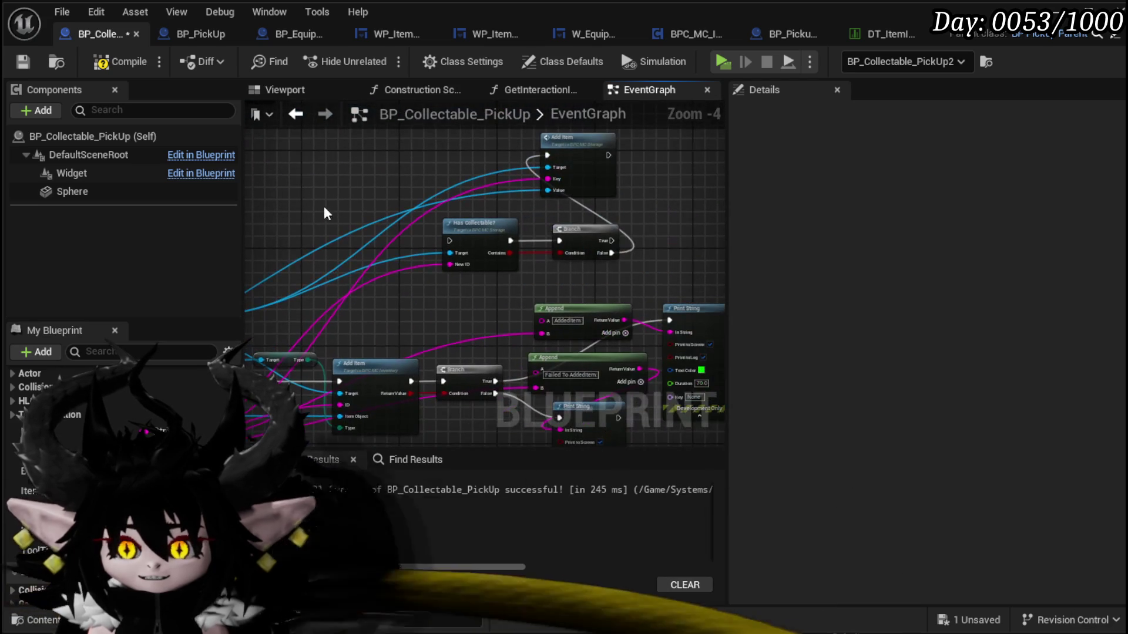
- Compile the blueprint and arrange the Set Data and Item ID nodes in view
left_click(119, 64)
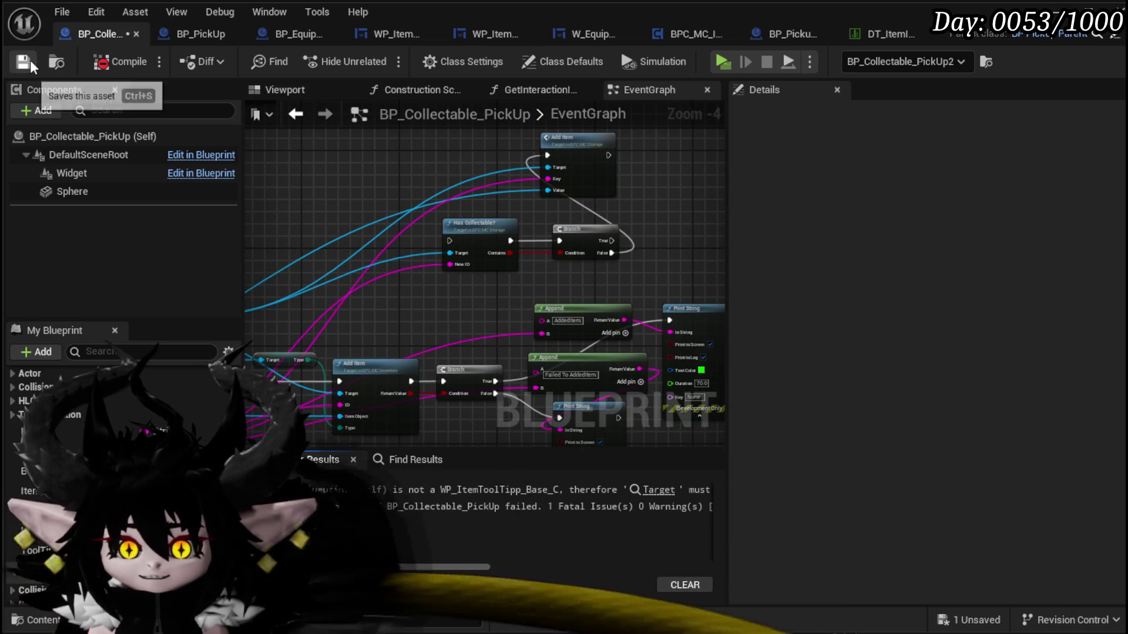
scroll(485, 325, "up", 2)
left_click_drag(461, 353, 595, 319)
left_click_drag(370, 326, 293, 400)
mouse_move(469, 330)
left_mouse_down()
mouse_move(515, 297)
mouse_move(539, 313)
left_mouse_up()
left_click(490, 309)
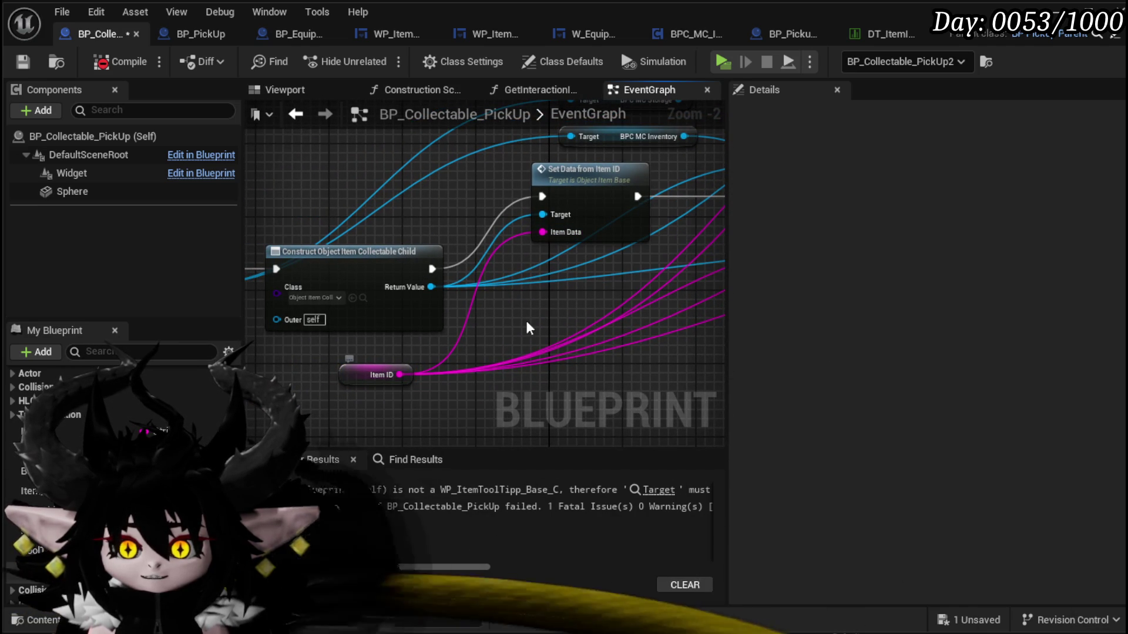
- Duplicate the Item ID getter next to the tooltip nodes
left_click(376, 375)
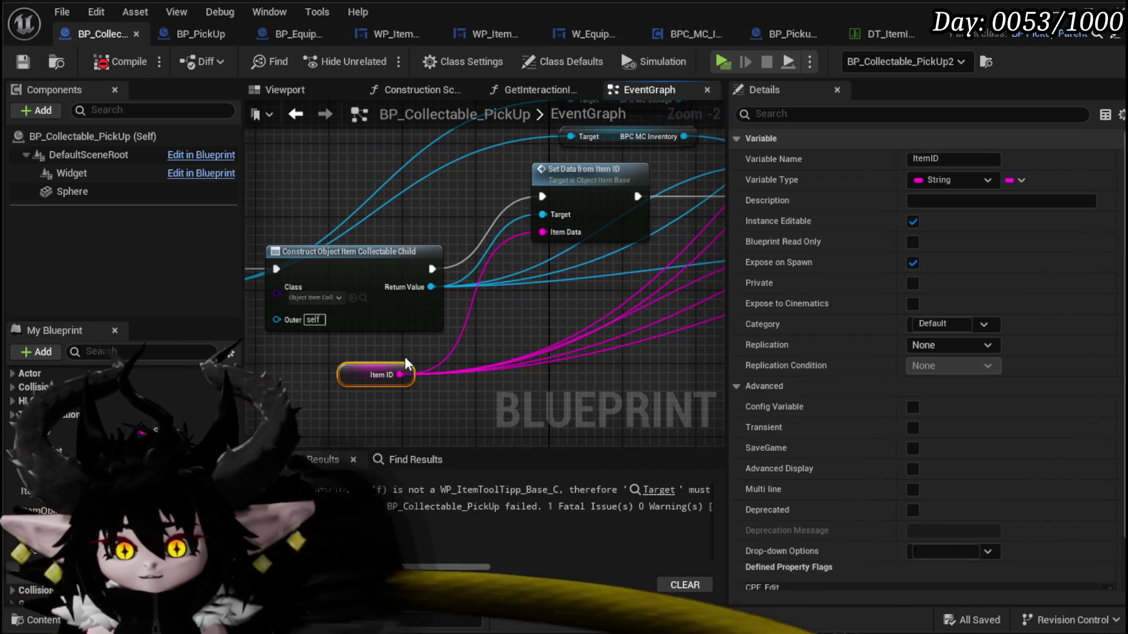
scroll(491, 331, "down", 2)
mouse_move(505, 147)
left_mouse_down()
mouse_move(519, 311)
mouse_move(519, 280)
mouse_move(450, 322)
left_mouse_up()
left_click(372, 180)
key("ctrl+z")
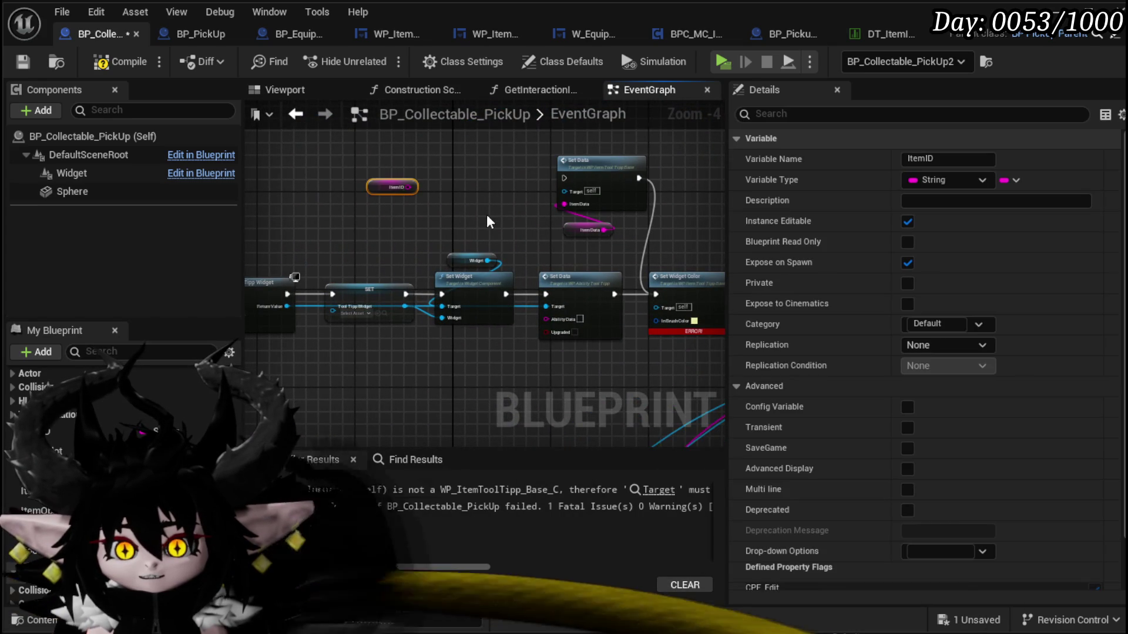
key("ctrl+z")
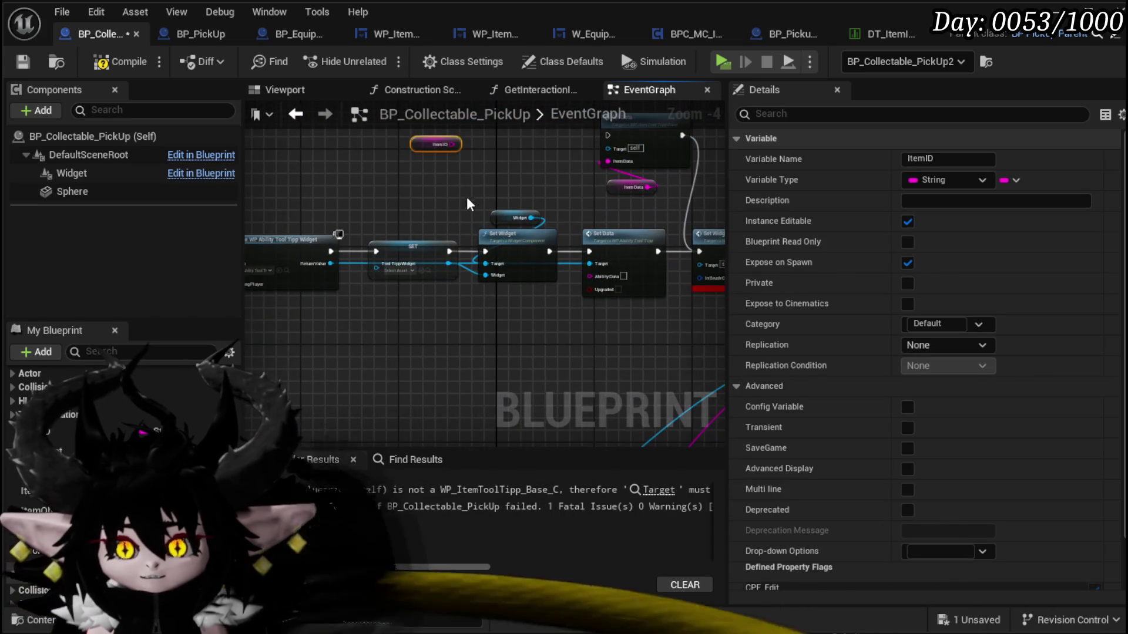
- Add a Get Data Table Row node using Item ID as Row Name and reconnect the ToolTippWidget SET
right_click(397, 157)
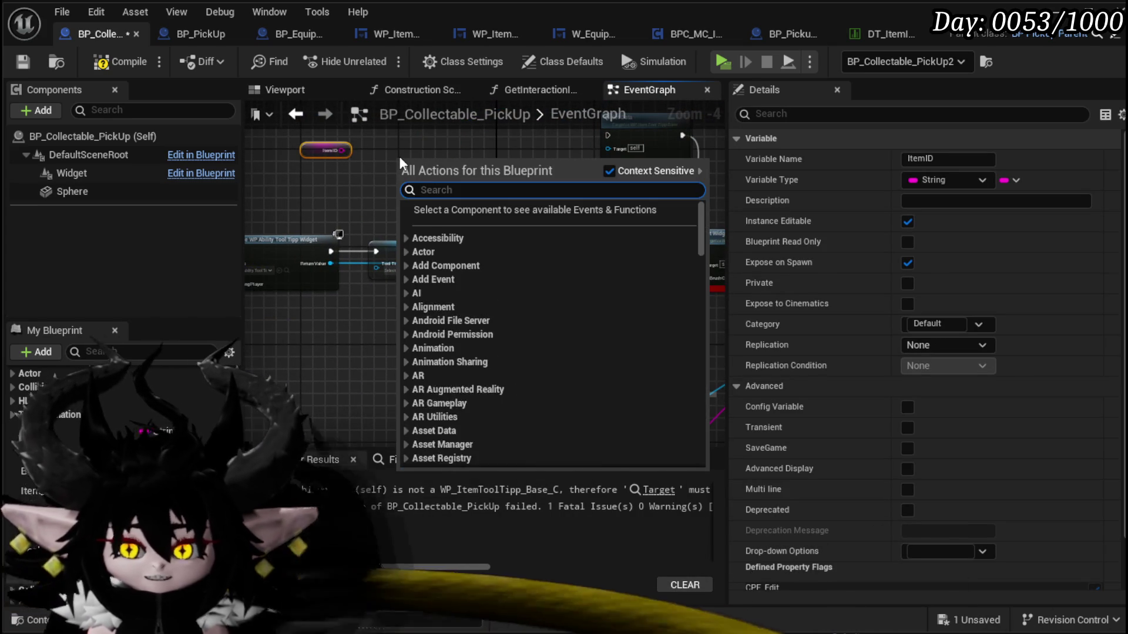
type("get Datatable")
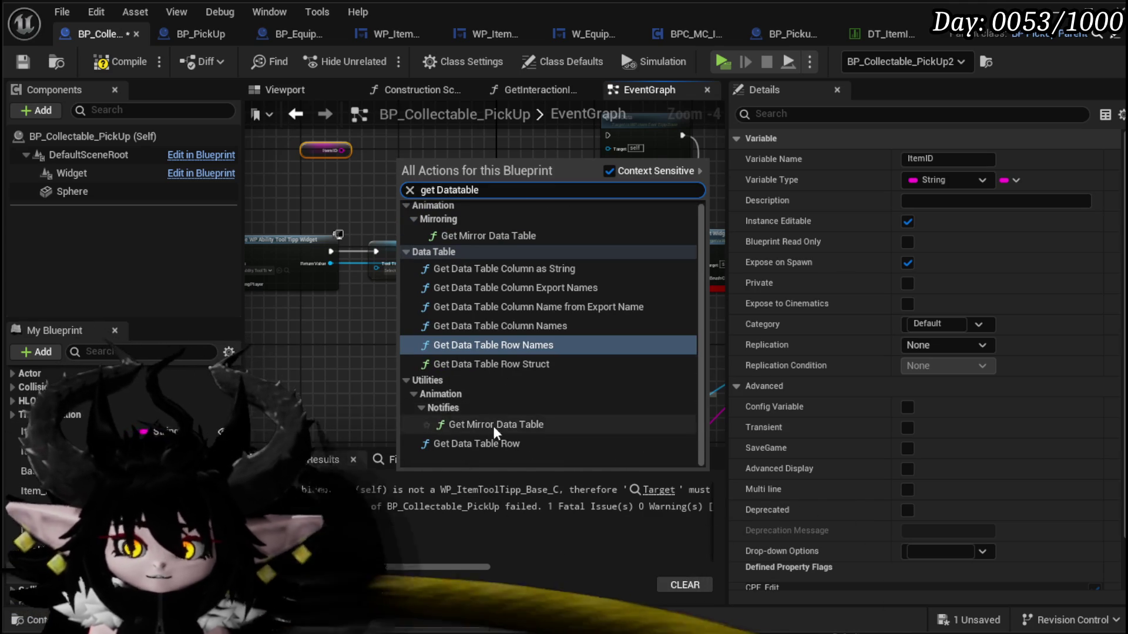
left_click(492, 441)
left_click_drag(439, 189, 452, 147)
left_click(344, 186)
scroll(344, 185, "up", 3)
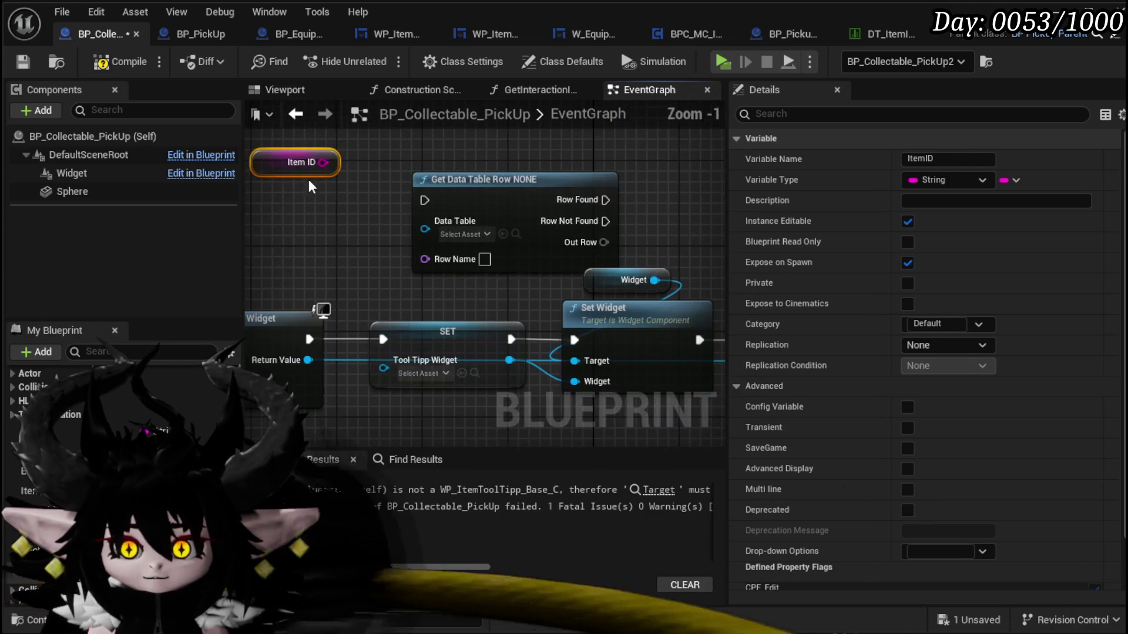
left_click_drag(444, 258, 444, 256)
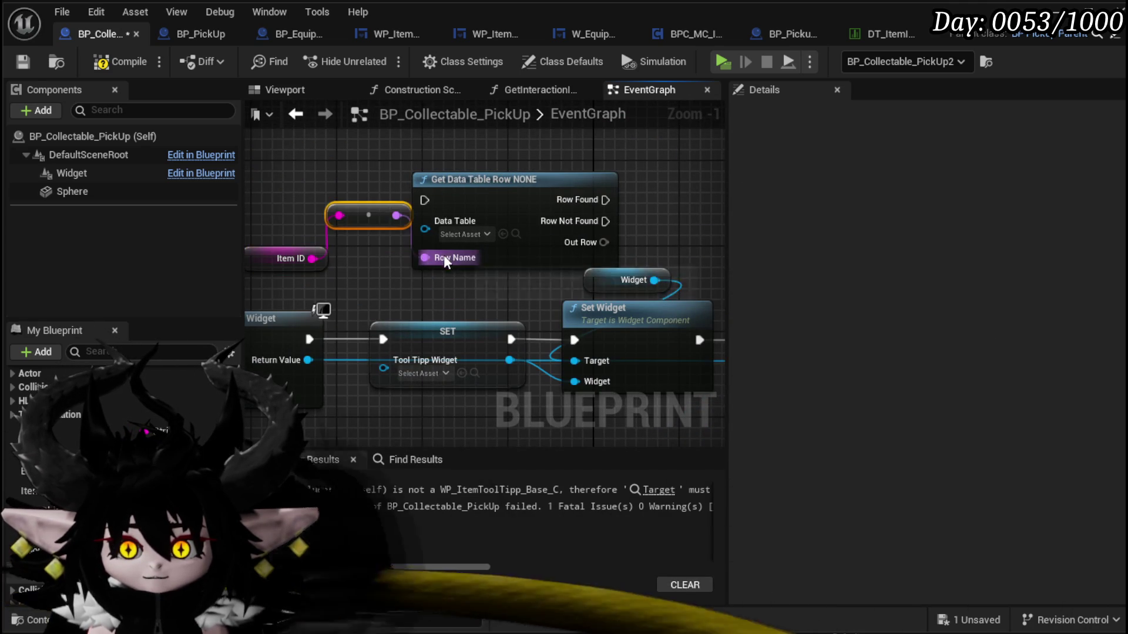
scroll(470, 270, "down", 3)
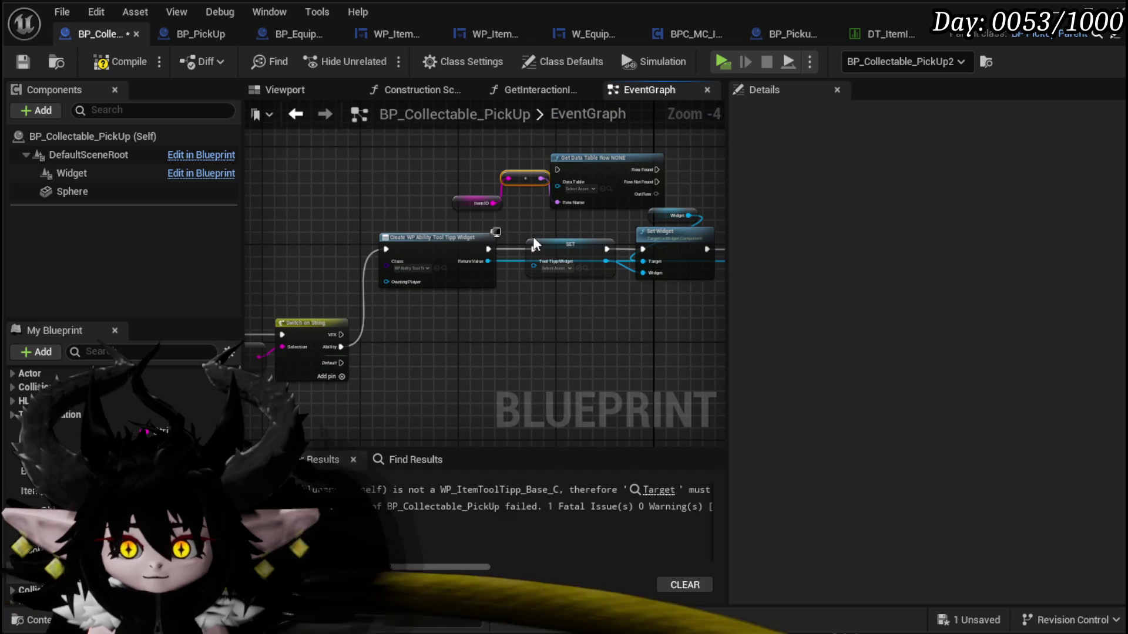
scroll(534, 244, "up", 3)
left_click_drag(388, 279, 388, 279)
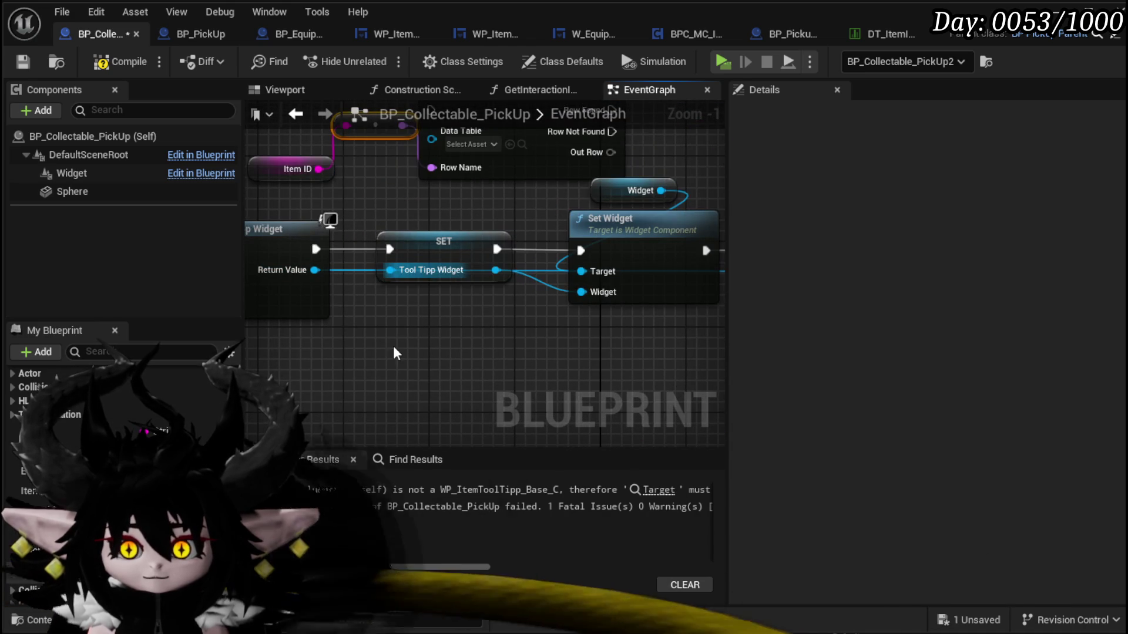
left_click(436, 225)
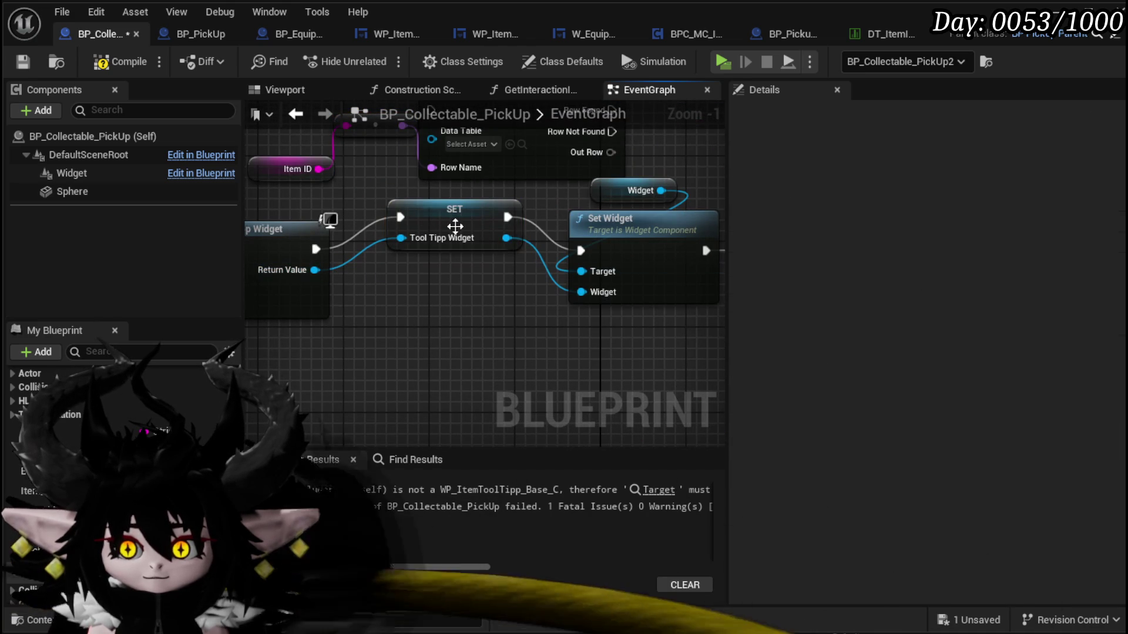
left_click_drag(460, 211, 449, 243)
scroll(448, 238, "down", 2)
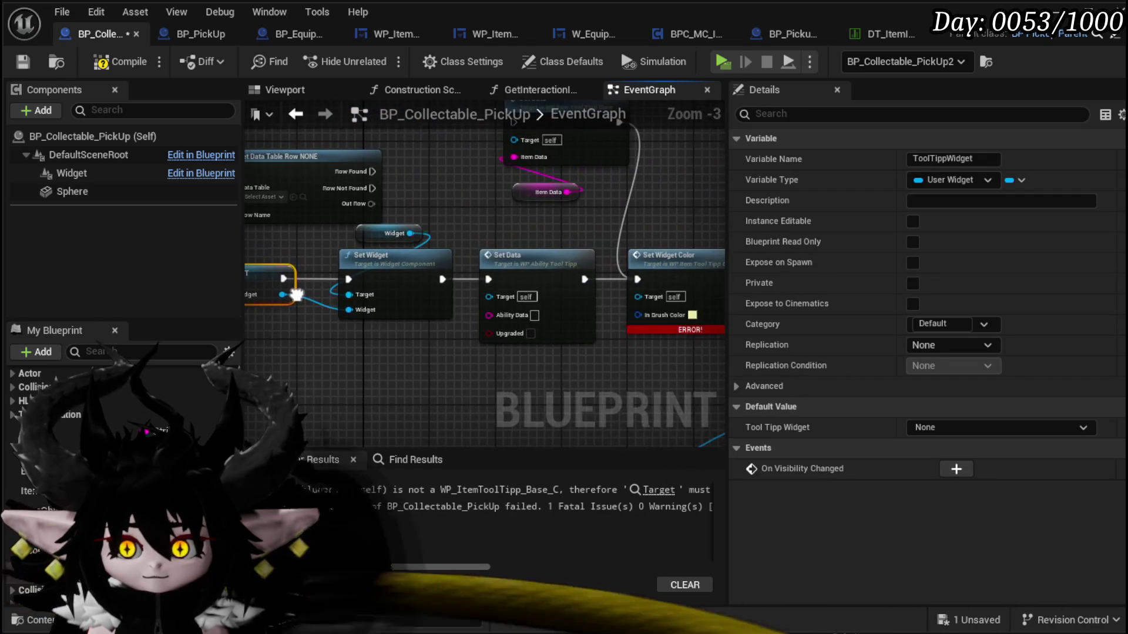
- Set the lookup table to DT_ItemInfo and break Out Row into expanded Break S Item Info fields
left_click(393, 244)
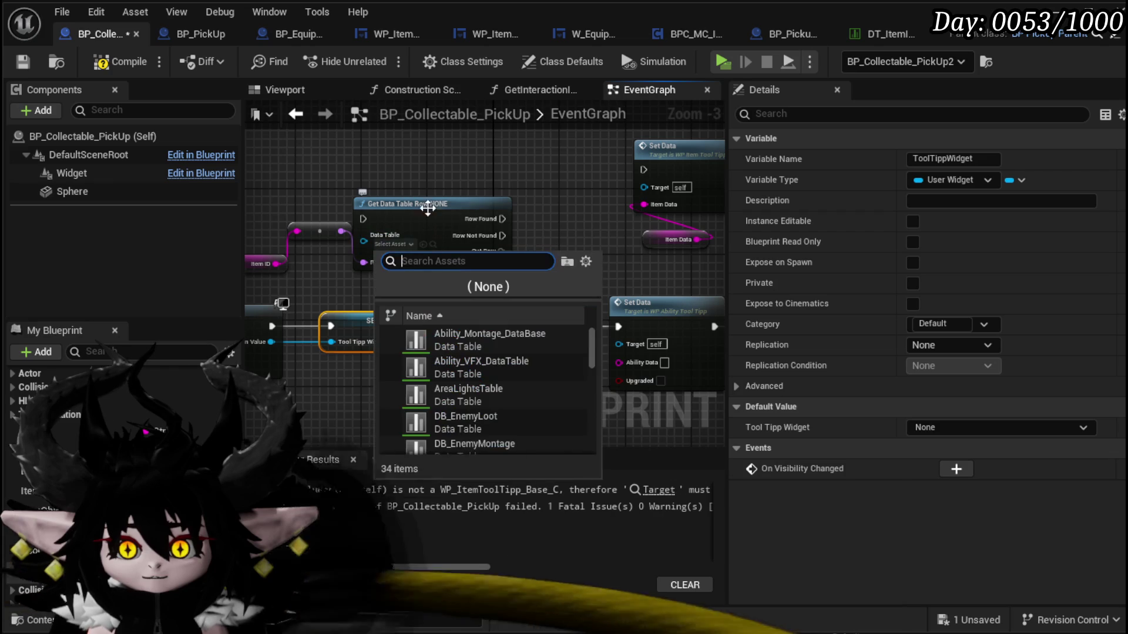
type("ItemIn")
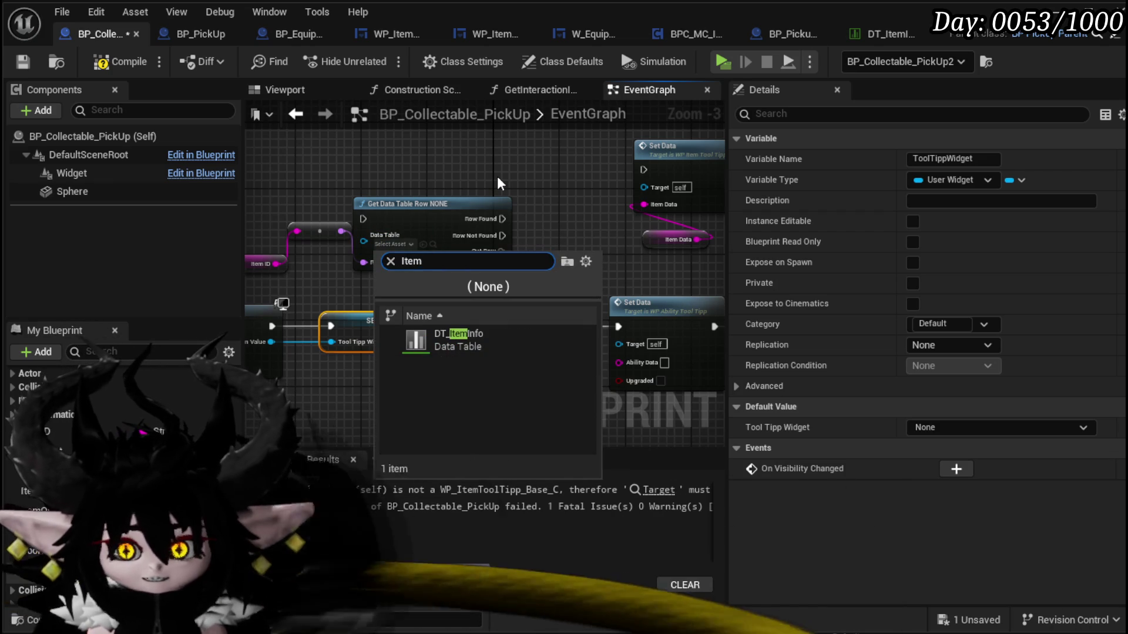
left_click(470, 333)
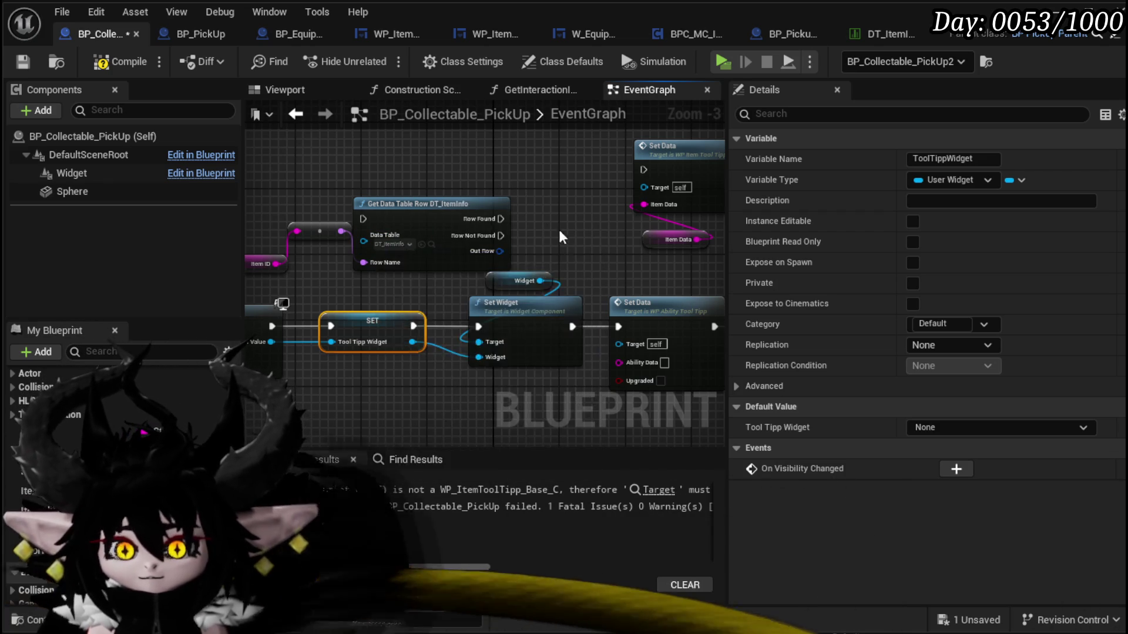
left_click_drag(410, 286, 360, 187)
left_click_drag(419, 217, 386, 273)
left_click(449, 335)
left_click(425, 317)
mouse_move(461, 289)
left_mouse_down()
mouse_move(538, 181)
mouse_move(514, 205)
mouse_move(276, 191)
left_mouse_up()
- Feed Break S Item Info's Tool Tipp into the ability Set Data, save, compile, and view DT_ItemInfo
left_click_drag(365, 171, 462, 320)
left_click_drag(423, 217, 594, 208)
left_click(464, 209)
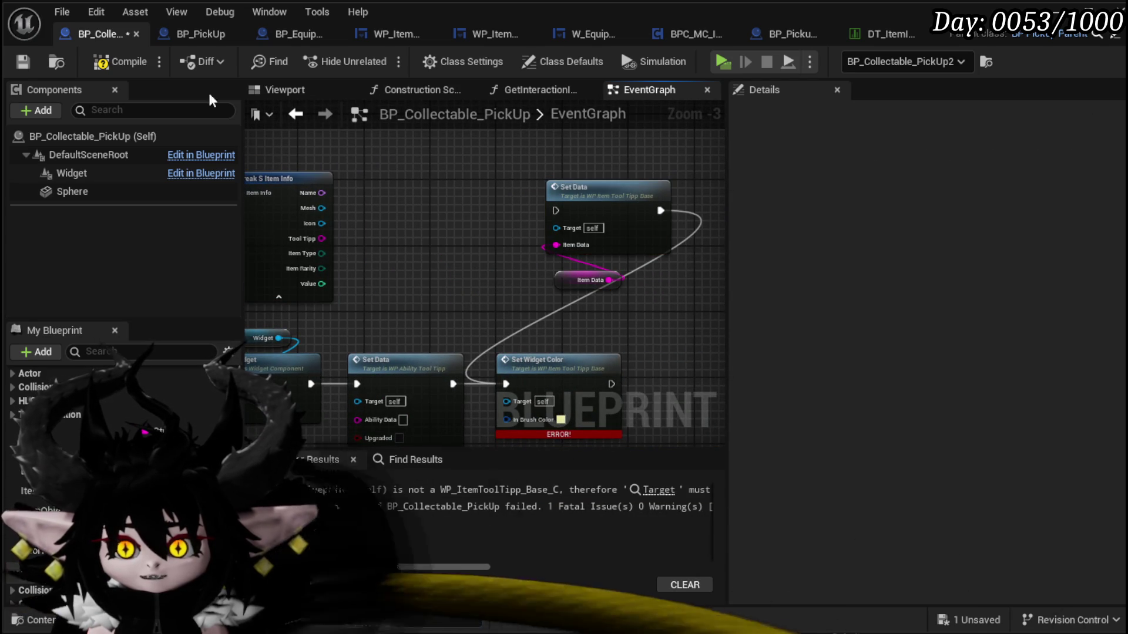
left_click(26, 61)
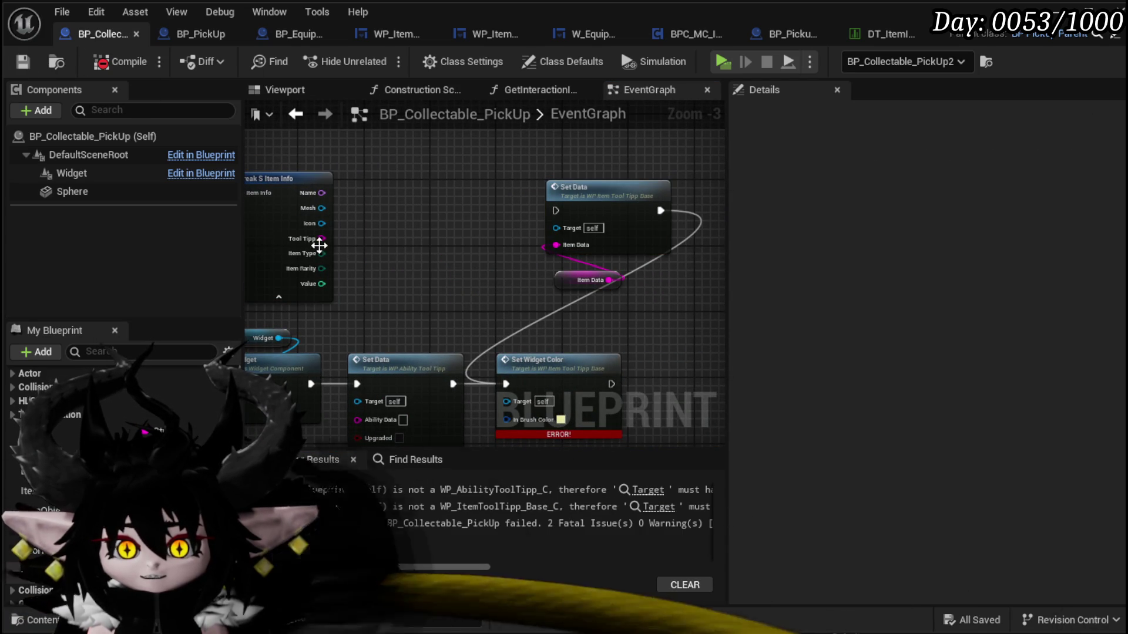
mouse_move(321, 239)
left_mouse_down()
mouse_move(371, 407)
mouse_move(357, 353)
left_mouse_up()
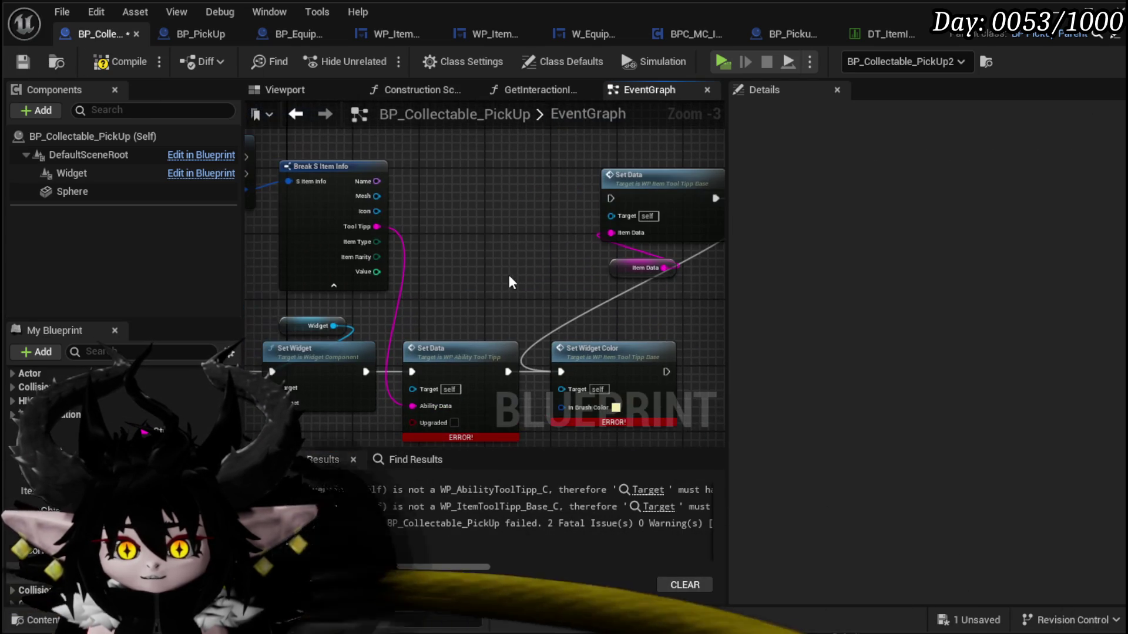
left_click(25, 62)
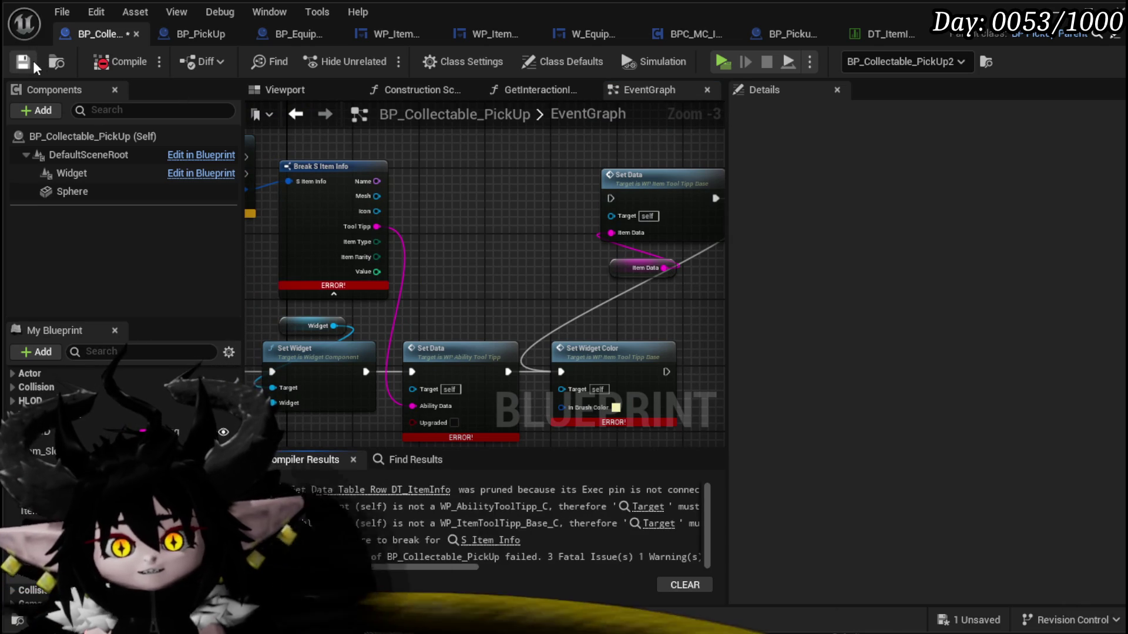
mouse_move(576, 235)
left_mouse_down()
mouse_move(705, 211)
mouse_move(612, 184)
mouse_move(589, 189)
left_mouse_up()
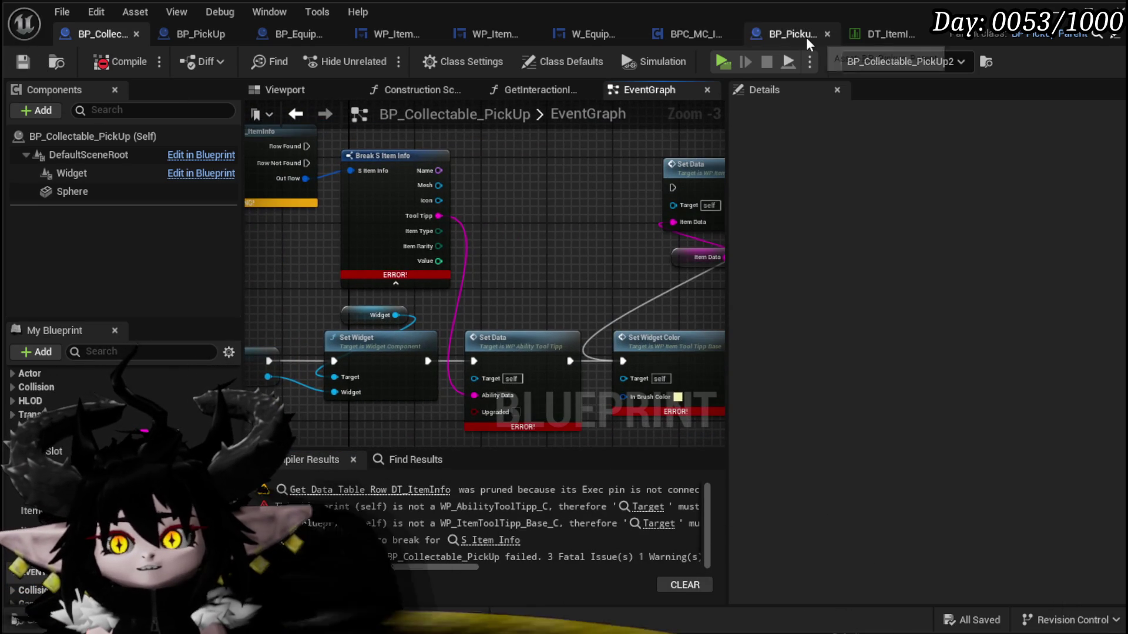
left_click(873, 34)
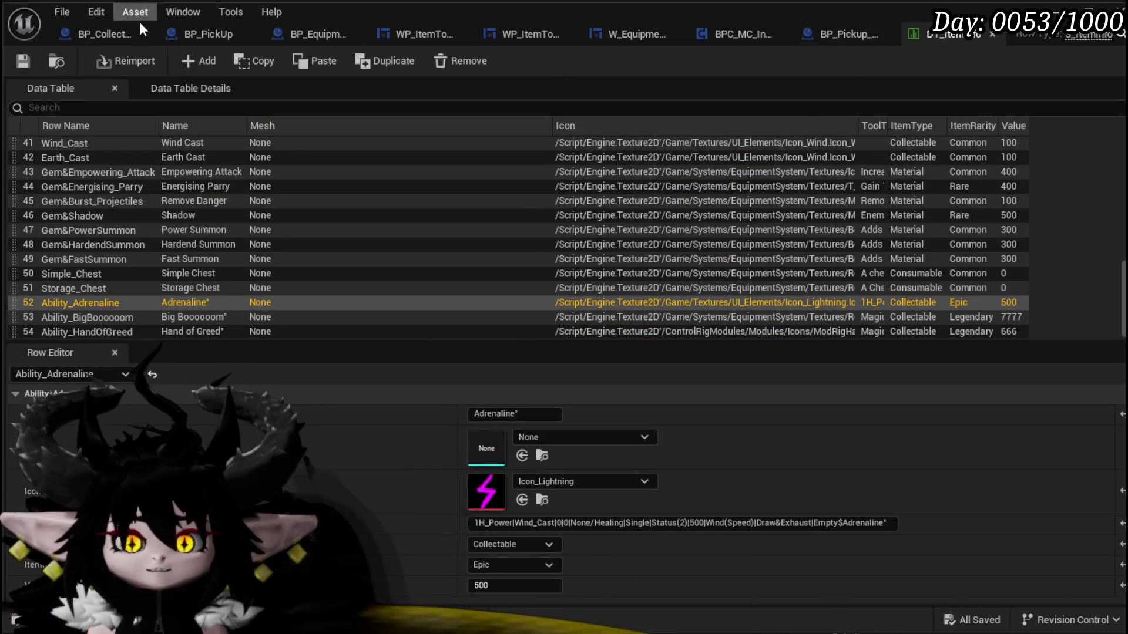
- Back in BP_Collectable_PickUp, move the two flagged error nodes further right
left_click(89, 30)
scroll(540, 210, "down", 3)
left_click_drag(414, 298, 505, 203)
mouse_move(467, 267)
left_mouse_down()
mouse_move(520, 257)
mouse_move(544, 269)
left_mouse_up()
scroll(435, 267, "up", 2)
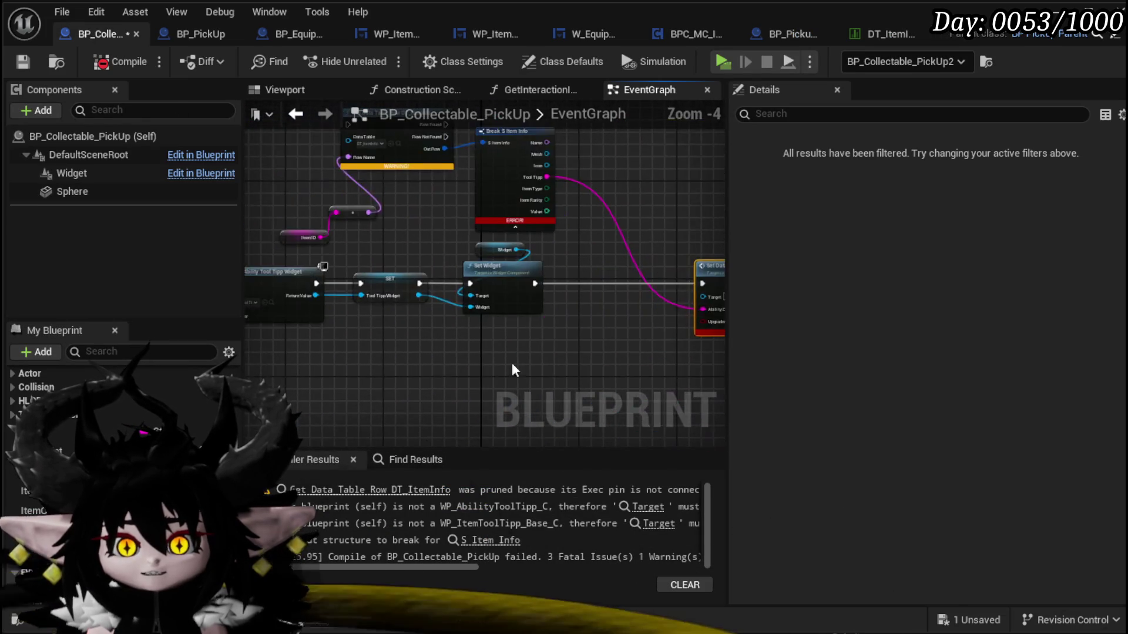
- Run Get Data Table Row from the Ability case and Create Widget on Row Found, then compile
left_click_drag(621, 221, 620, 219)
left_click_drag(591, 242, 665, 242)
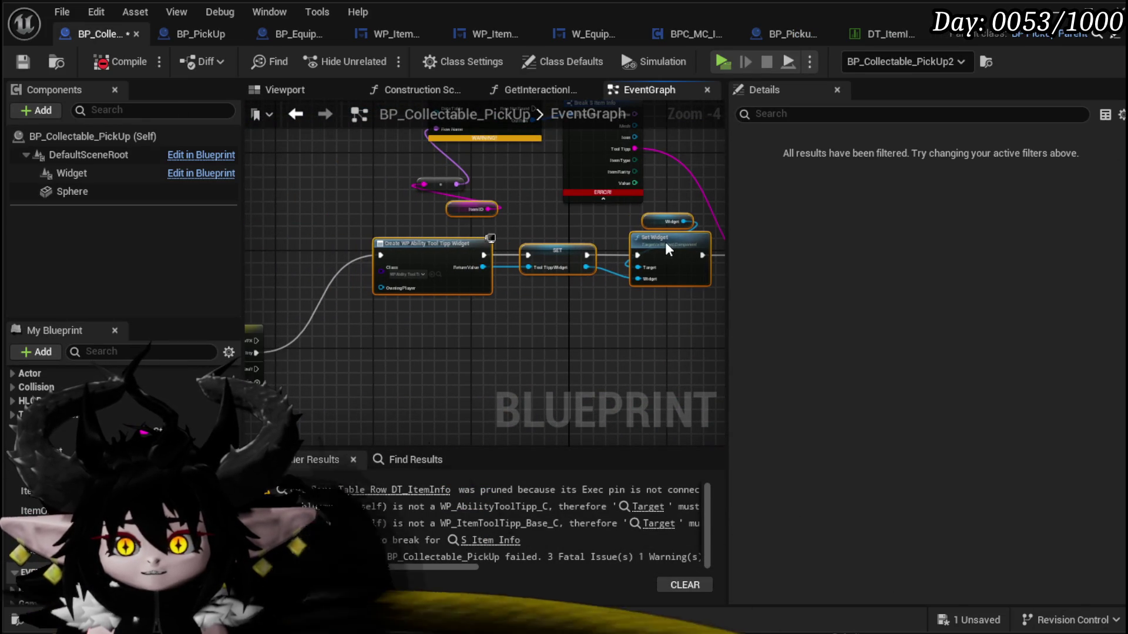
left_click(406, 209)
mouse_move(405, 209)
left_mouse_down()
mouse_move(294, 176)
mouse_move(367, 215)
left_mouse_up()
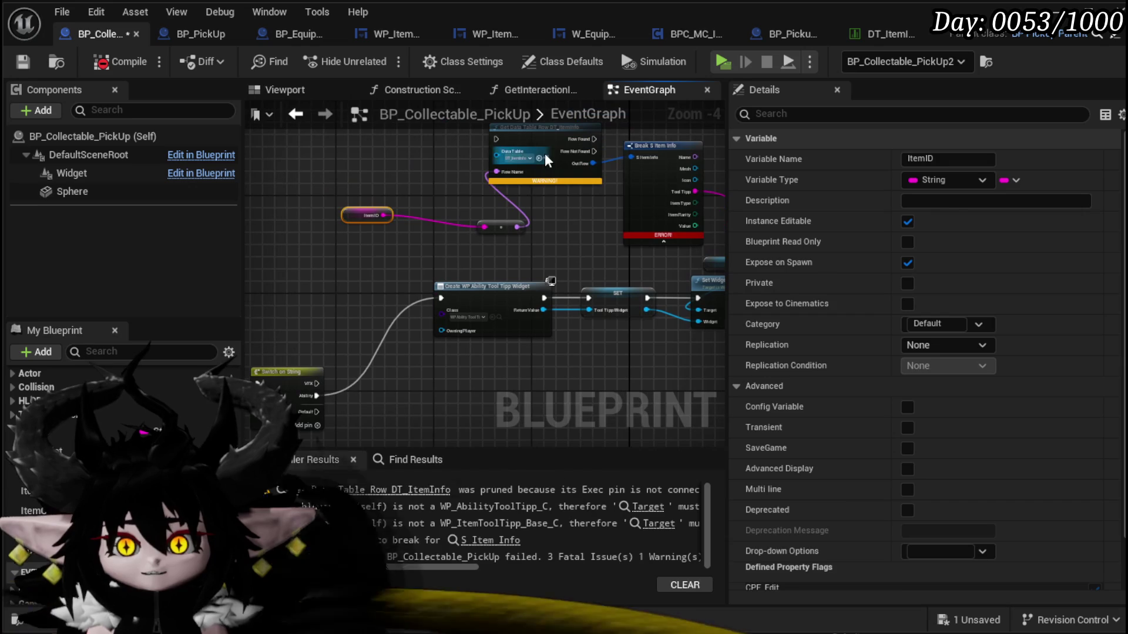
mouse_move(544, 138)
left_mouse_down()
mouse_move(383, 291)
mouse_move(366, 292)
mouse_move(438, 297)
left_mouse_up()
left_click_drag(435, 380, 442, 280)
left_click_drag(502, 251, 317, 414)
left_click_drag(546, 342, 255, 330)
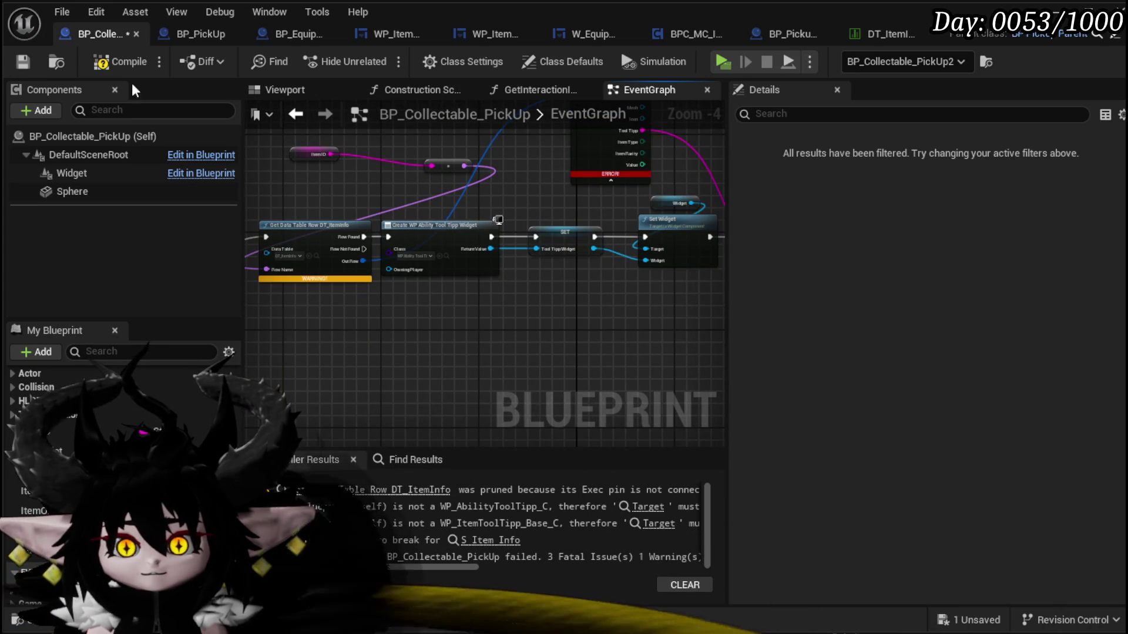
left_click(118, 61)
- Wire the stored ToolTippWidget into Set Data's Target, then save and compile
mouse_move(531, 308)
left_mouse_down()
mouse_move(460, 307)
mouse_move(519, 241)
left_mouse_up()
left_click(476, 216)
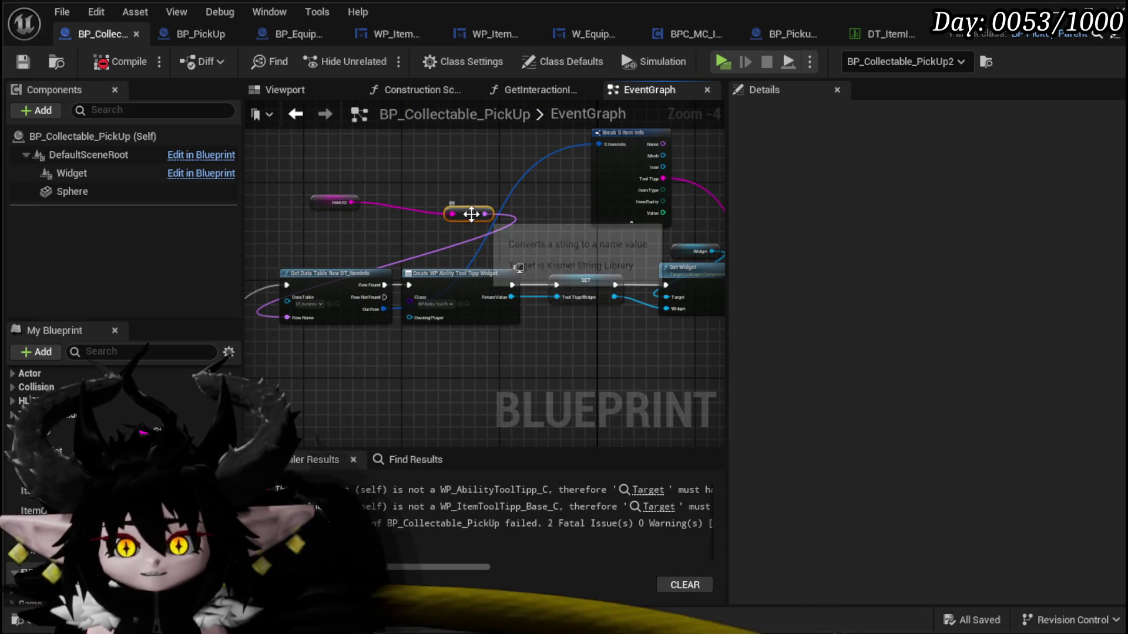
left_click(335, 202)
left_click_drag(429, 220, 340, 175)
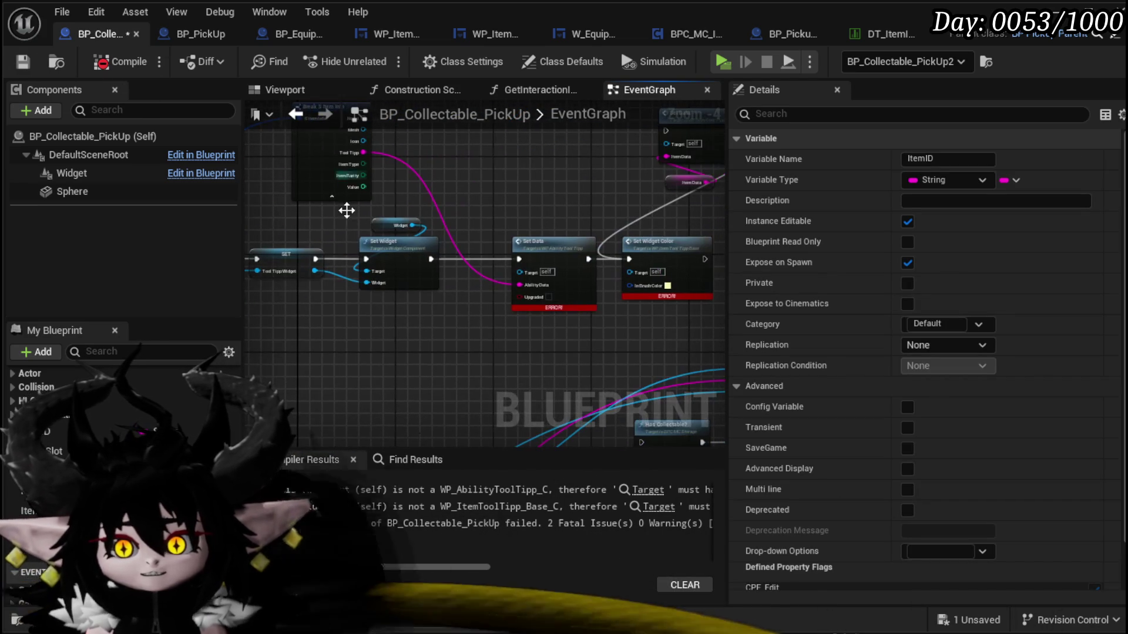
mouse_move(570, 221)
left_mouse_down()
mouse_move(560, 216)
mouse_move(676, 201)
left_mouse_up()
mouse_move(423, 252)
left_mouse_down()
mouse_move(650, 285)
mouse_move(654, 258)
left_mouse_up()
mouse_move(643, 299)
left_mouse_down()
mouse_move(411, 316)
mouse_move(390, 358)
left_mouse_up()
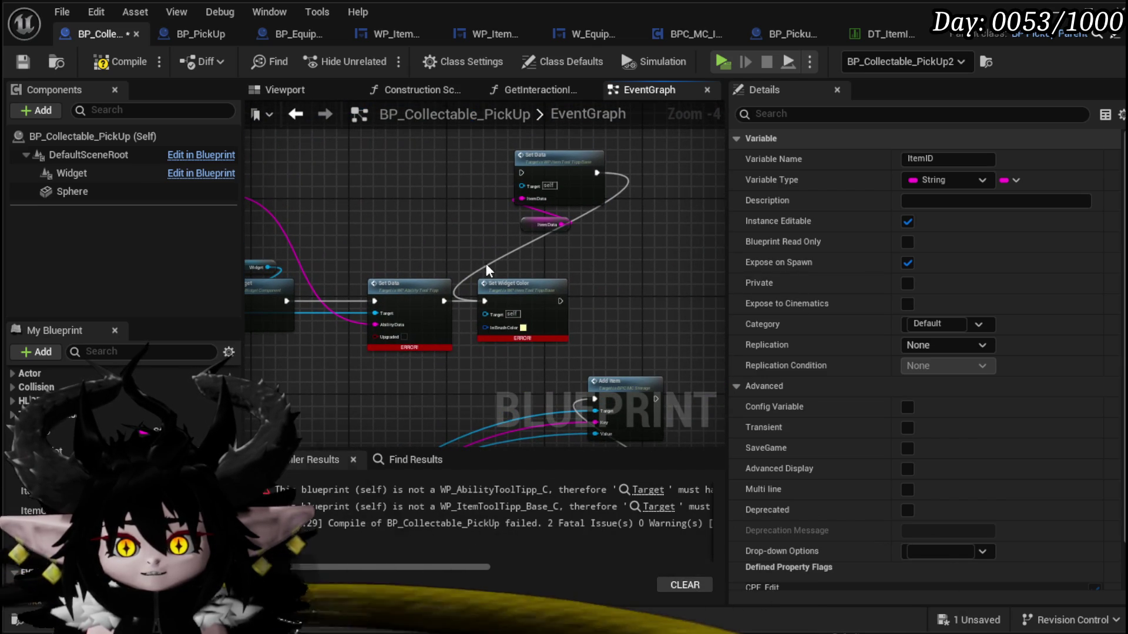
left_click(23, 62)
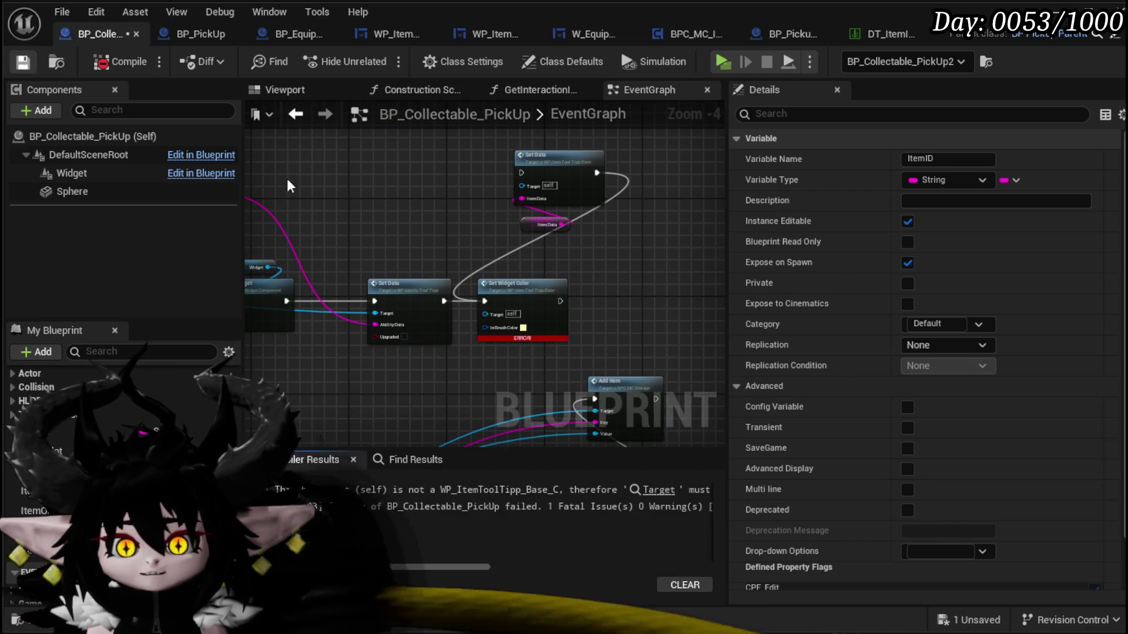
left_click_drag(353, 270, 563, 243)
- Swap the failing Set Widget Color node for a Set Color call on the ability tooltip
left_click_drag(273, 289, 412, 351)
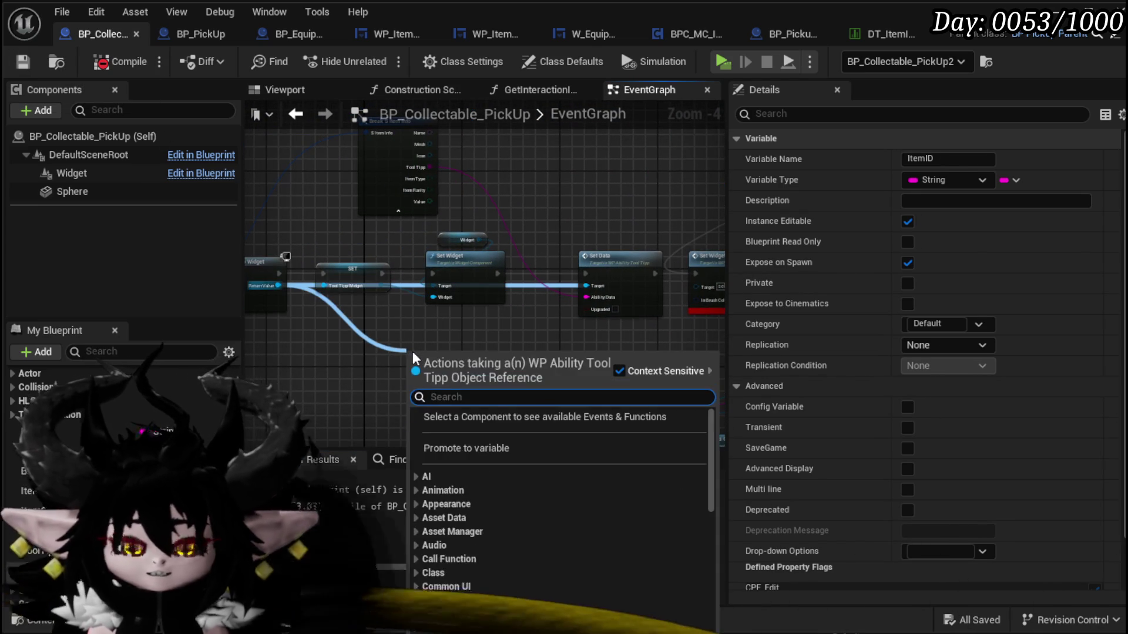
type("Set Colo")
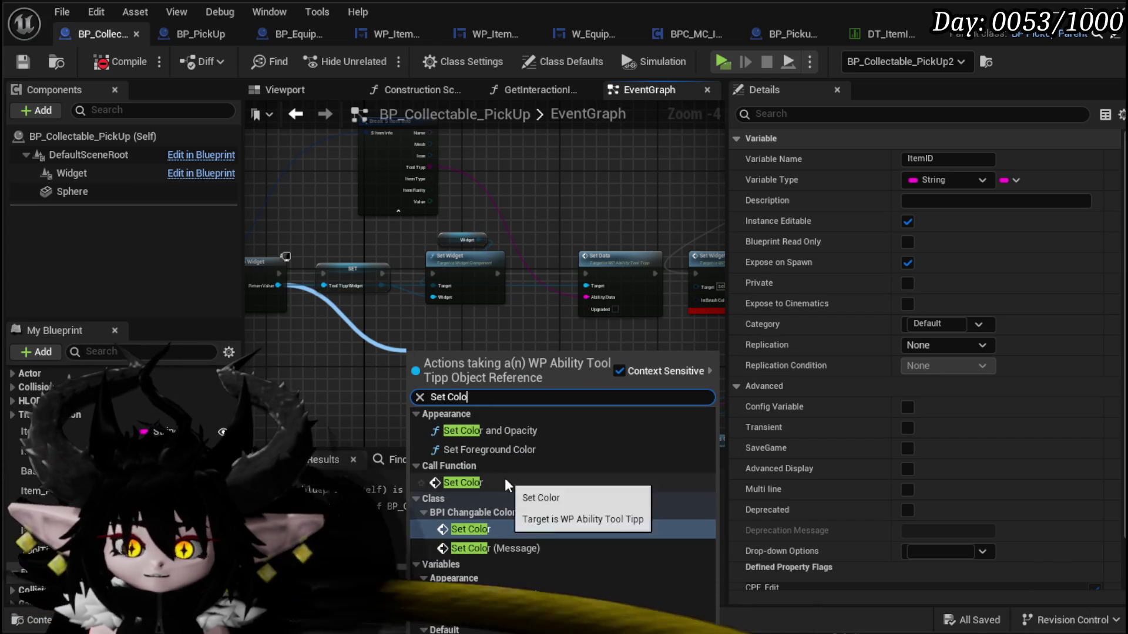
left_click(470, 482)
mouse_move(312, 356)
left_mouse_down()
mouse_move(598, 319)
mouse_move(564, 276)
mouse_move(517, 270)
mouse_move(558, 279)
left_mouse_up()
left_click(594, 254)
key("Delete")
- Give Set Color a light-yellow colour and compile the blueprint
left_click(580, 297)
left_click_drag(671, 441, 693, 457)
left_click(517, 614)
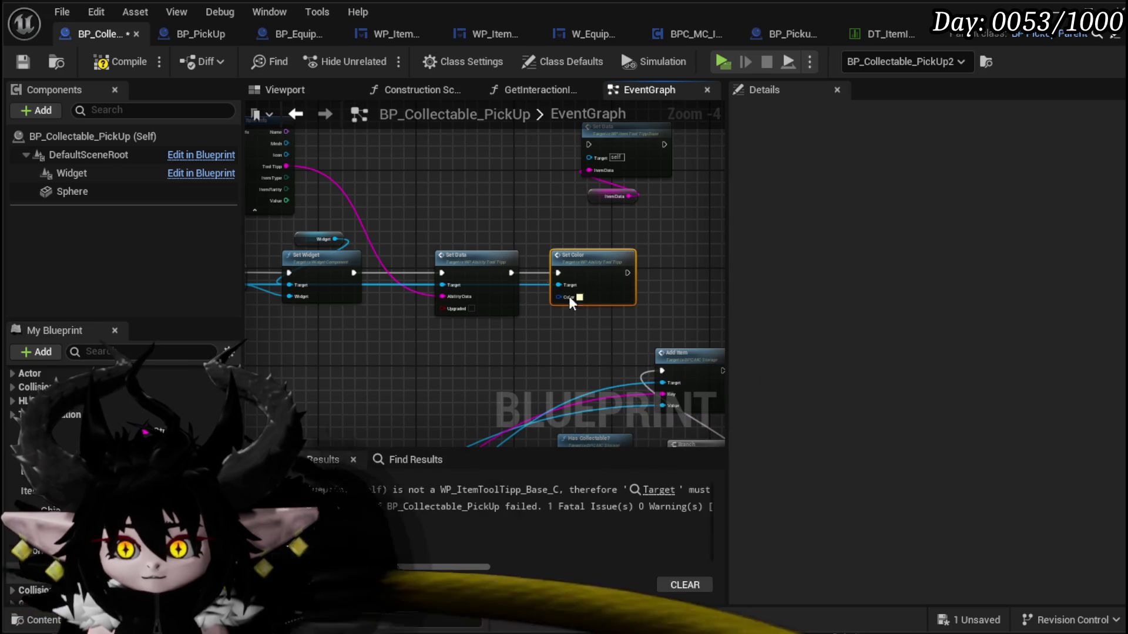
left_click(115, 61)
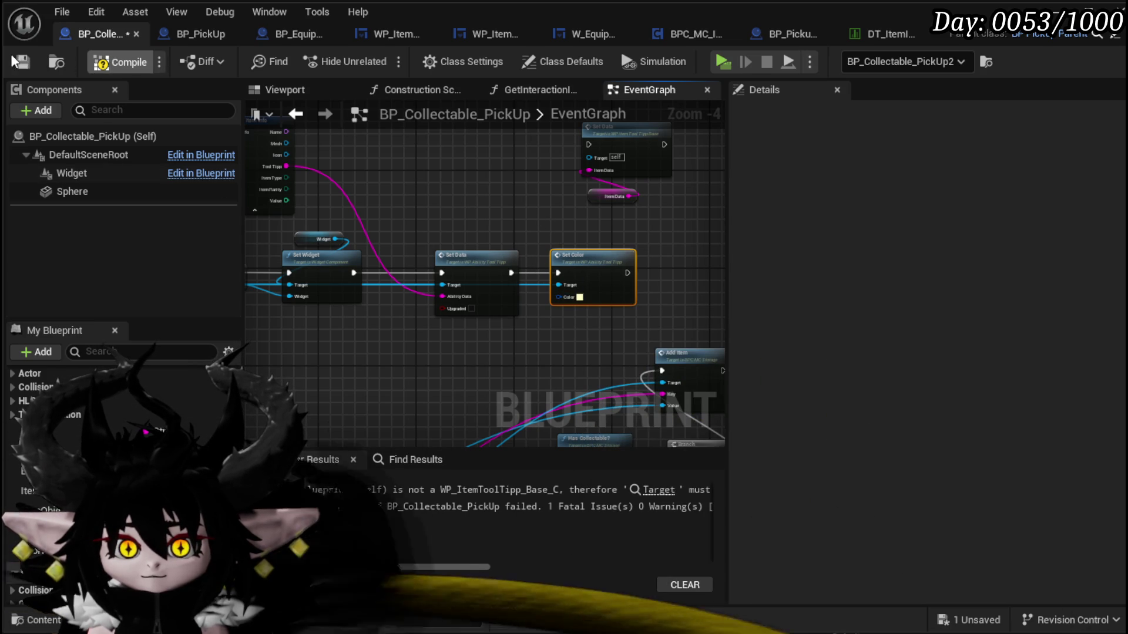
left_click_drag(492, 184, 608, 171)
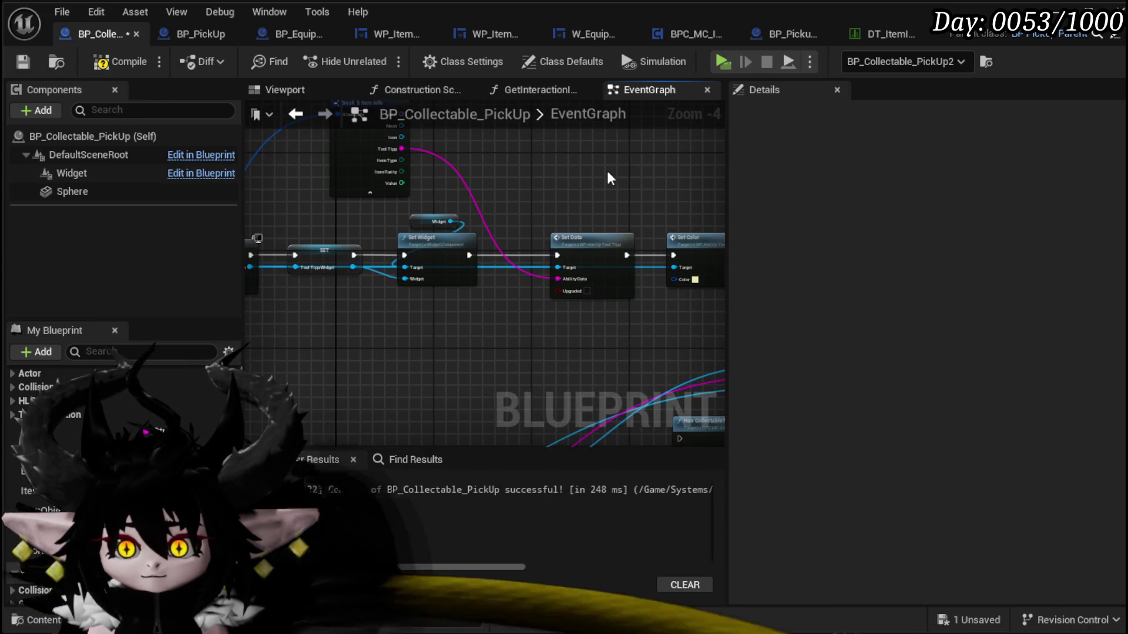
left_click(128, 62)
- Save BP_Collectable_PickUp and open its GetInteractionIndicator function
left_click(27, 62)
mouse_move(313, 338)
left_mouse_down()
mouse_move(607, 302)
mouse_move(683, 309)
left_mouse_up()
mouse_move(479, 319)
left_mouse_down()
mouse_move(601, 318)
mouse_move(644, 249)
mouse_move(699, 242)
left_mouse_up()
scroll(106, 405, "up", 5)
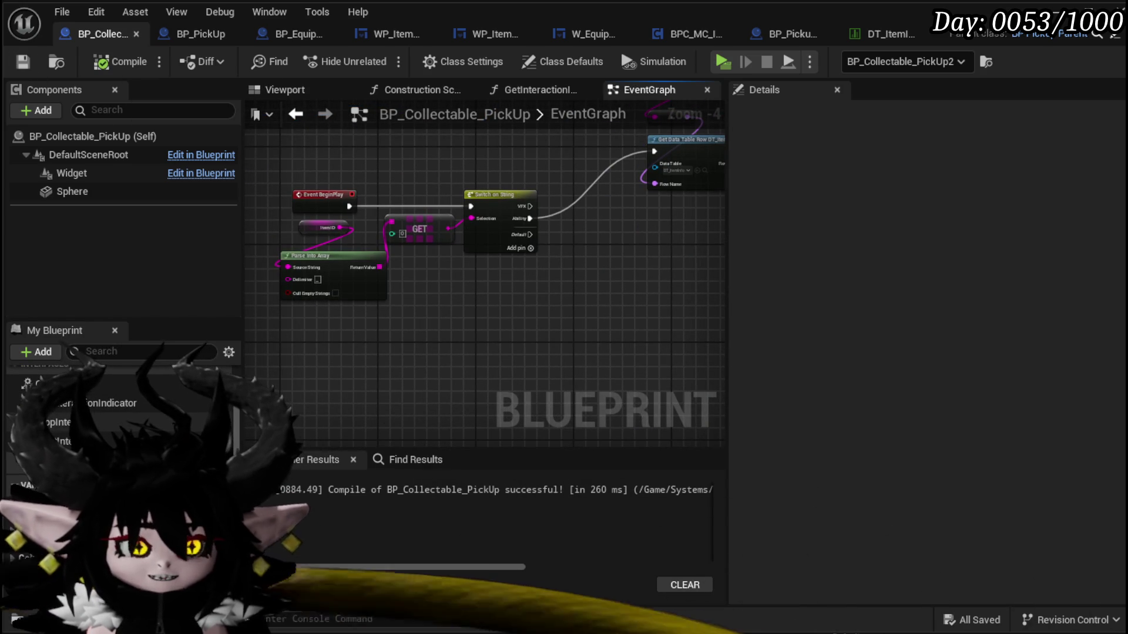
double_click(94, 403)
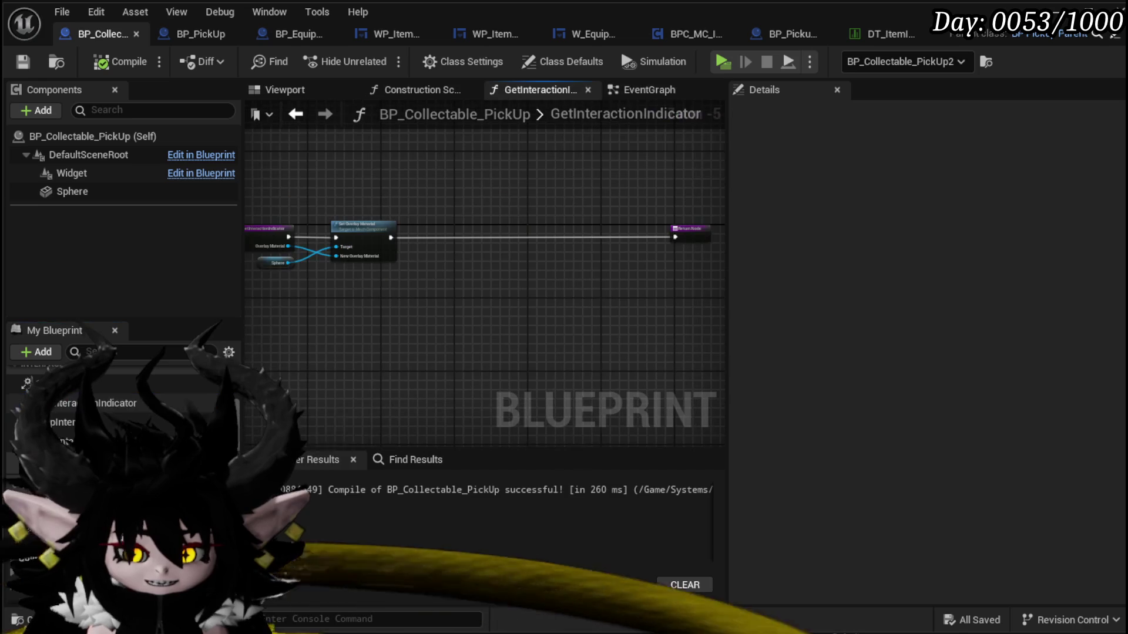
scroll(452, 307, "up", 1)
scroll(449, 340, "down", 1)
scroll(450, 344, "down", 1)
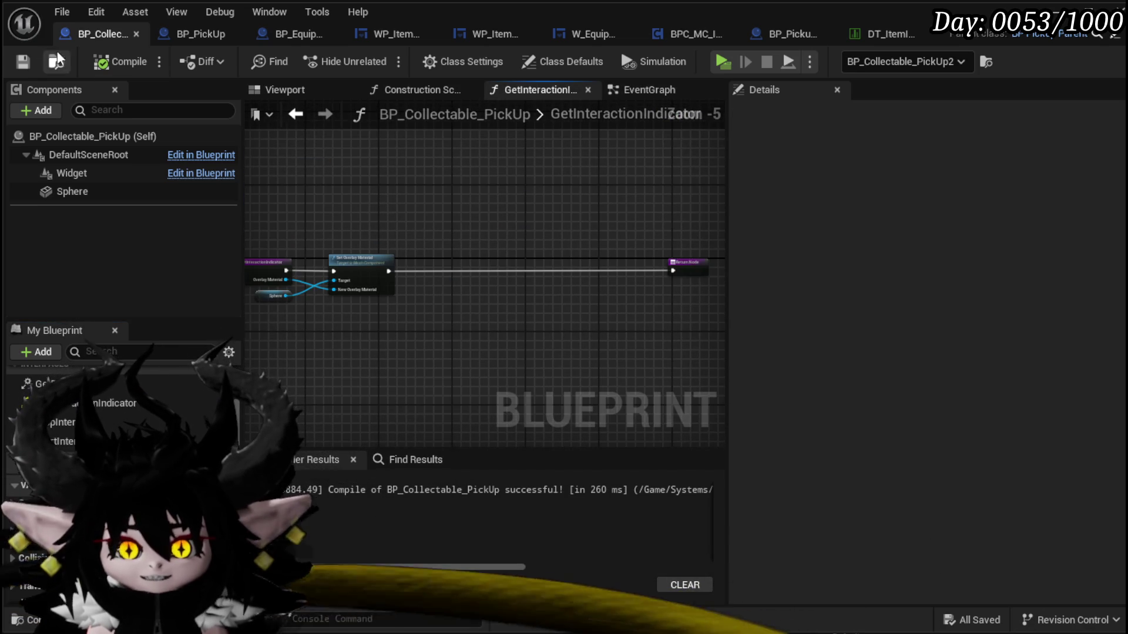
- Select the tooltip visibility nodes in BP_PickUp's GetInteractionIndicator, then return to BP_Collectable_PickUp
left_click(219, 34)
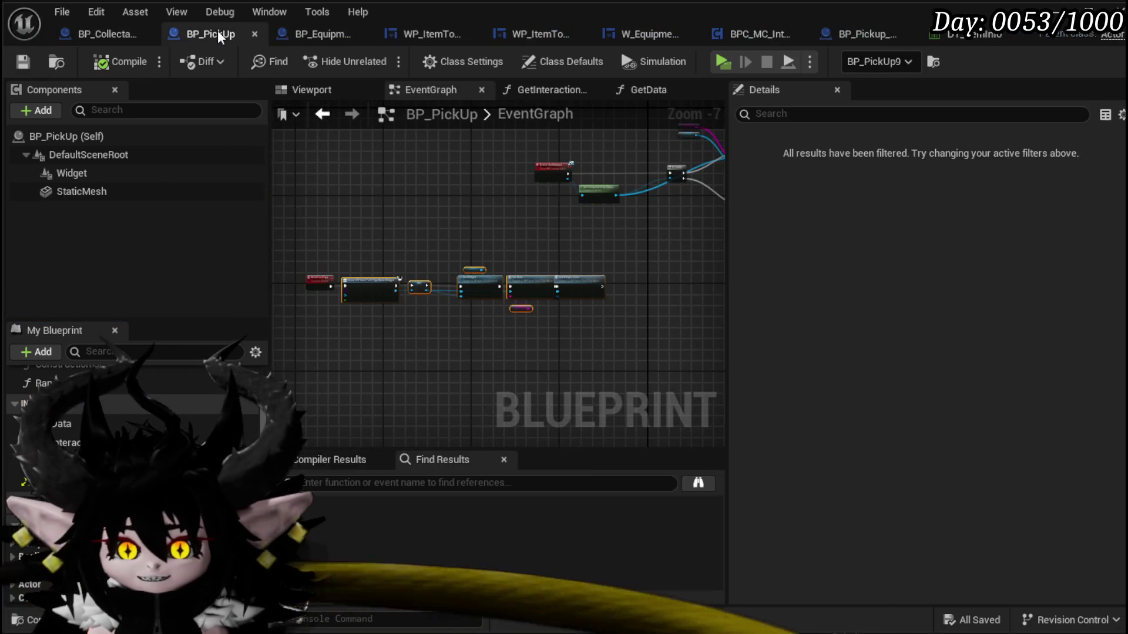
double_click(64, 443)
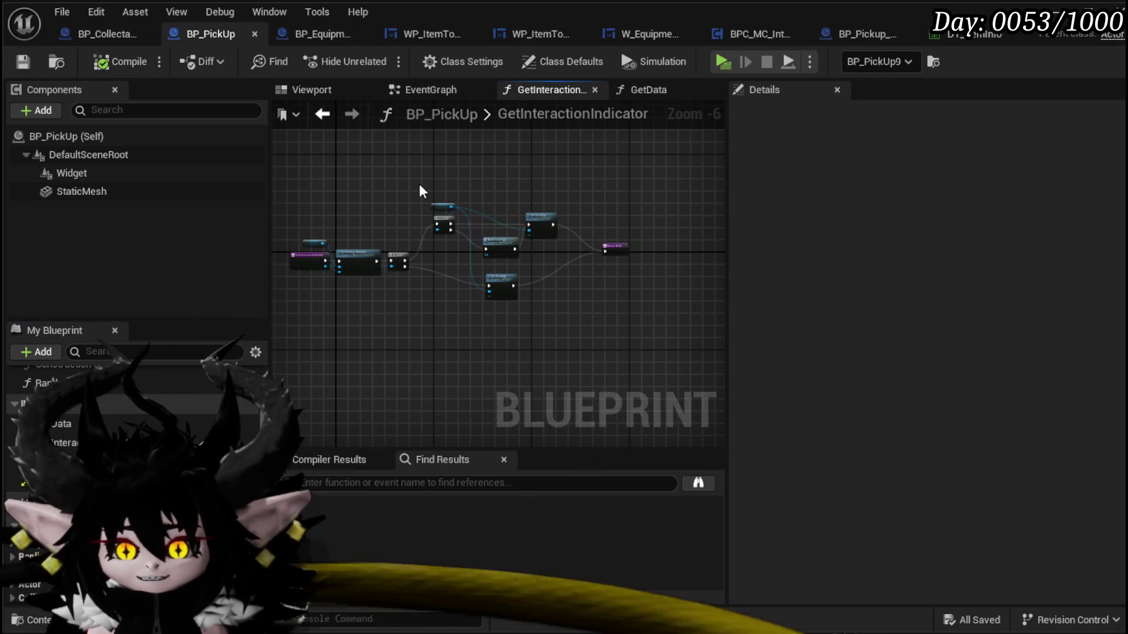
left_click_drag(397, 174, 556, 328)
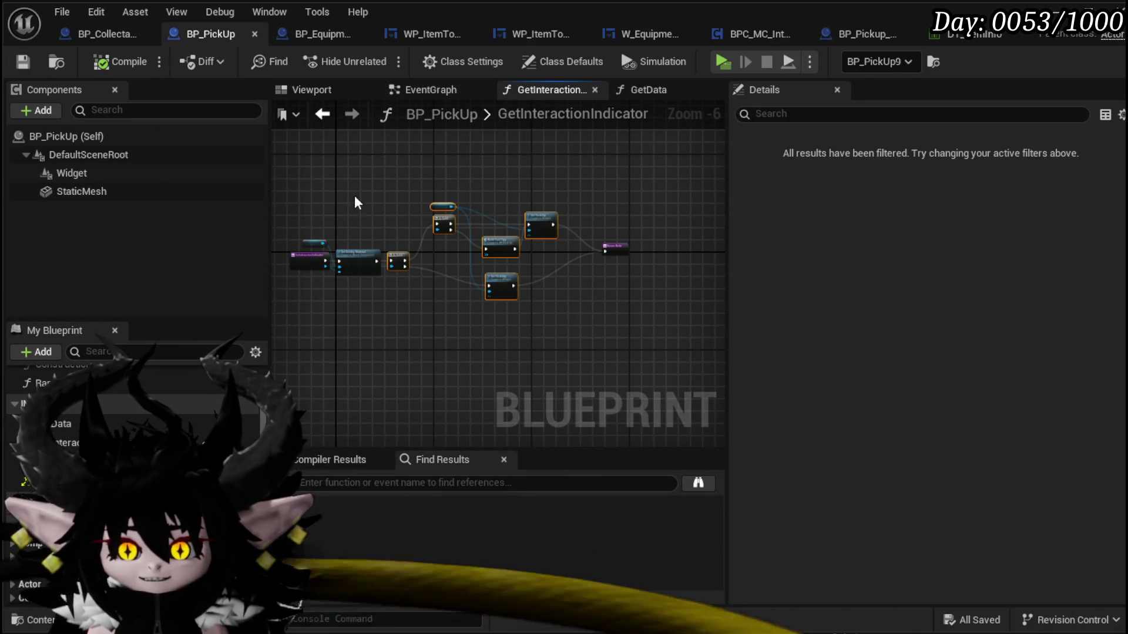
left_click(96, 34)
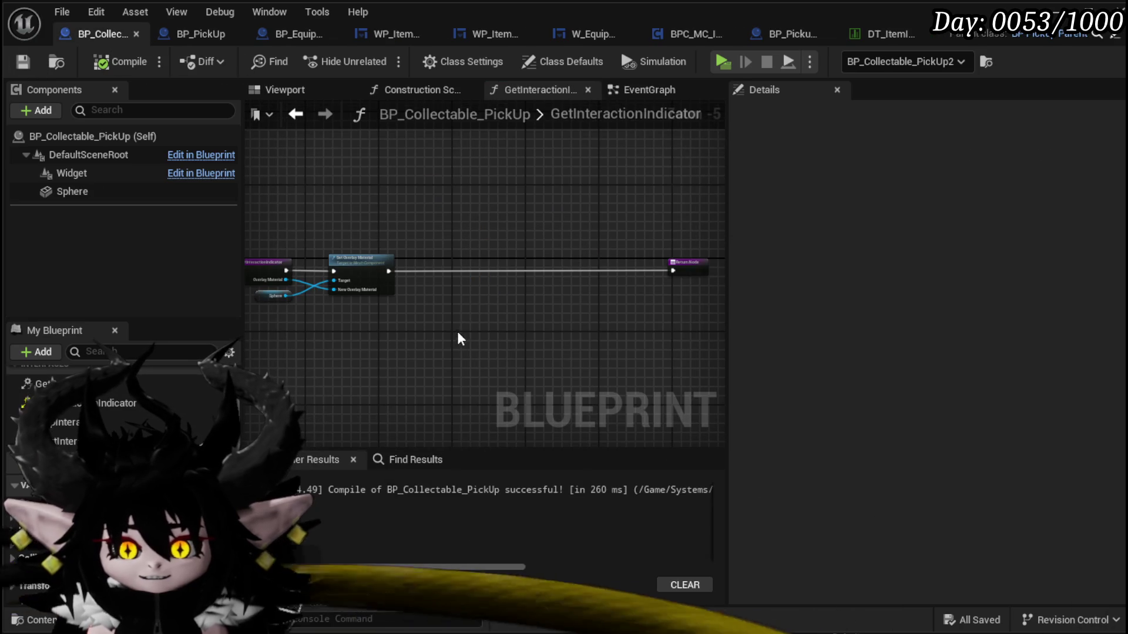
- Paste the copied nodes into GetInteractionIndicator, keeping their function references, and arrange them
key("ctrl+v")
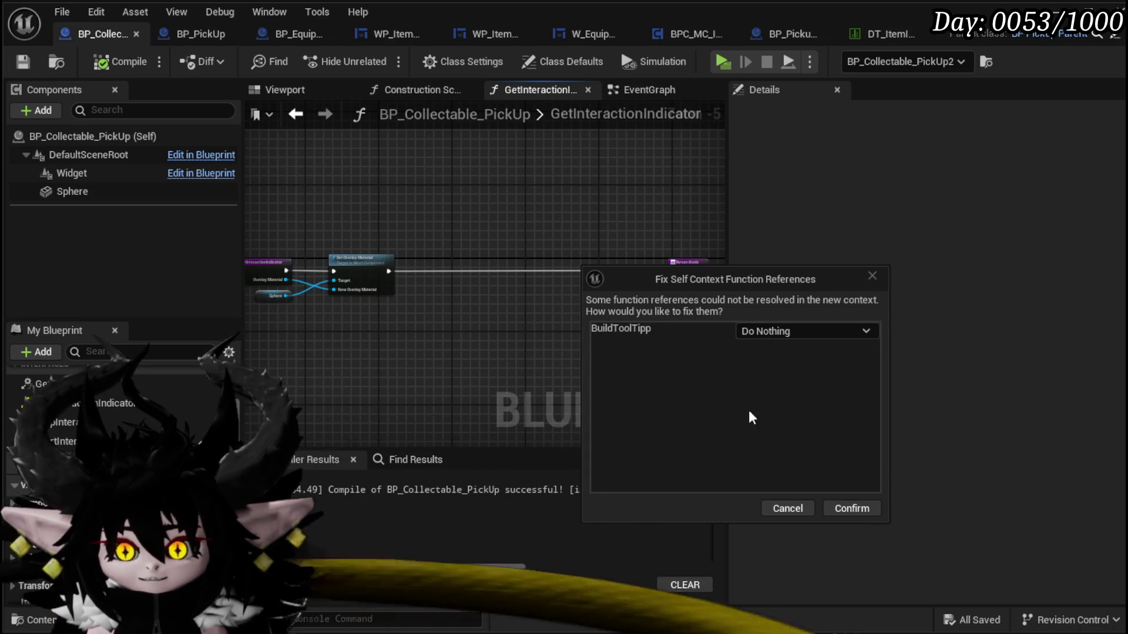
left_click(852, 508)
left_click(506, 372)
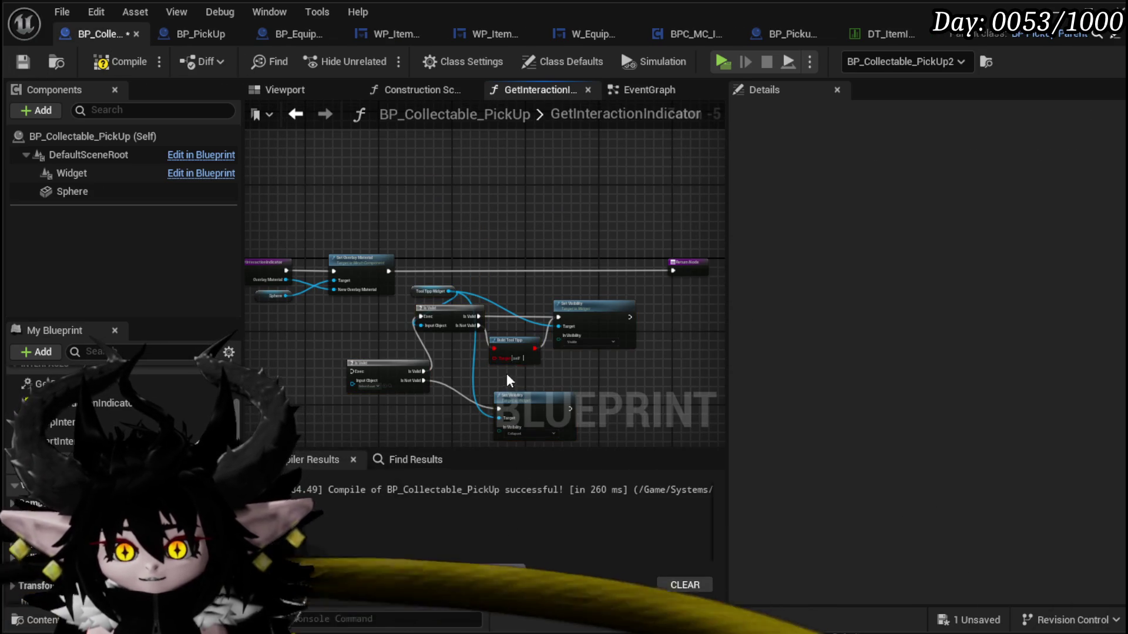
scroll(508, 360, "up", 1)
mouse_move(339, 181)
left_mouse_down()
mouse_move(561, 373)
mouse_move(596, 267)
mouse_move(647, 225)
mouse_move(629, 232)
left_mouse_up()
left_click_drag(395, 233, 513, 305)
- Run Is Valid on OverlayMaterial after Set Overlay Material, and wire both Set Visibility nodes to Return
left_click_drag(454, 255, 486, 256)
left_click_drag(325, 269, 499, 277)
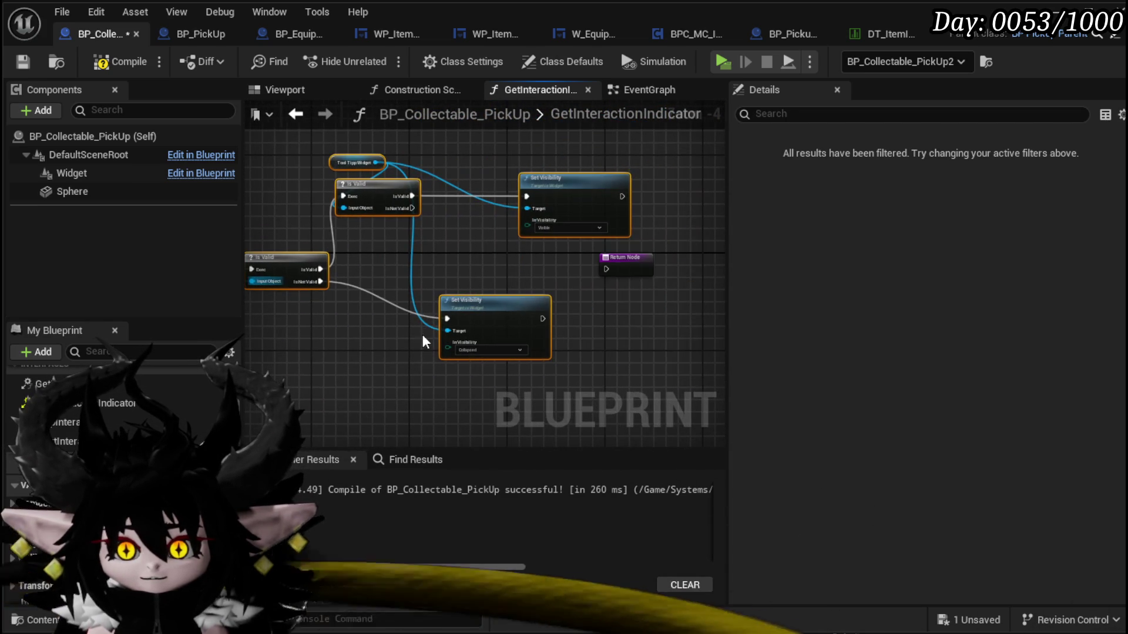
left_click_drag(632, 264, 690, 263)
left_click_drag(597, 196, 698, 274)
left_click_drag(517, 318, 699, 276)
- Wire Is Valid's valid branch into the Visible Set Visibility node
left_click_drag(295, 269, 503, 197)
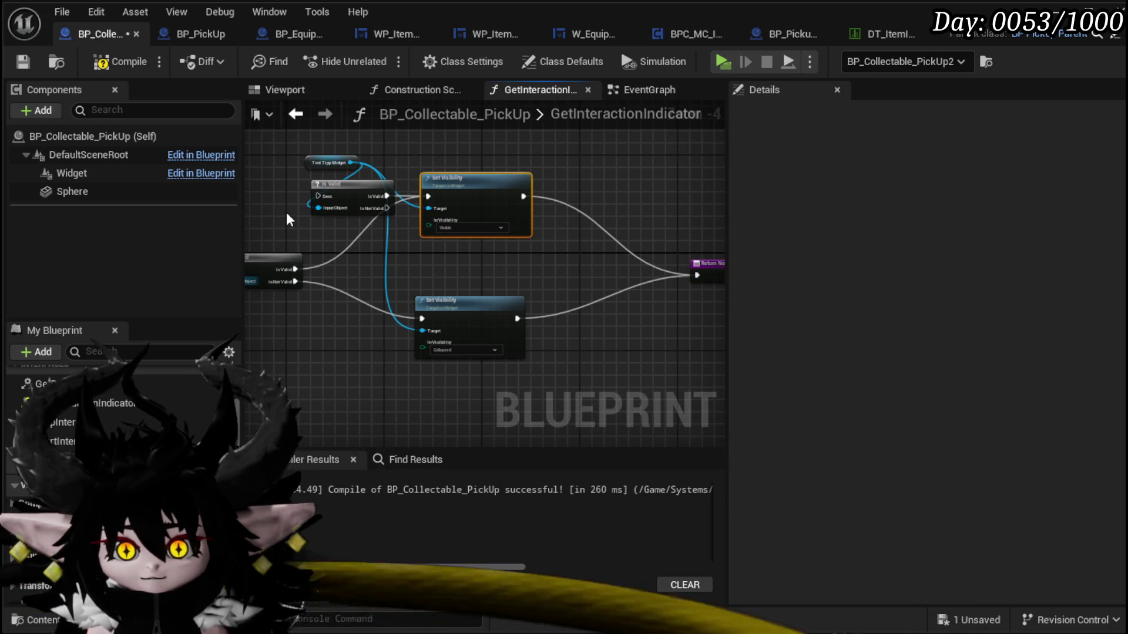
mouse_move(333, 174)
left_mouse_down()
mouse_move(258, 188)
mouse_move(329, 188)
left_mouse_up()
left_click(420, 148)
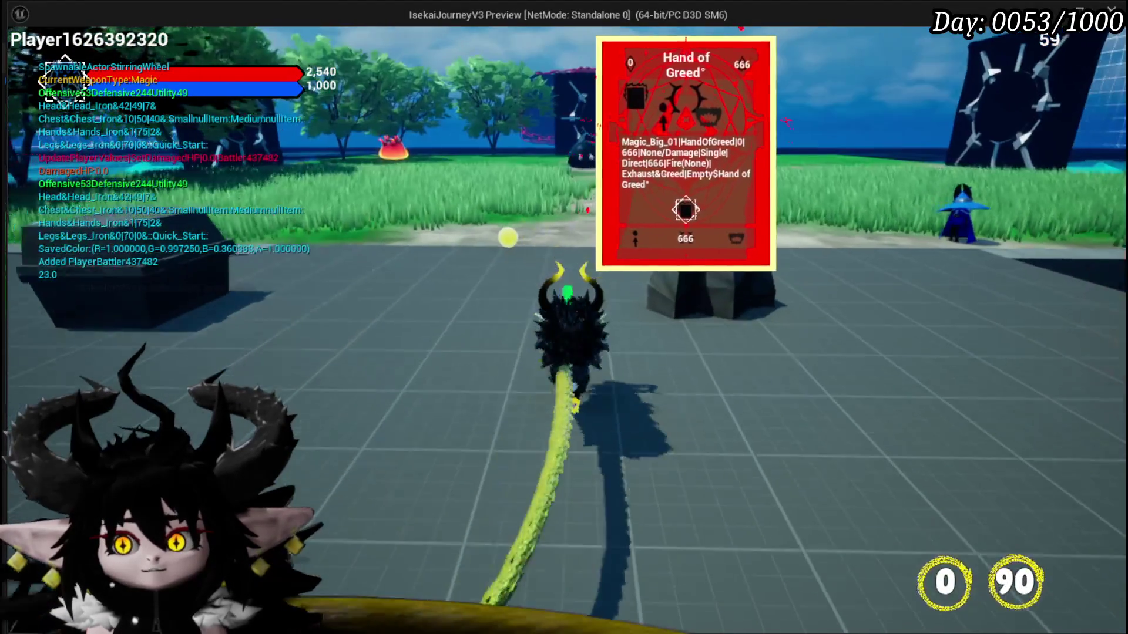
- Walk the character around the pickup to check the Hand of Greed tooltip card, then stop the preview
key("w")
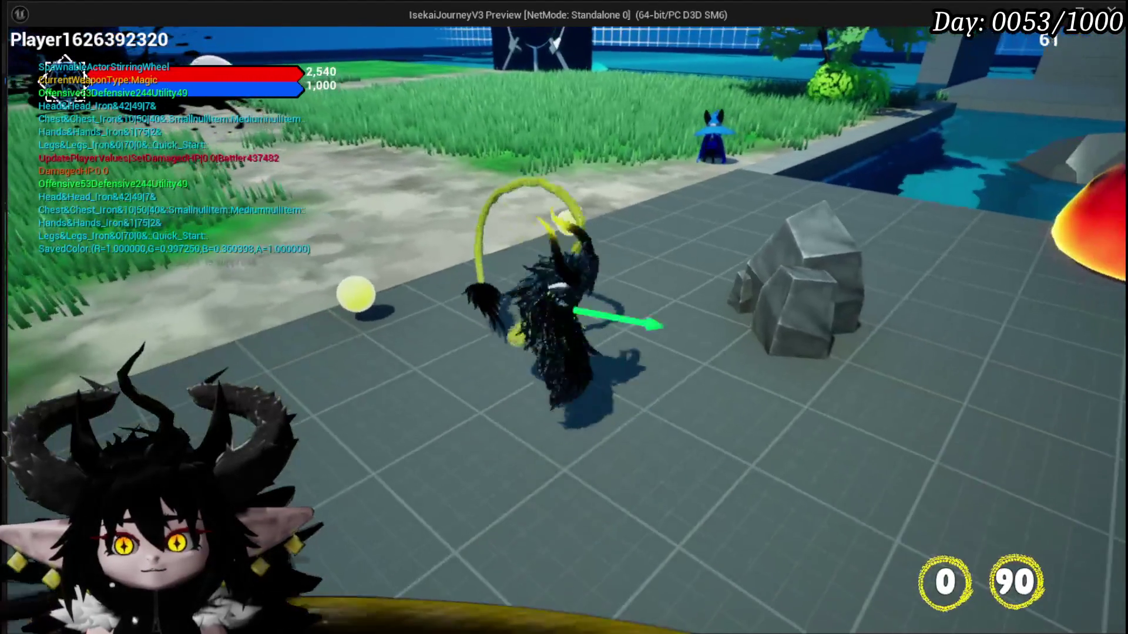
key("w")
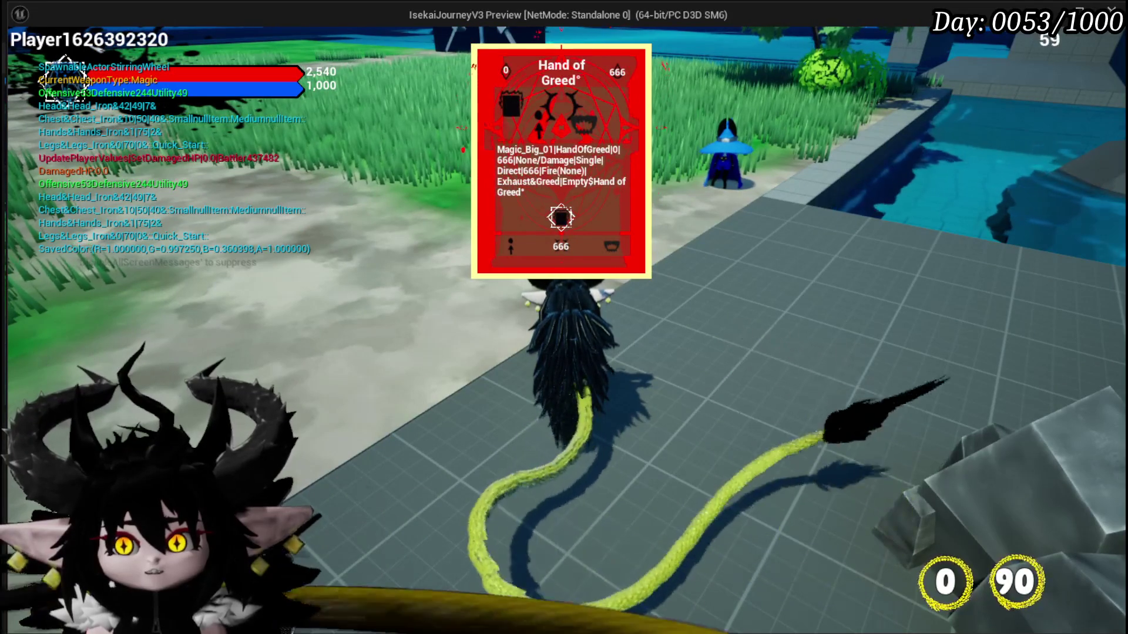
key("w")
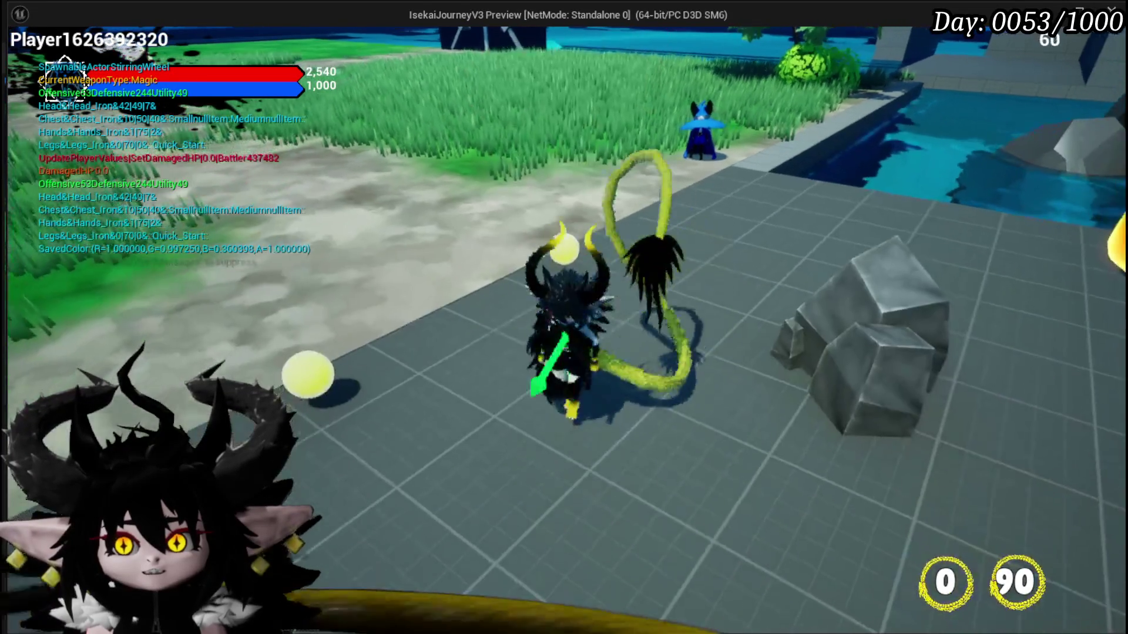
key("w")
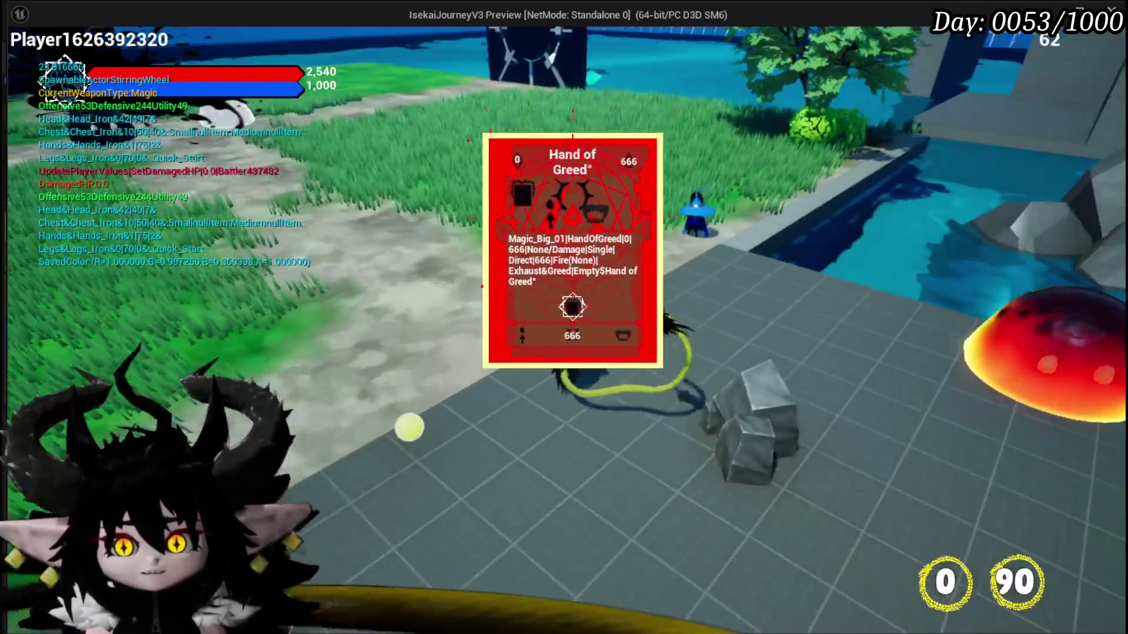
key("w")
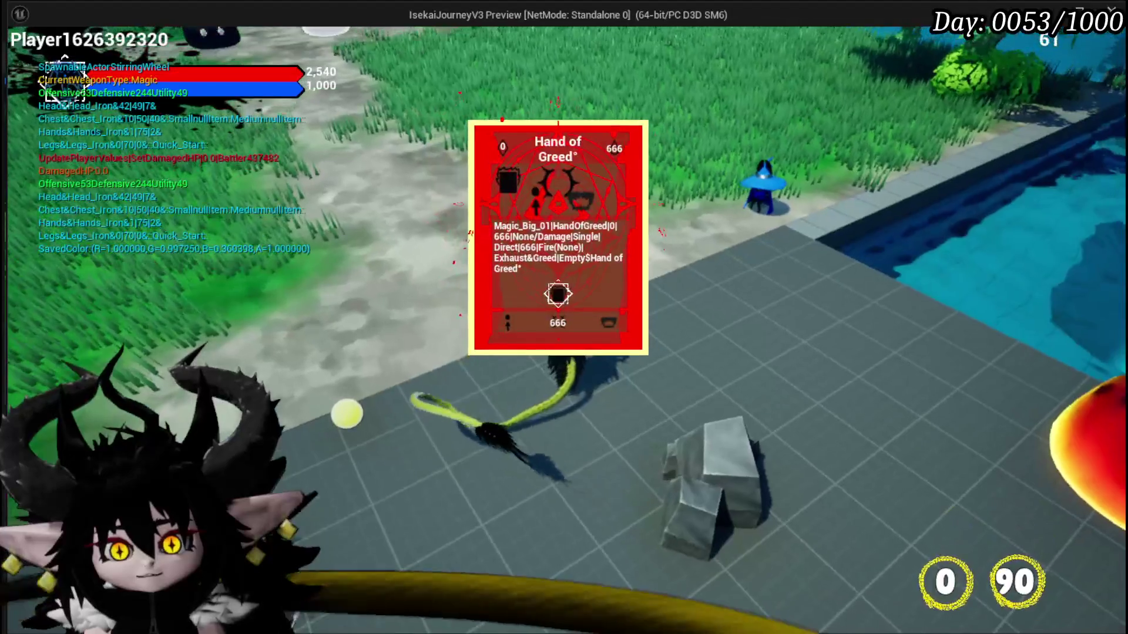
key("Escape")
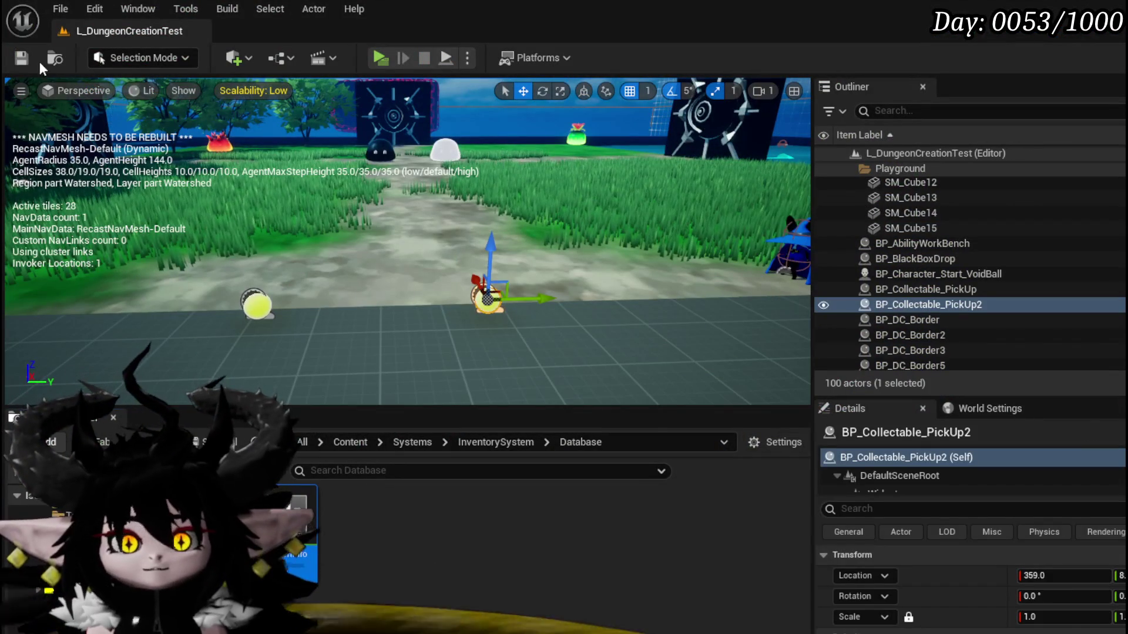
- Save the current level and all assets, then relaunch the game in a standalone preview
left_click(29, 58)
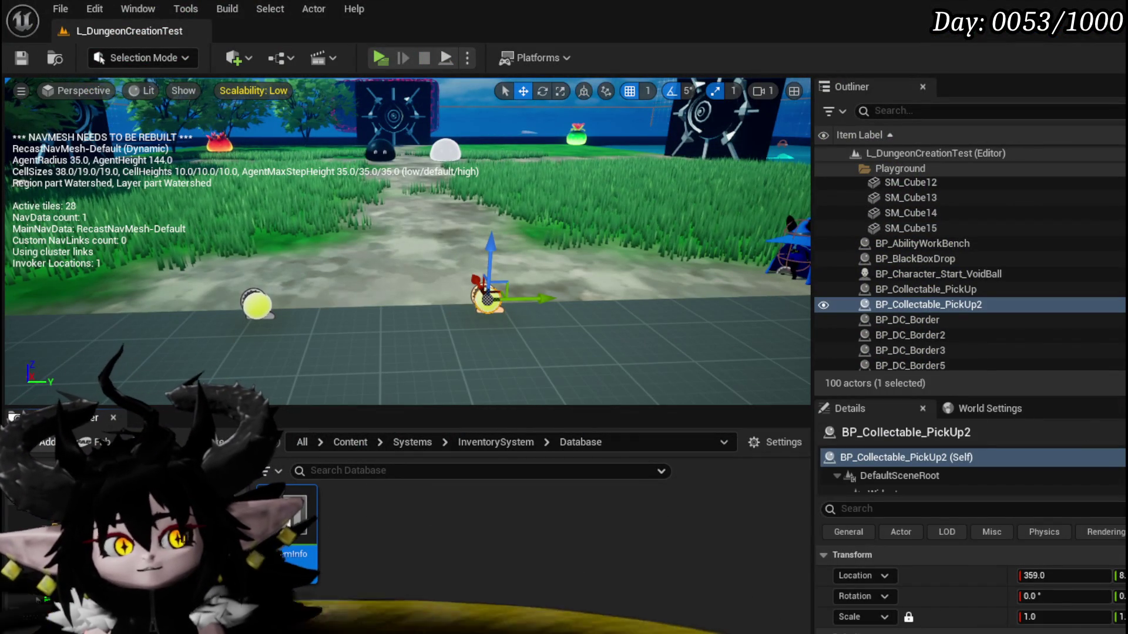
left_click(45, 50)
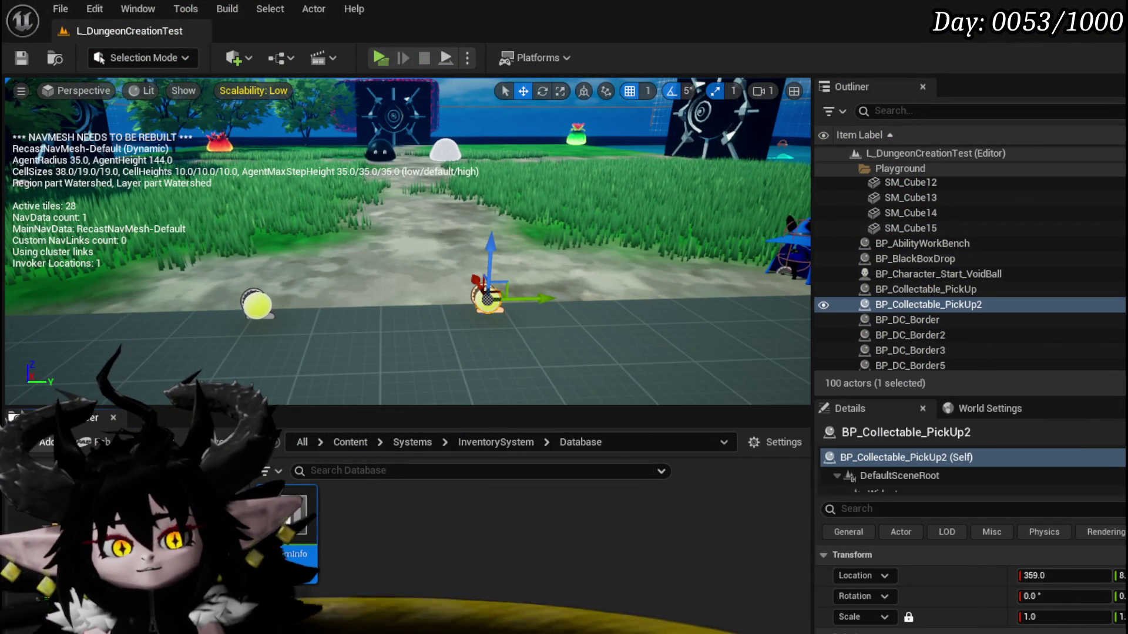
key("alt+Tab")
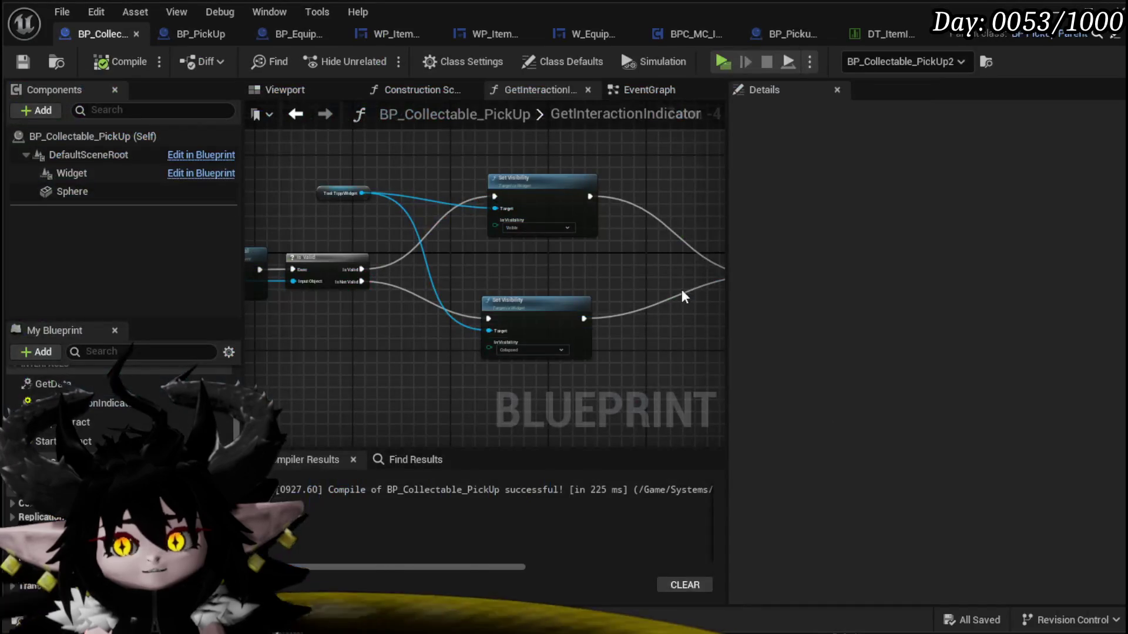
scroll(528, 273, "up", 2)
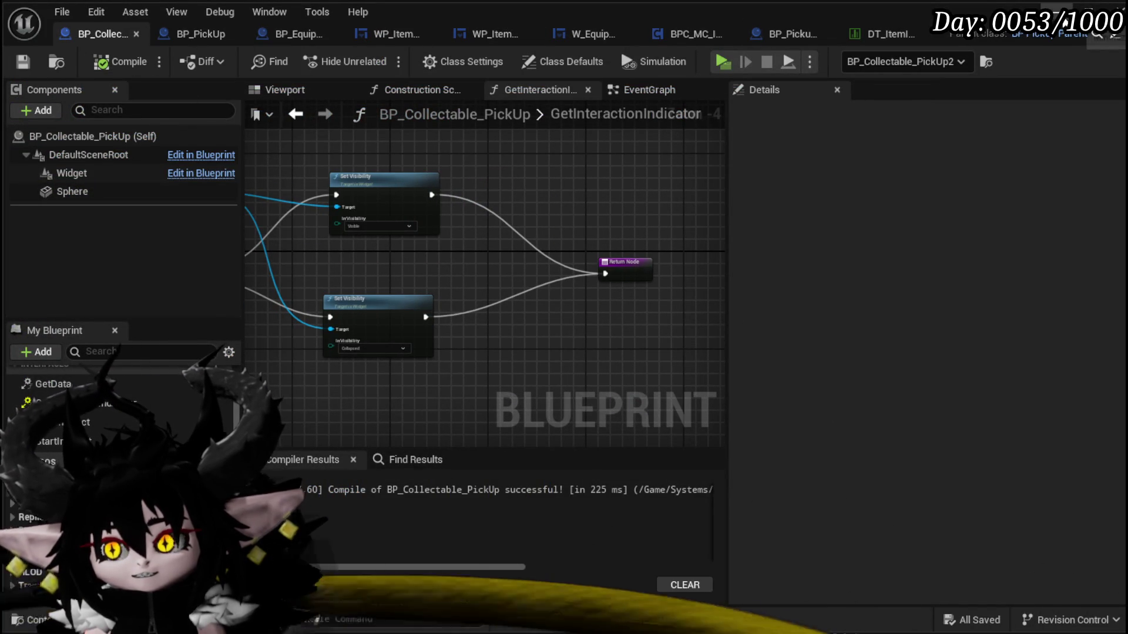
key("alt+Tab")
key("alt+p")
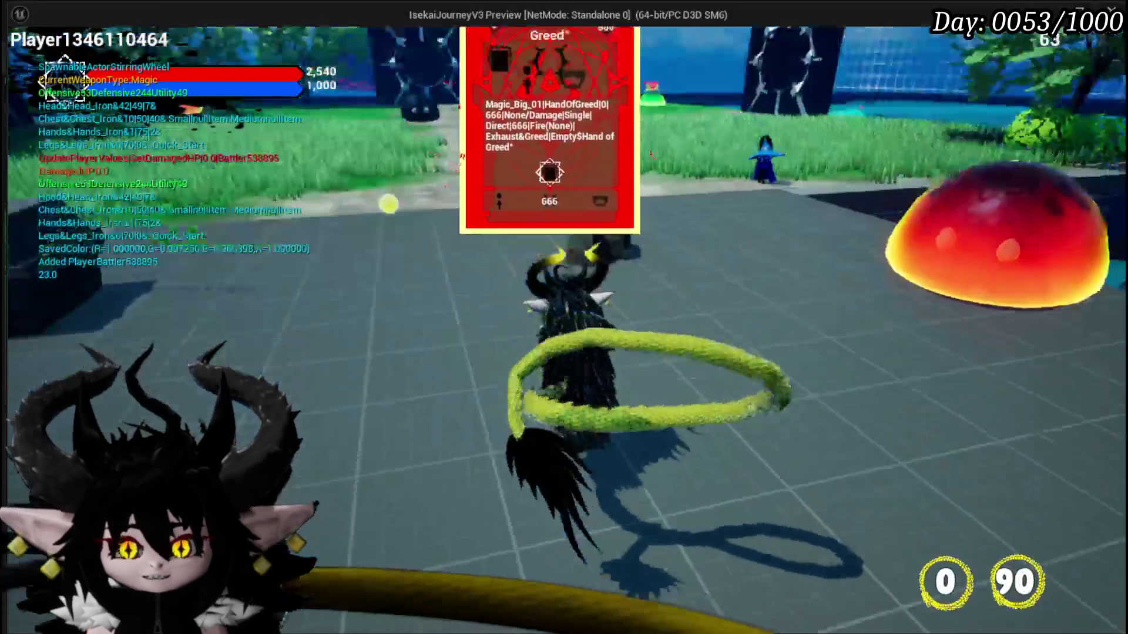
- Stop the standalone preview, save everything, and return to the pickup Blueprint
key("Escape")
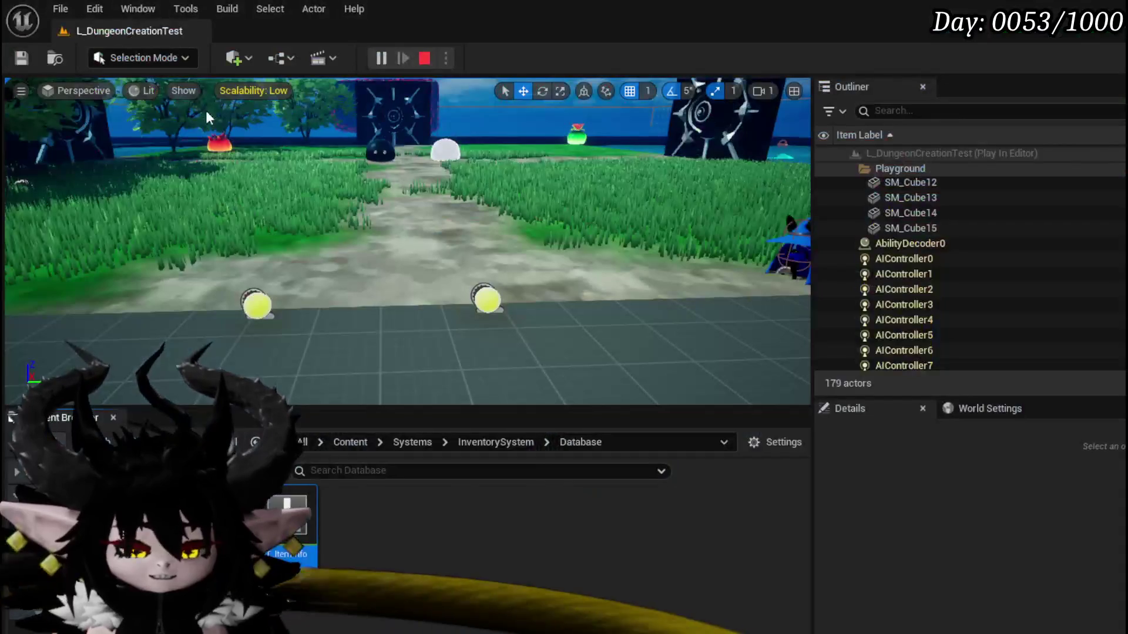
key("ctrl+s")
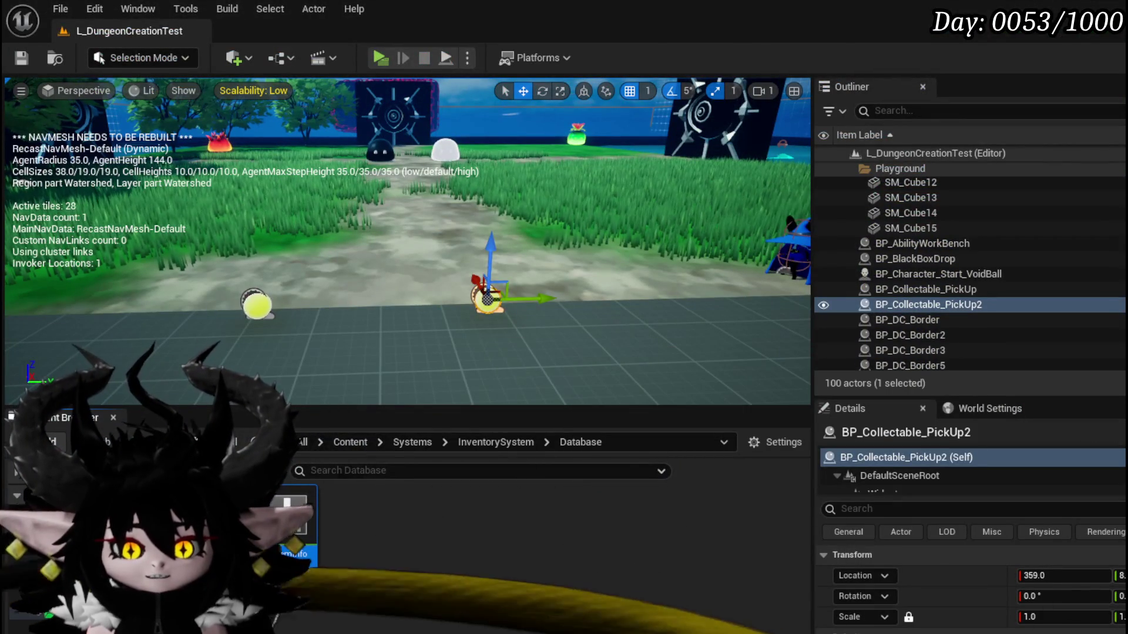
key("alt+Tab")
scroll(432, 266, "down", 3)
scroll(423, 272, "up", 5)
left_click_drag(464, 280, 555, 303)
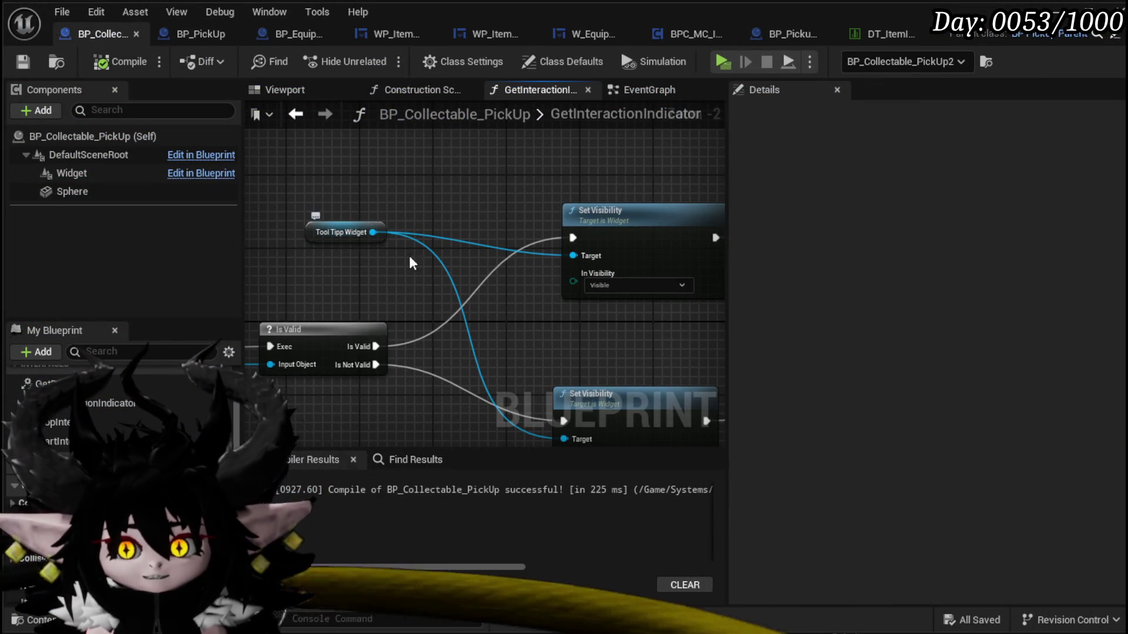
- In the EventGraph, move Event BeginPlay up and to the left
left_click(612, 91)
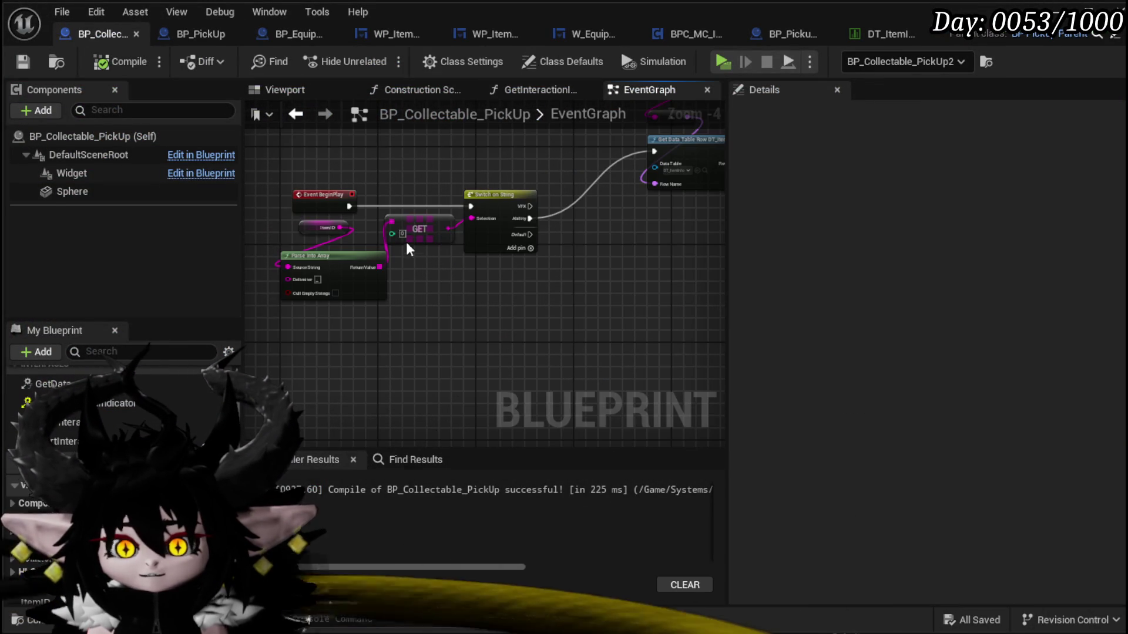
left_click_drag(411, 174, 471, 231)
left_click_drag(404, 241, 326, 216)
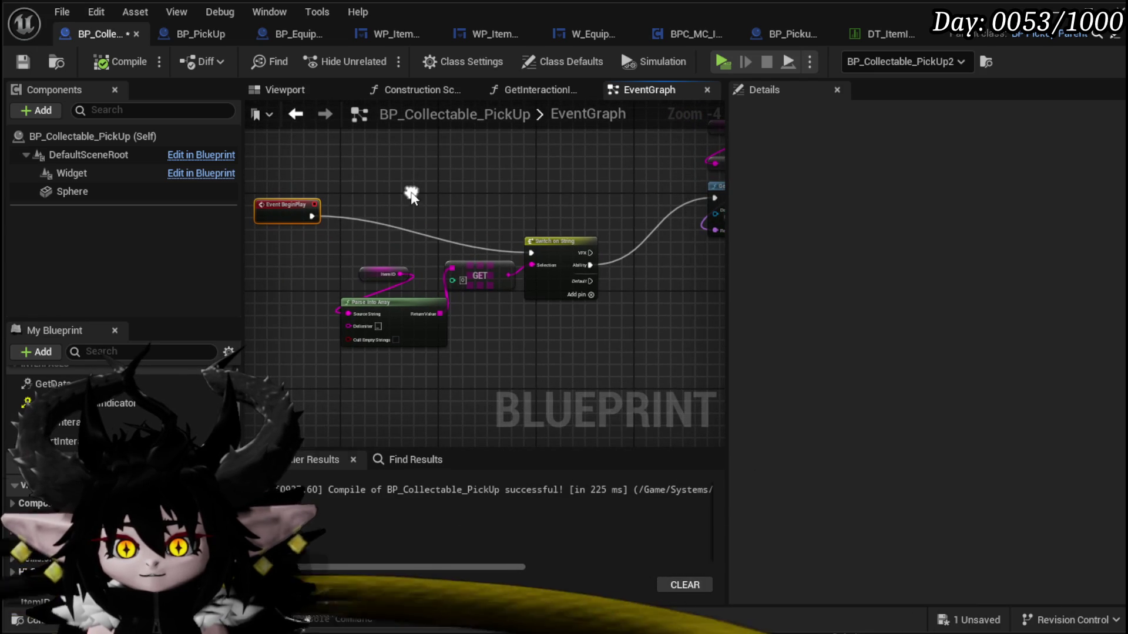
left_click(371, 281)
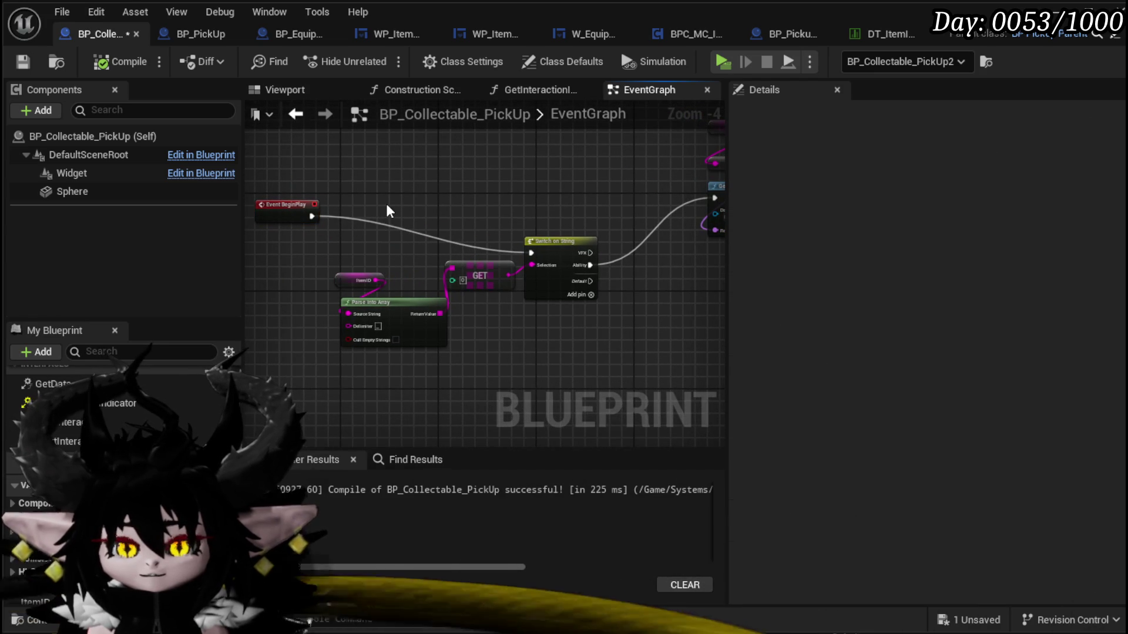
- Add a test custom event named BuildT, then delete it
right_click(386, 204)
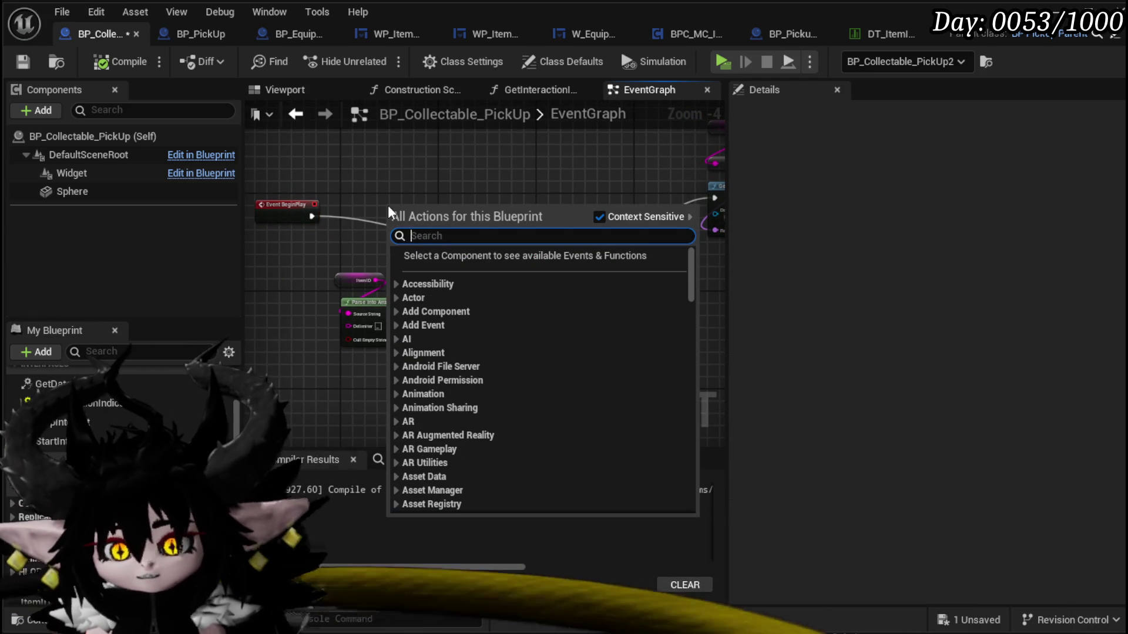
type("Custo")
key("Return")
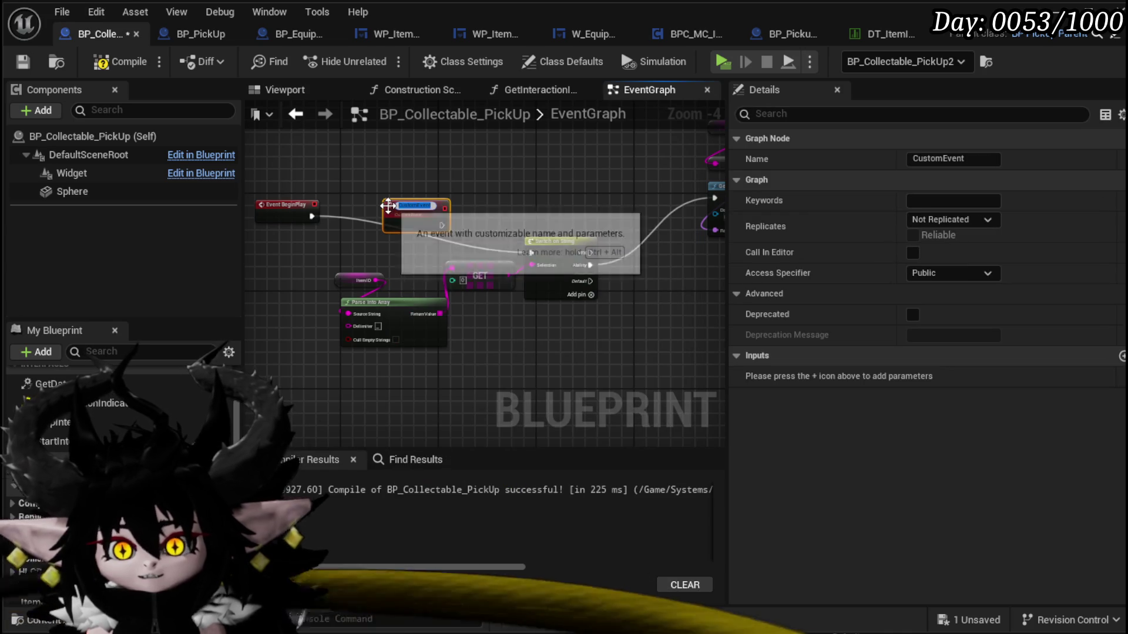
type("BuildT")
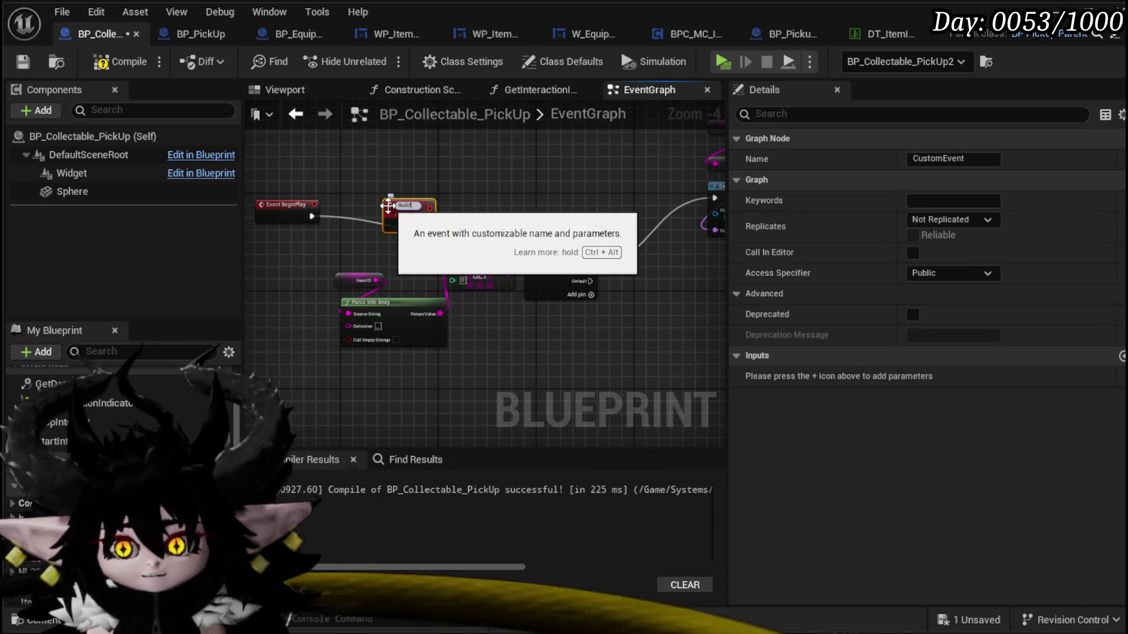
key("Return")
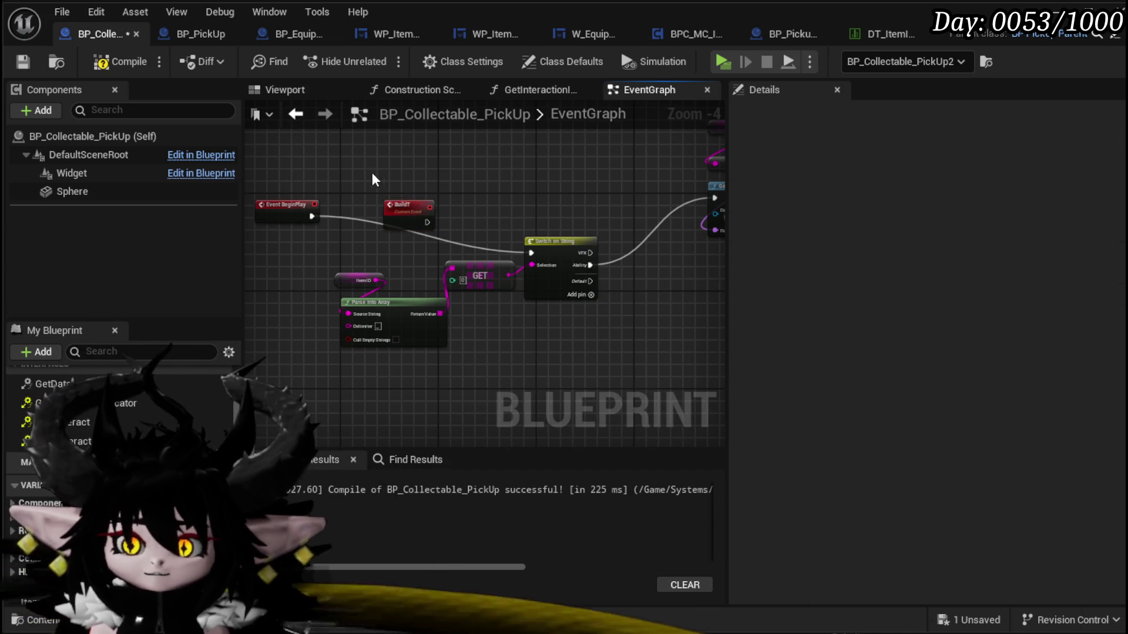
key("Delete")
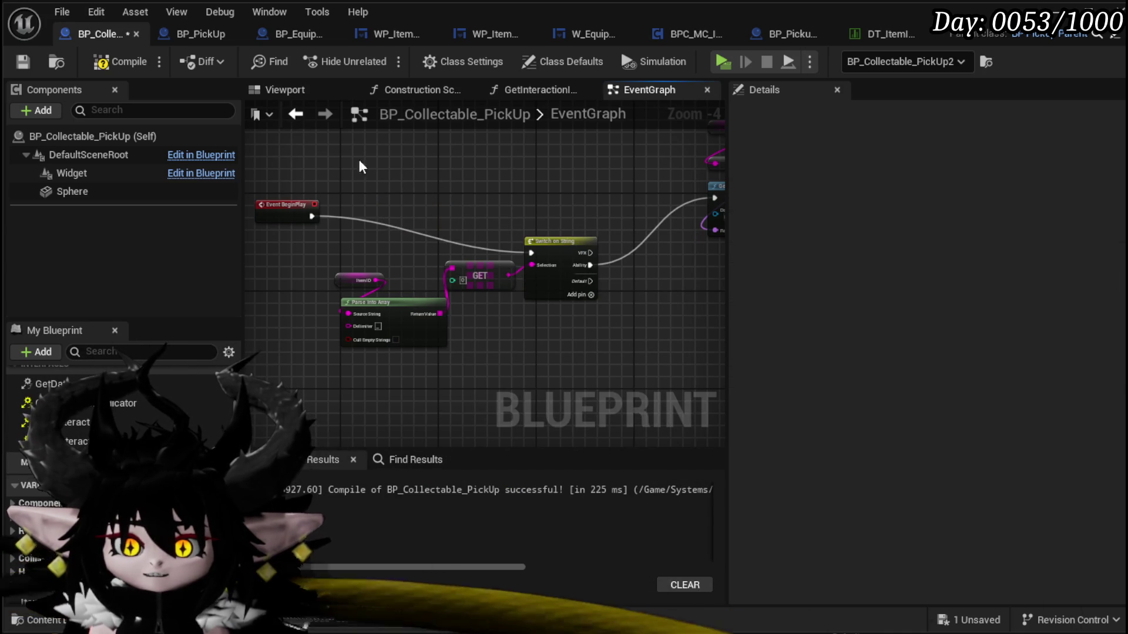
- Nudge Event BeginPlay back down, then compile and save BP_Collectable_PickUp
left_click_drag(280, 204, 289, 223)
left_click(117, 62)
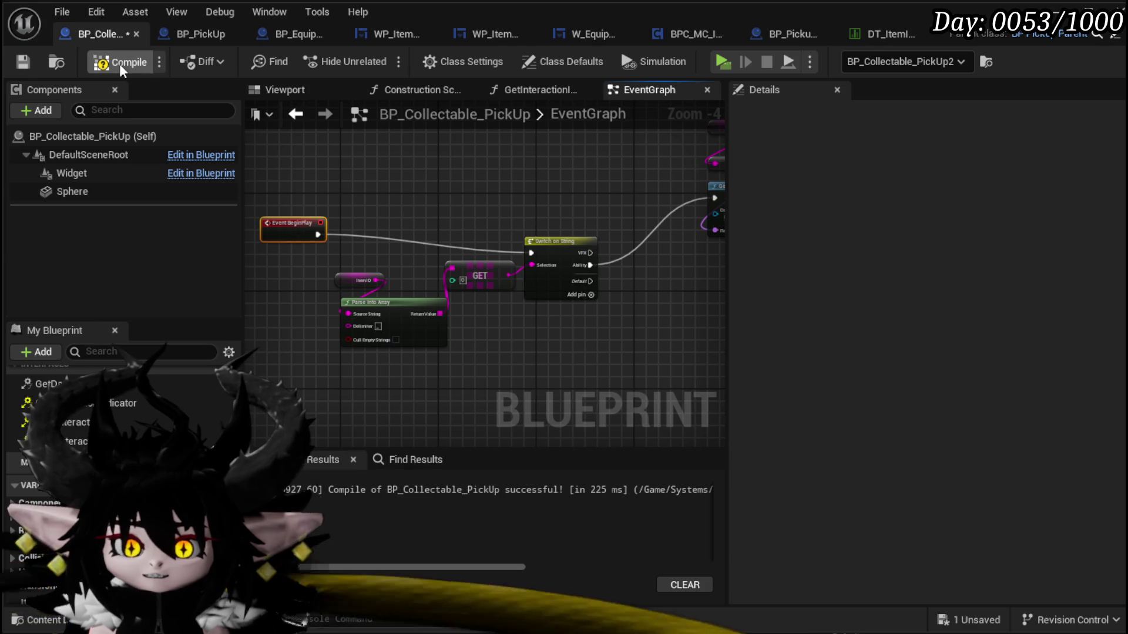
left_click(24, 62)
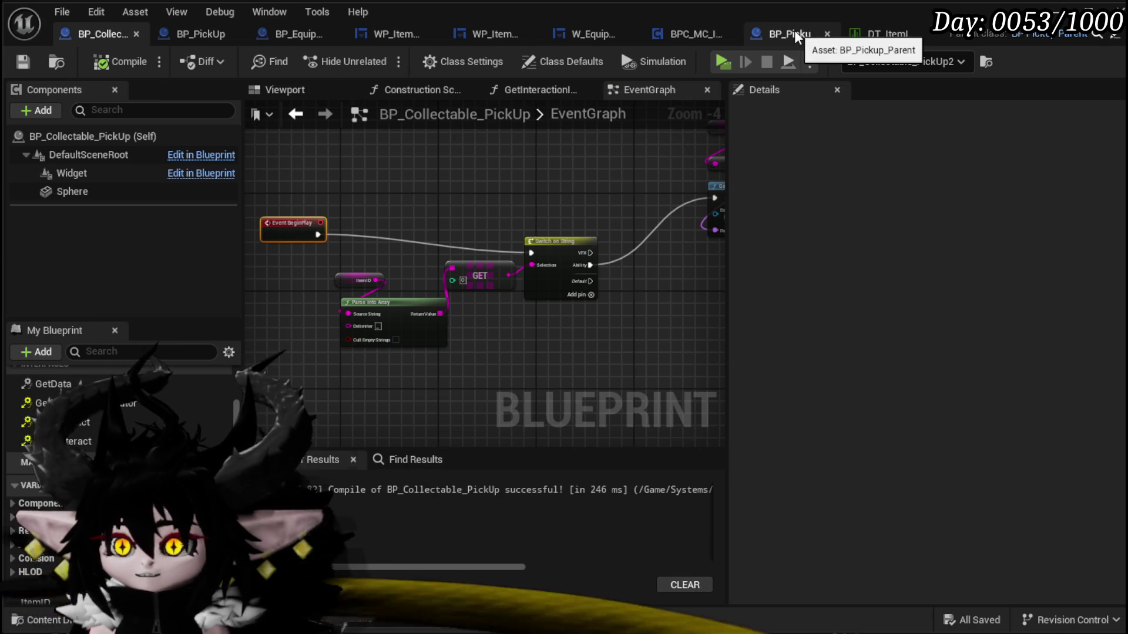
- In BP_Pickup_Parent, remove the disabled nodes, add a BuildToolTipp custom event, then compile and save
left_click(794, 33)
key("Delete")
right_click(450, 271)
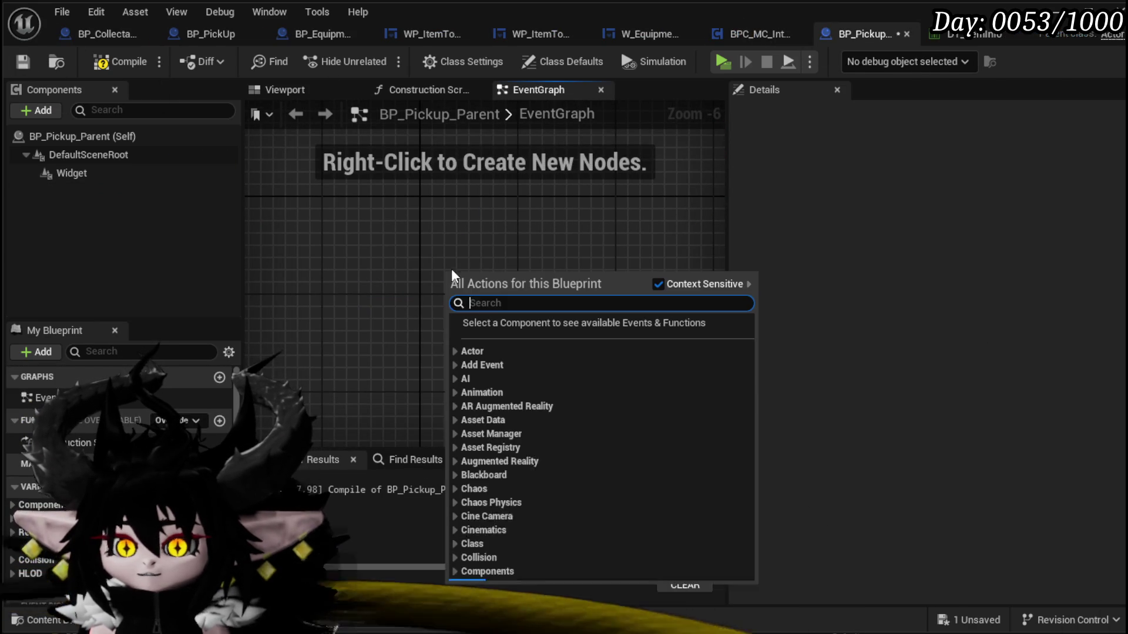
type("custom")
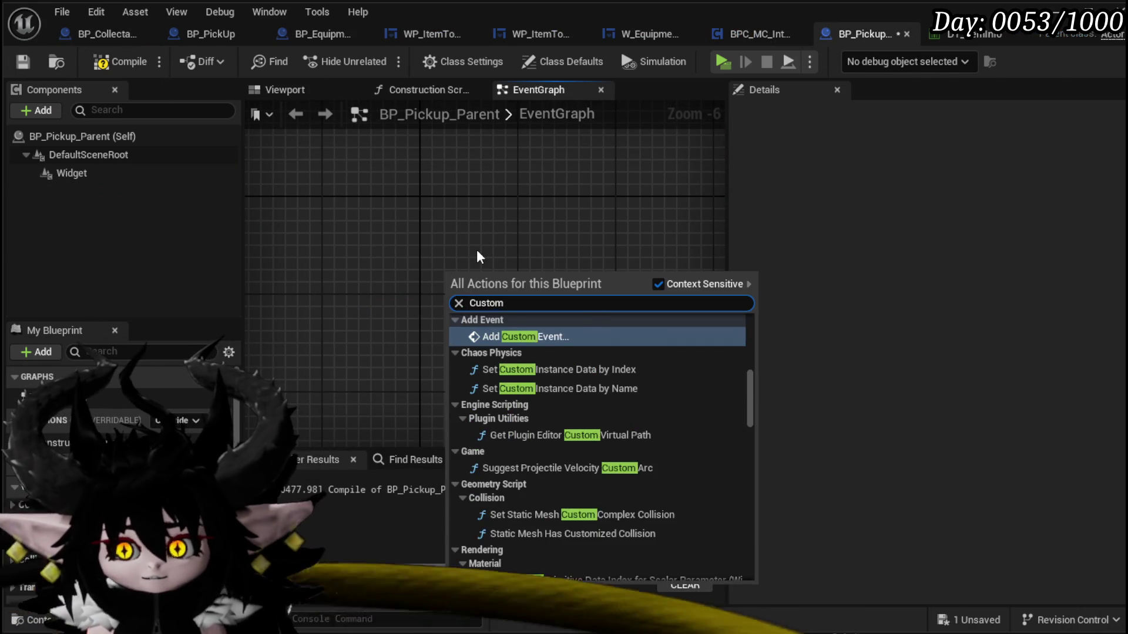
key("Return")
key("Return")
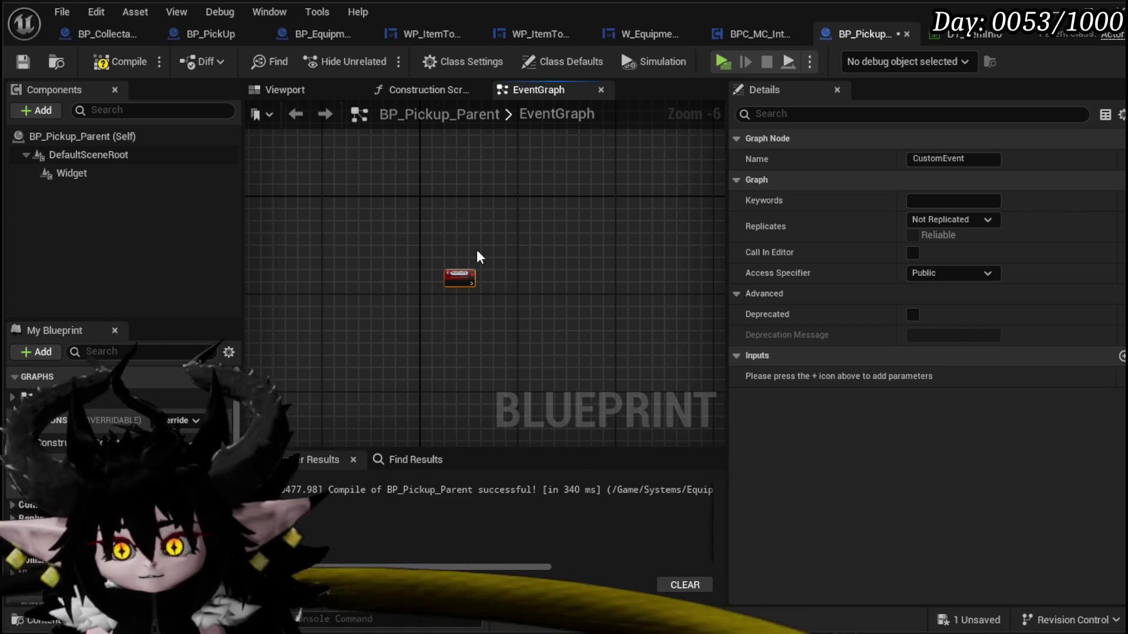
key("Return")
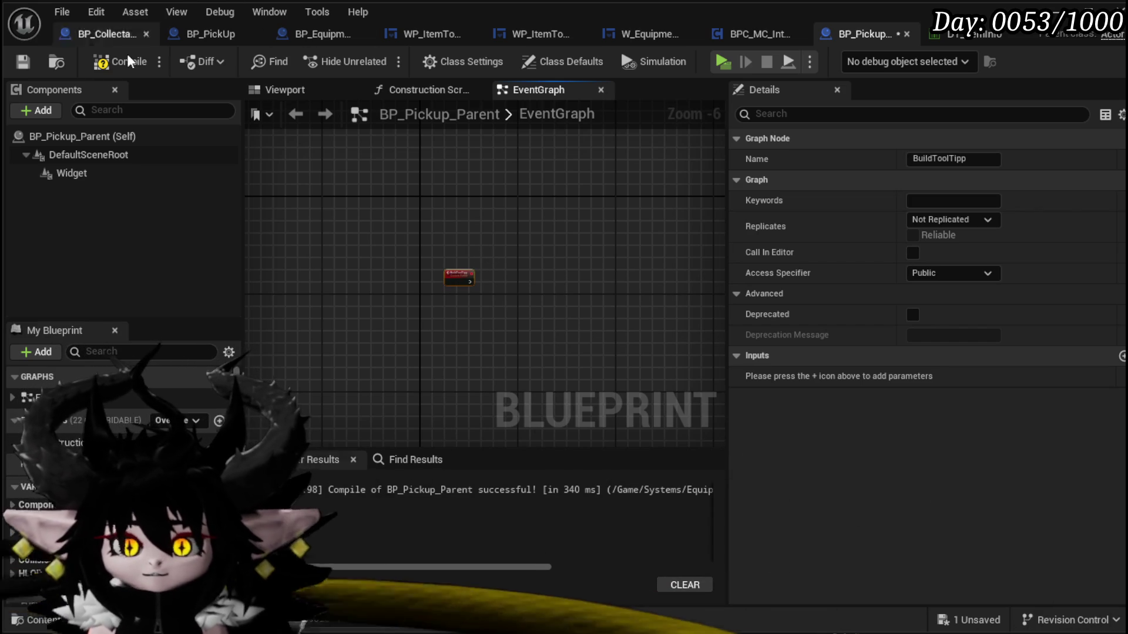
left_click(121, 62)
left_click(22, 61)
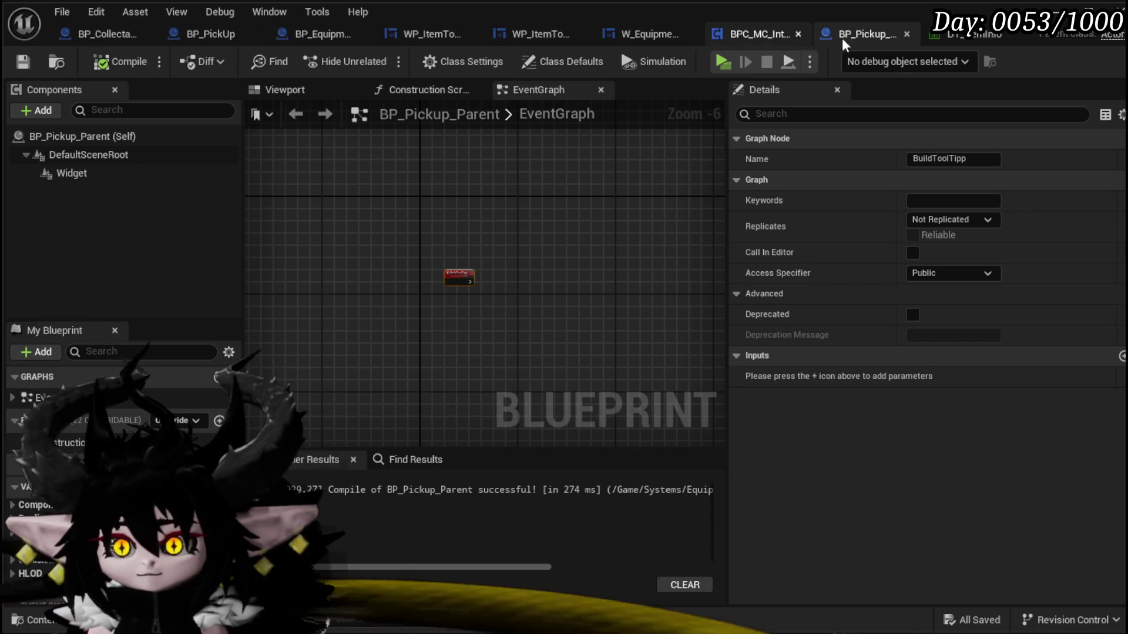
- Look through the BPC_MC_Interaction, W_EquipmentToolTipp and WP_ItemToolTipp tabs, ending in BP_Collectable_PickUp's event graph
left_click(770, 35)
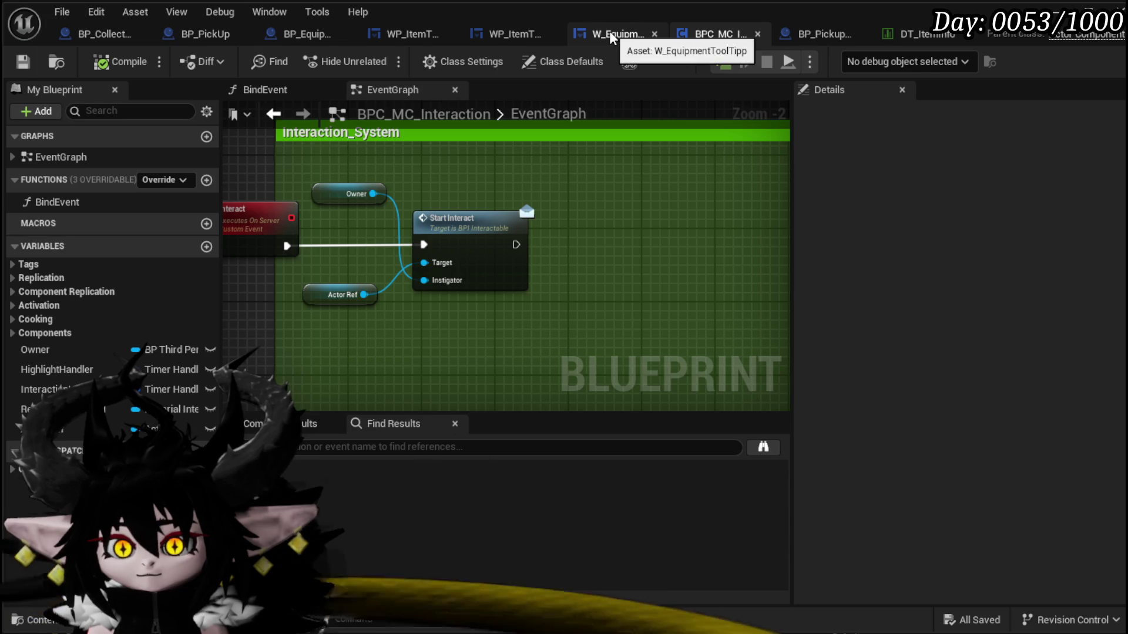
left_click(608, 33)
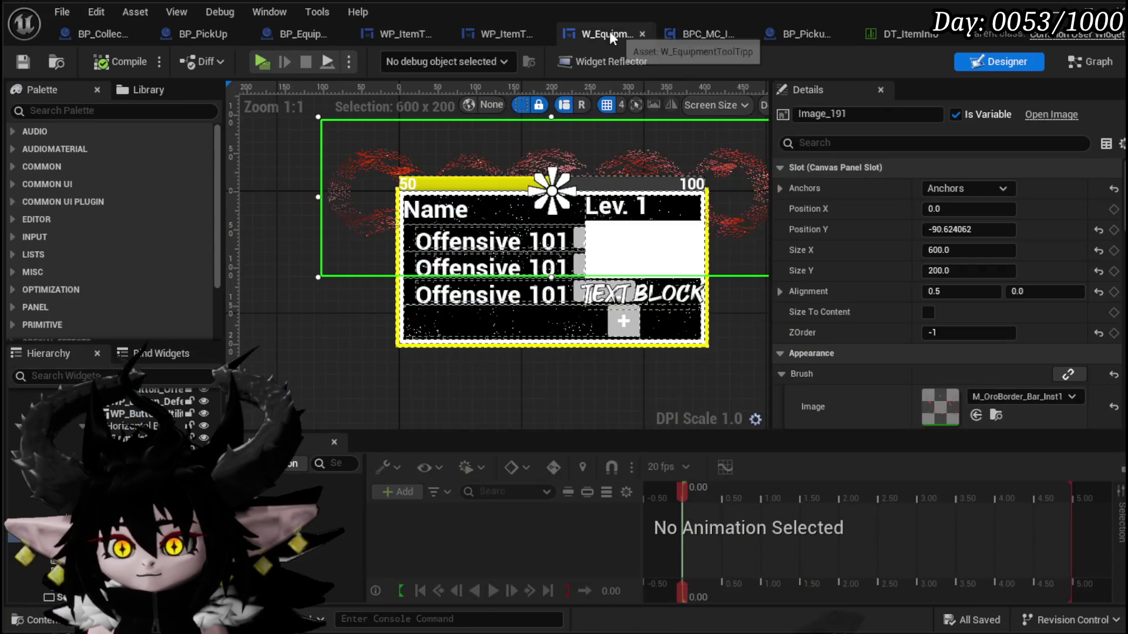
left_click(485, 40)
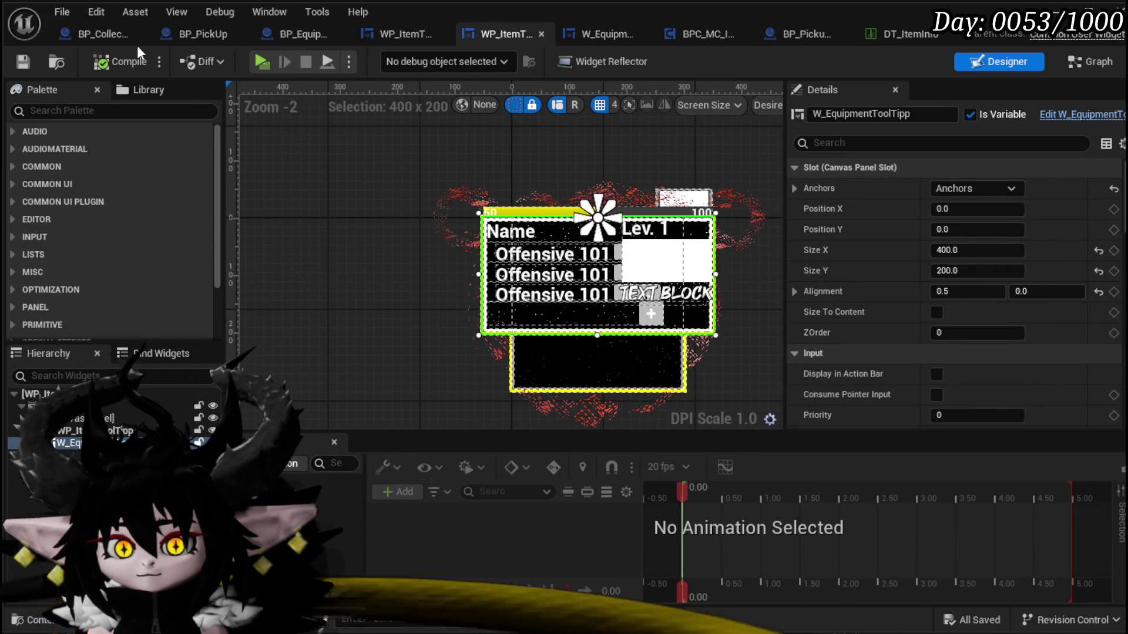
left_click(99, 33)
right_click(361, 169)
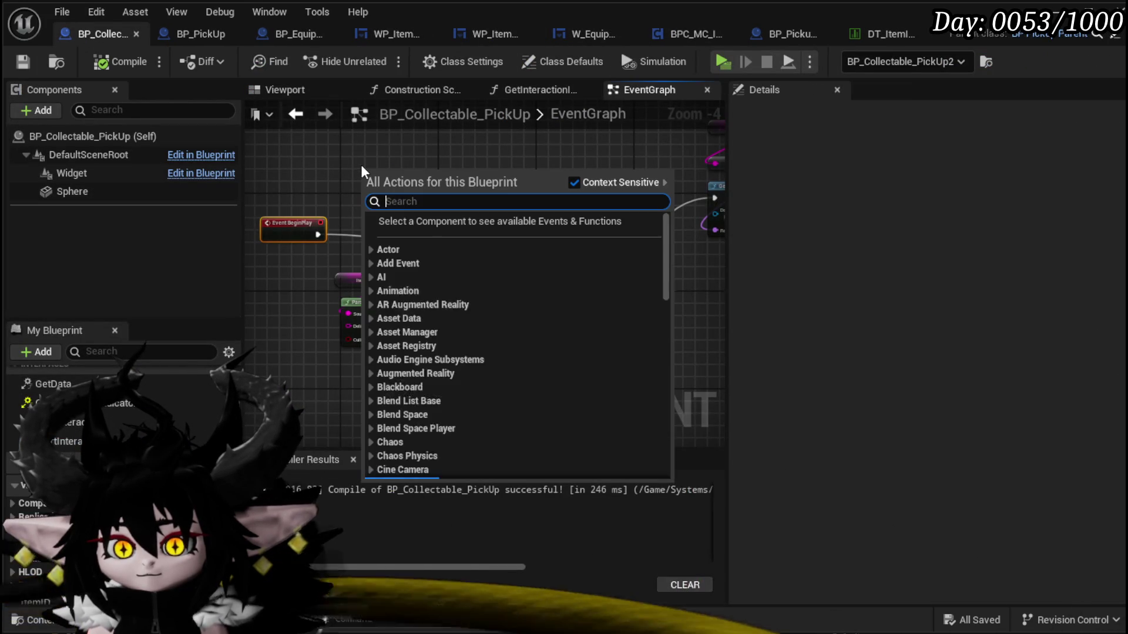
- Place Event BuildToolTipp via a 'Build Tool' search, wire it to Switch on String, and save
type("Build Tool")
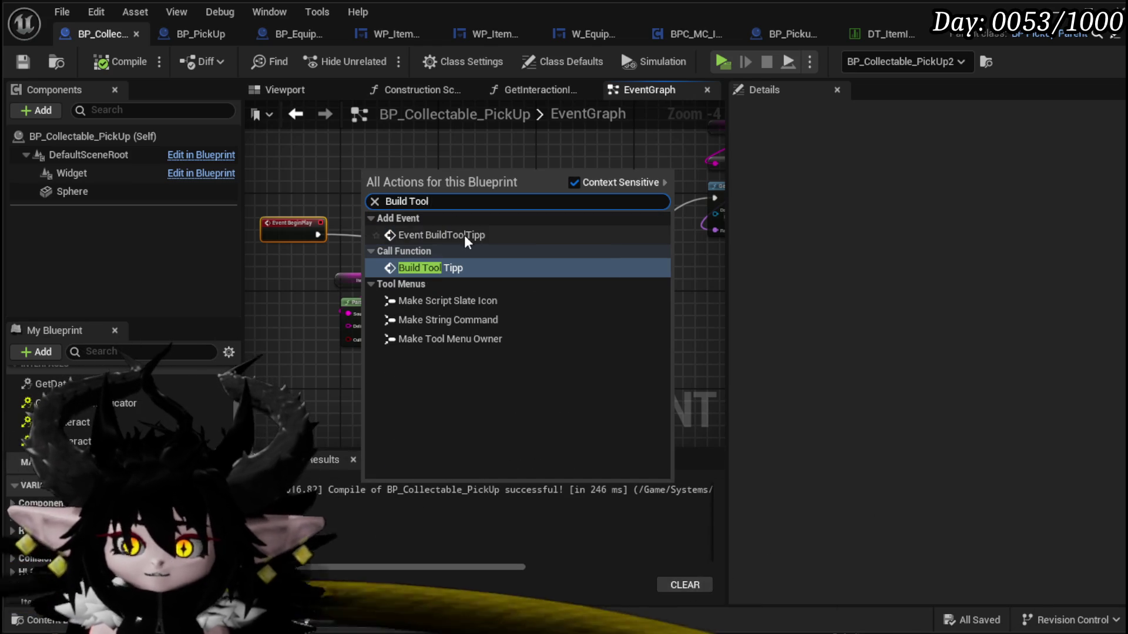
left_click(464, 235)
left_click_drag(530, 255, 532, 256)
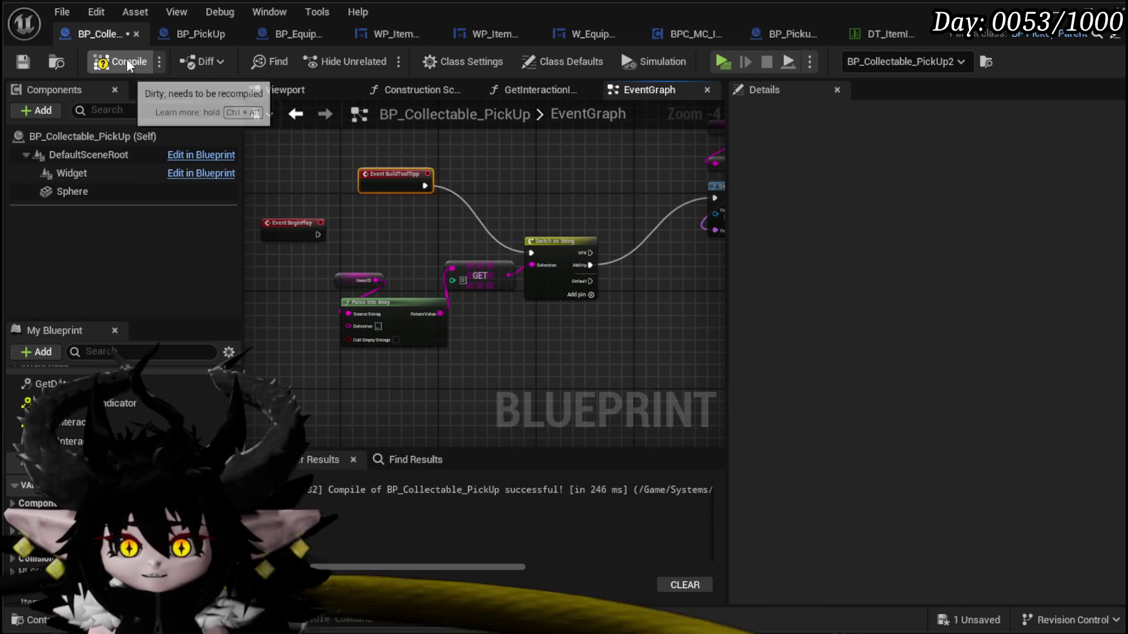
left_click_drag(397, 183, 365, 247)
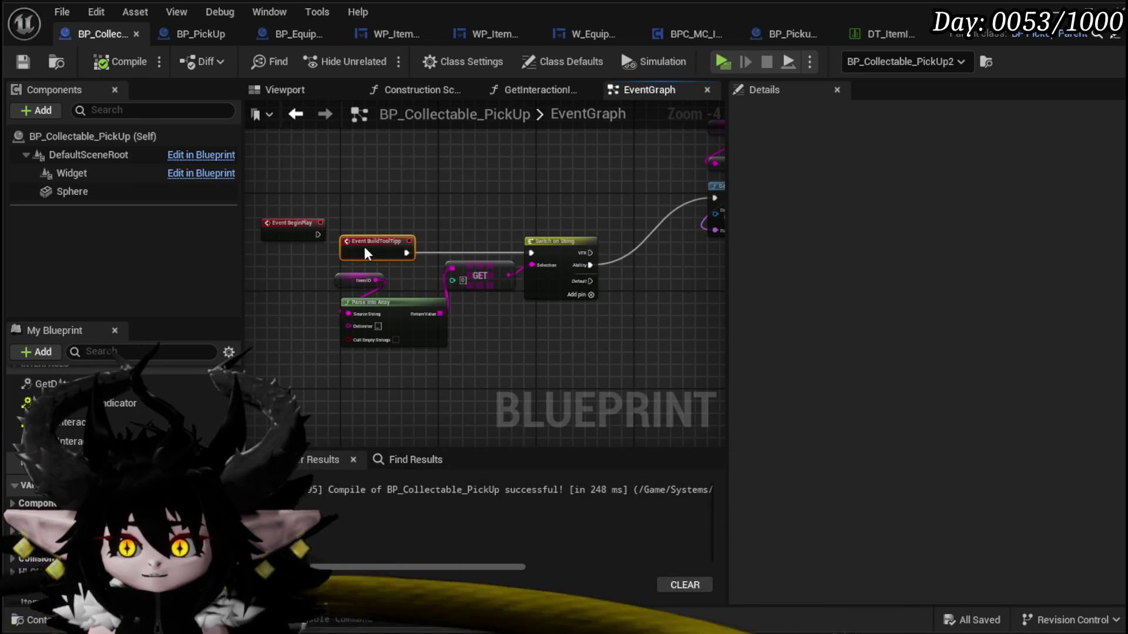
key("ctrl+s")
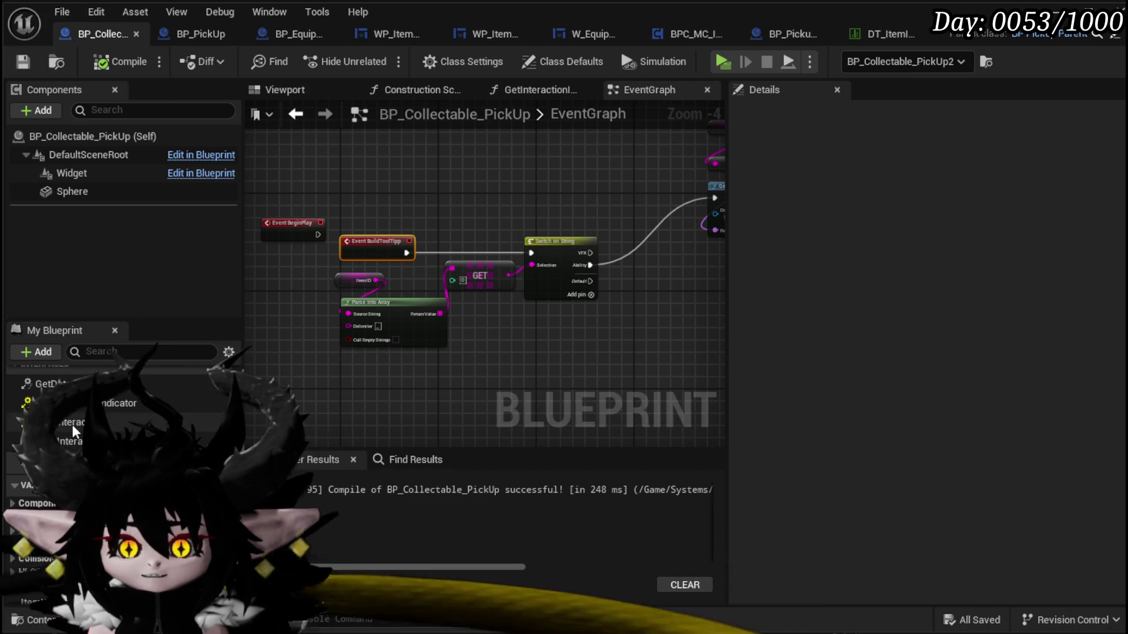
- In GetInteractionIndicator, add an Is Valid check on Tool Tipp Widget that runs Set Visibility when valid
double_click(117, 403)
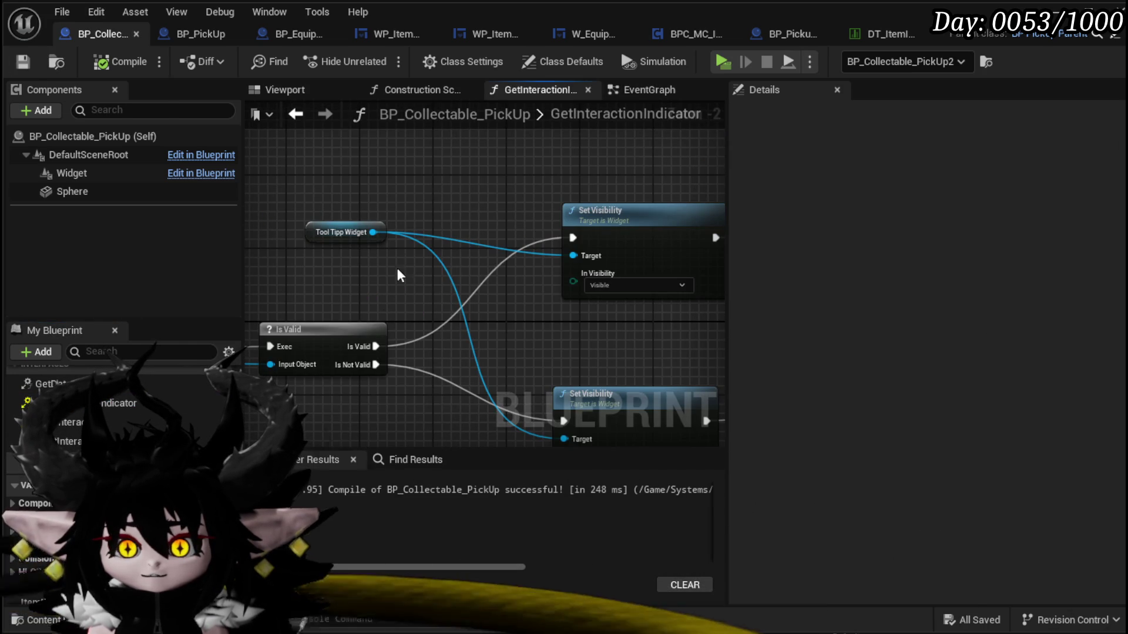
left_click_drag(372, 232, 428, 280)
type("is val")
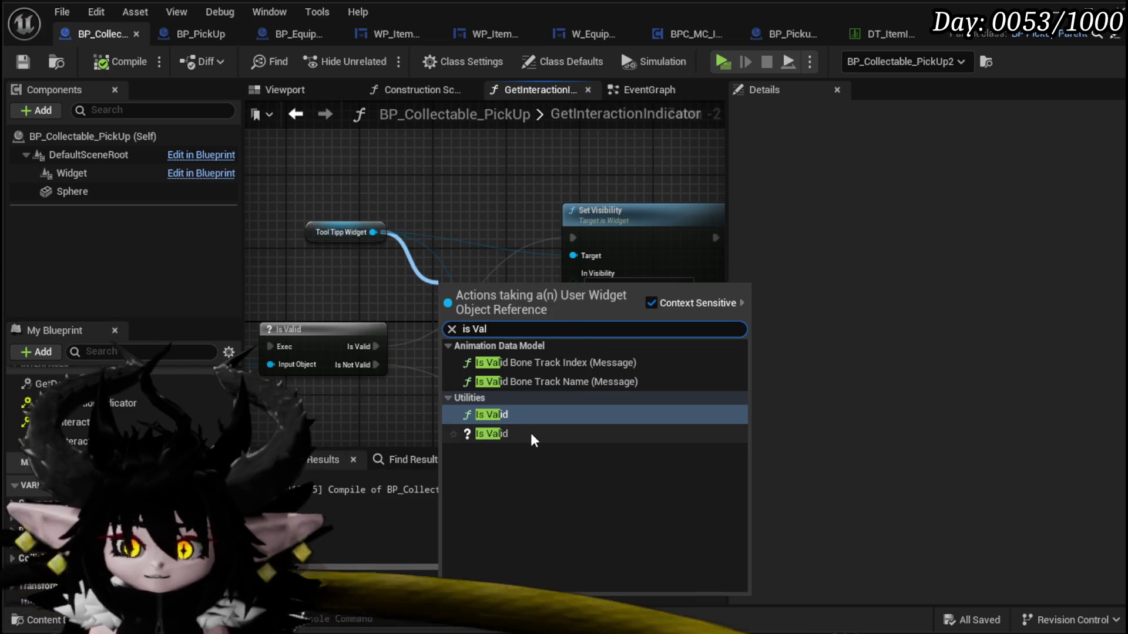
left_click(513, 432)
left_click_drag(492, 302, 473, 245)
left_click_drag(376, 346, 435, 258)
mouse_move(570, 236)
left_mouse_down()
mouse_move(458, 231)
mouse_move(585, 260)
left_mouse_up()
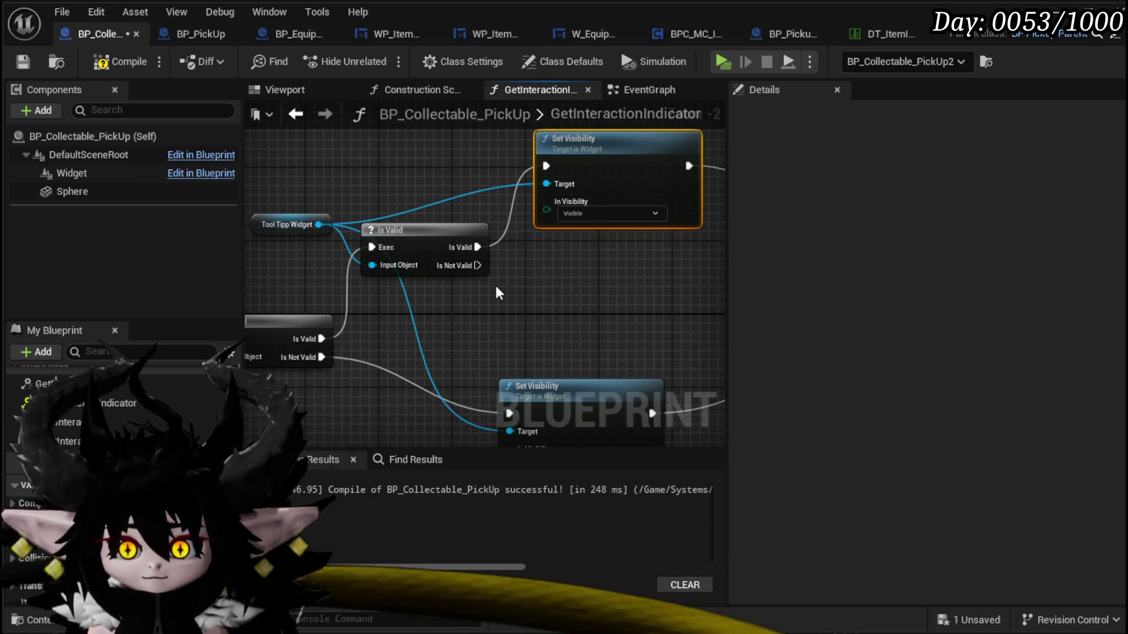
left_click_drag(411, 229, 446, 247)
- Call Build Tool Tipp on the Is Not Valid branch and connect it to the Return Node
mouse_move(514, 284)
left_mouse_down()
mouse_move(533, 301)
mouse_move(588, 301)
left_mouse_up()
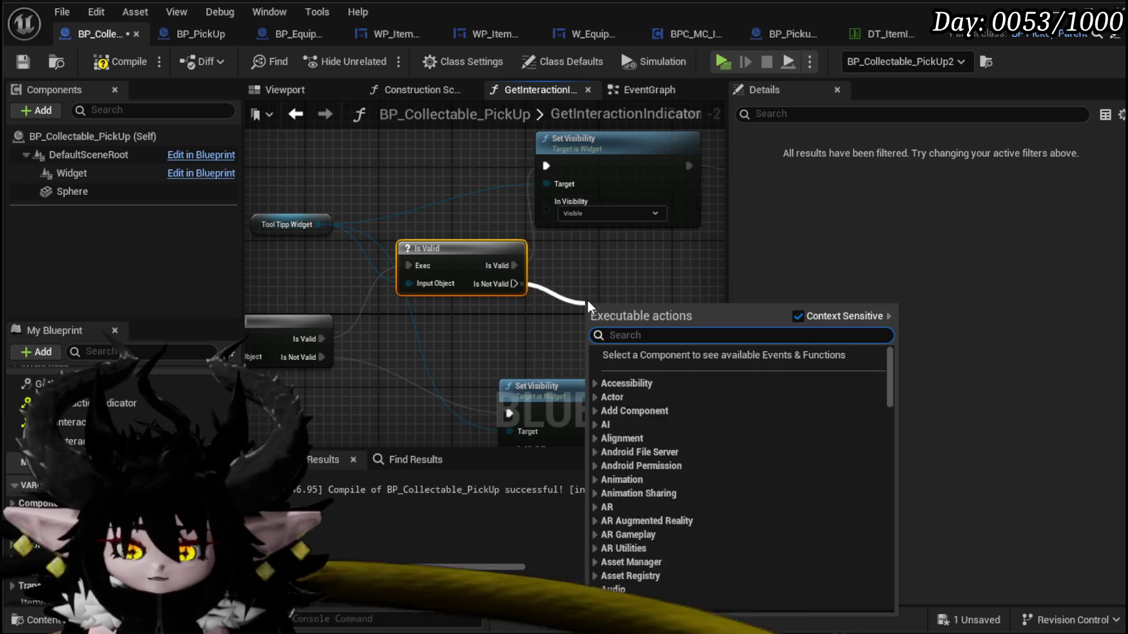
type("Build T")
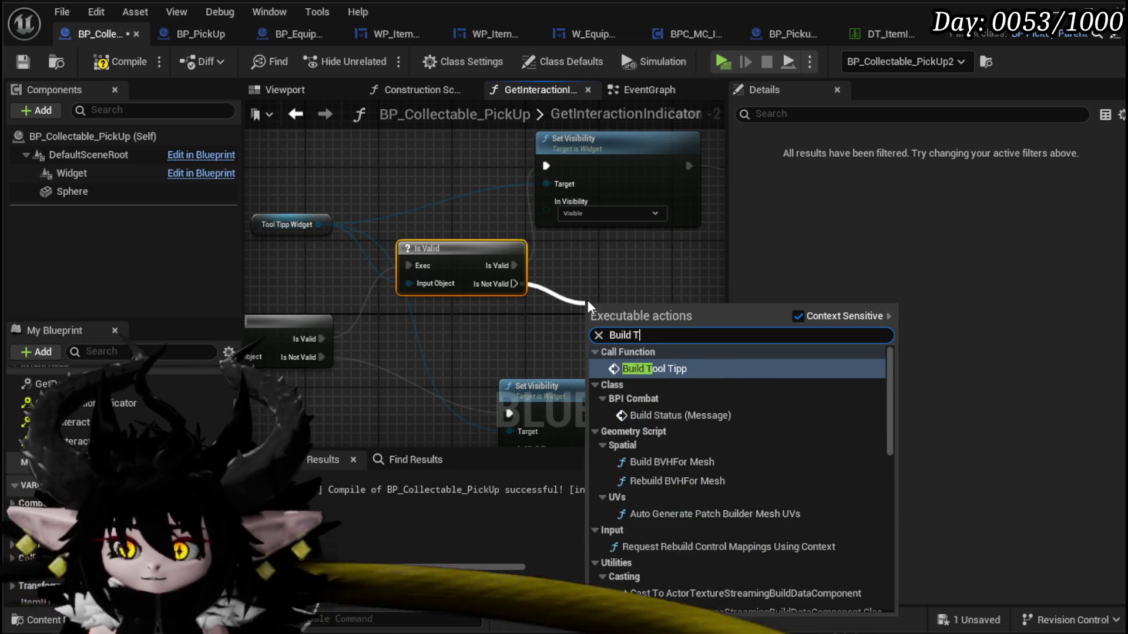
left_click(652, 368)
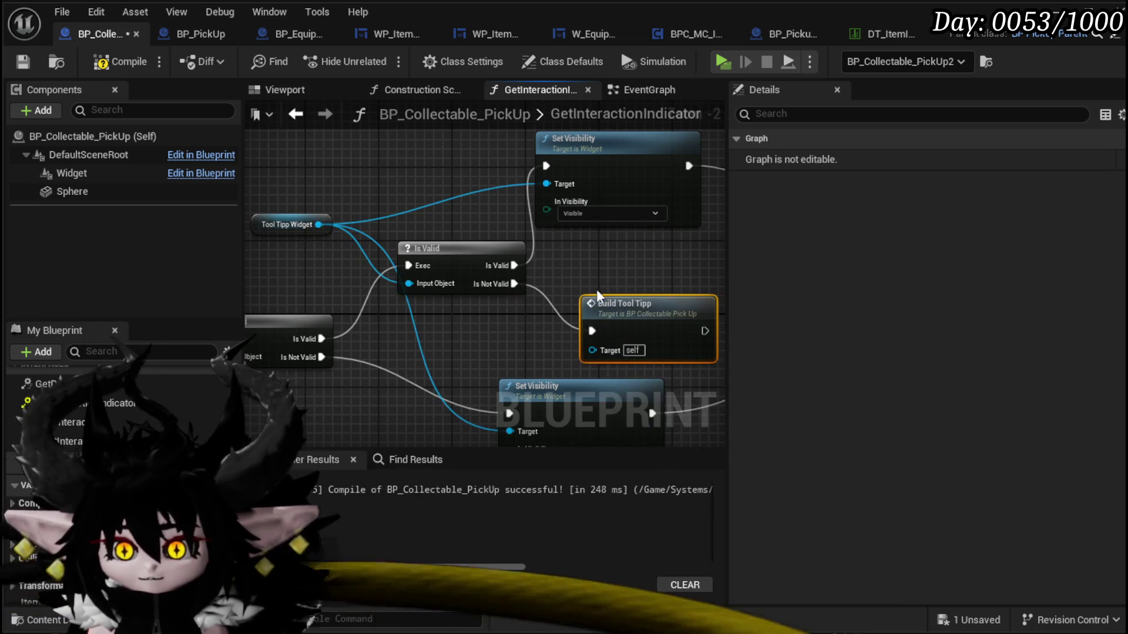
left_click_drag(397, 256, 656, 317)
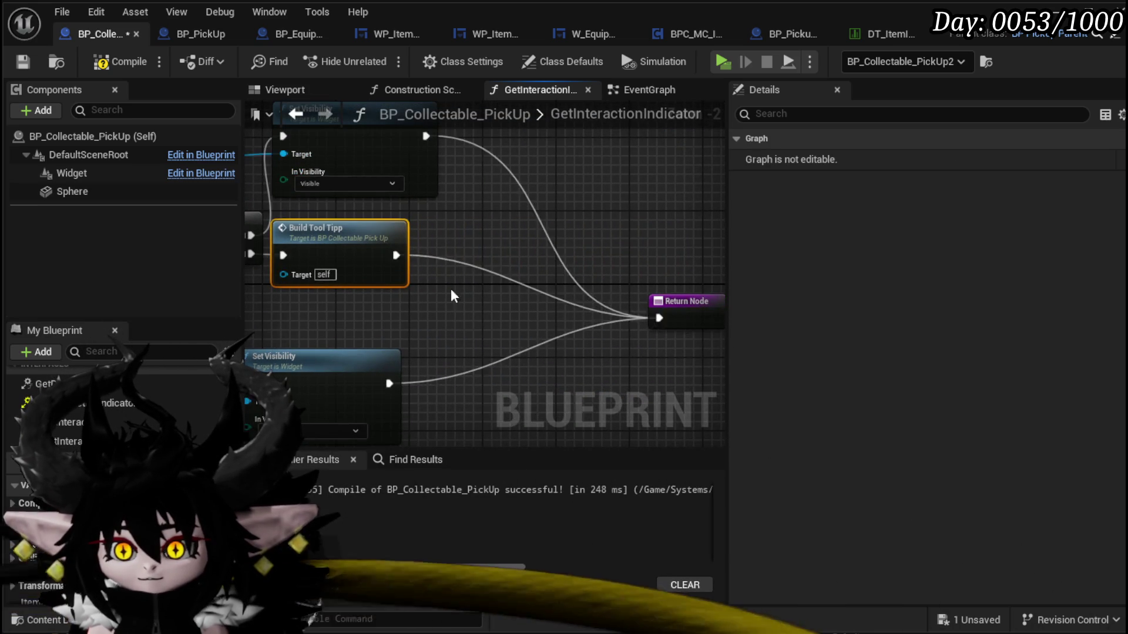
left_click_drag(458, 250, 487, 250)
left_click_drag(343, 238, 315, 228)
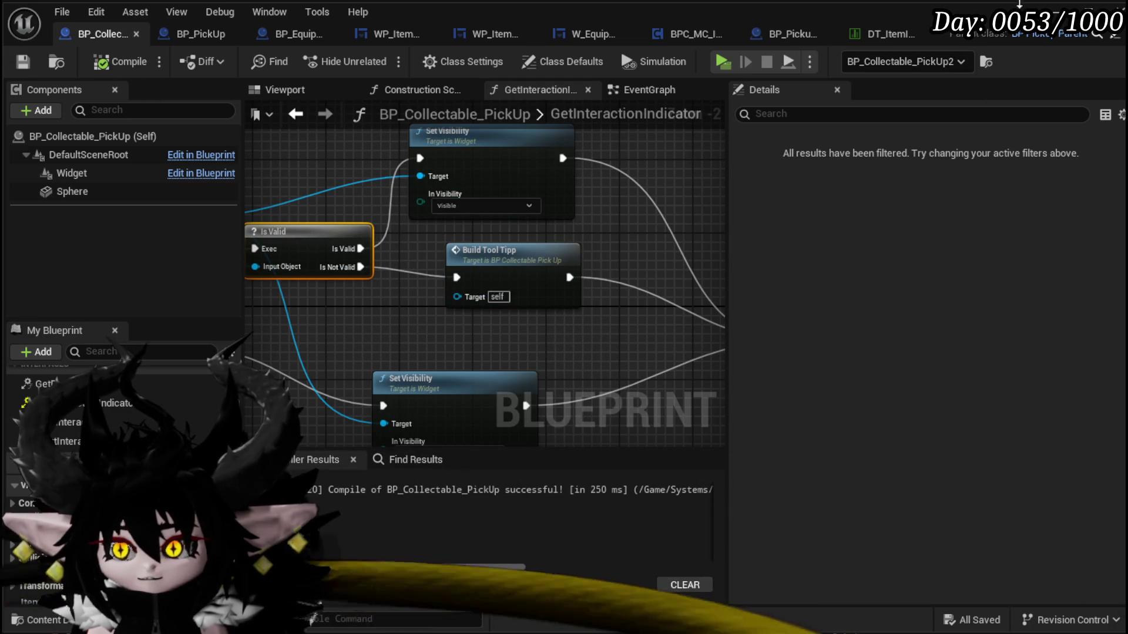
- Playtest the tooltip with Alt+P, then stop the preview and save the level
key("alt+p")
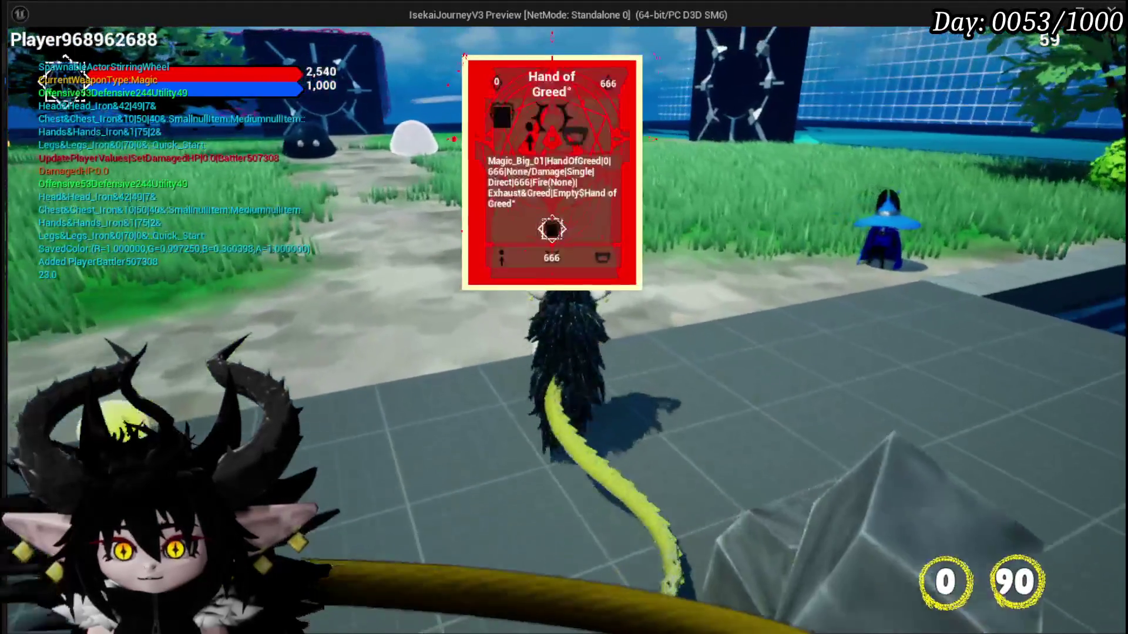
key("Escape")
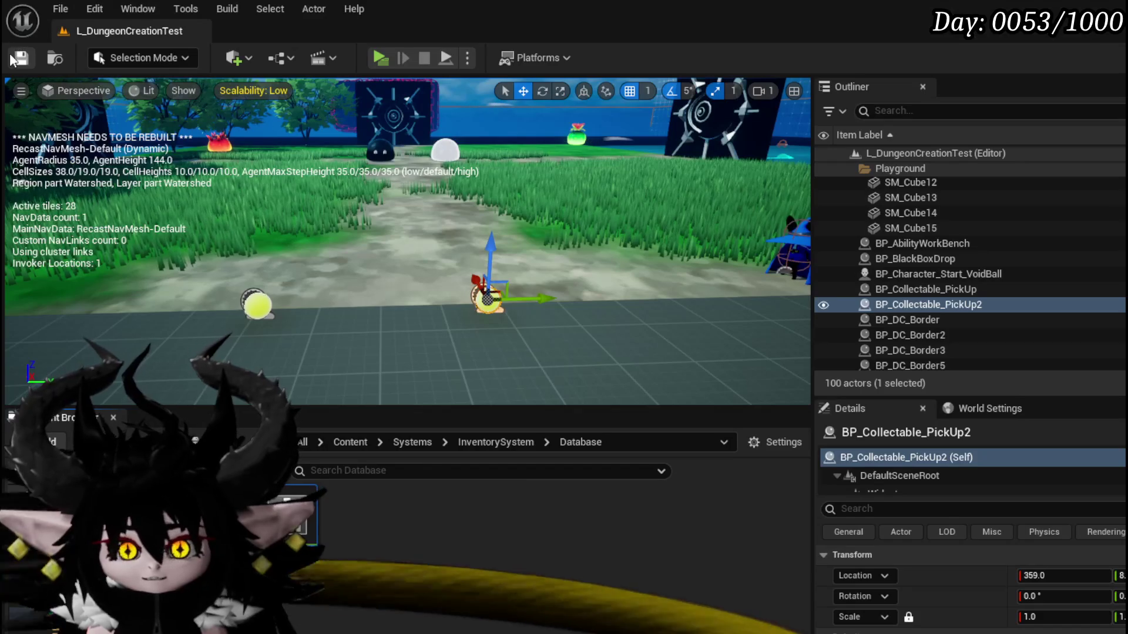
key("ctrl+s")
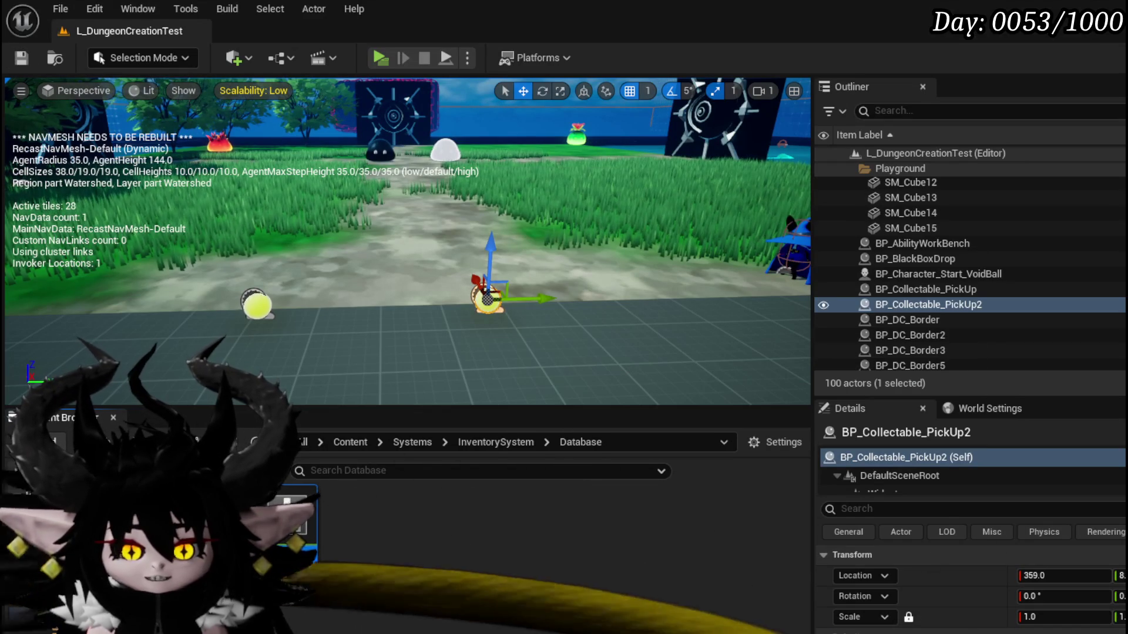
key("alt+Tab")
- Chain Set Widget's execution output into Set Data and recompile BP_Collectable_PickUp
mouse_move(426, 248)
left_mouse_down()
mouse_move(463, 236)
mouse_move(541, 251)
left_mouse_up()
left_click_drag(645, 252, 645, 252)
scroll(557, 249, "down", 2)
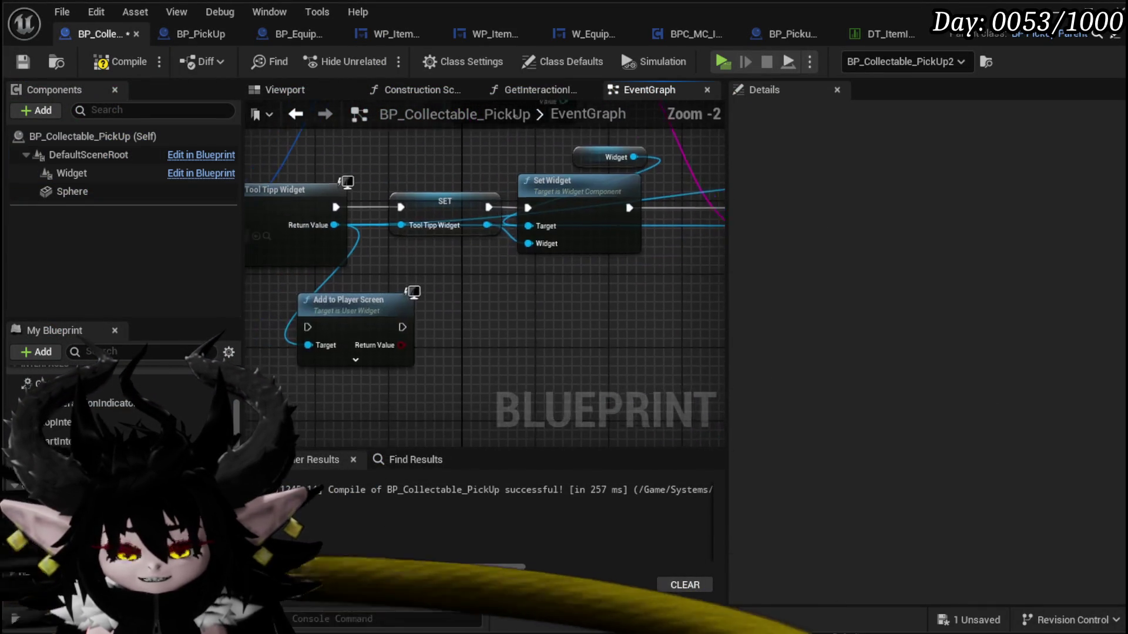
left_click(98, 66)
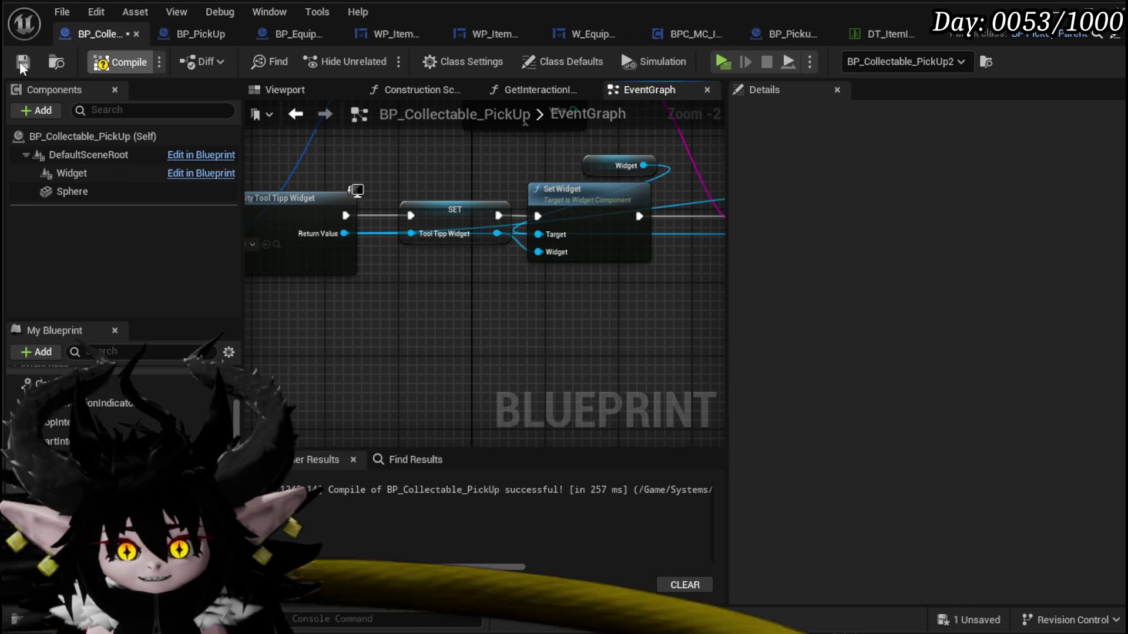
key("alt+Tab")
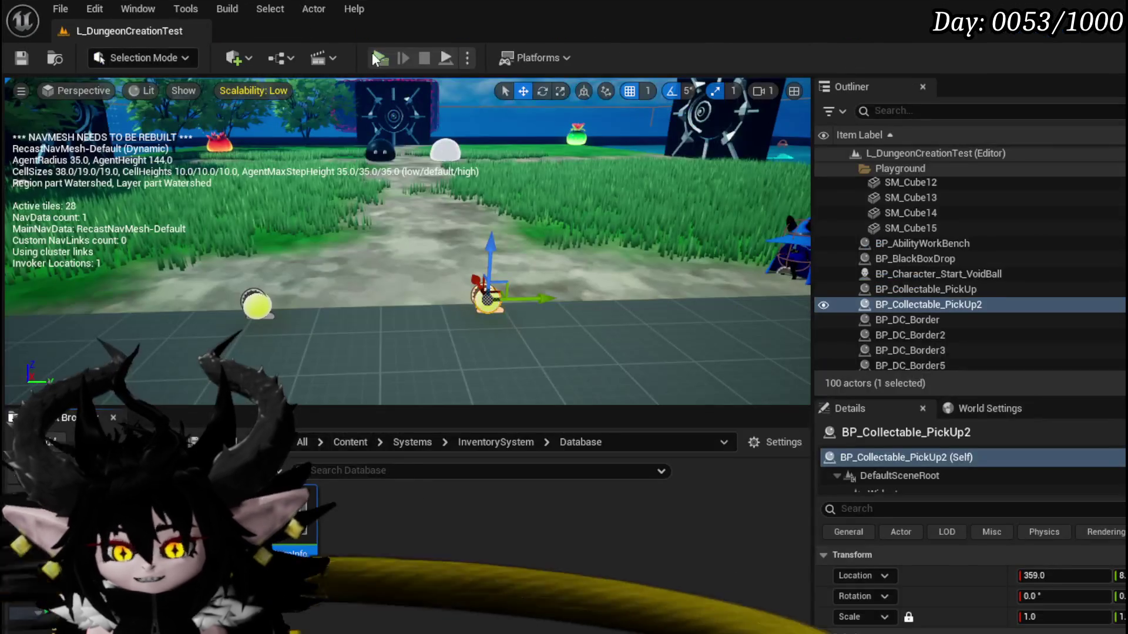
- Play-test the level and walk the character up to the pickup to see the red Hand of Greed tooltip
key("alt+p")
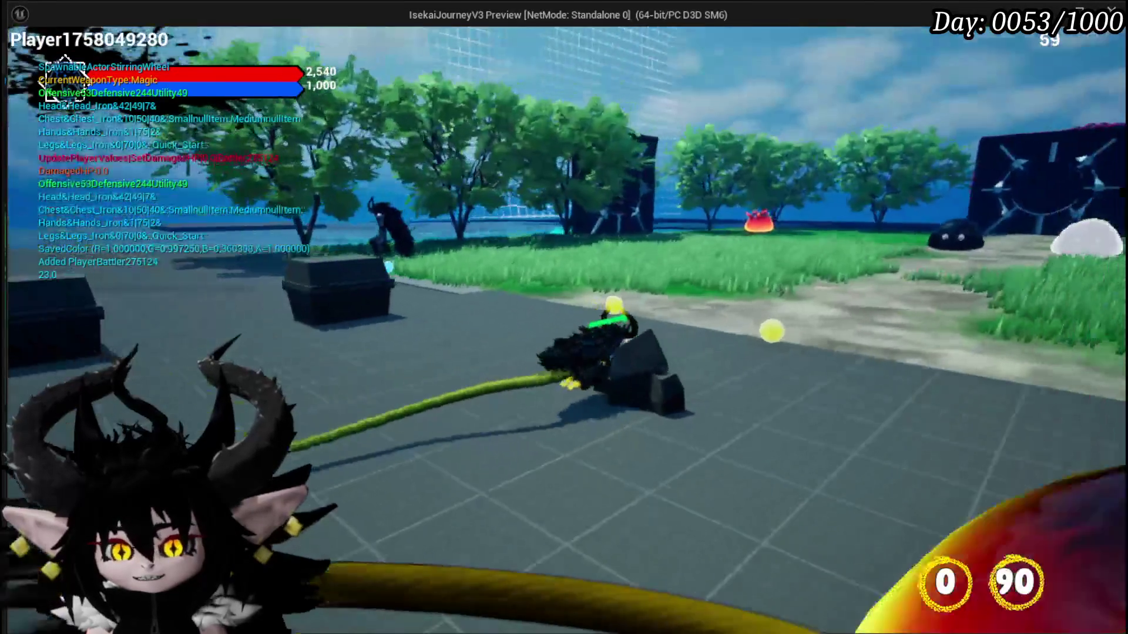
key("w")
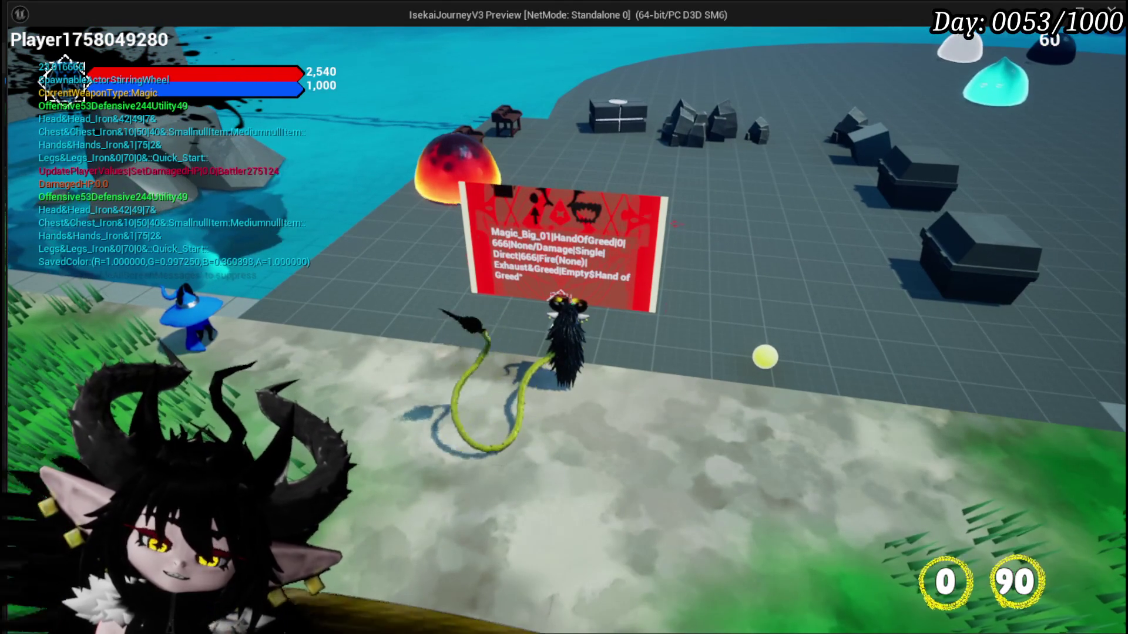
key("Escape")
- Save the level and enable Manually Redraw on BP_Collectable_PickUp's Widget component
left_click(26, 56)
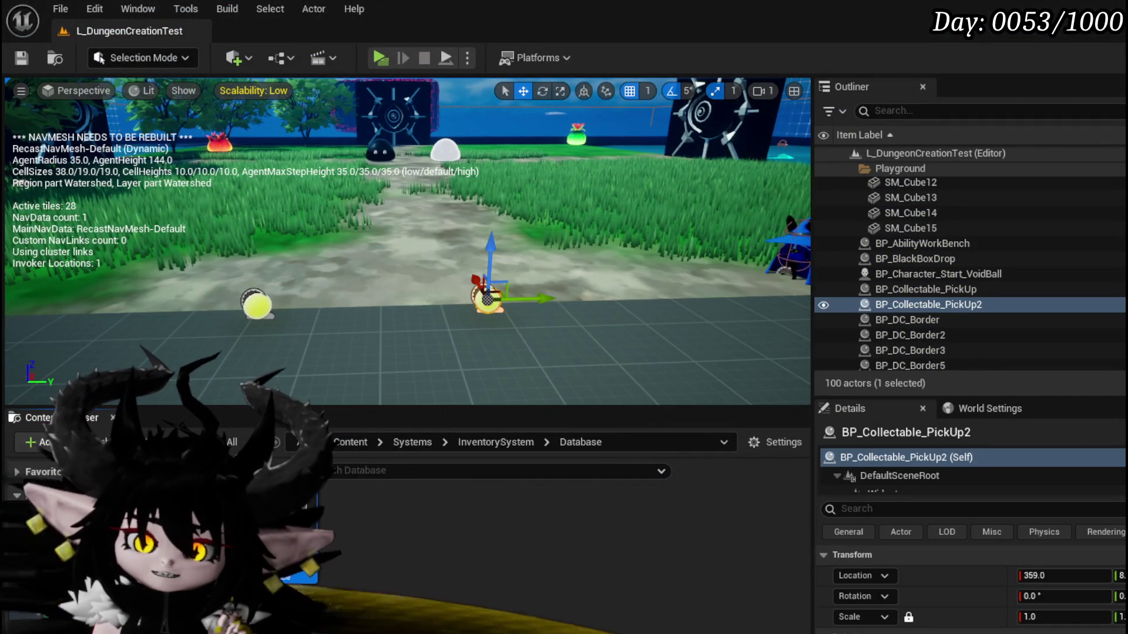
key("ctrl+e")
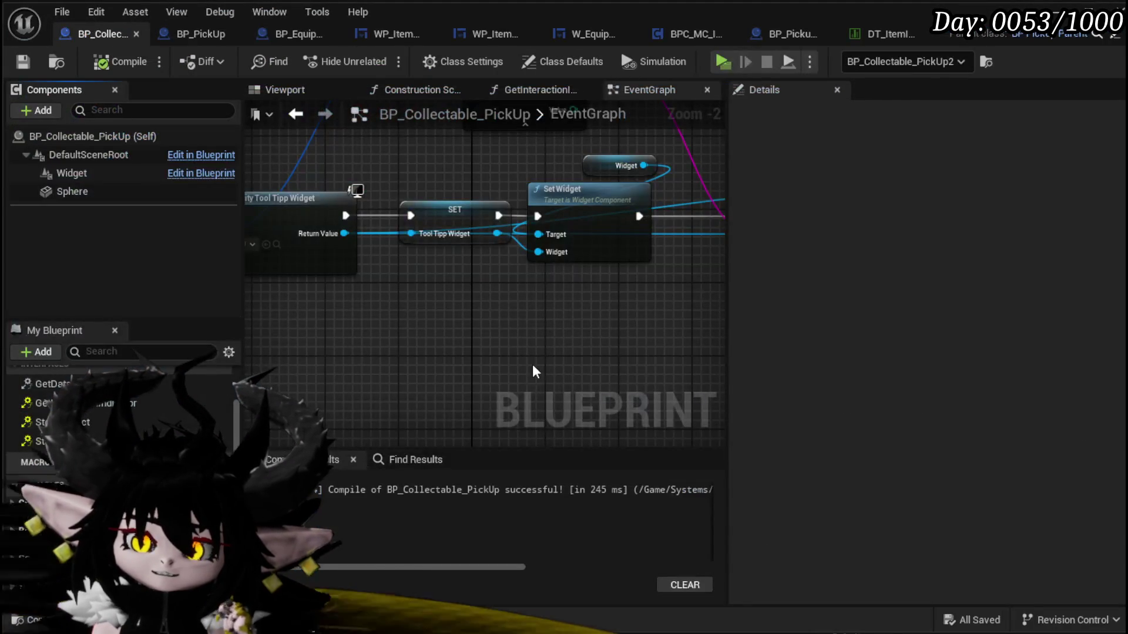
left_click(115, 186)
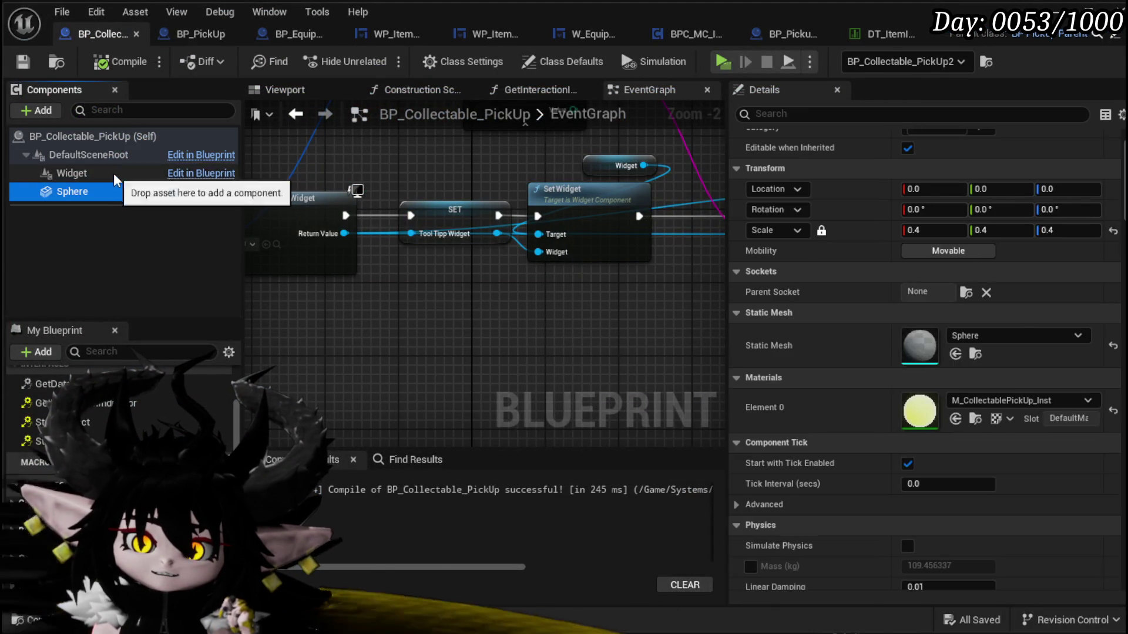
left_click(113, 174)
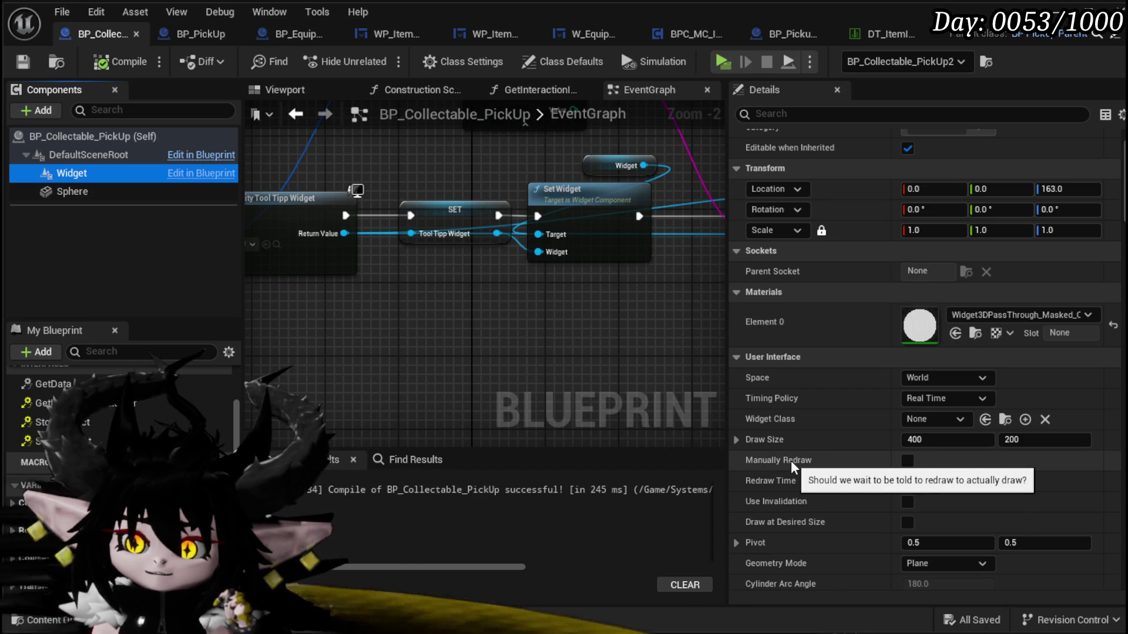
left_click(907, 461)
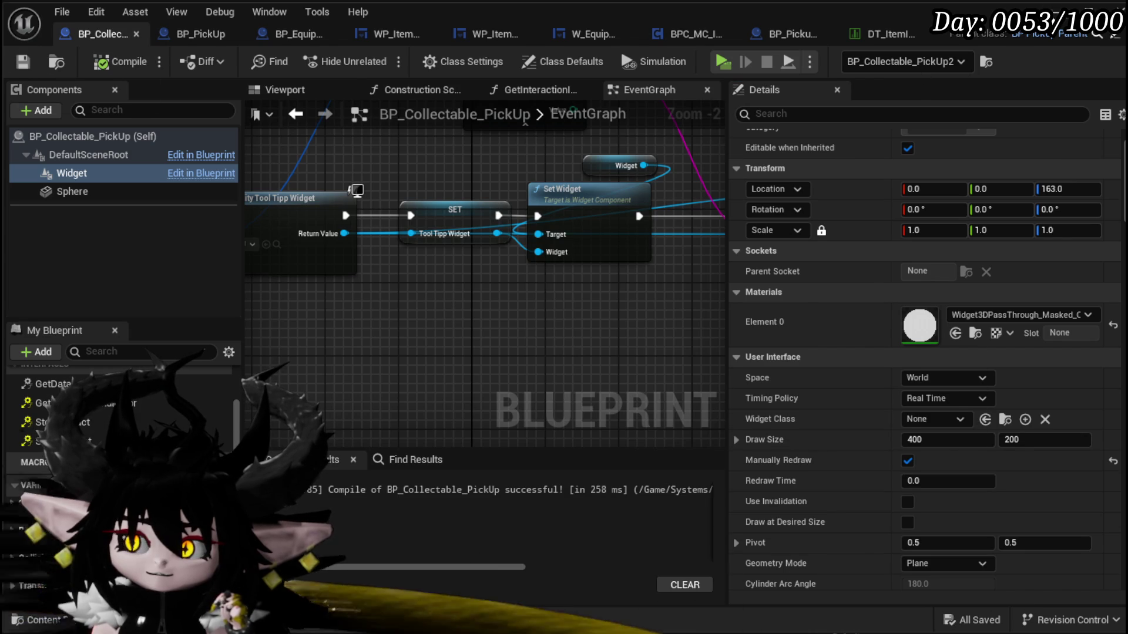
- Play-test the tooltip, then switch Manually Redraw back off
key("alt+Tab")
left_click(428, 123)
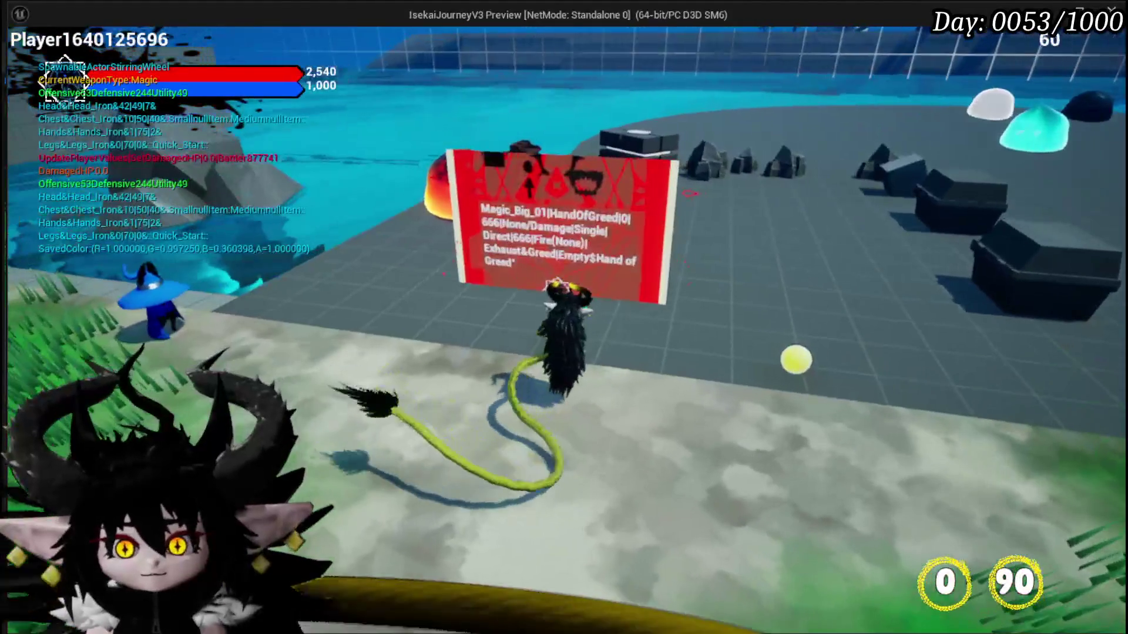
key("Escape")
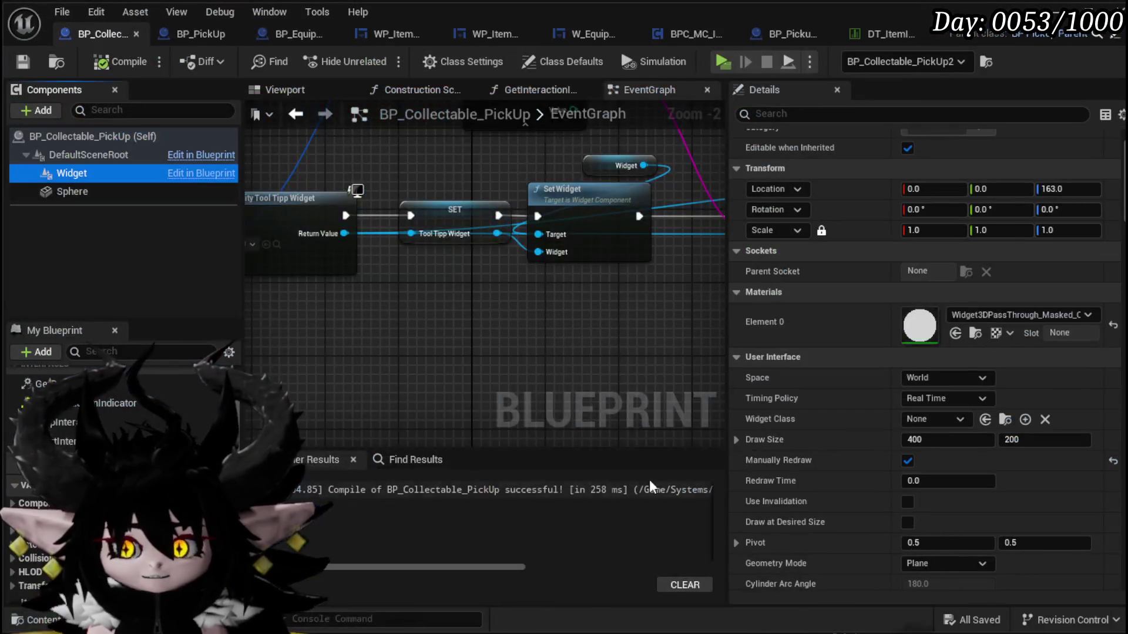
left_click(907, 461)
left_click(907, 461)
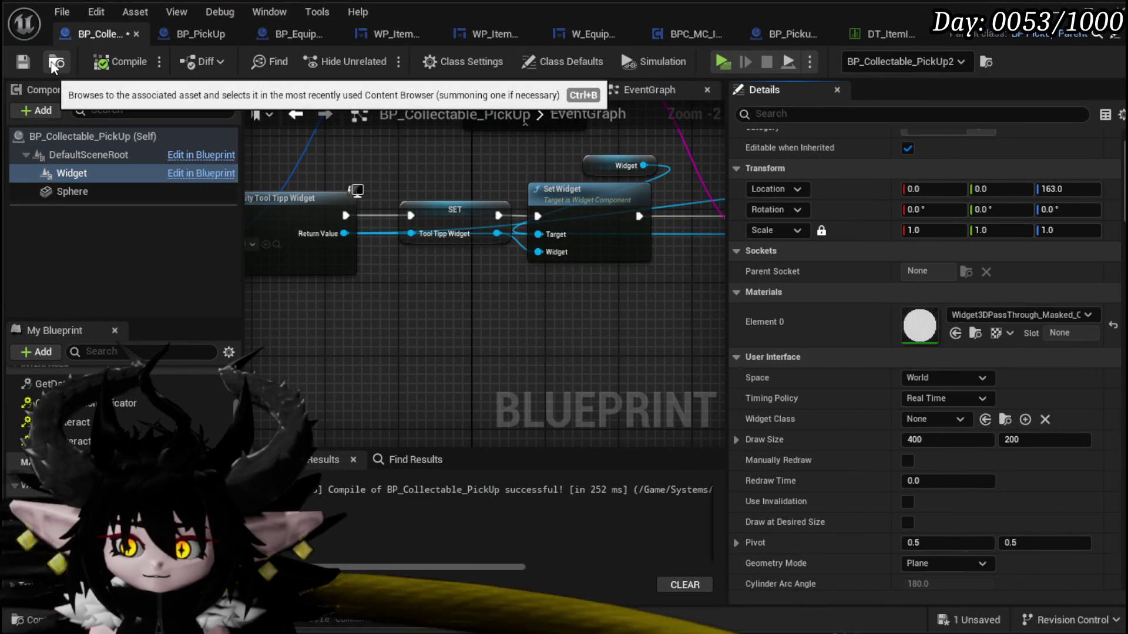
- Keep Timing Policy at Real Time, enable Draw at Desired Size, and compile BP_Collectable_PickUp
left_click(969, 398)
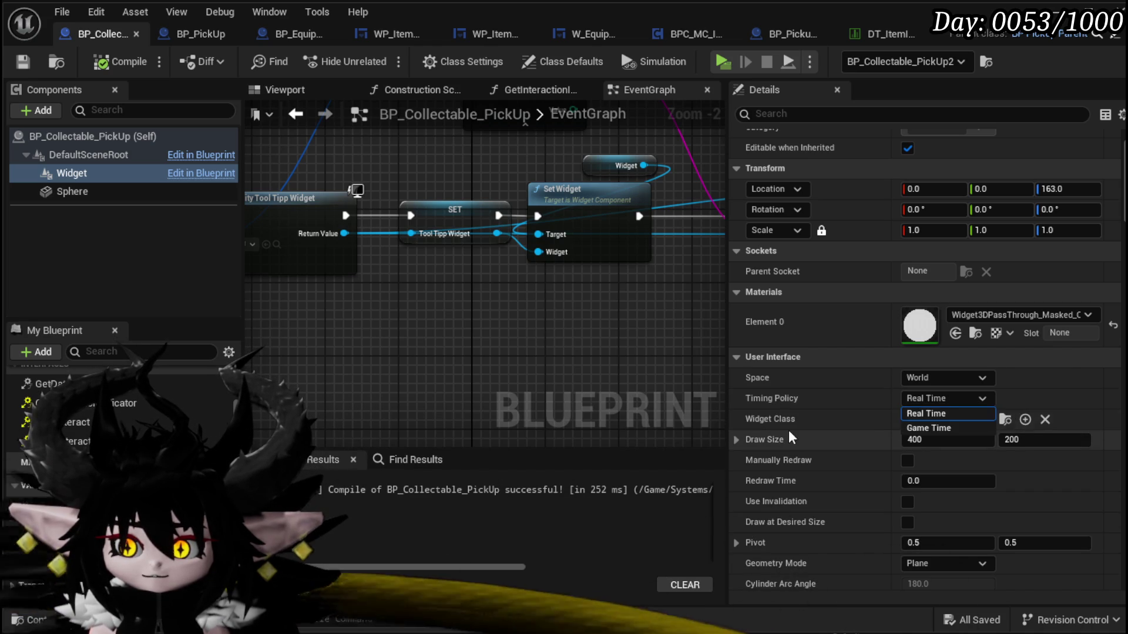
left_click(925, 406)
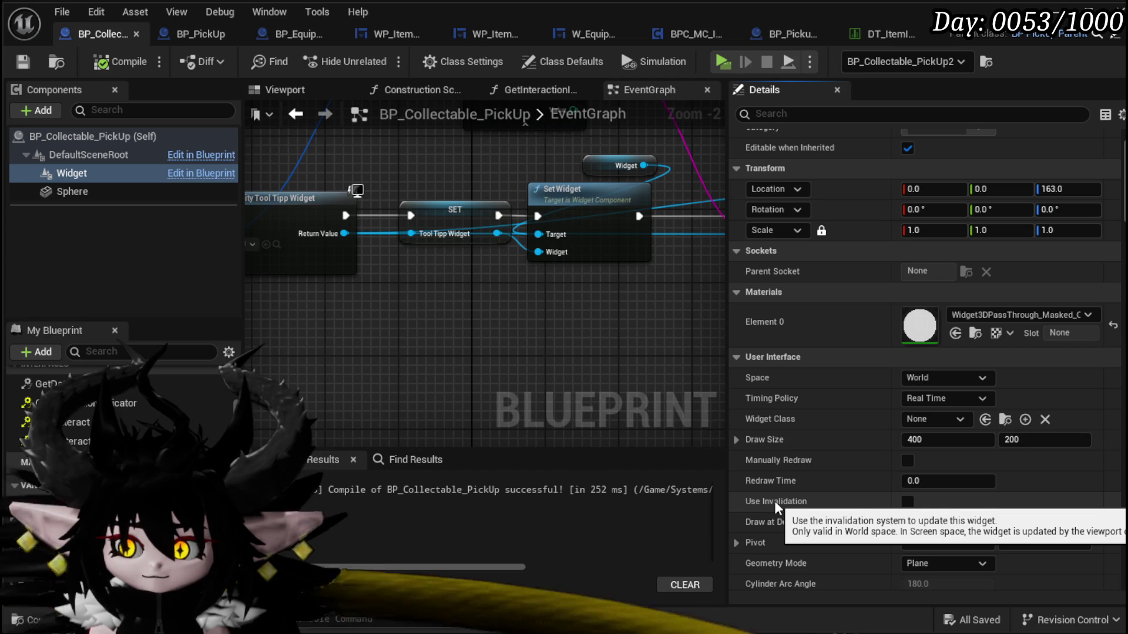
scroll(786, 504, "down", 3)
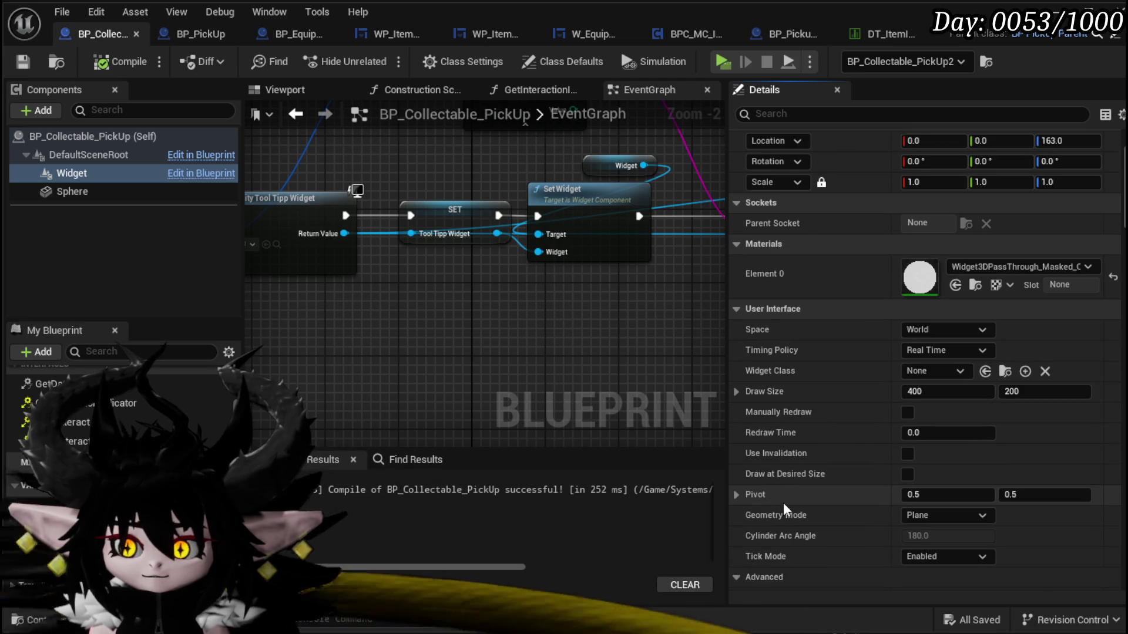
mouse_move(775, 479)
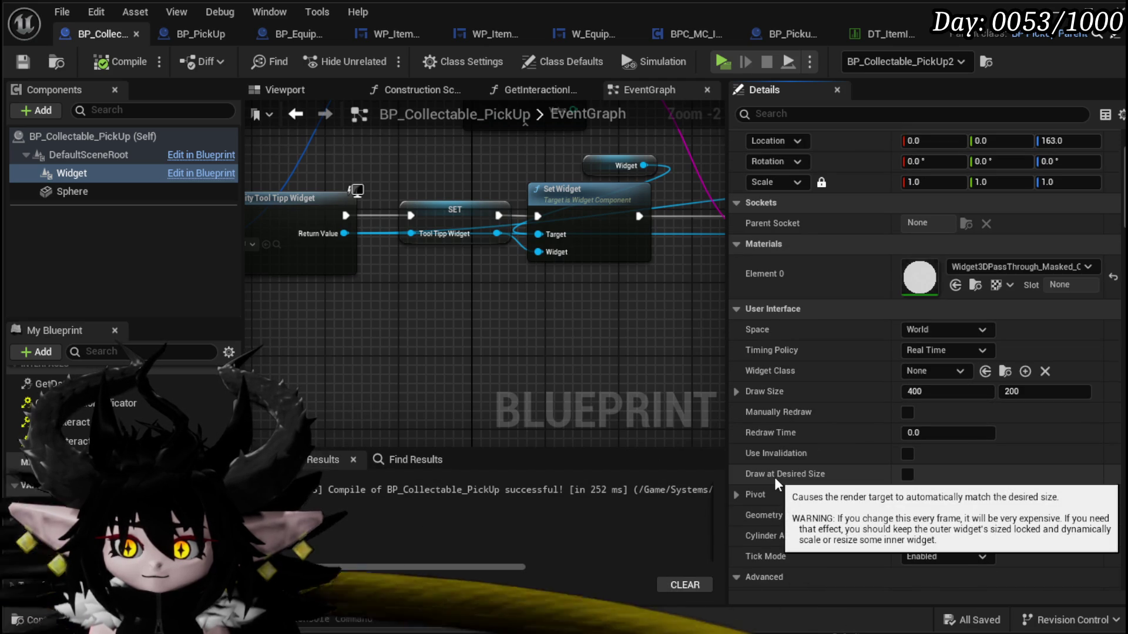
left_click(907, 475)
left_click(22, 61)
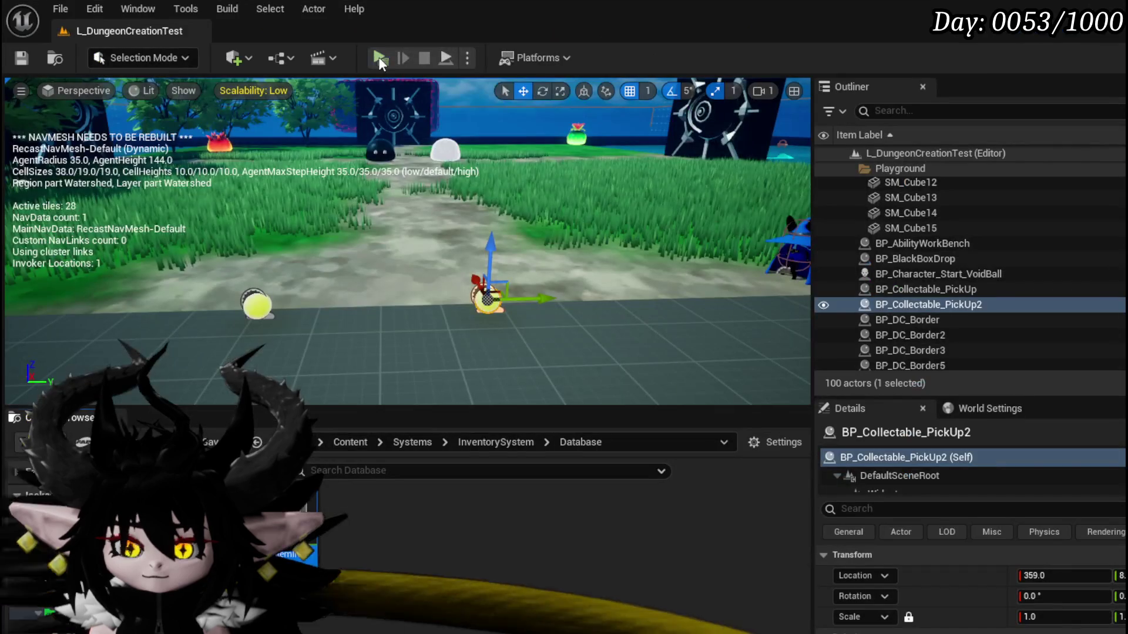
key("w")
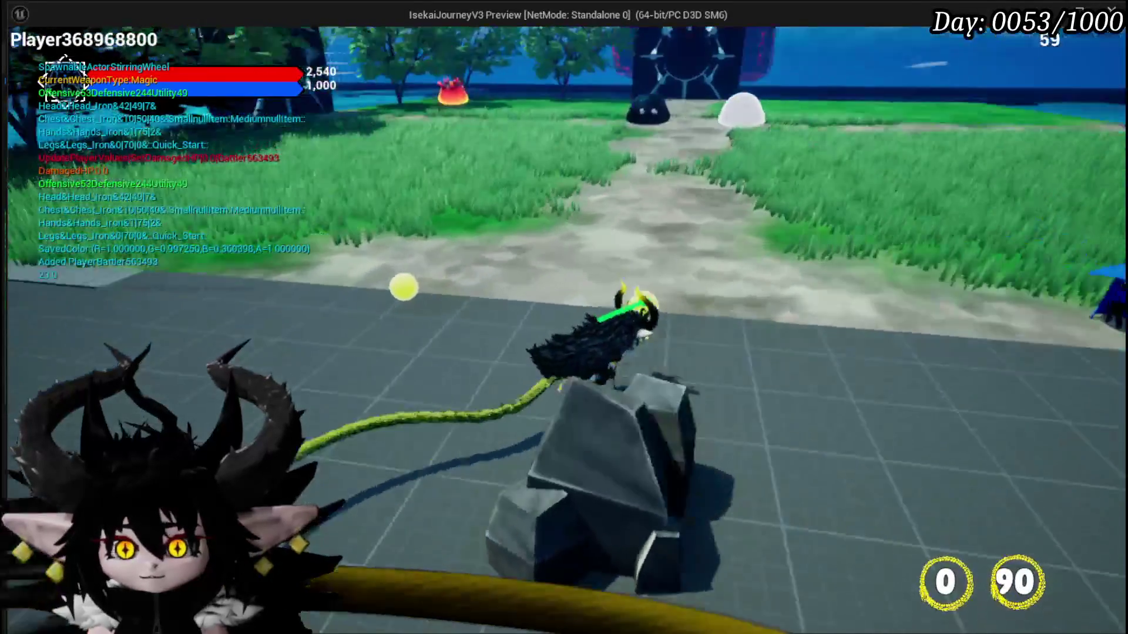
key("1")
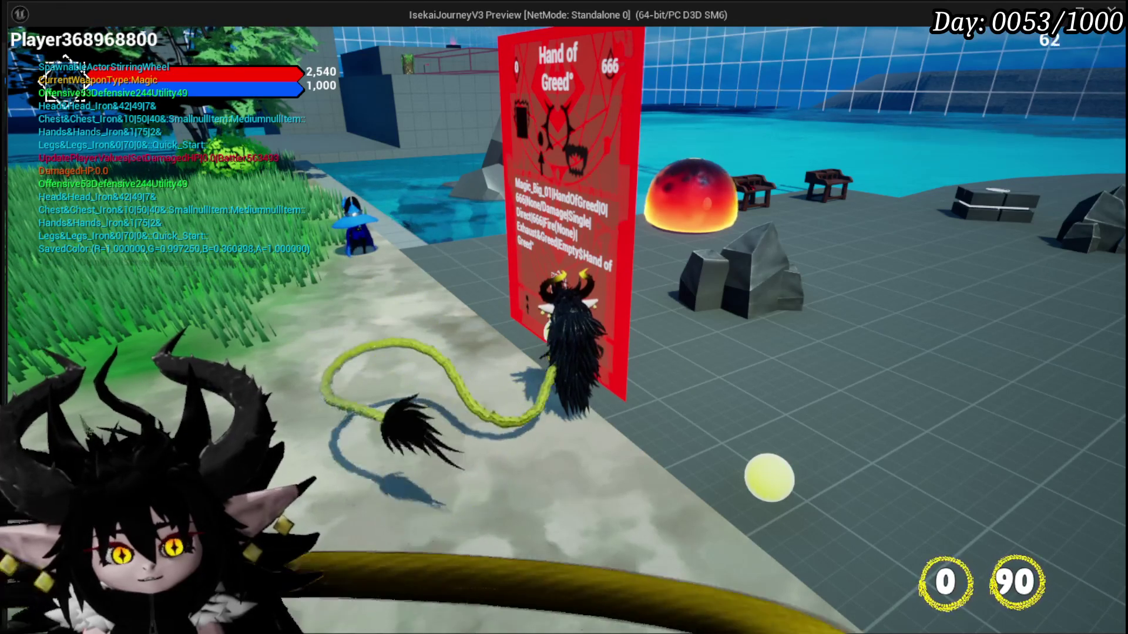
key("Escape")
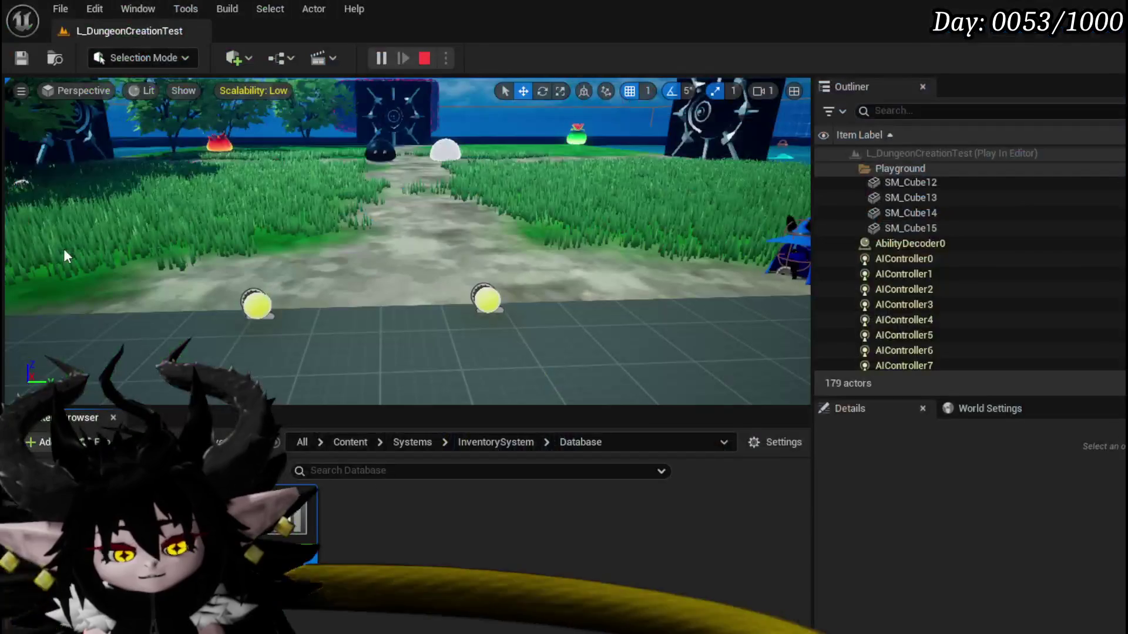
- Save the level and jump to the Interaction_Highlighter event in BPC_MC_Interaction
left_click(21, 57)
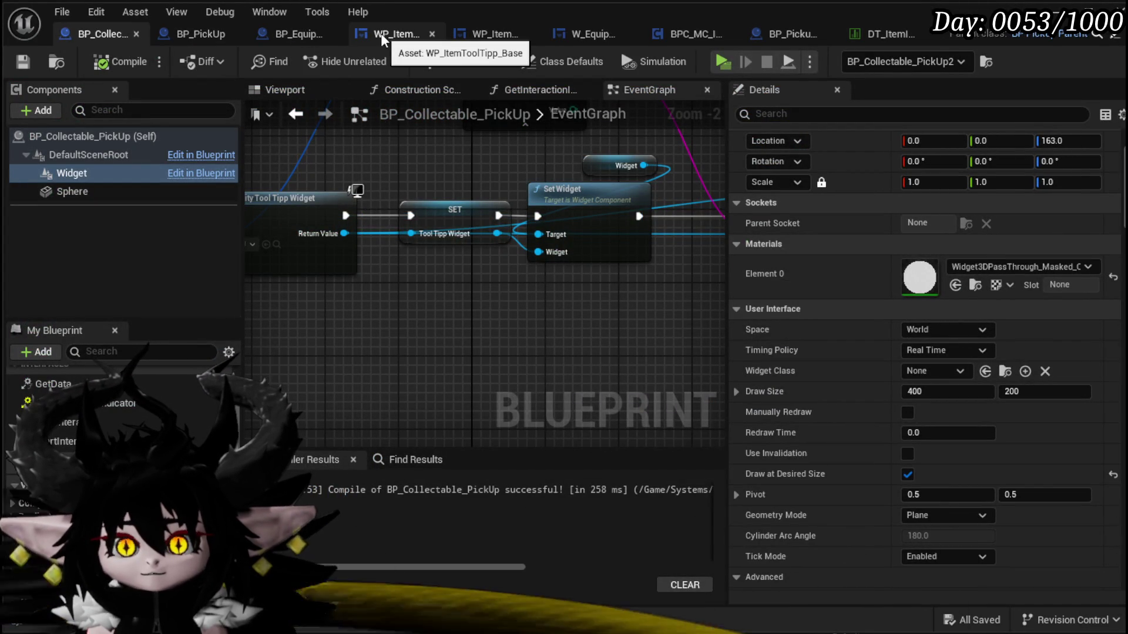
left_click(691, 34)
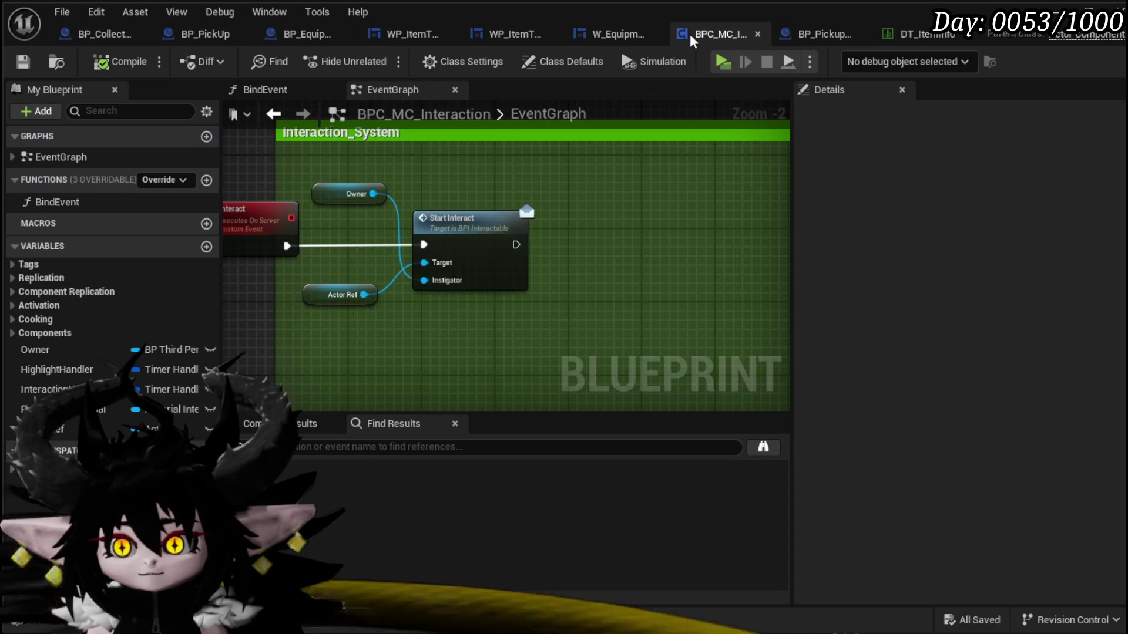
scroll(470, 229, "down", 5)
scroll(470, 229, "up", 4)
mouse_move(495, 269)
left_mouse_down()
mouse_move(499, 188)
mouse_move(511, 322)
left_mouse_up()
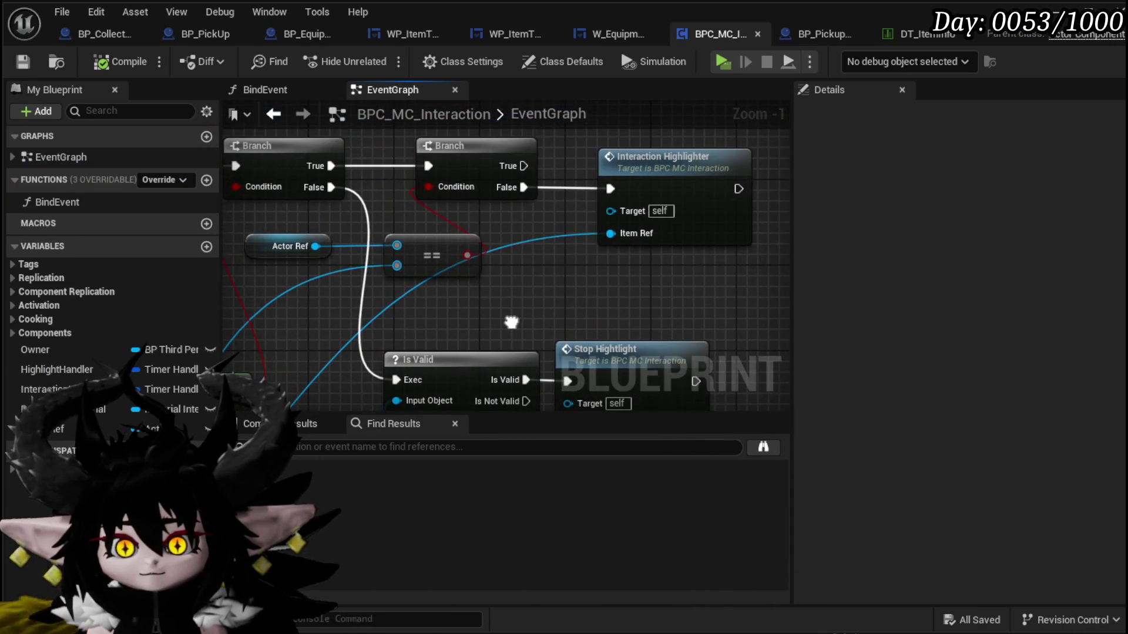
double_click(667, 191)
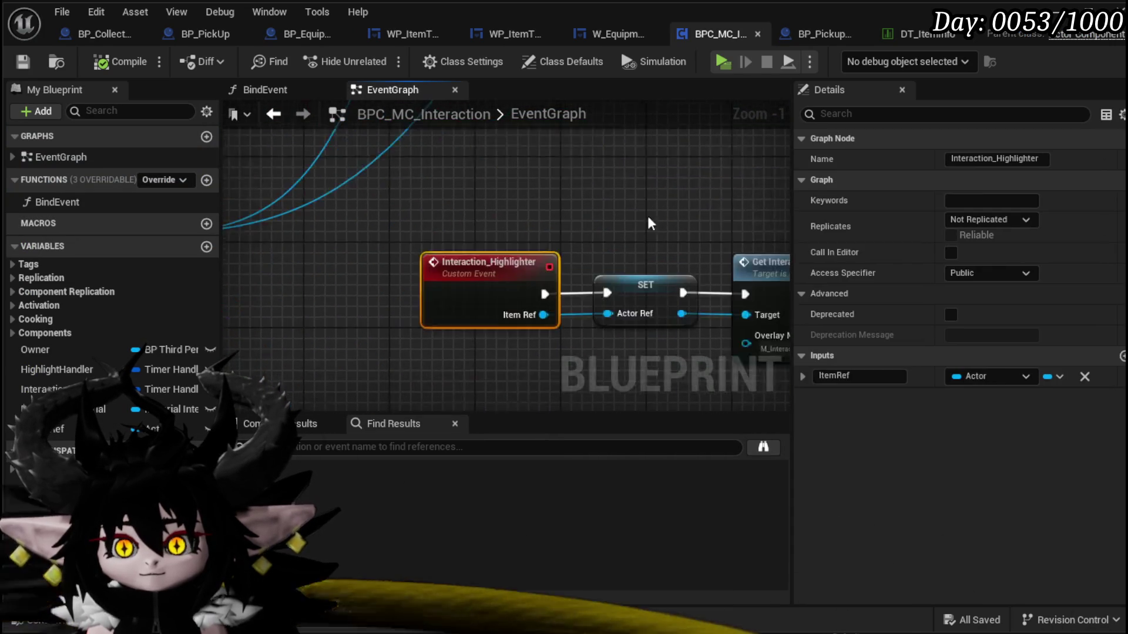
- Add a Set Actor Rotation node targeting Actor Ref and move it clear of other nodes
left_click_drag(478, 255, 404, 311)
type("Set ")
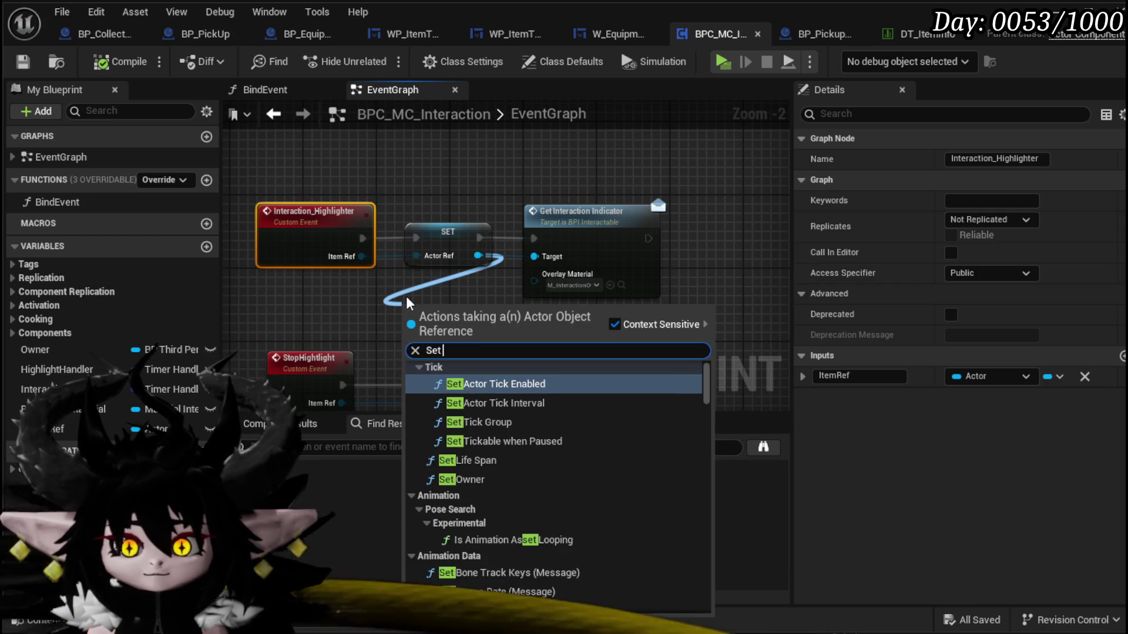
type("Actor rotation")
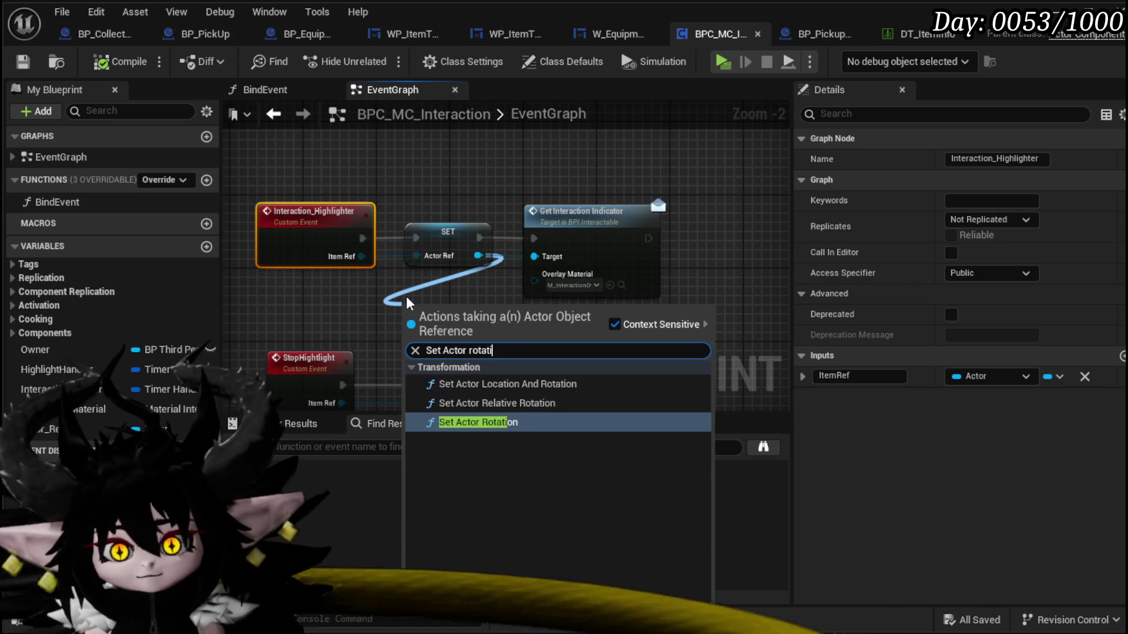
left_click(477, 422)
scroll(508, 314, "down", 8)
scroll(516, 311, "up", 8)
mouse_move(393, 302)
left_mouse_down()
mouse_move(765, 258)
mouse_move(691, 212)
left_mouse_up()
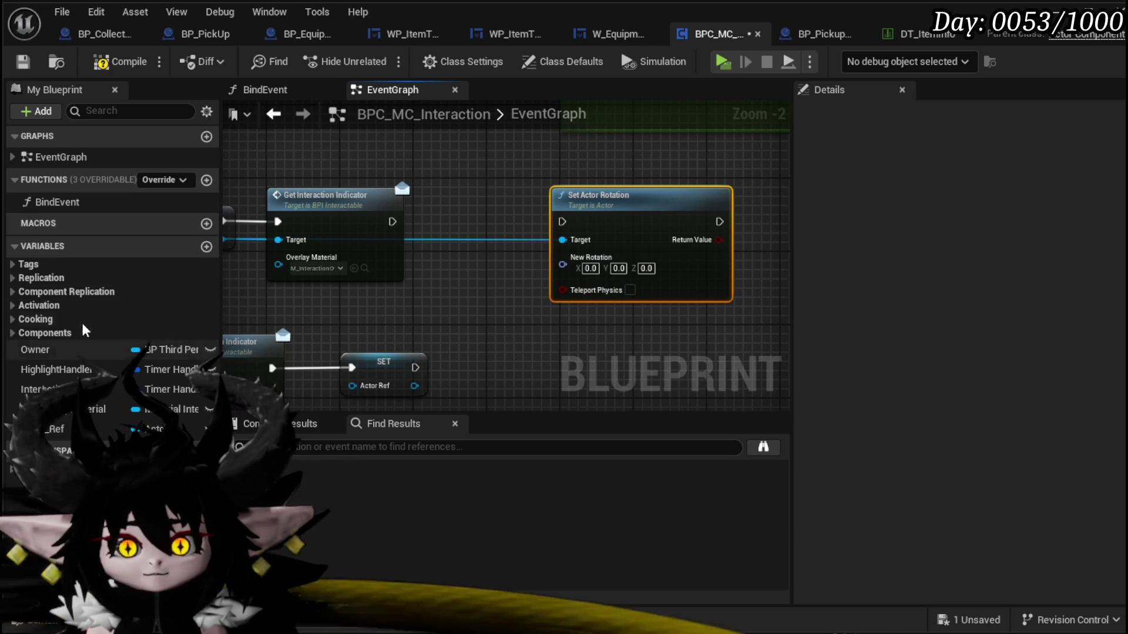
- Add an Owner getter with a Get Actor Location node reading it
mouse_move(36, 349)
left_mouse_down()
mouse_move(376, 276)
mouse_move(435, 144)
mouse_move(414, 133)
left_mouse_up()
left_click_drag(418, 173, 447, 193)
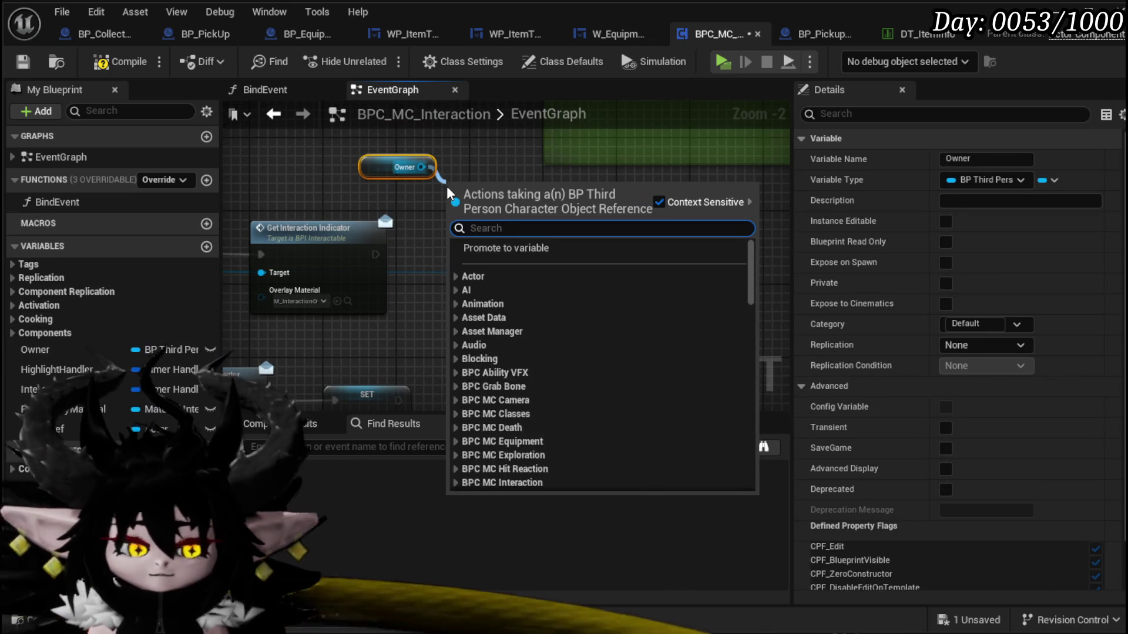
type("get actor locatio")
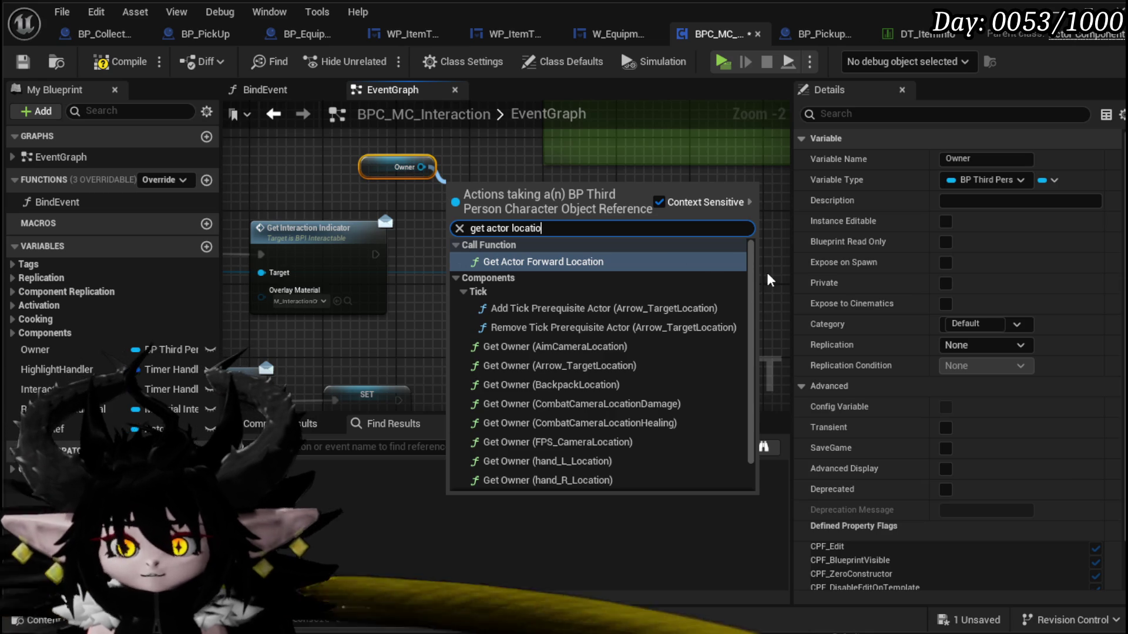
type("n")
key("Return")
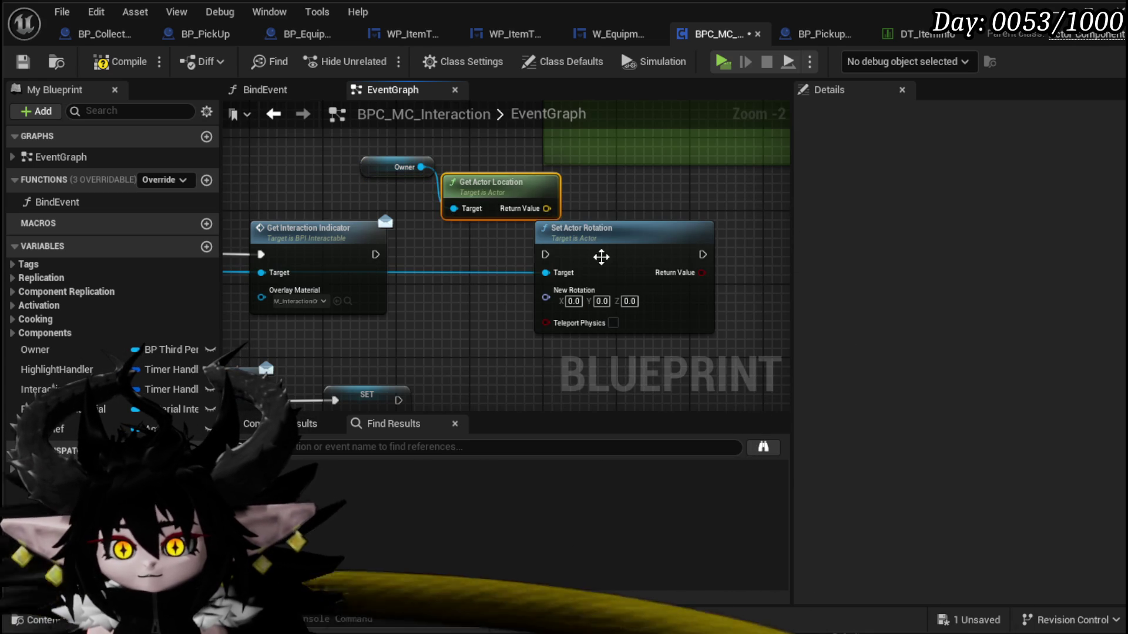
left_click_drag(563, 257, 663, 259)
- Add a second Get Actor Location node reading the highlighted item's Actor Ref
left_click_drag(572, 321, 577, 321)
type("get")
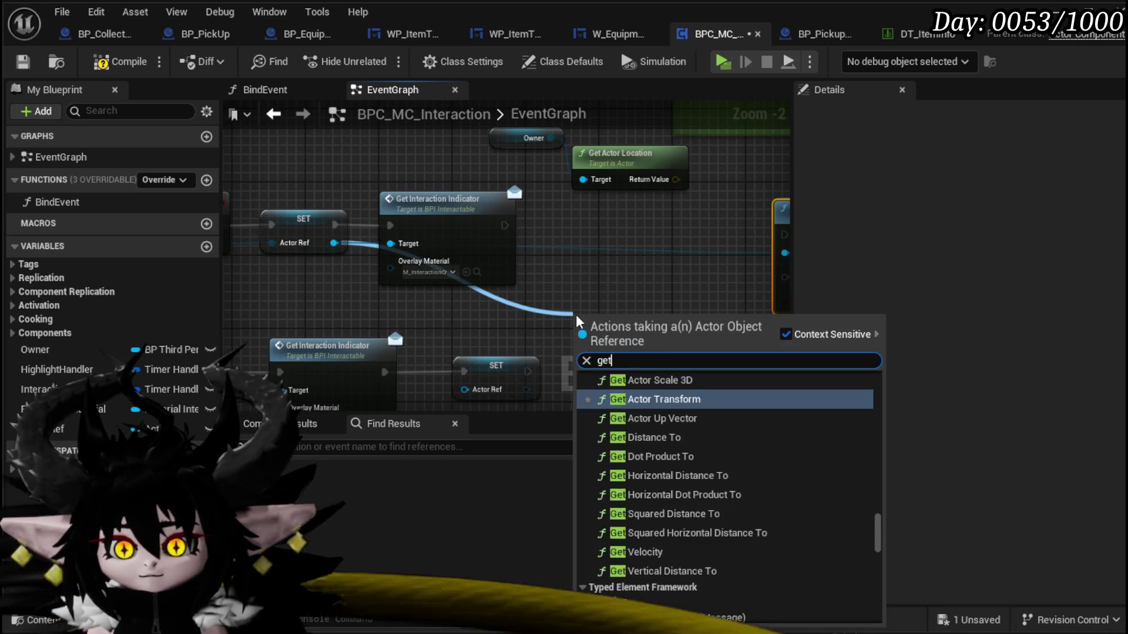
type(" actor location")
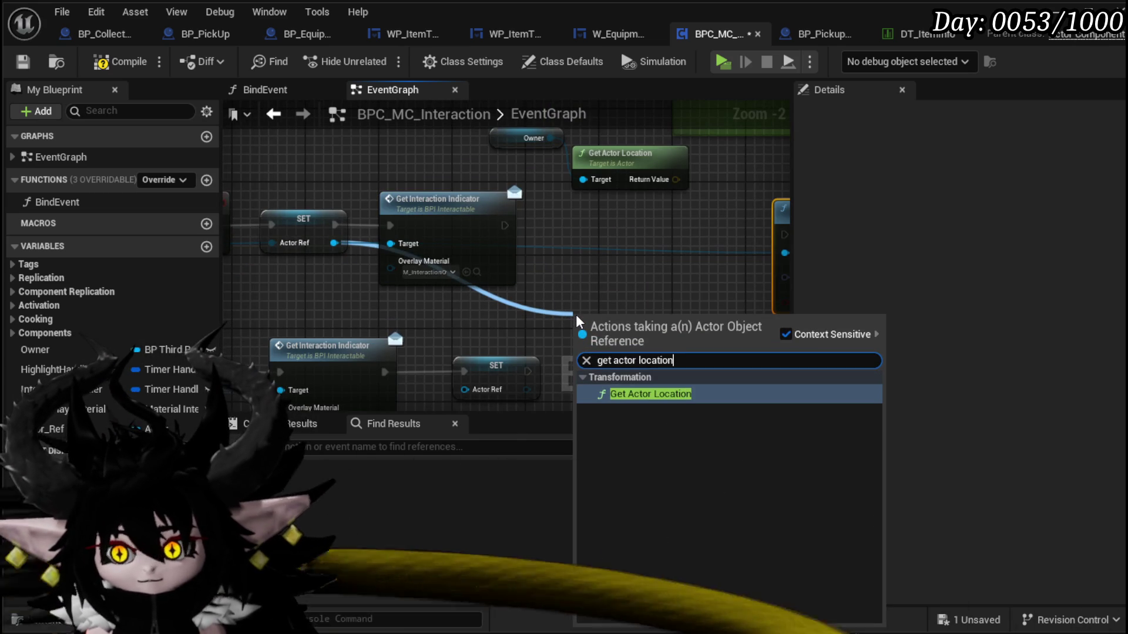
left_click(649, 393)
scroll(468, 237, "up", 1)
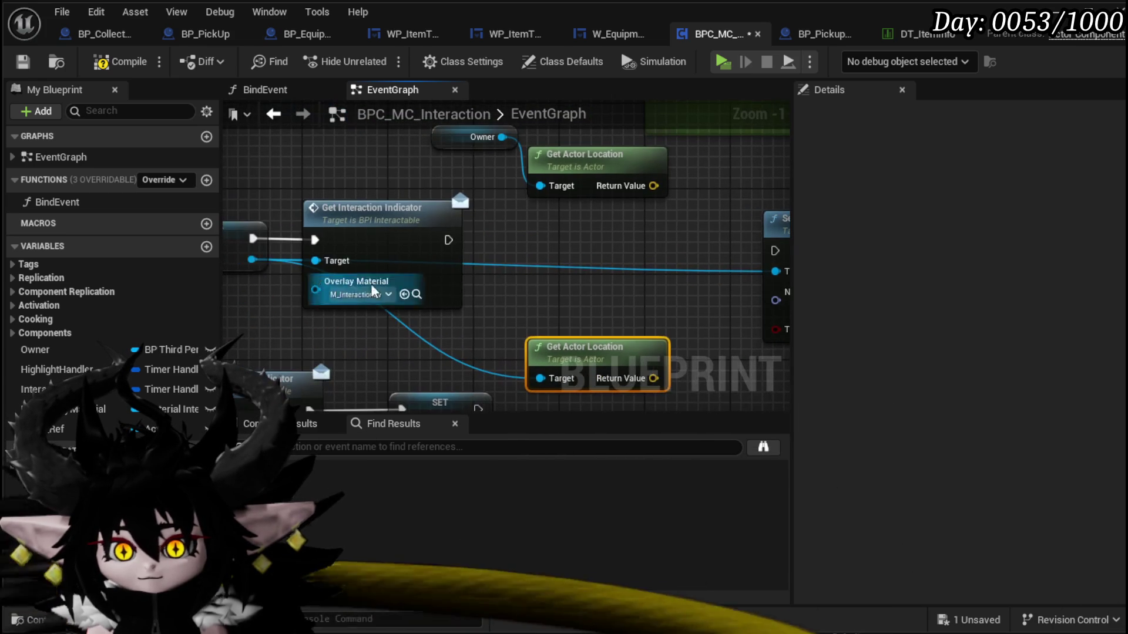
- Search for Find Look at Rotation from the item wire, then cancel the action list
left_click_drag(315, 260, 574, 302)
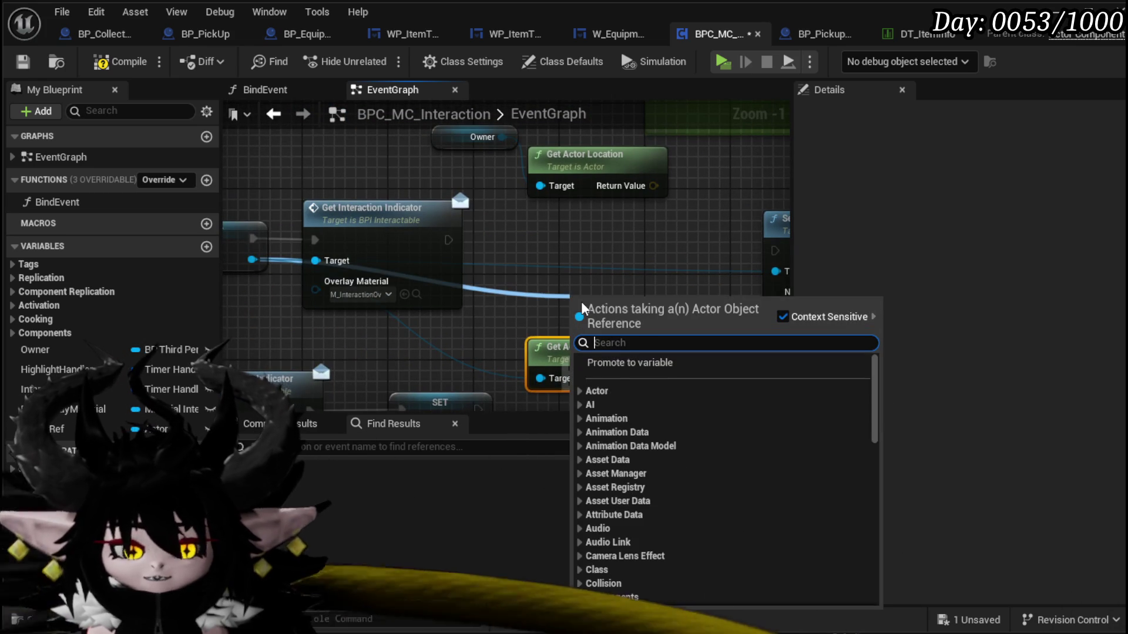
type("look")
key("BackSpace")
key("BackSpace")
key("BackSpace")
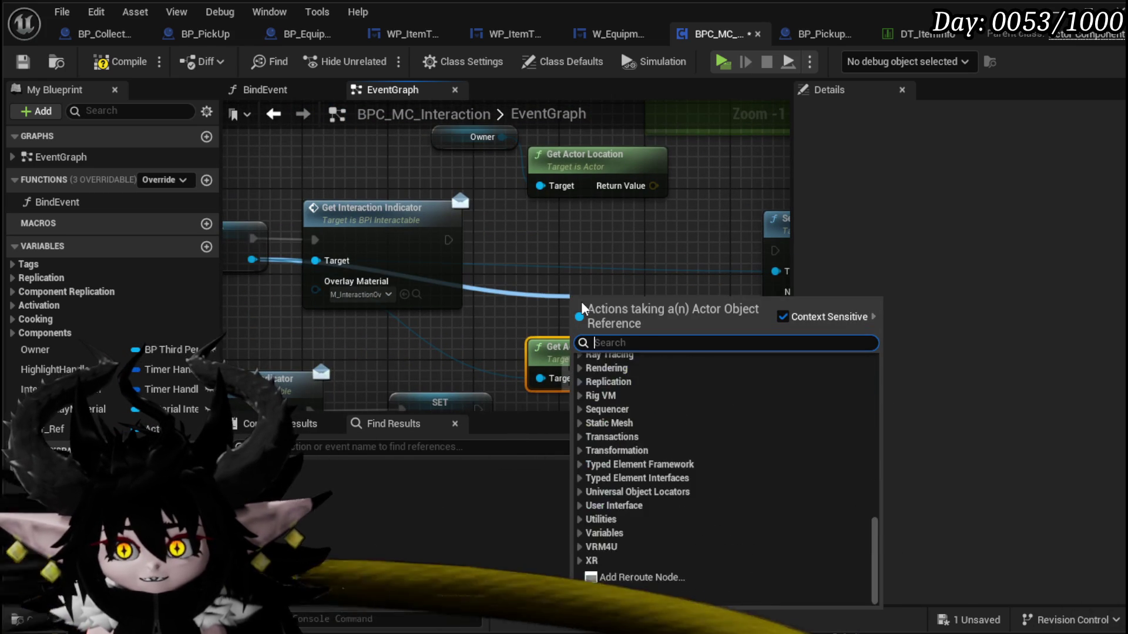
type("find ")
type("look")
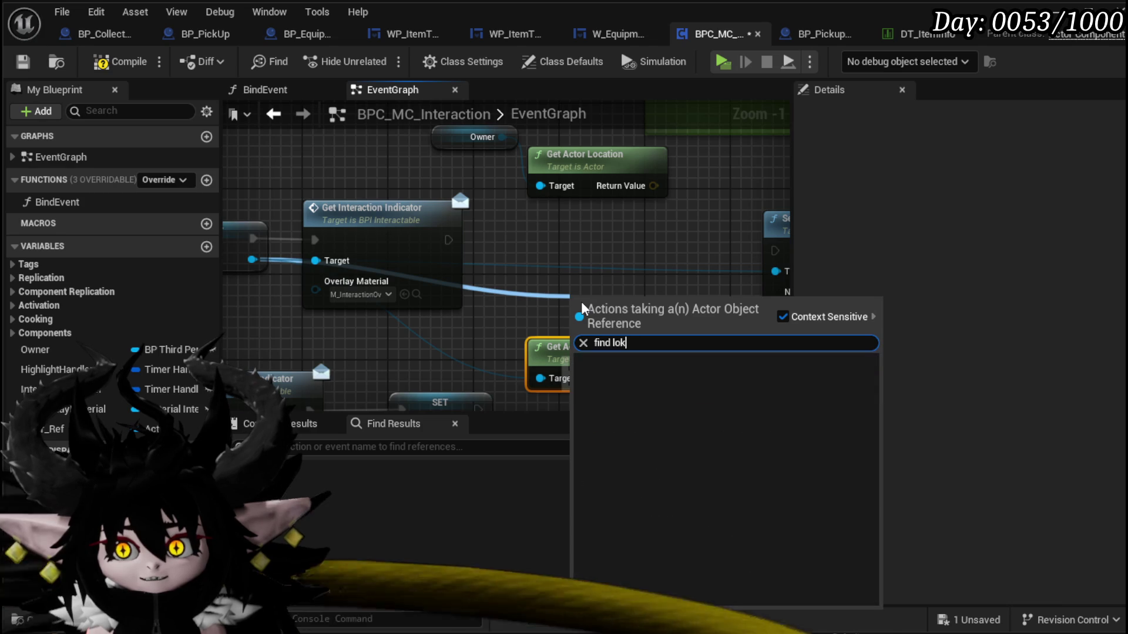
key("BackSpace")
key("BackSpace")
key("BackSpace")
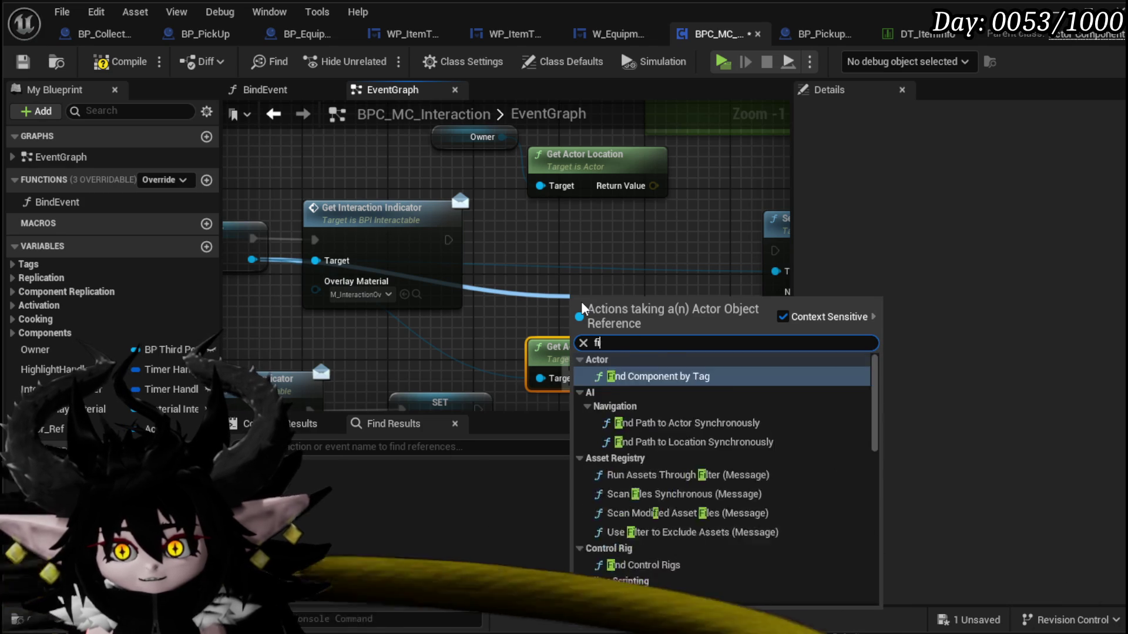
left_click(631, 245)
scroll(632, 246, "down", 2)
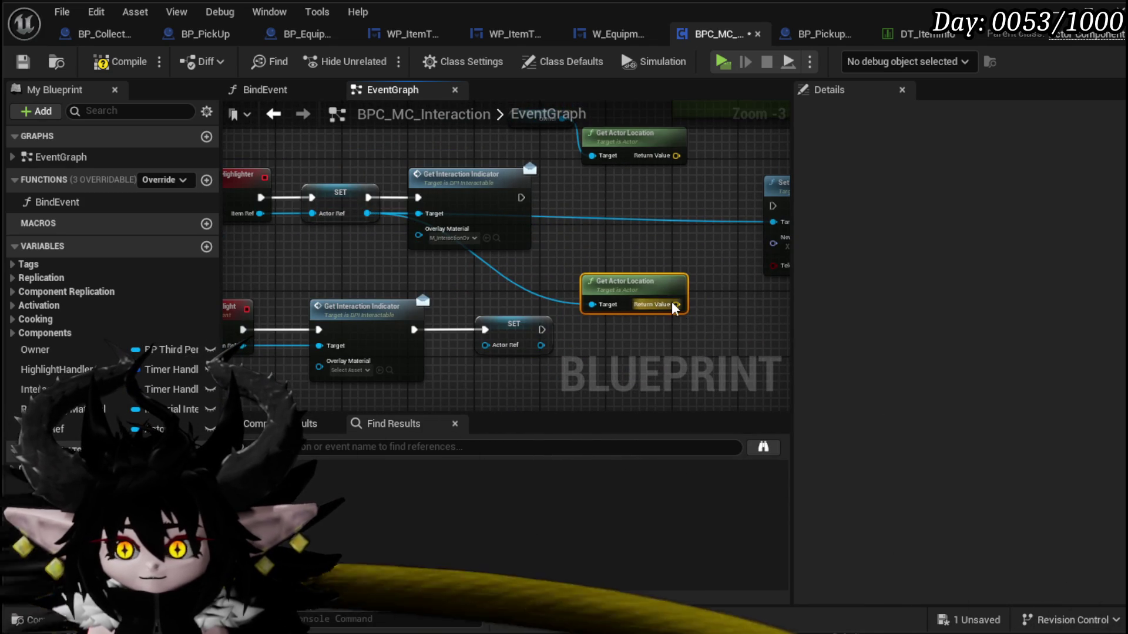
- Add Find Look at Rotation from the item's location, with the owner's location as Target
left_click_drag(676, 305, 677, 267)
type("find lo")
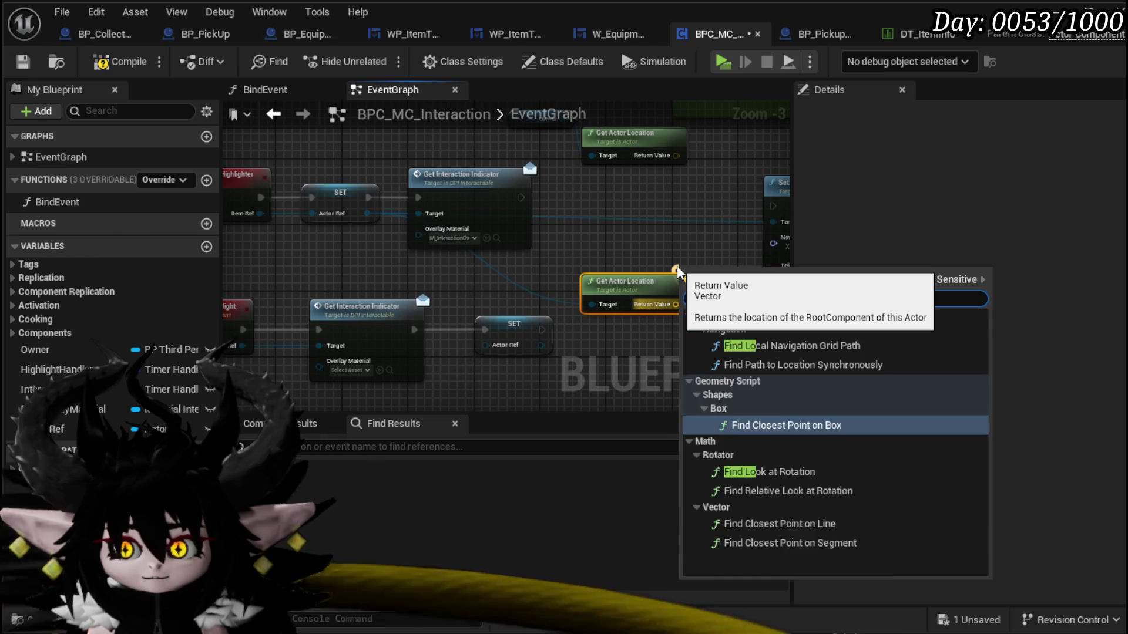
type("ok")
left_click(761, 348)
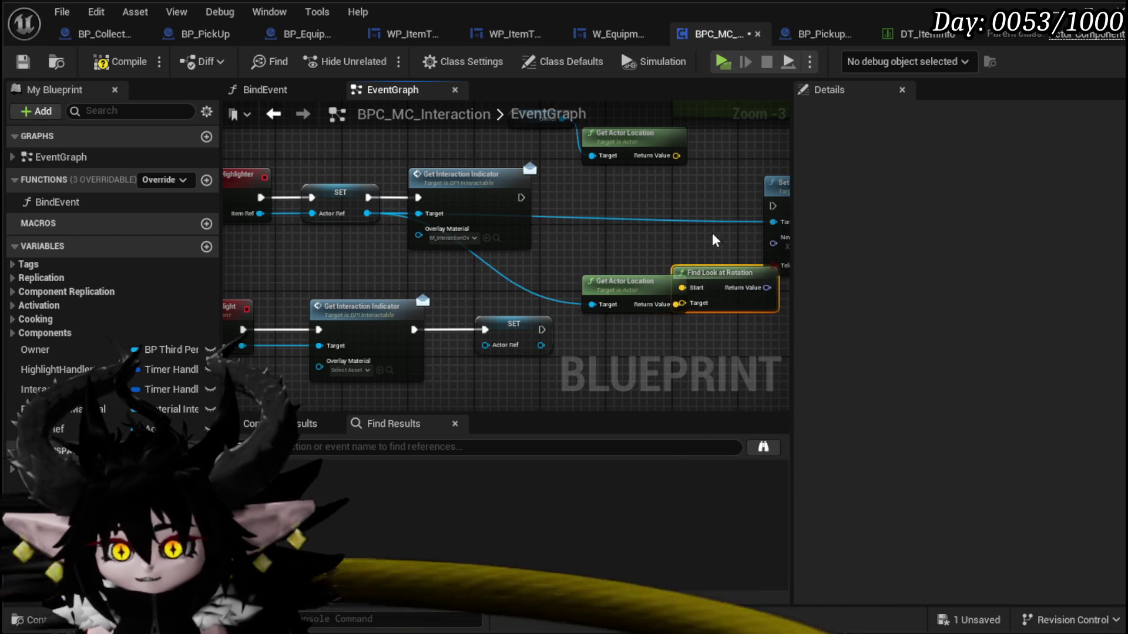
left_click_drag(643, 282, 560, 266)
mouse_move(676, 156)
left_mouse_down()
mouse_move(671, 297)
mouse_move(682, 303)
left_mouse_up()
mouse_move(732, 273)
left_mouse_down()
mouse_move(552, 302)
mouse_move(517, 294)
mouse_move(601, 272)
mouse_move(594, 266)
left_mouse_up()
- Break the look-at rotation and pass only its Z (Yaw) through a Make Rotator into New Rotation
left_click_drag(553, 309, 614, 326)
type("brea")
left_click(680, 405)
left_click_drag(697, 371, 611, 326)
key("Escape")
mouse_move(454, 229)
left_mouse_down()
mouse_move(589, 231)
mouse_move(531, 299)
mouse_move(586, 347)
left_mouse_up()
type("make")
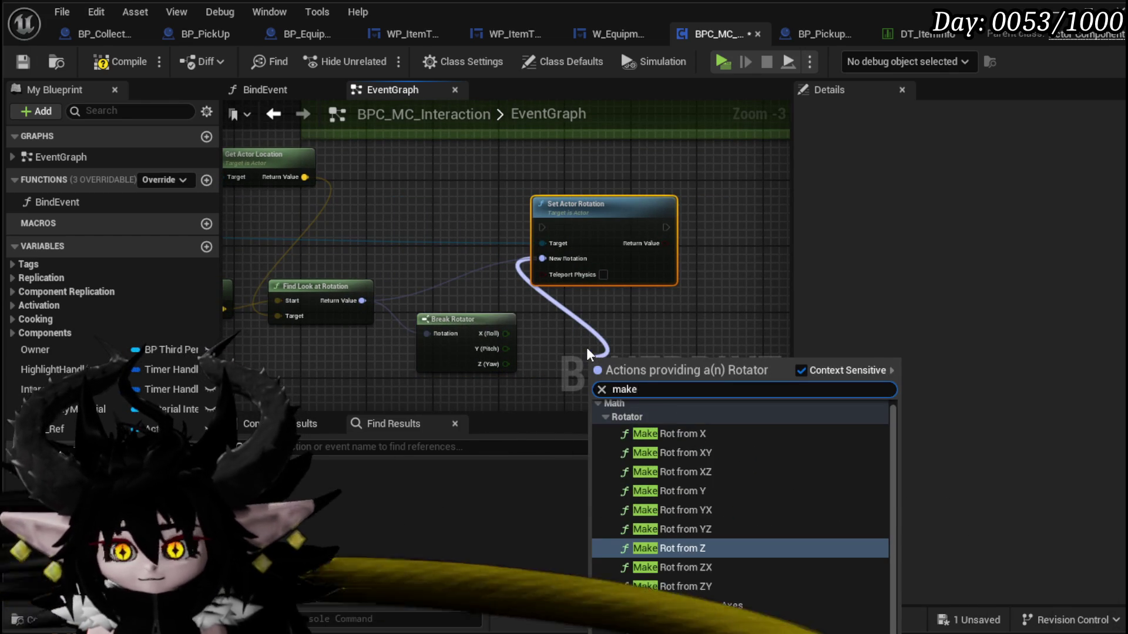
key("Return")
left_click_drag(615, 344, 588, 323)
left_click_drag(563, 375, 563, 375)
- Wire Set Actor Rotation's exec to run after Get Interaction Indicator
mouse_move(257, 232)
left_mouse_down()
mouse_move(446, 238)
mouse_move(306, 237)
left_mouse_up()
mouse_move(424, 250)
left_mouse_down()
mouse_move(657, 243)
mouse_move(775, 217)
mouse_move(633, 212)
left_mouse_up()
scroll(457, 232, "down", 2)
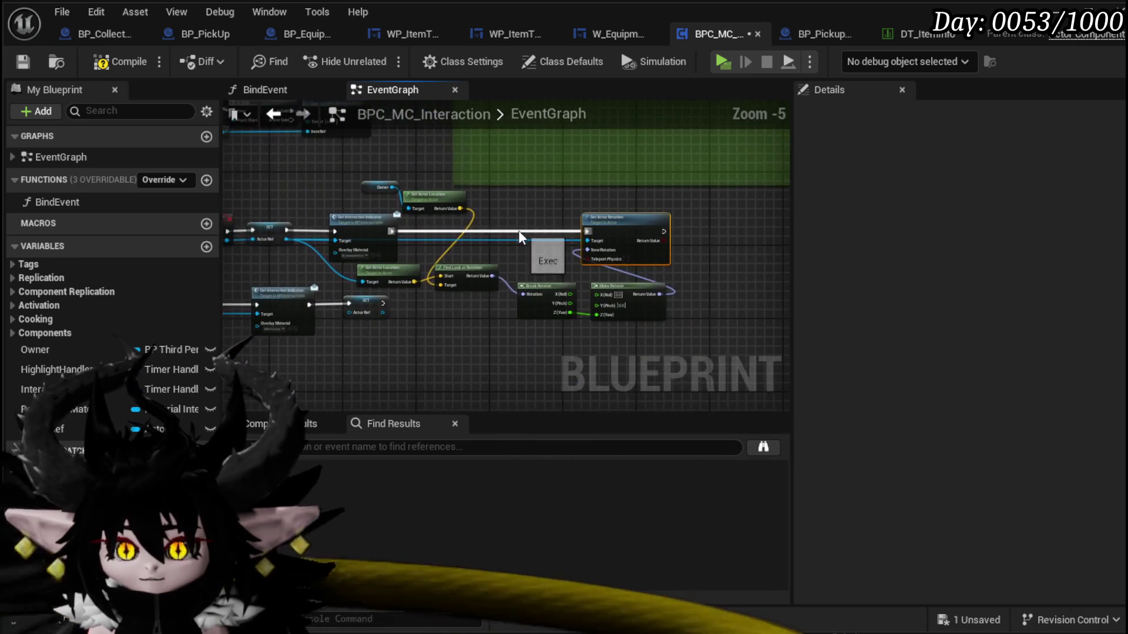
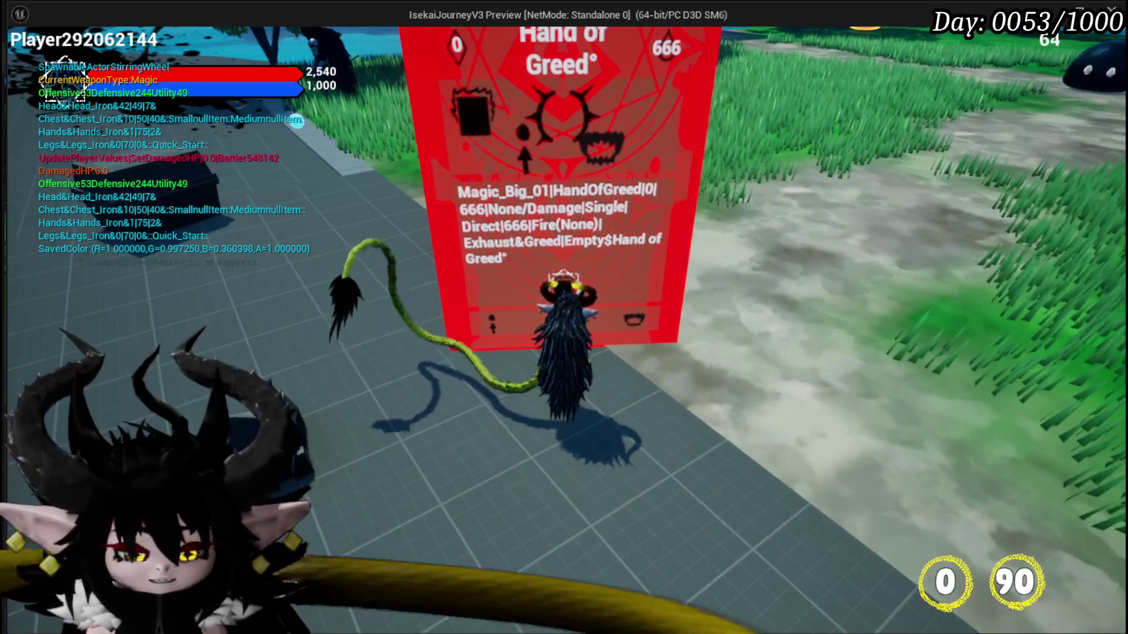
- Stop play and give the pickup's widget a 200x100 draw size, compiled and saved
key("Escape")
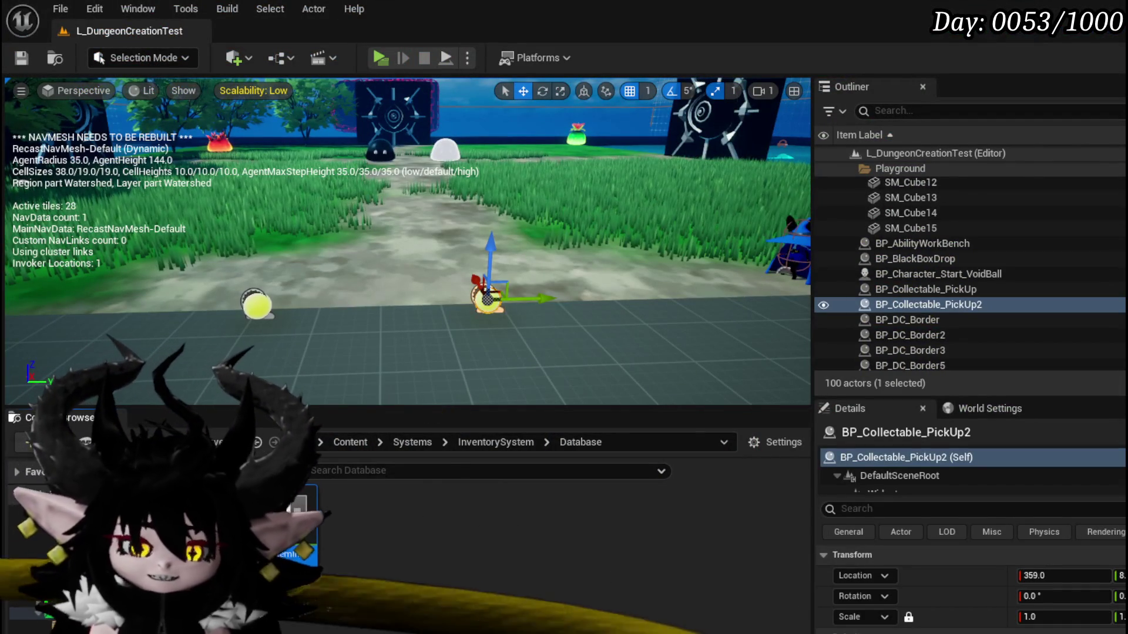
key("alt+Tab")
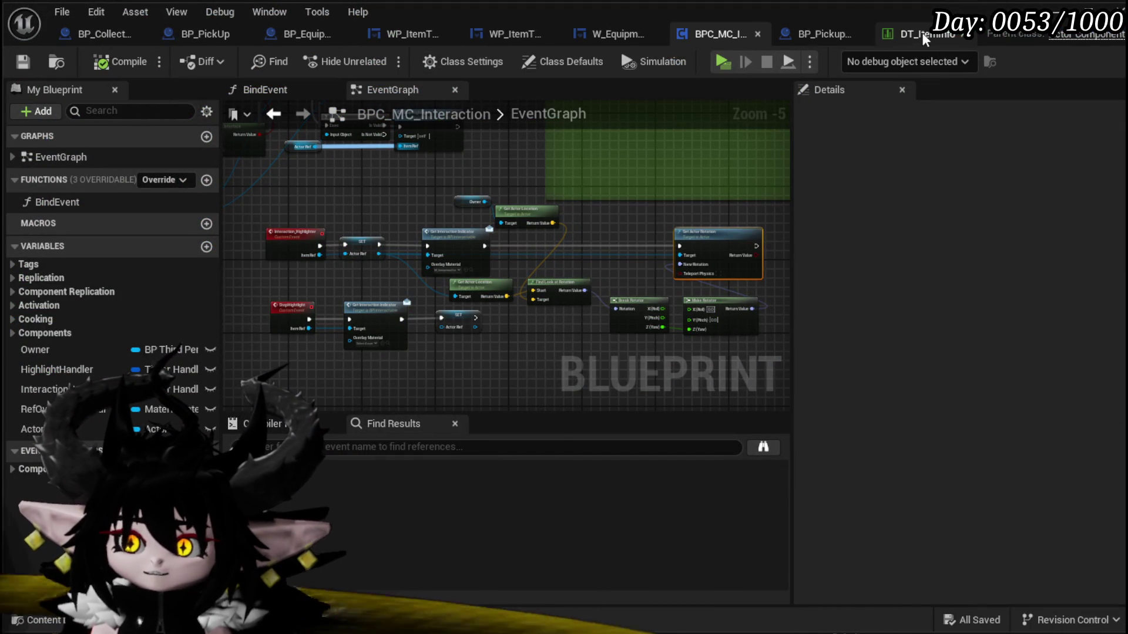
left_click(72, 35)
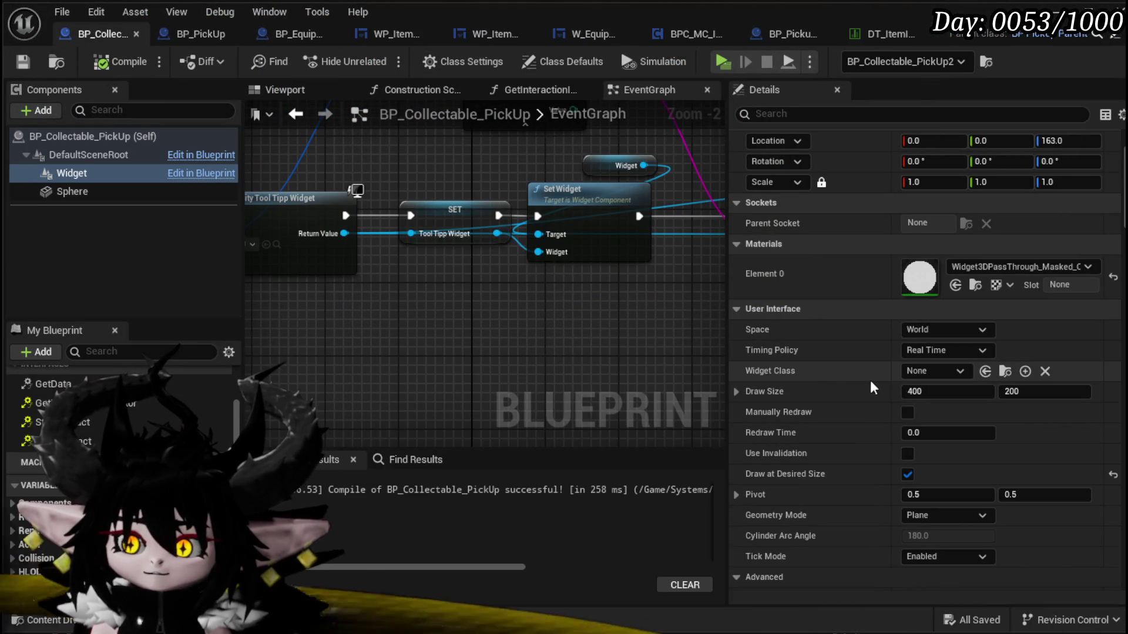
left_click(973, 392)
left_click(114, 61)
left_click(24, 61)
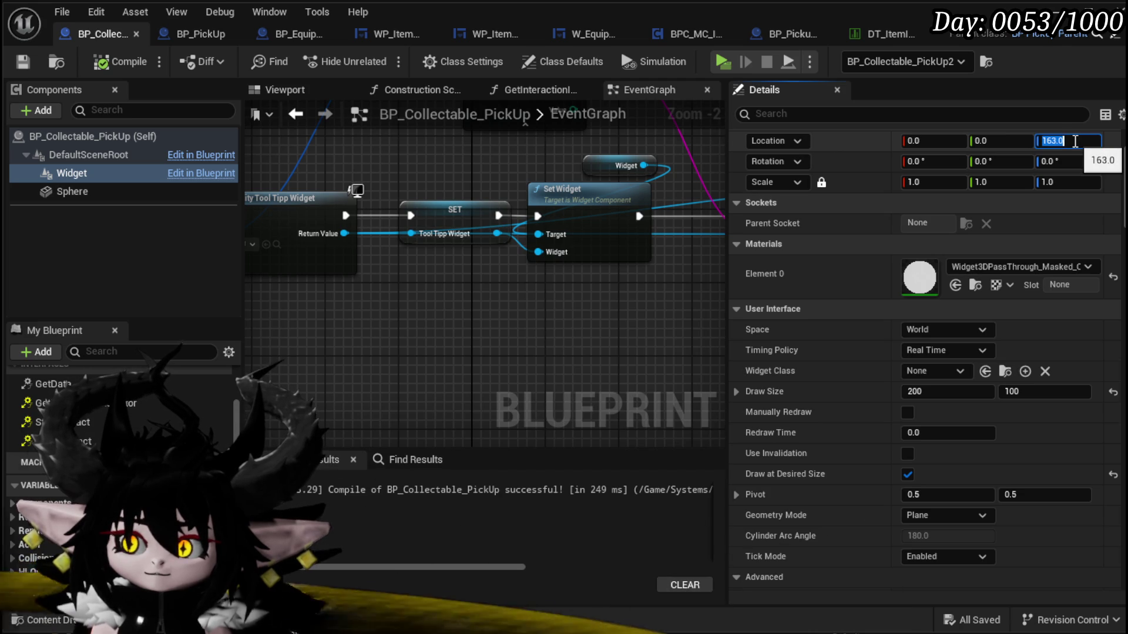
type("400")
- Raise the widget's Location Z to 400 and go back to the level editor
key("Return")
left_click(121, 61)
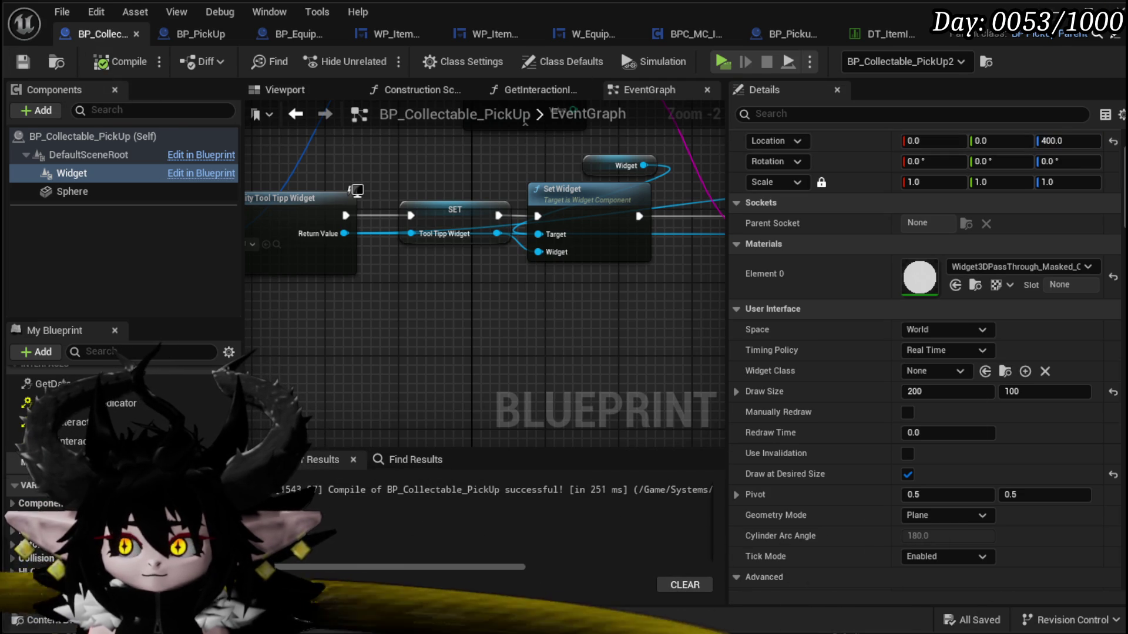
key("alt+Tab")
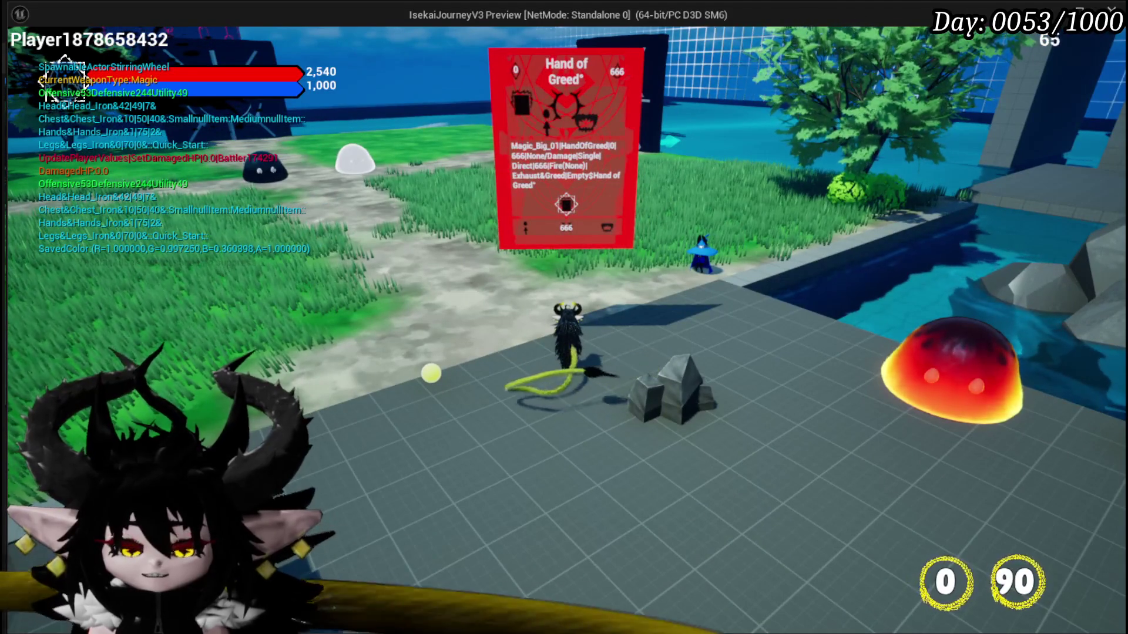
- Switch the widget's Geometry Mode to Cylinder, compile, save and play-test it
key("Escape")
left_click(22, 58)
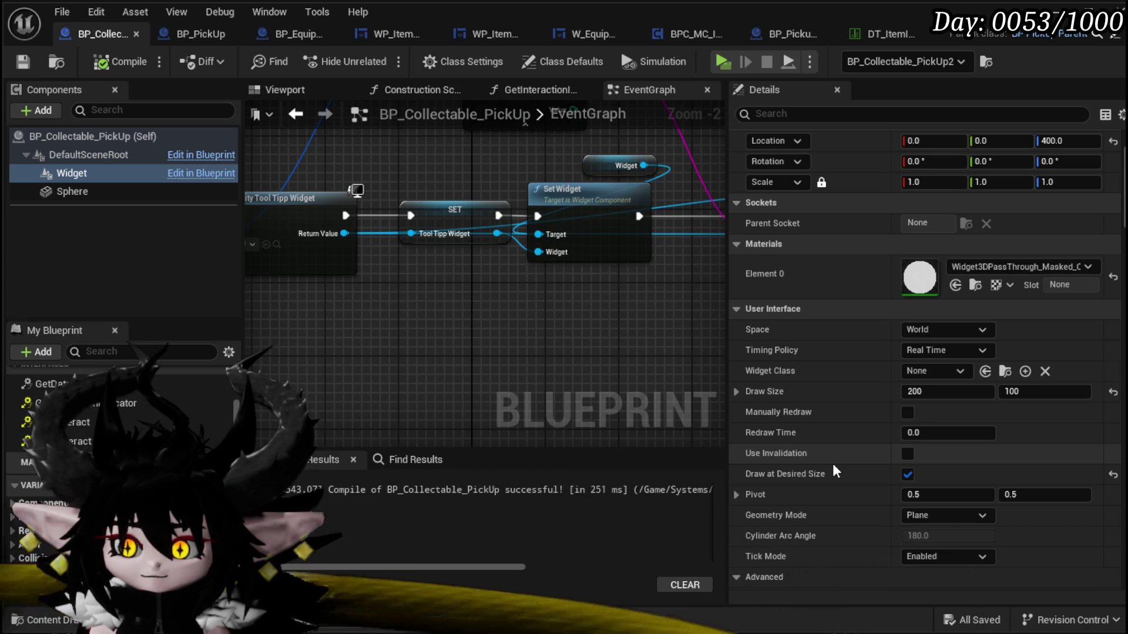
left_click(934, 516)
left_click(925, 539)
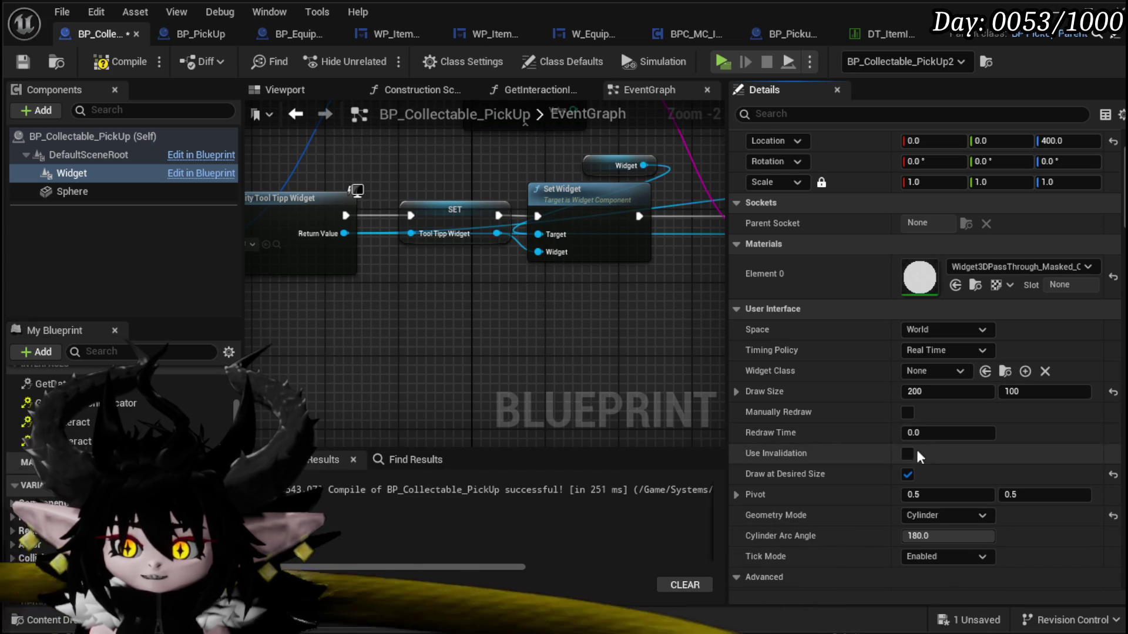
left_click(23, 60)
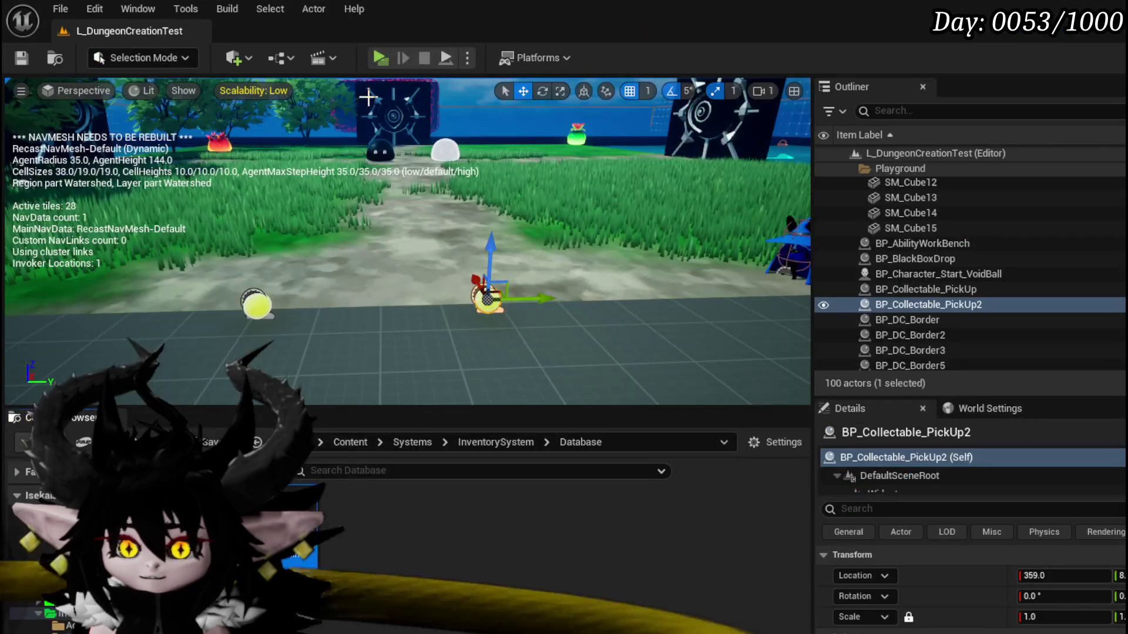
left_click(379, 65)
key("w")
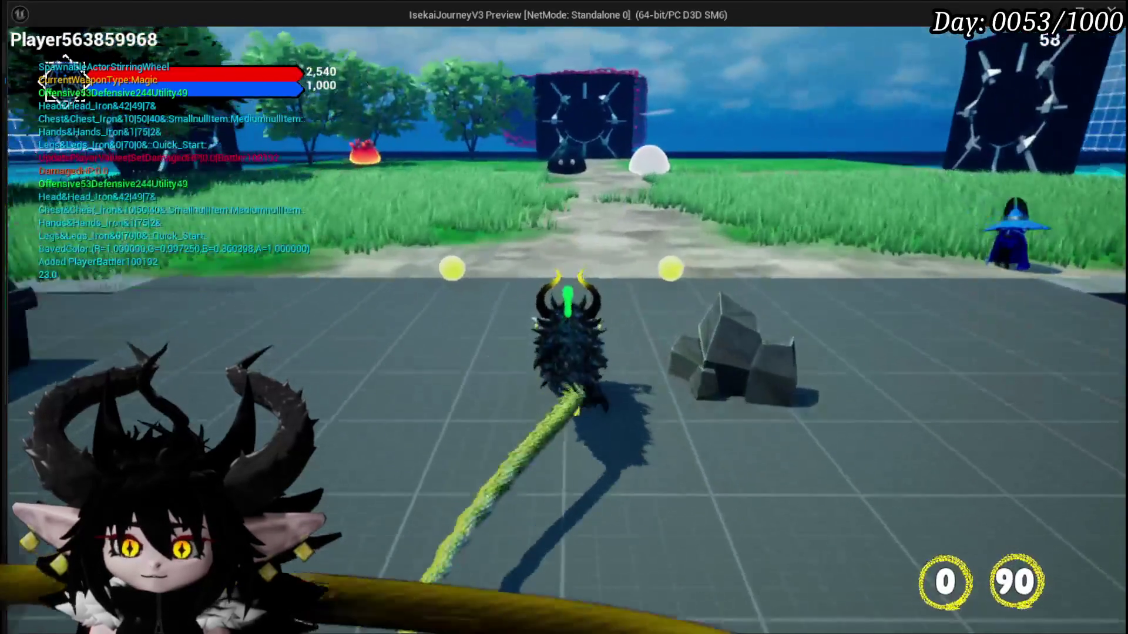
key("w")
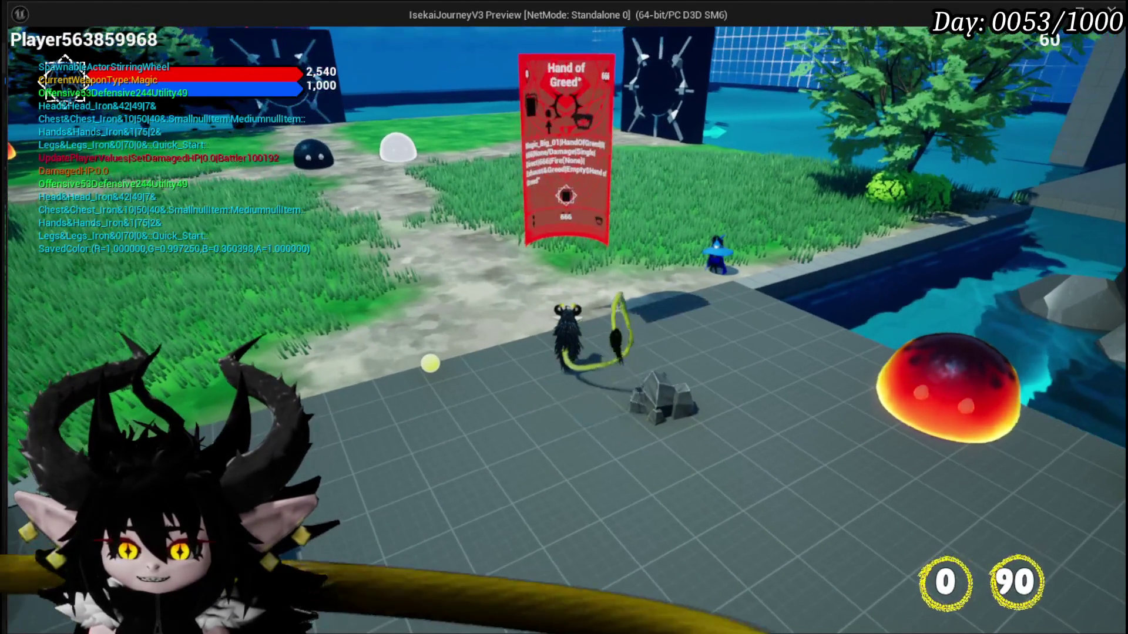
- Set Geometry Mode back to Plane with Manually Redraw ticked, then play-test again
key("Escape")
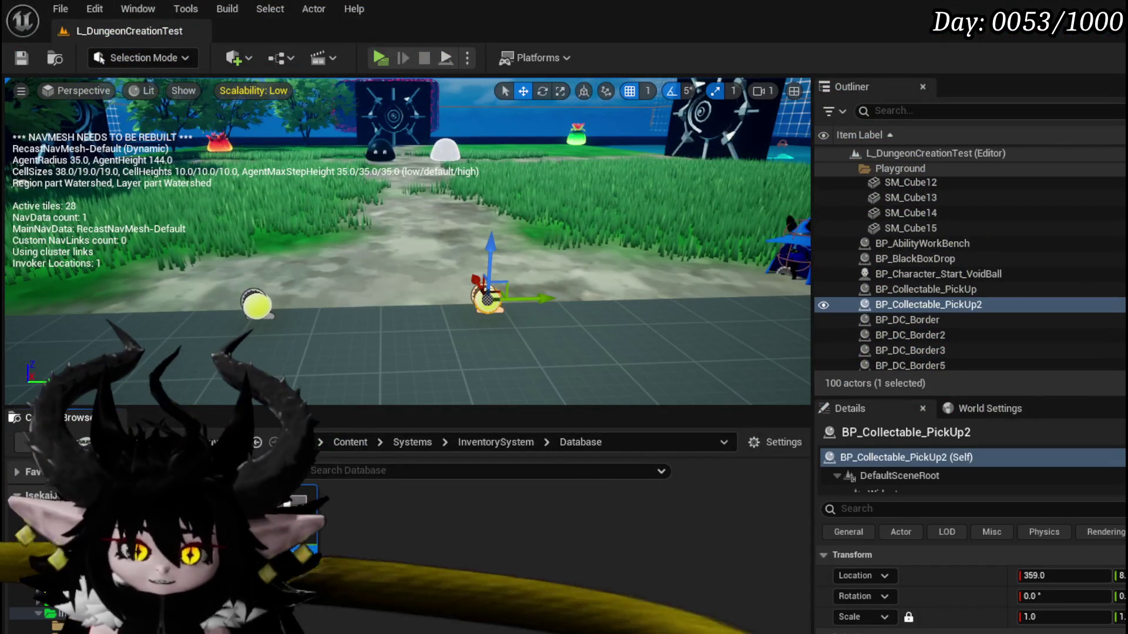
key("alt+Tab")
left_click(930, 517)
left_click(933, 532)
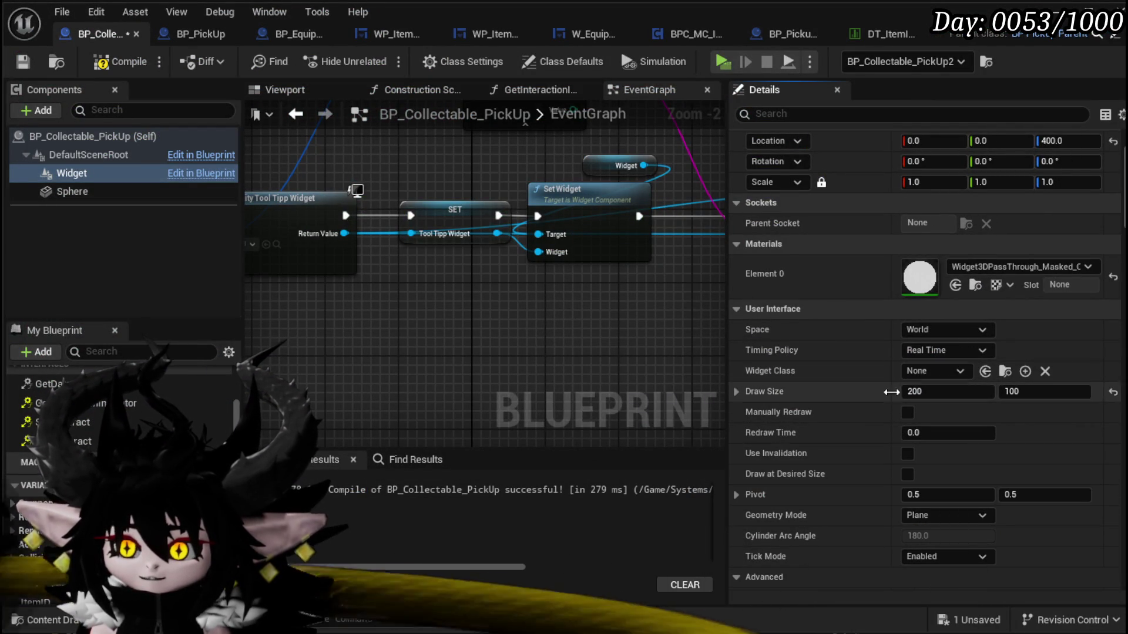
left_click(907, 413)
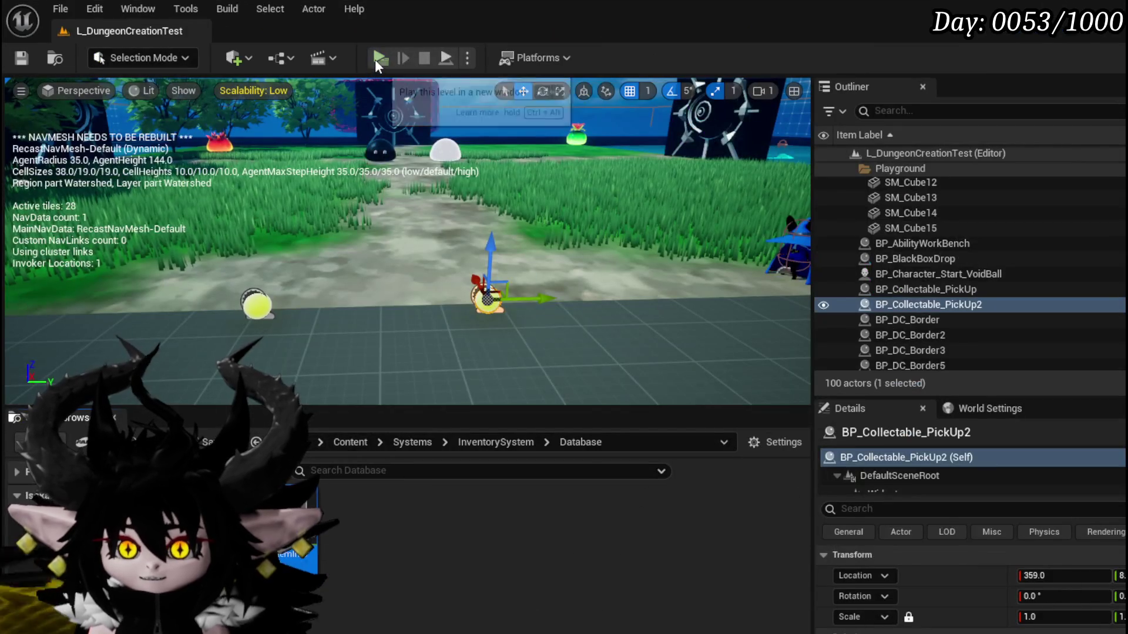
left_click(367, 60)
key("w")
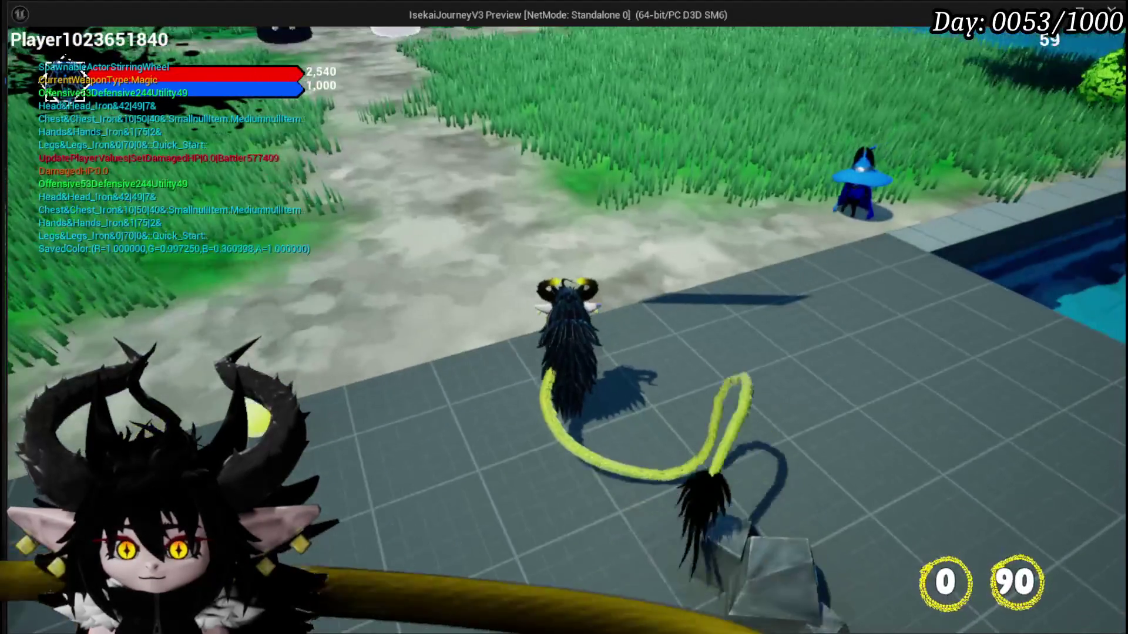
scroll(564, 317, "down", 3)
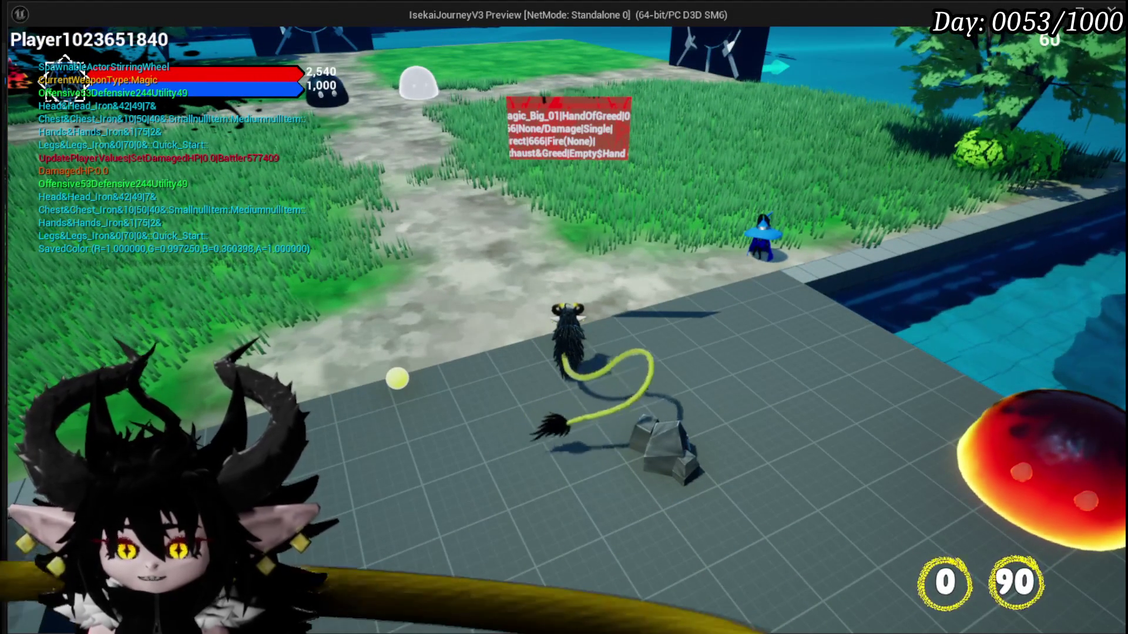
key("Escape")
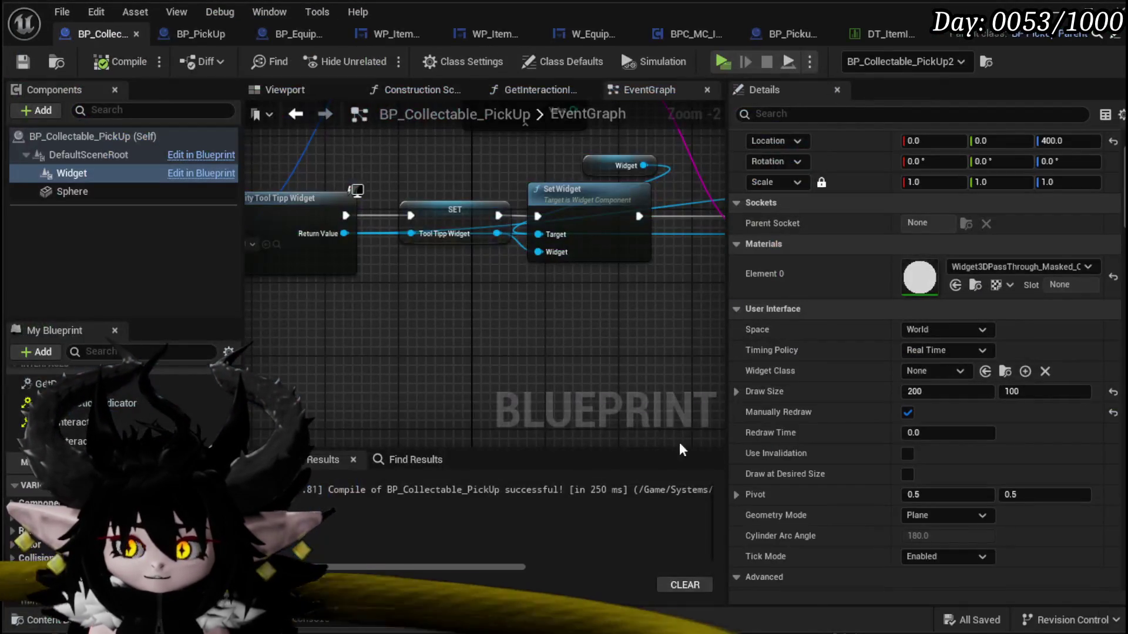
- Tick Draw at Desired Size, untick Manually Redraw, set Space to Screen and draw size 400x200
left_click(908, 475)
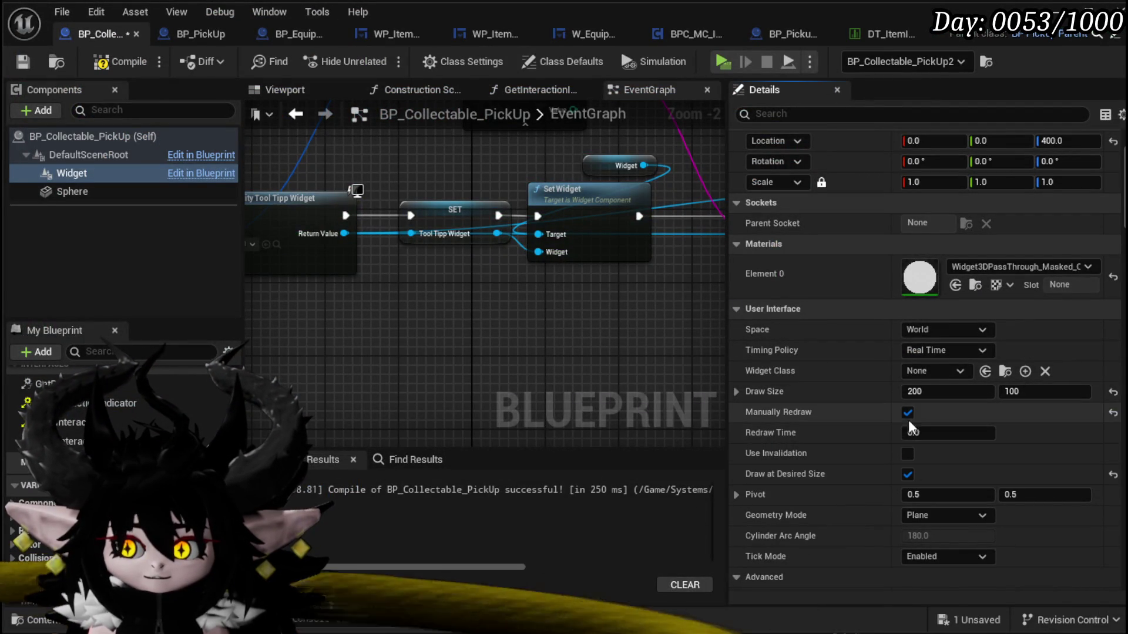
left_click(906, 411)
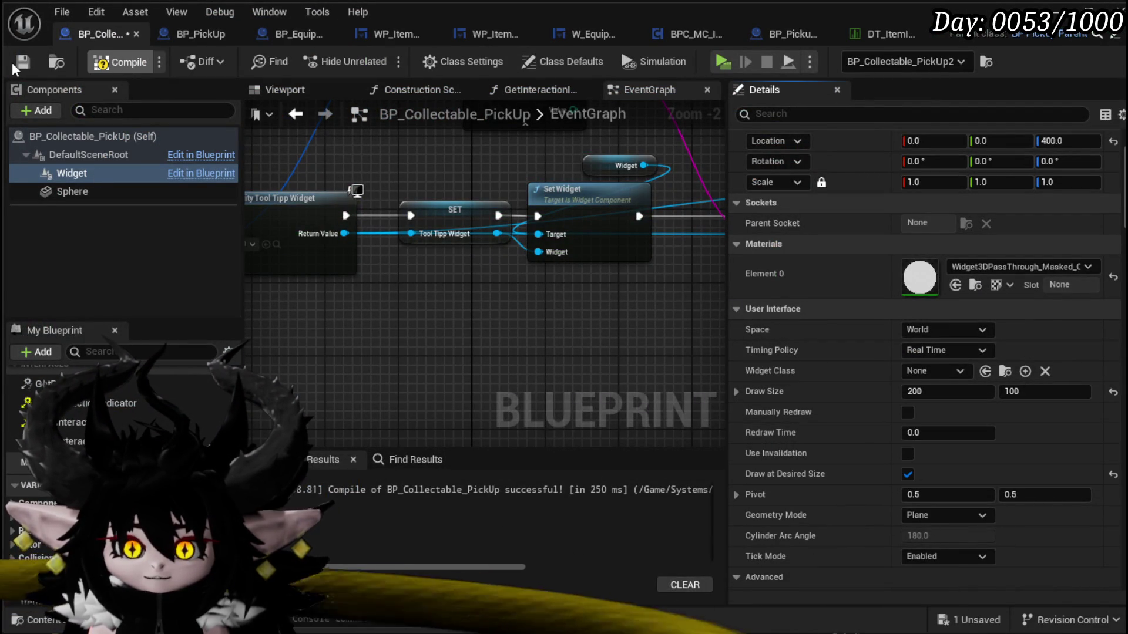
left_click(12, 63)
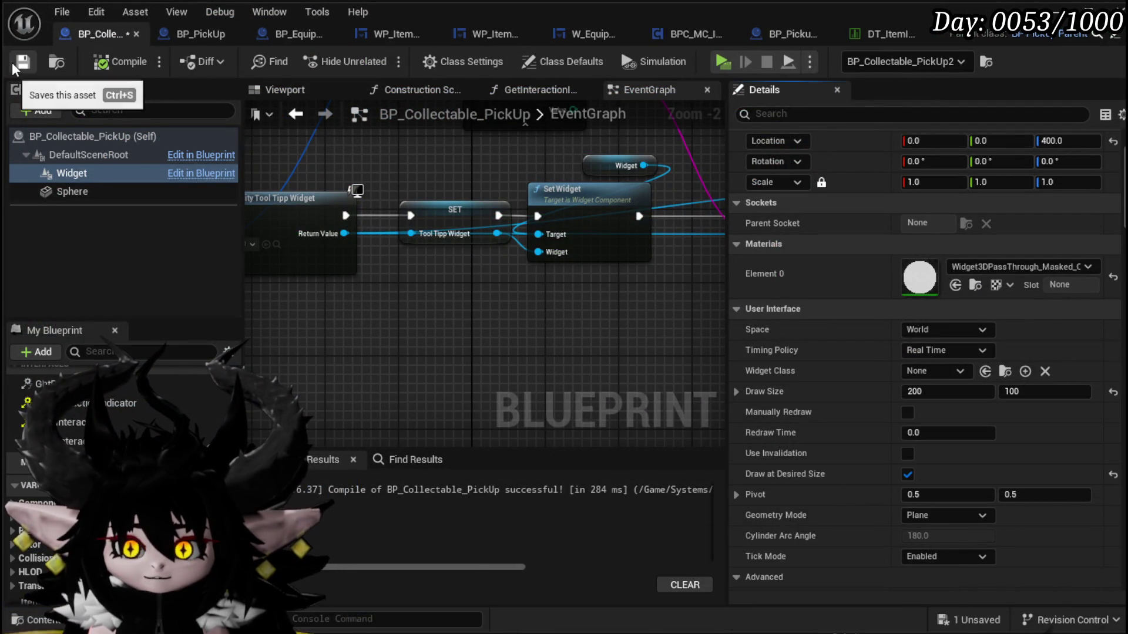
left_click(916, 350)
left_click(926, 327)
left_click(925, 327)
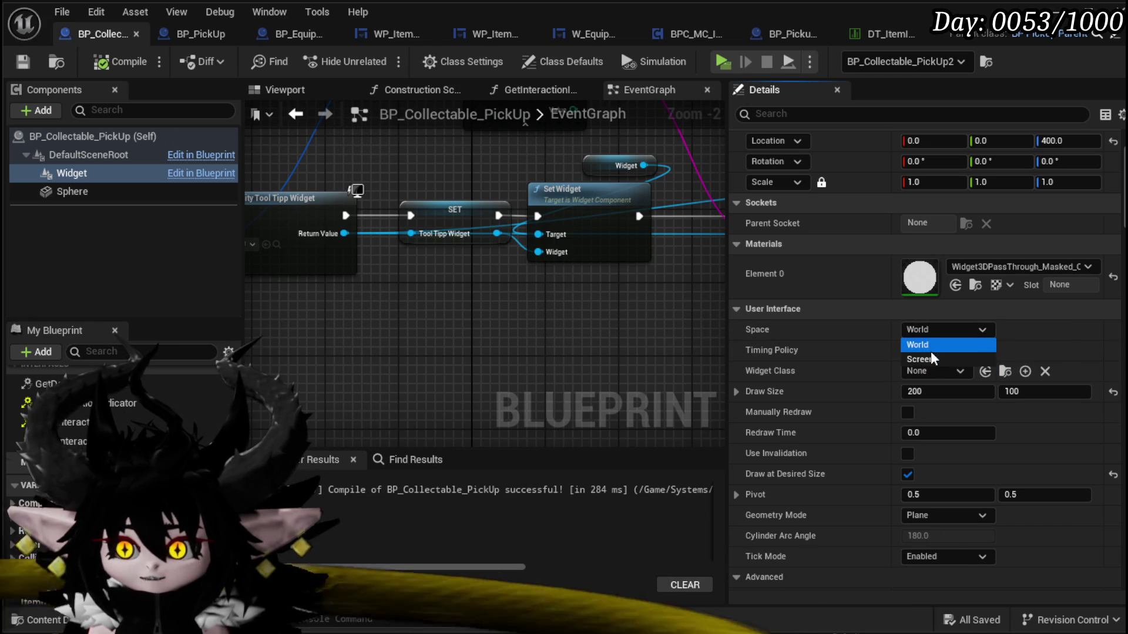
left_click(931, 358)
type("0")
left_click(135, 62)
key("ctrl+s")
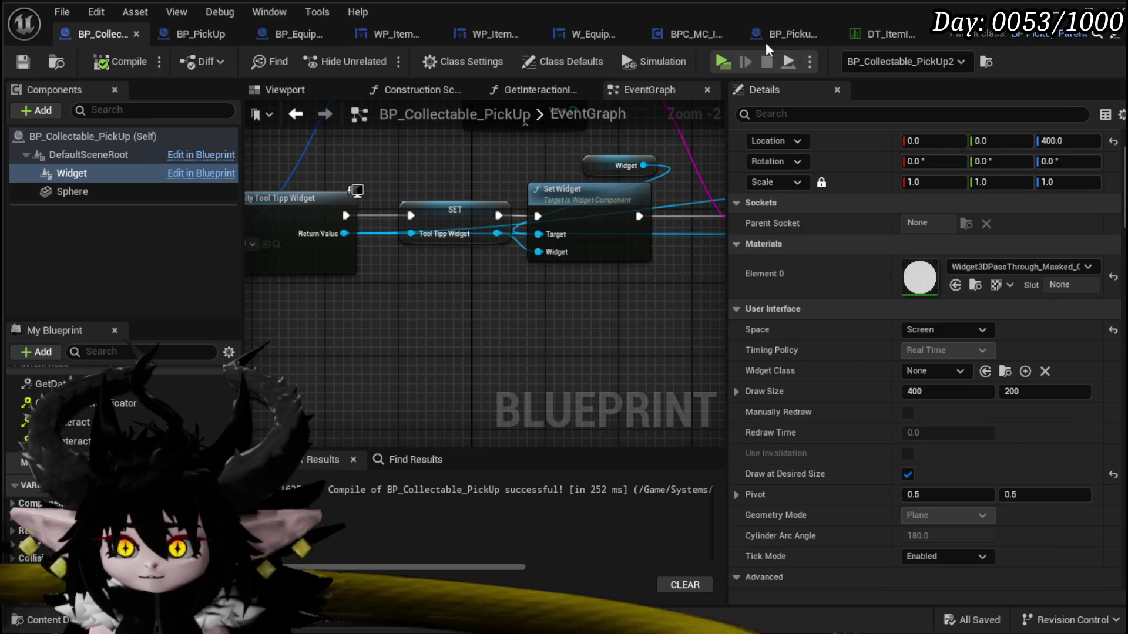
- Compile and save BPC_MC_Interaction, then play-test the screen-space tooltip
left_click(689, 32)
scroll(460, 249, "up", 2)
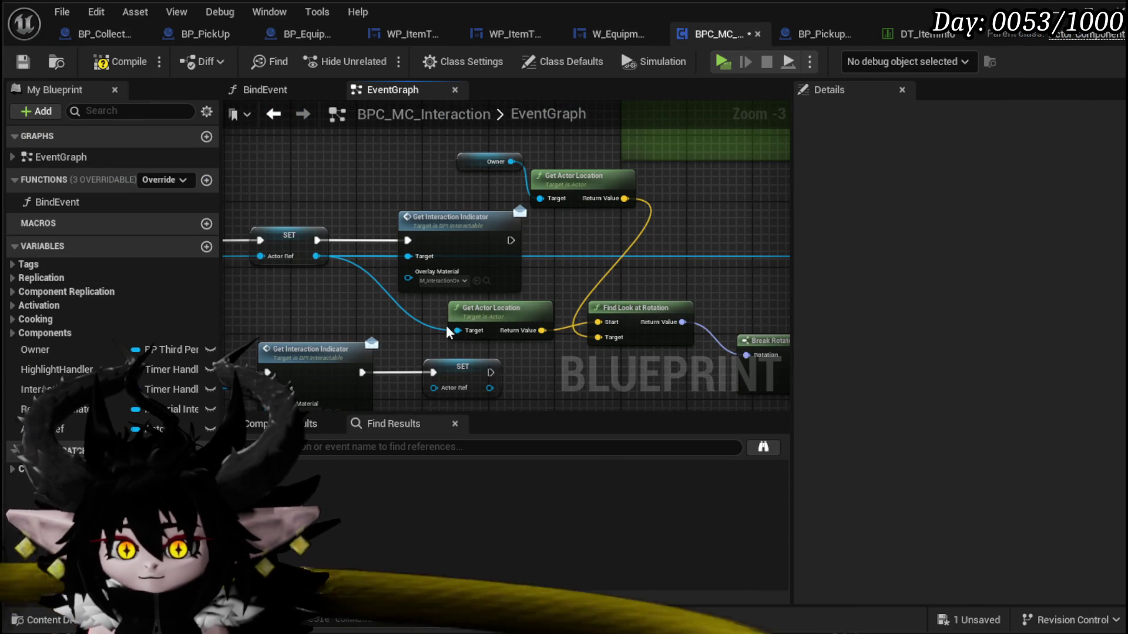
left_click(25, 65)
left_click(1046, 5)
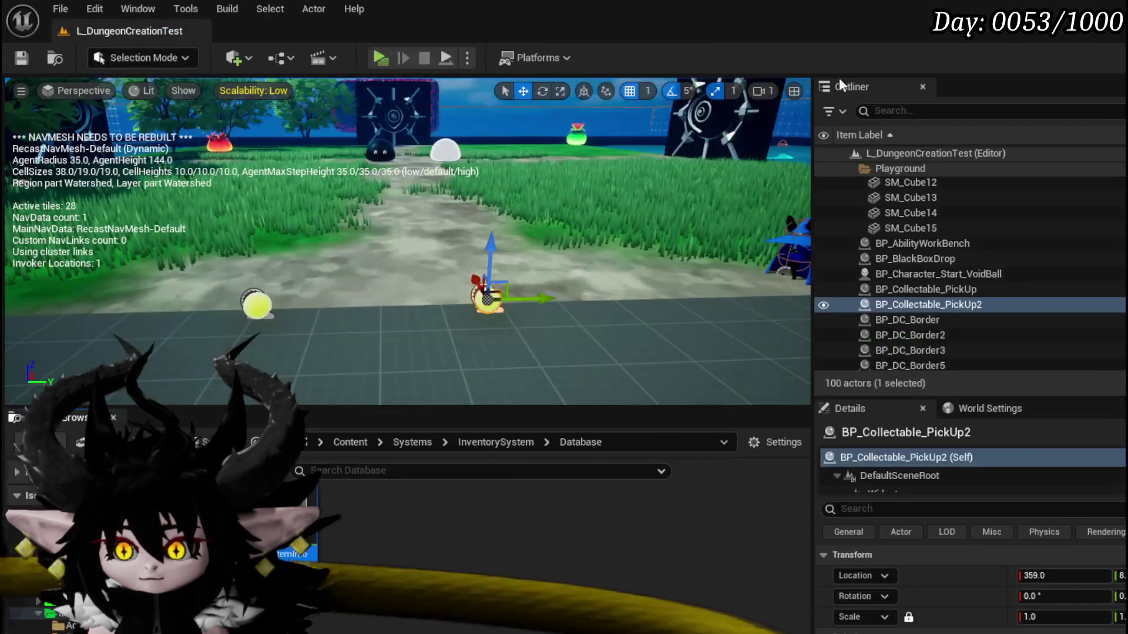
left_click(380, 58)
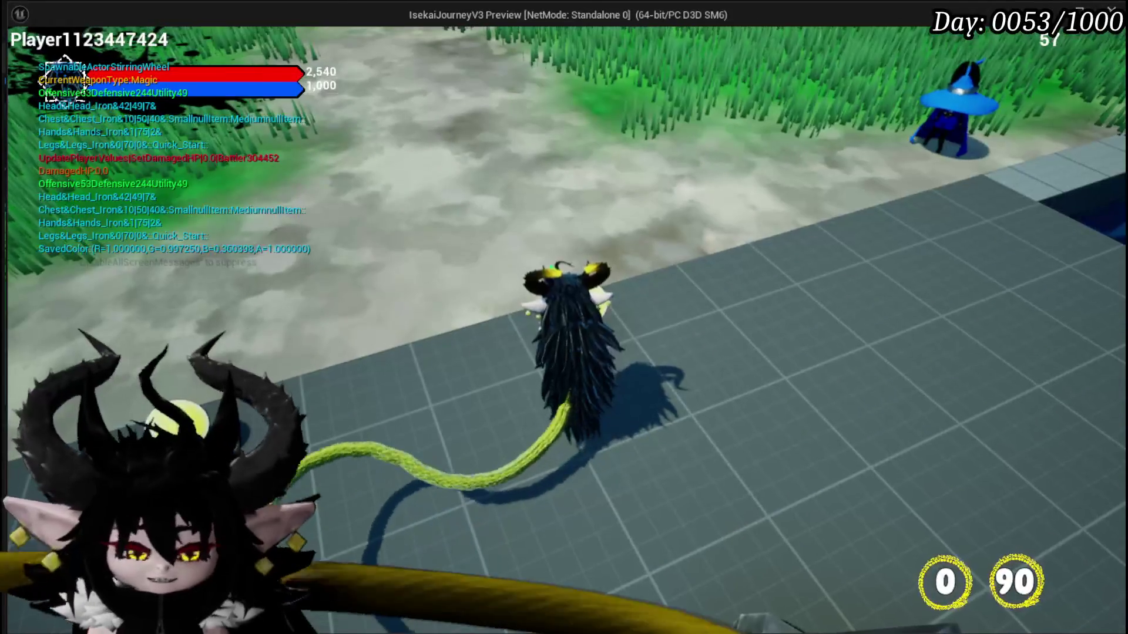
key("Escape")
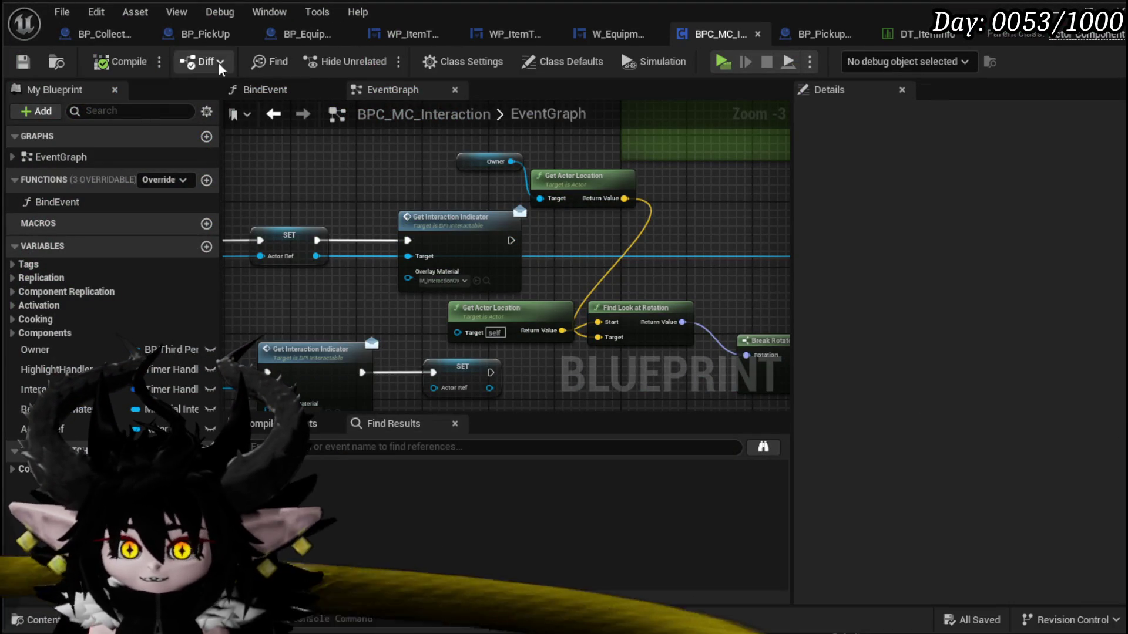
- Untick Draw at Desired Size on the pickup widget, compile, save and play again
left_click(101, 36)
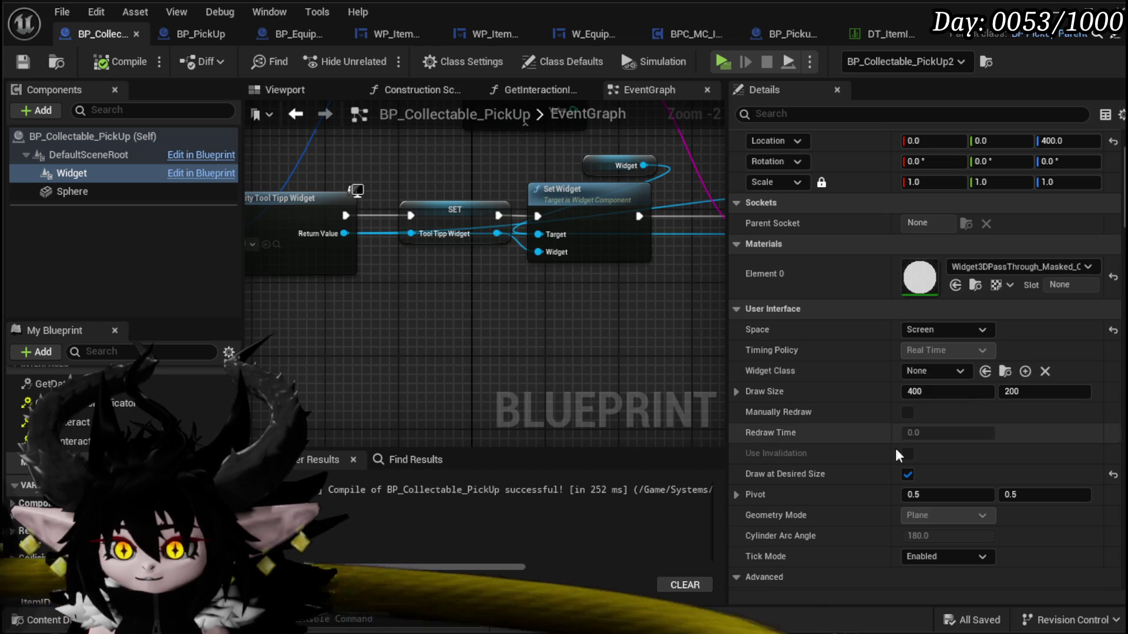
left_click(909, 475)
left_click(22, 62)
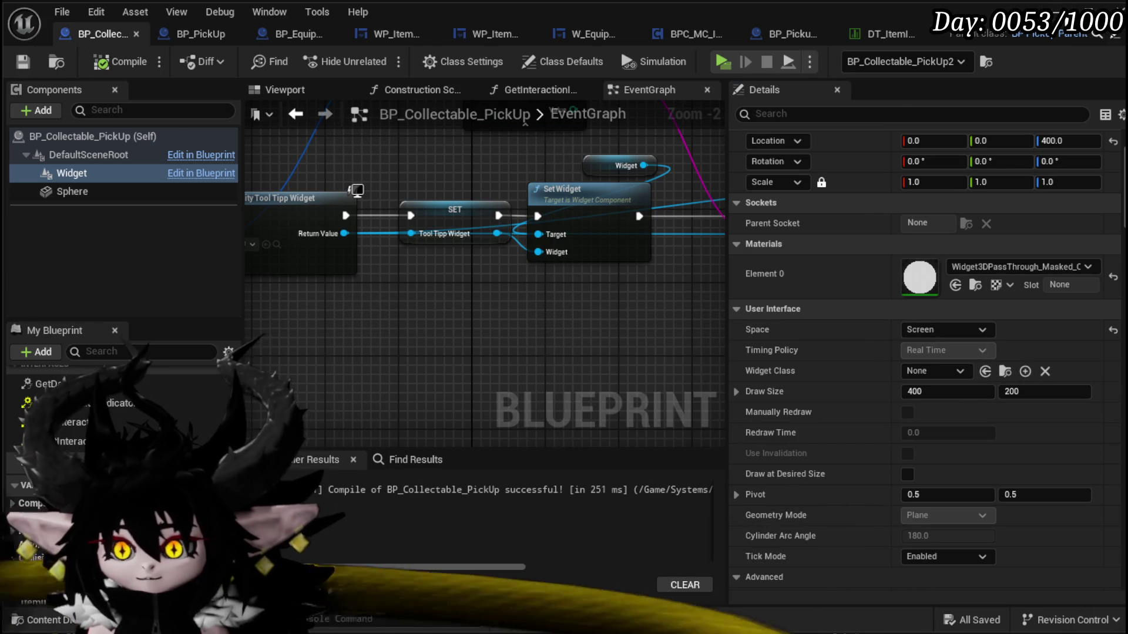
left_click(1090, 11)
left_click(375, 57)
key("w")
key("w")
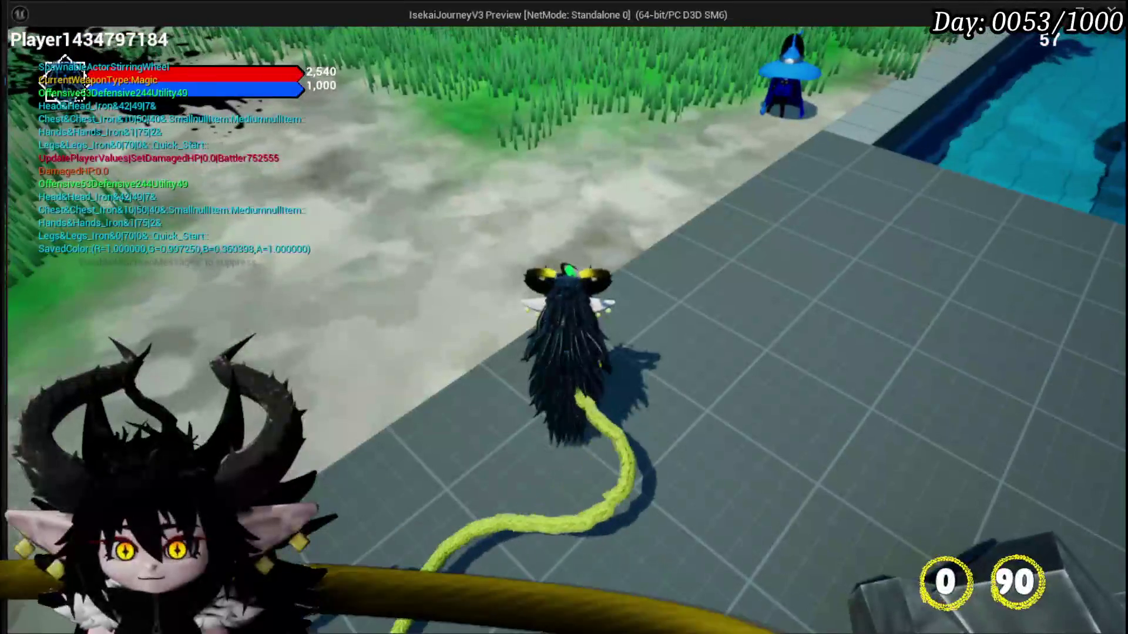
- Stop play, save the level and set the pickup widget's Location Z to 160
key("Escape")
left_click(23, 59)
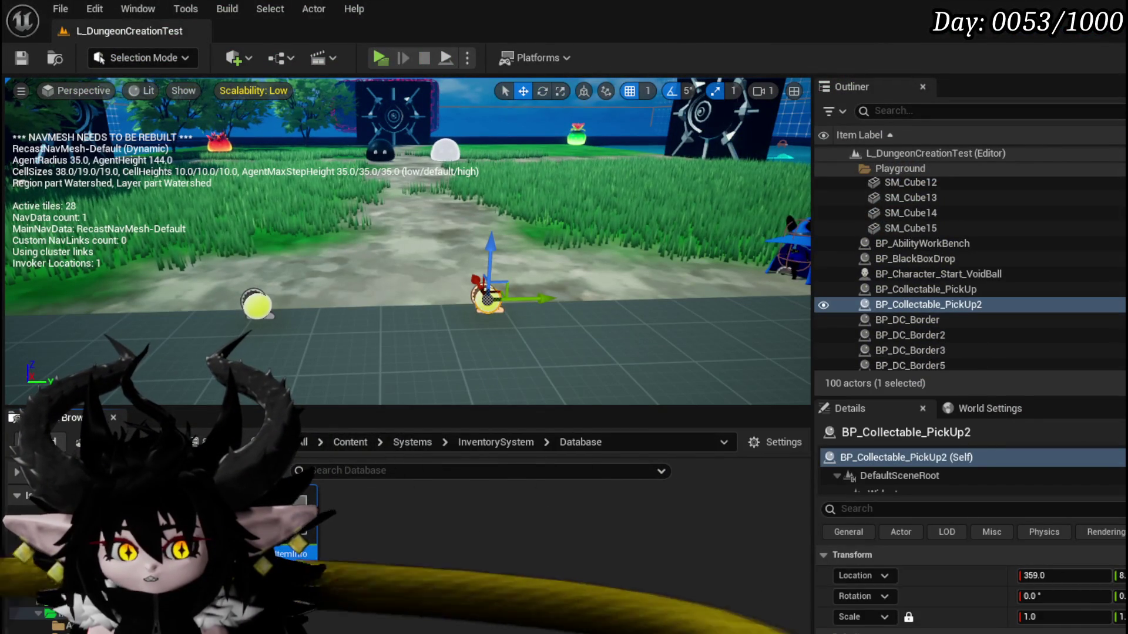
key("alt+Tab")
left_click_drag(463, 359, 555, 320)
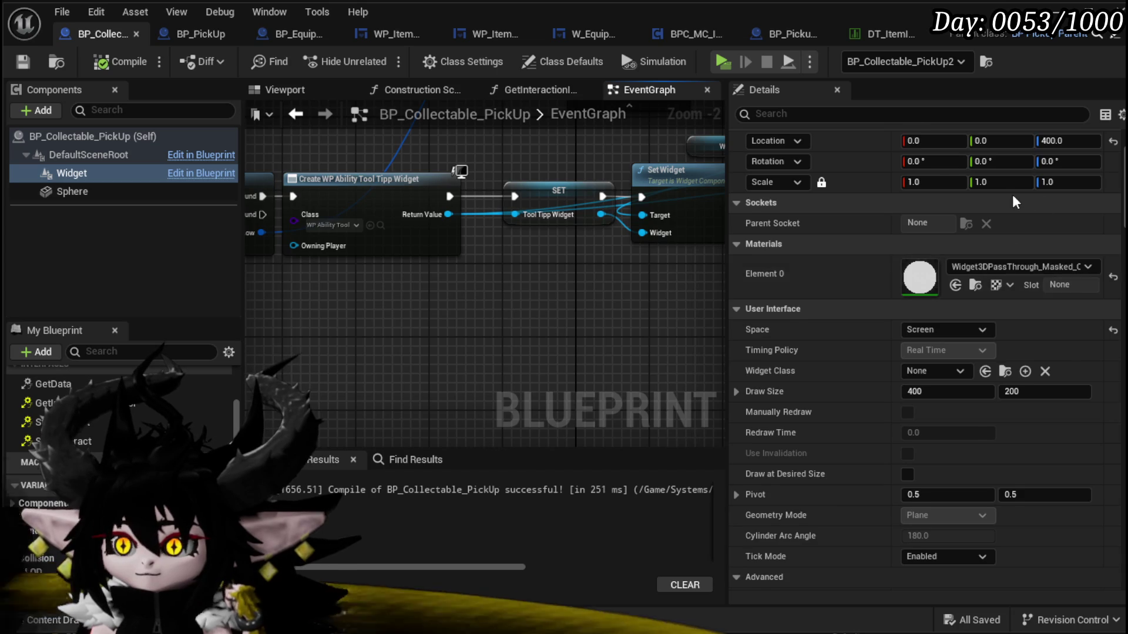
scroll(1035, 227, "up", 3)
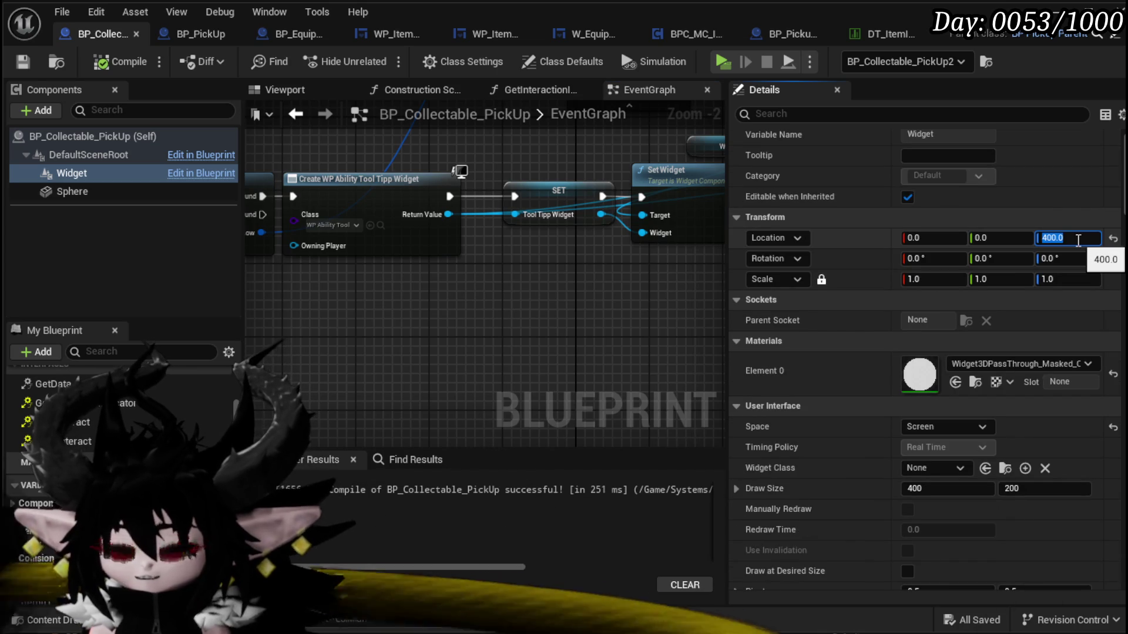
type("160")
key("Return")
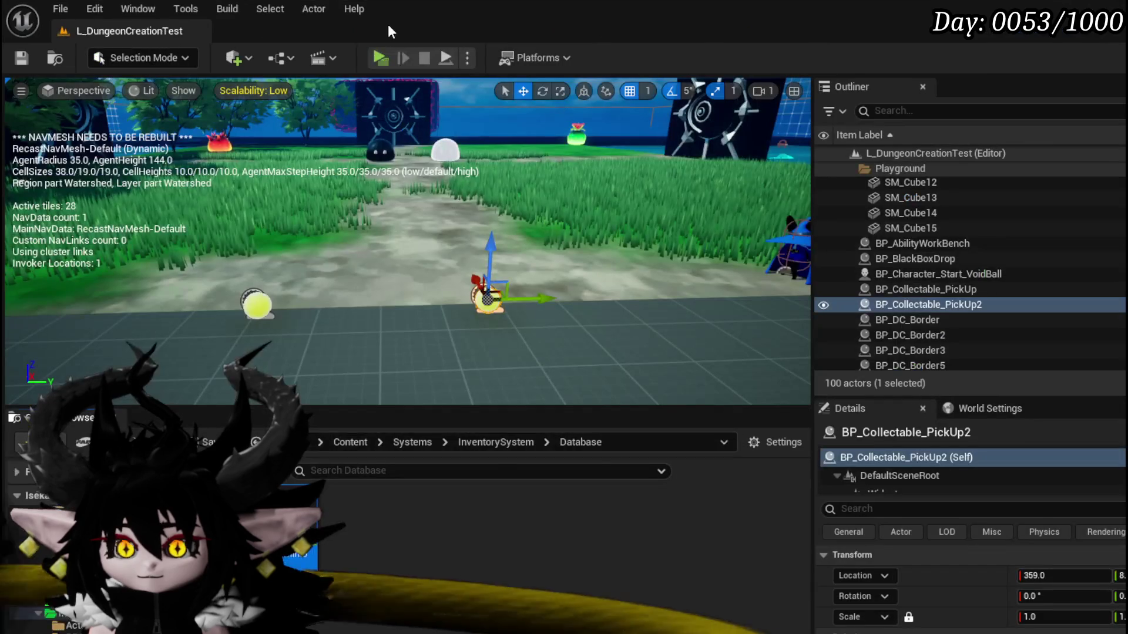
- Play-test the lowered tooltip, save the level and reopen BPC_MC_Interaction
left_click(380, 58)
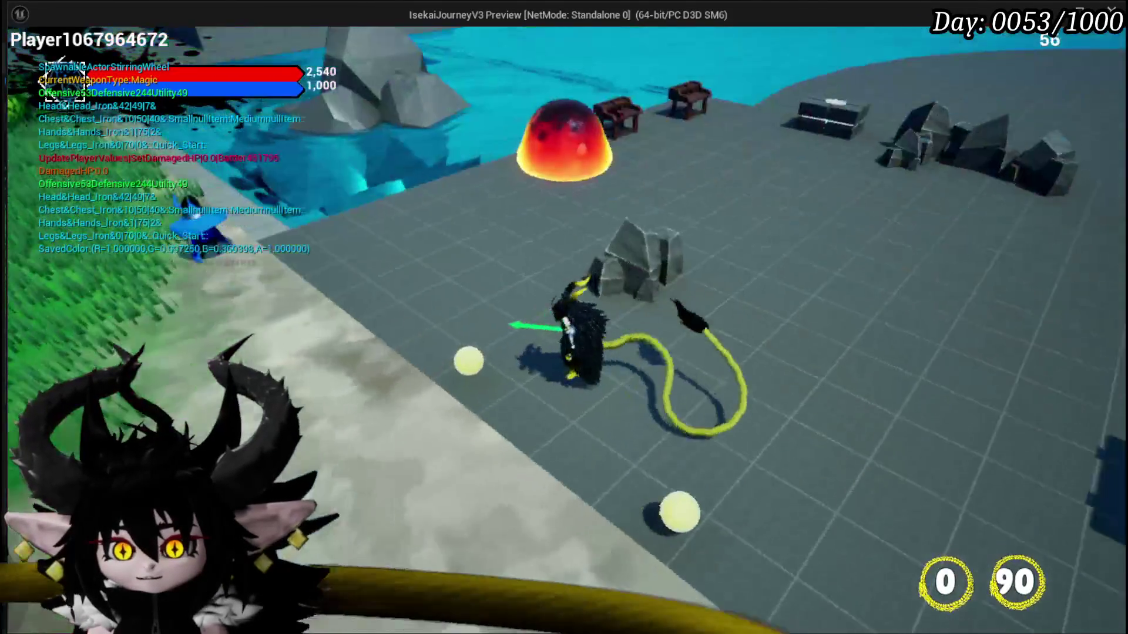
key("Escape")
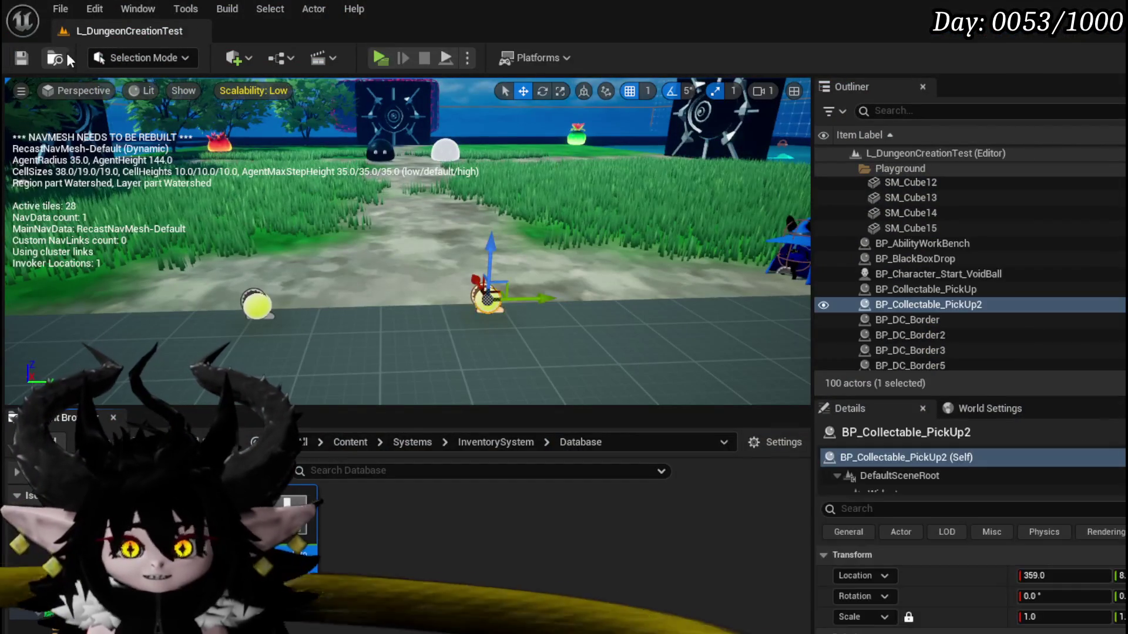
key("ctrl+s")
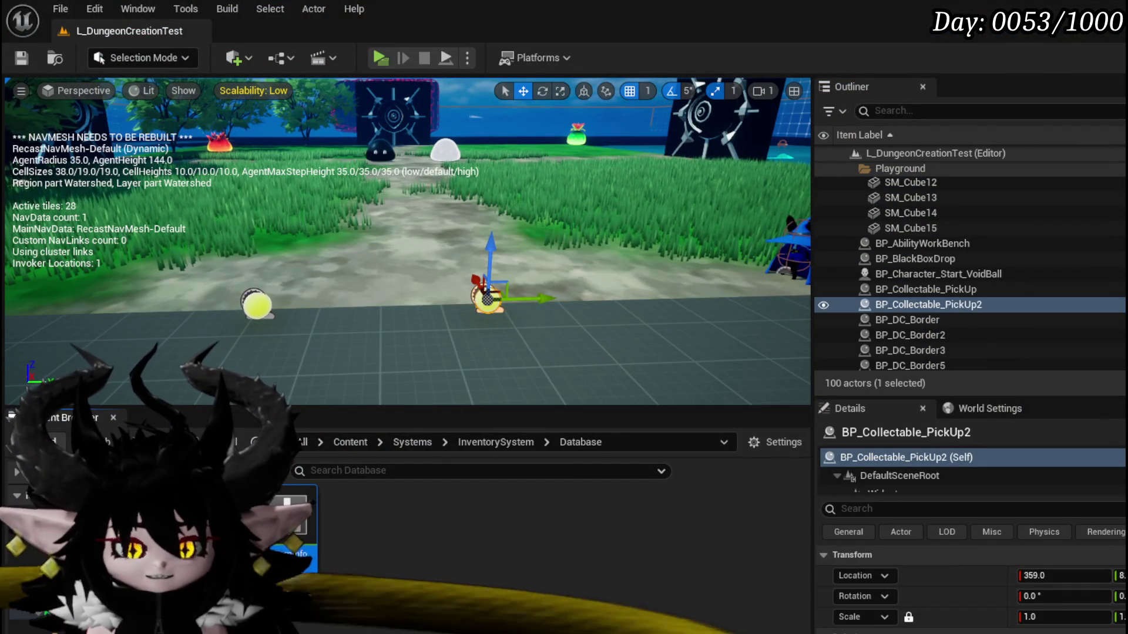
key("ctrl+e")
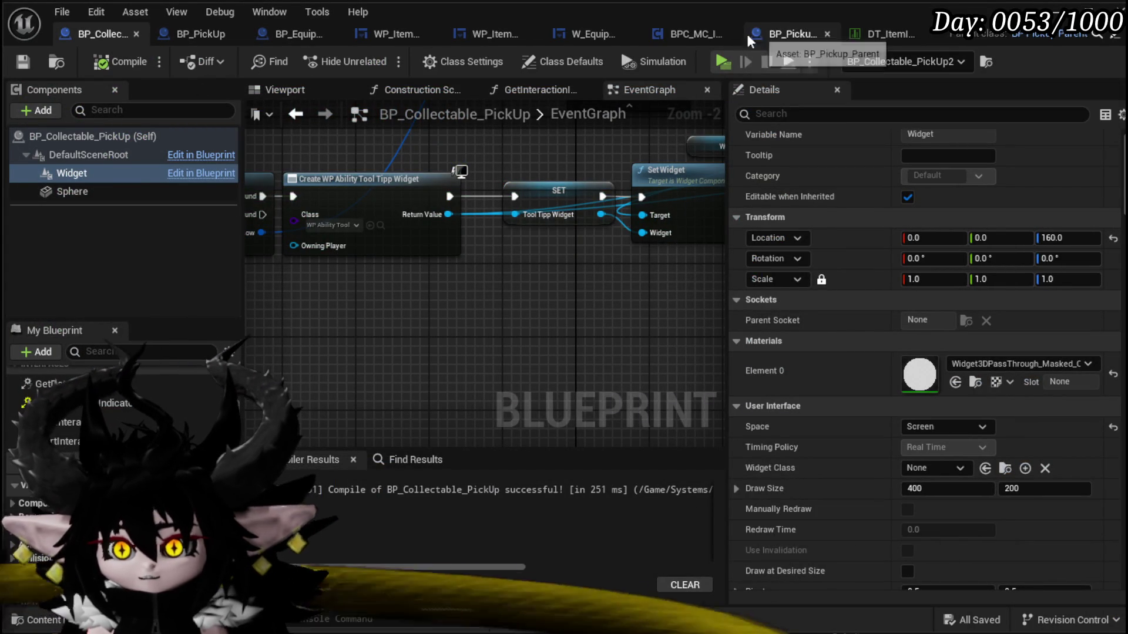
left_click(677, 33)
- Promote the add node's 250.0 pin to a new Interaction Length variable
scroll(460, 195, "down", 5)
scroll(418, 254, "up", 5)
left_click_drag(421, 222, 506, 158)
scroll(386, 258, "up", 2)
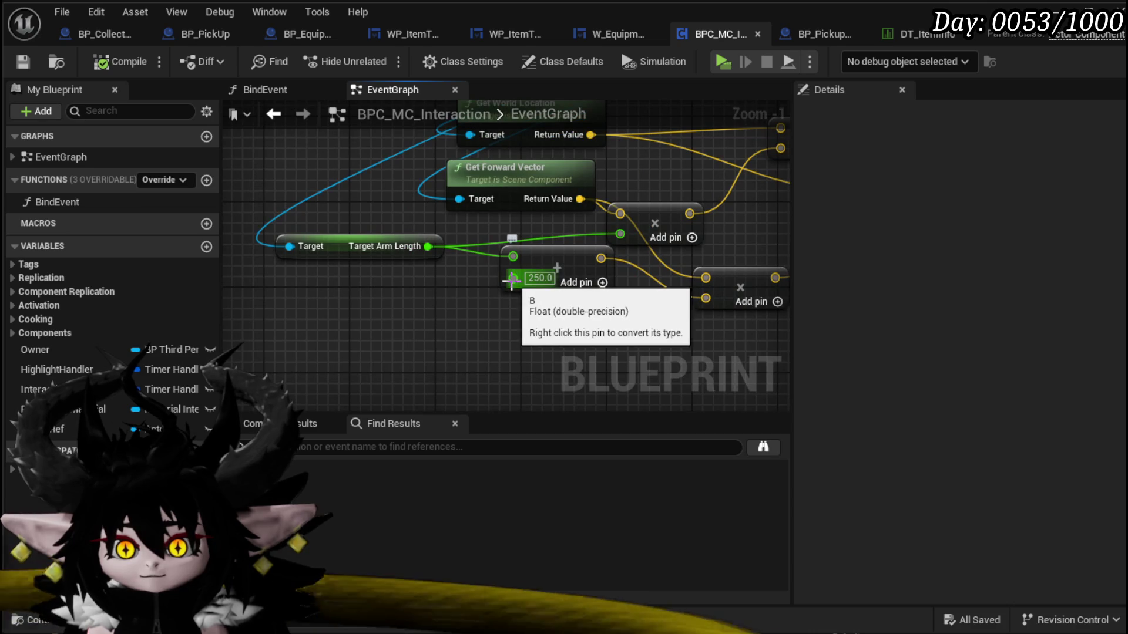
left_click_drag(565, 267, 555, 289)
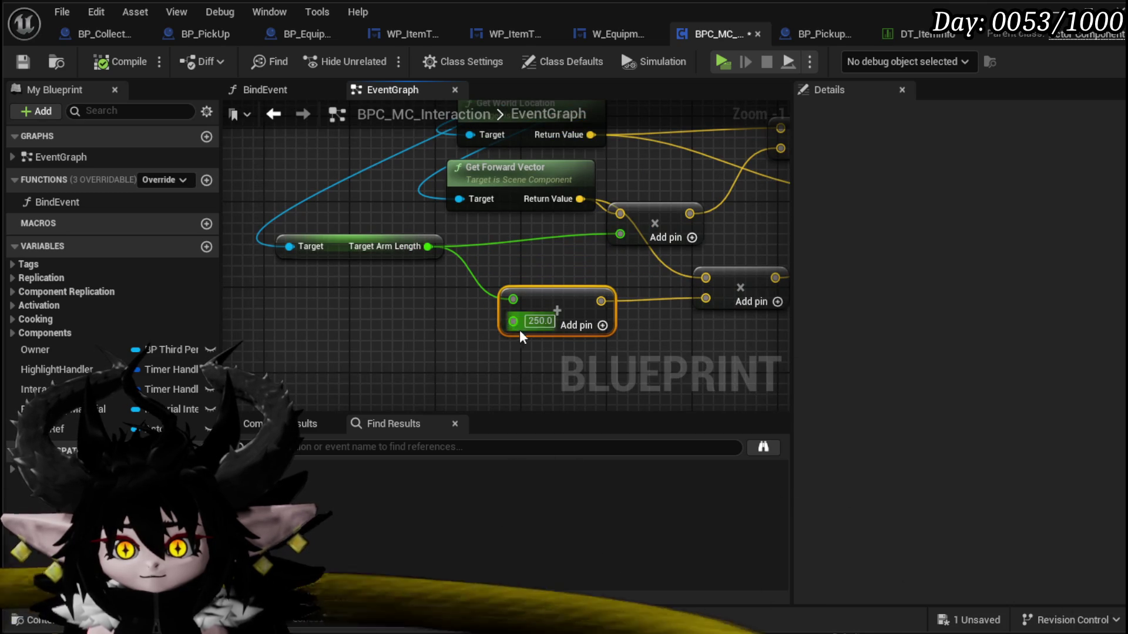
right_click(511, 322)
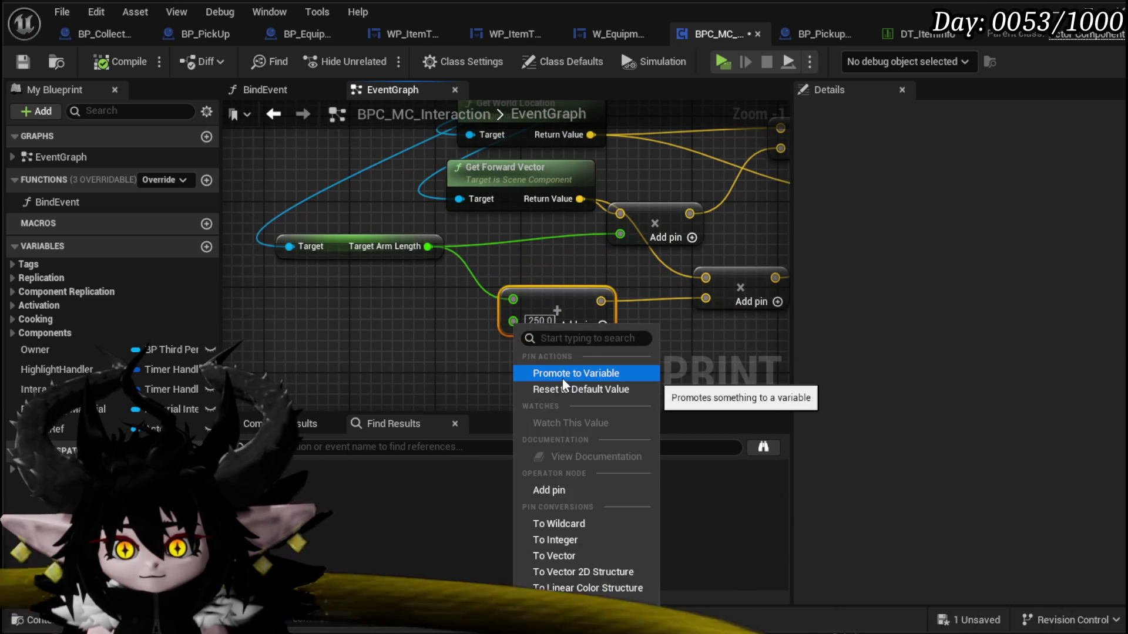
left_click(562, 376)
type("ZoomLimiter")
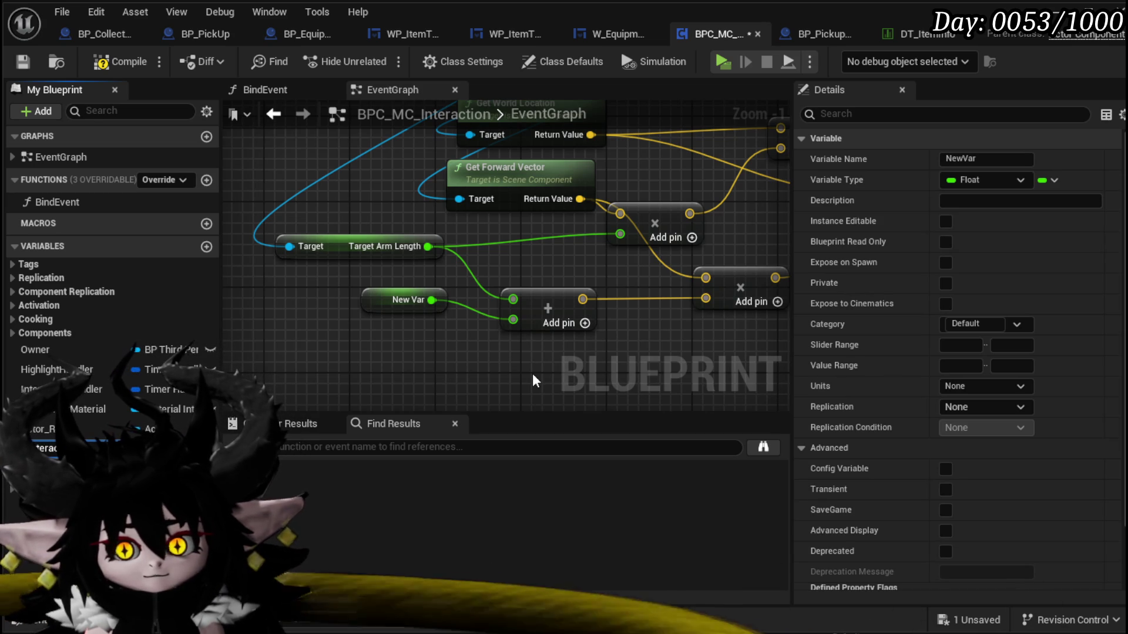
key("Return")
- Compile, set Interaction Length's default value to 800, and save the blueprint
scroll(970, 494, "down", 5)
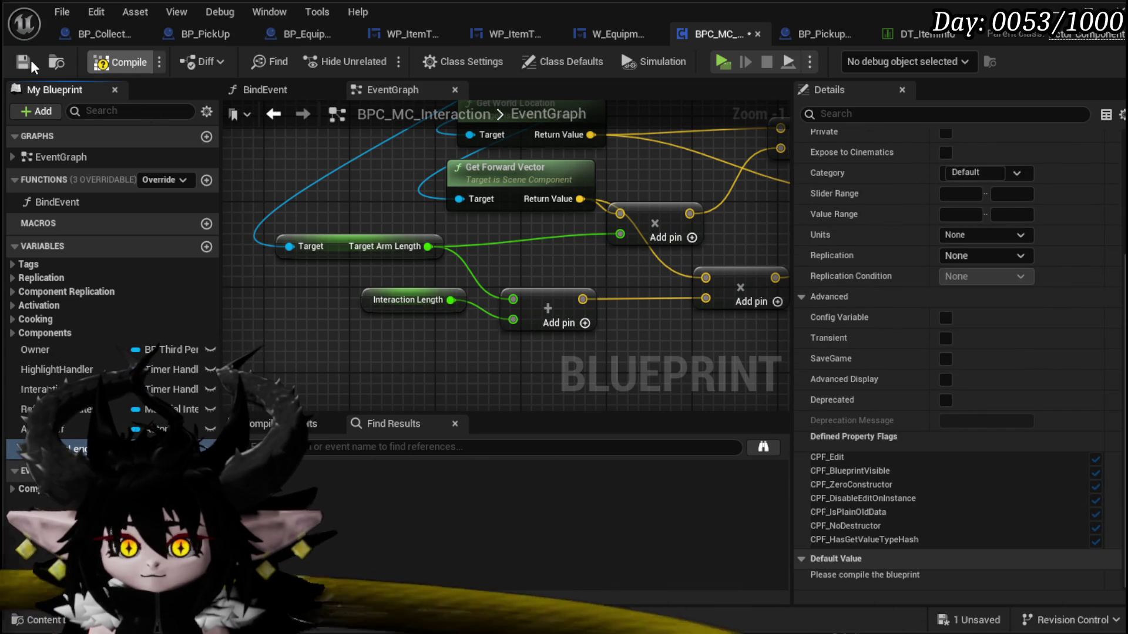
left_click(23, 62)
left_click(990, 581)
type("800.0")
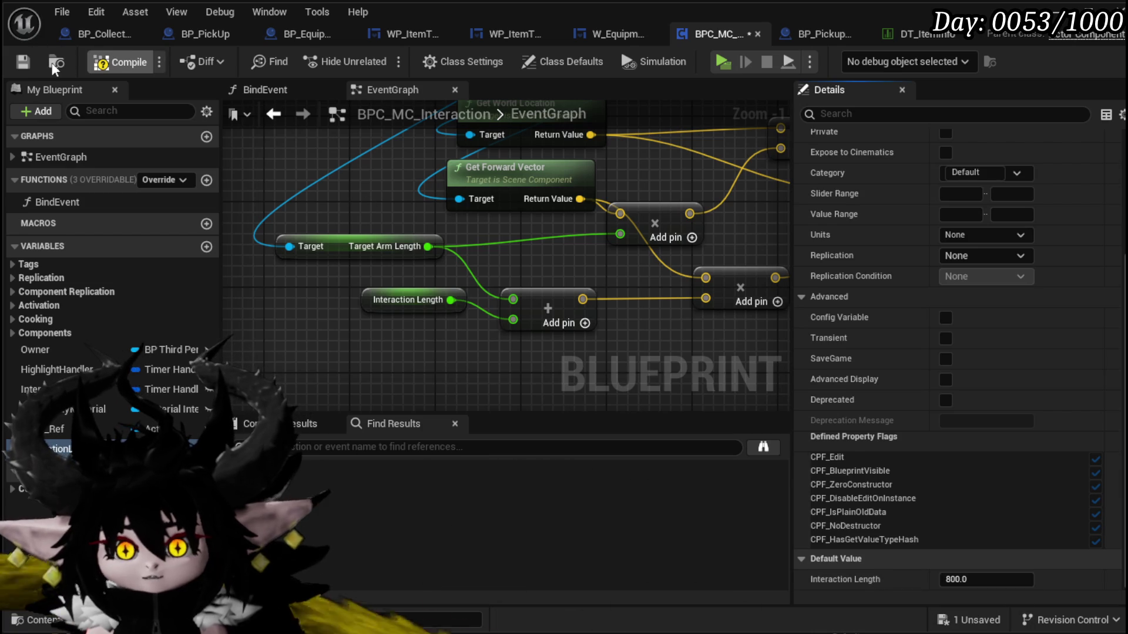
left_click(22, 63)
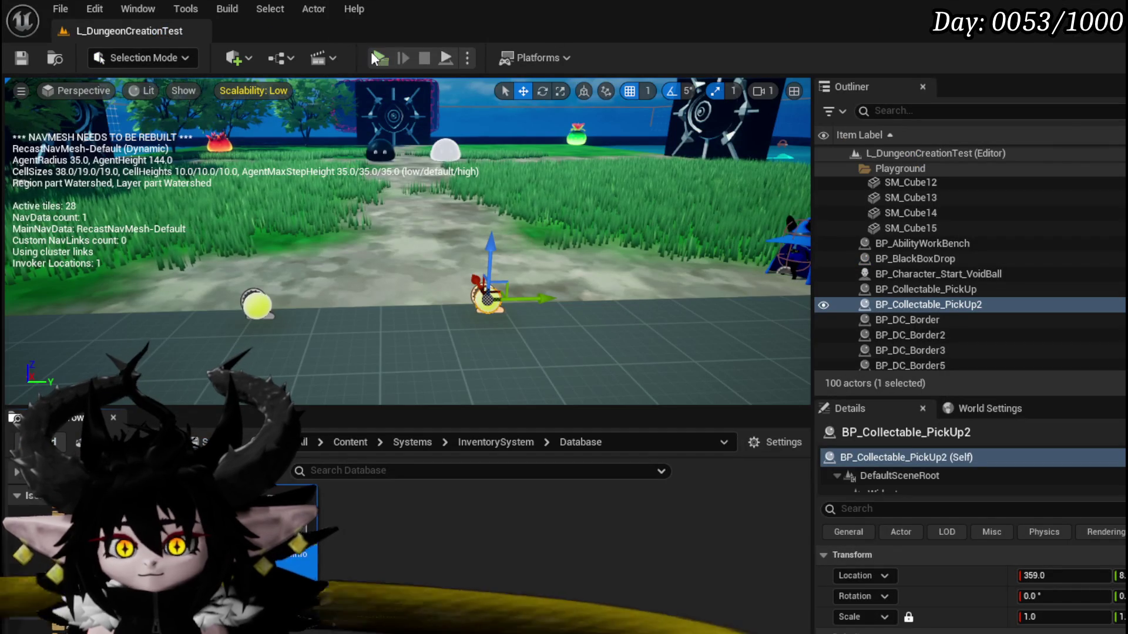
- Play and walk past the Iron Ore, Hand of Greed and Copper Ore pickups to check their cards
left_click(380, 57)
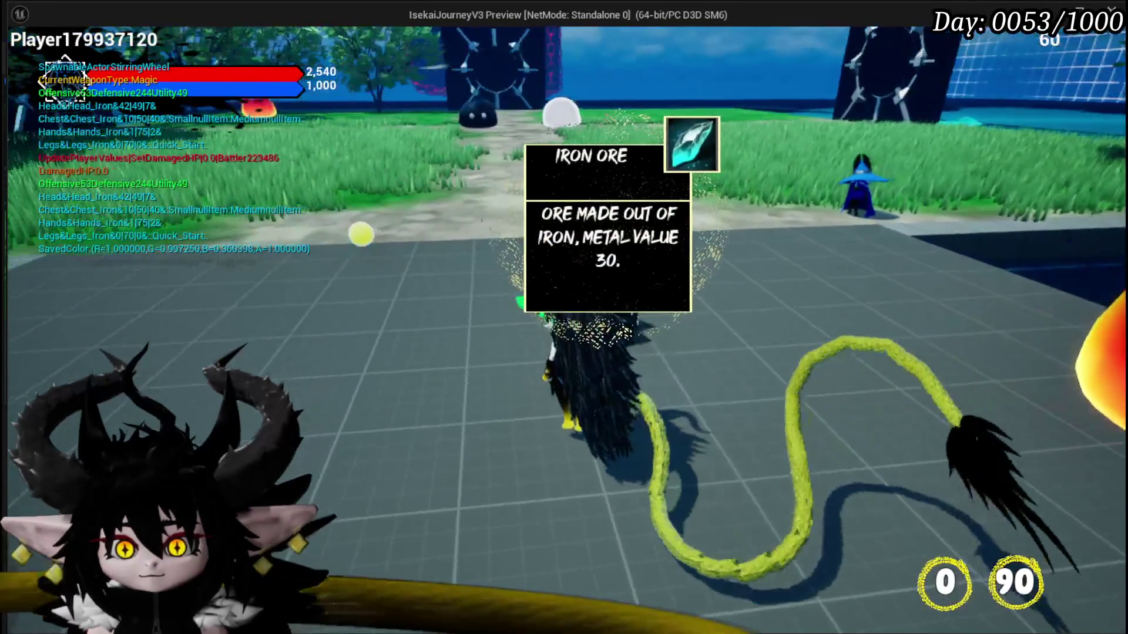
key("e")
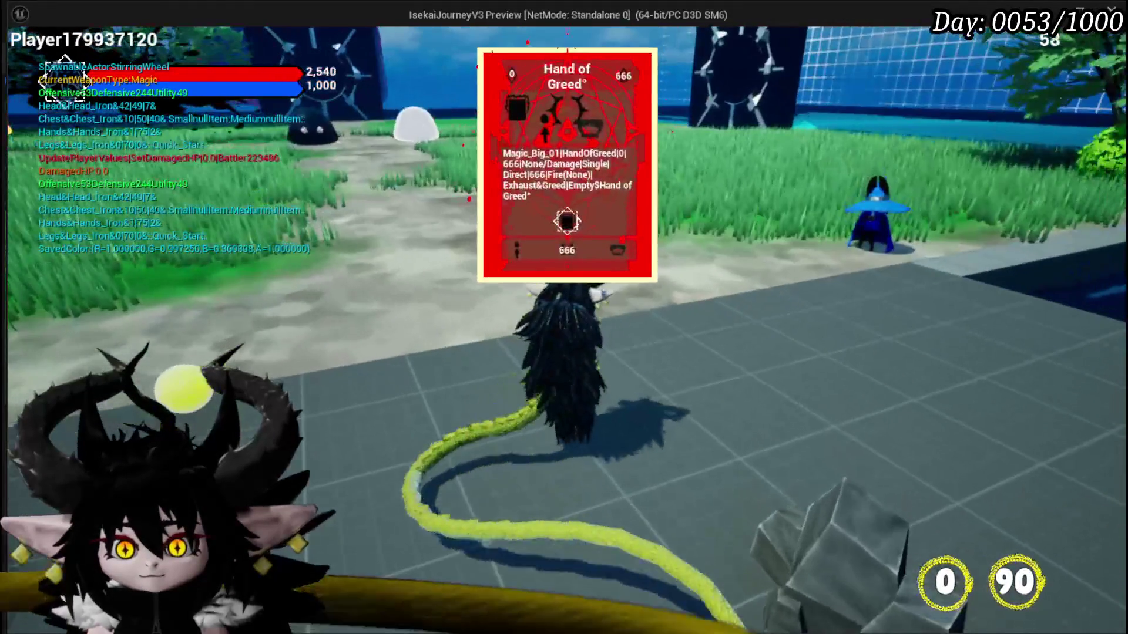
key("w")
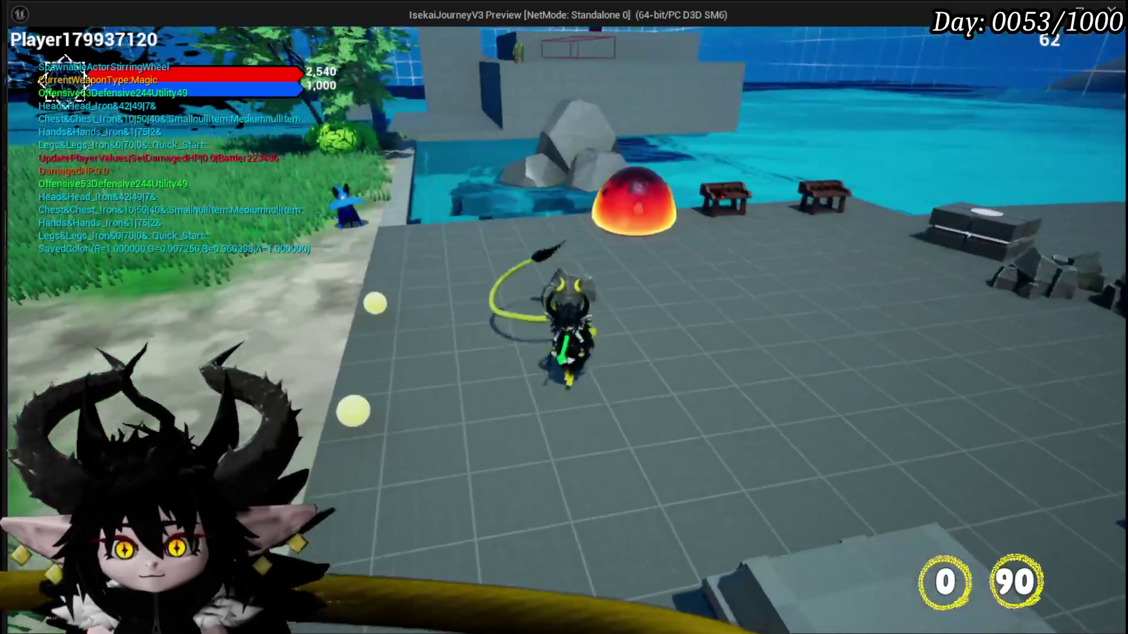
key("w")
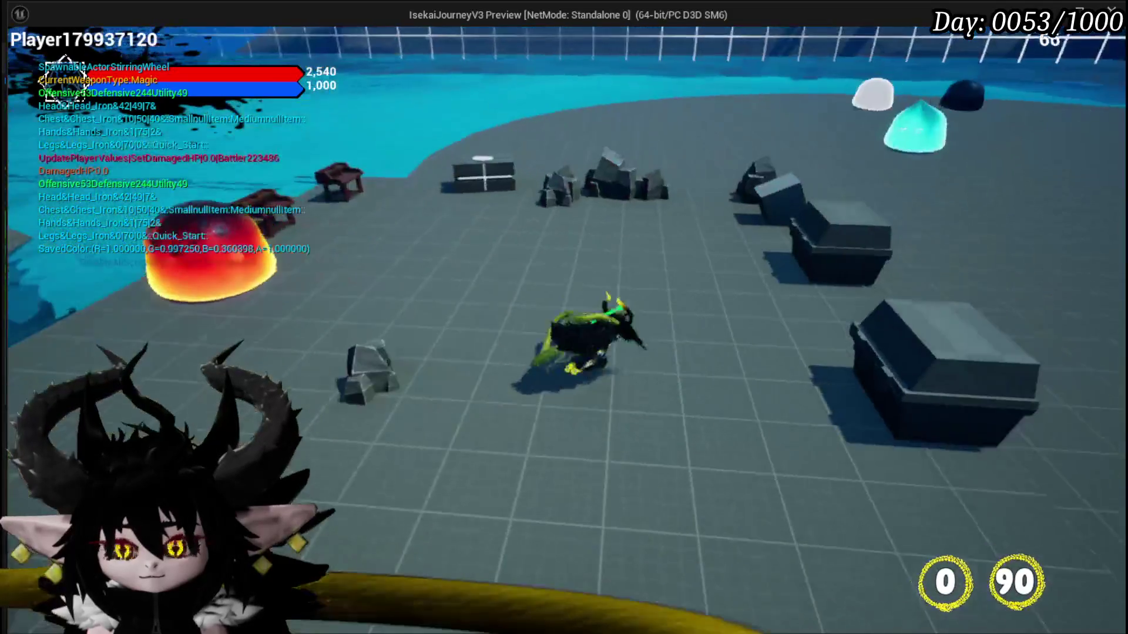
key("w")
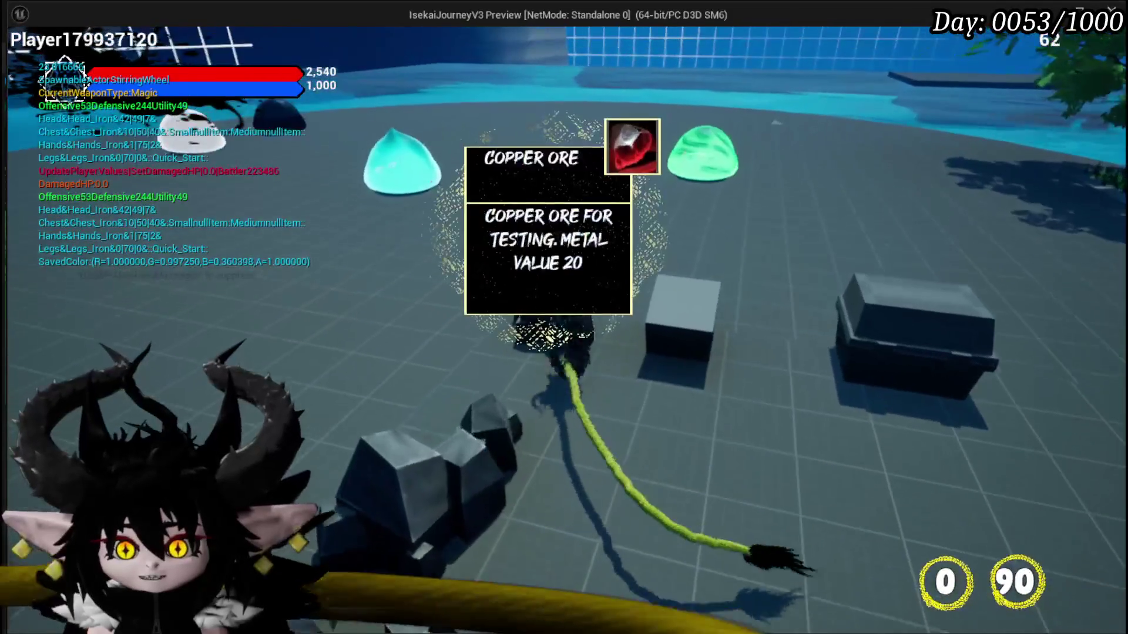
key("Escape")
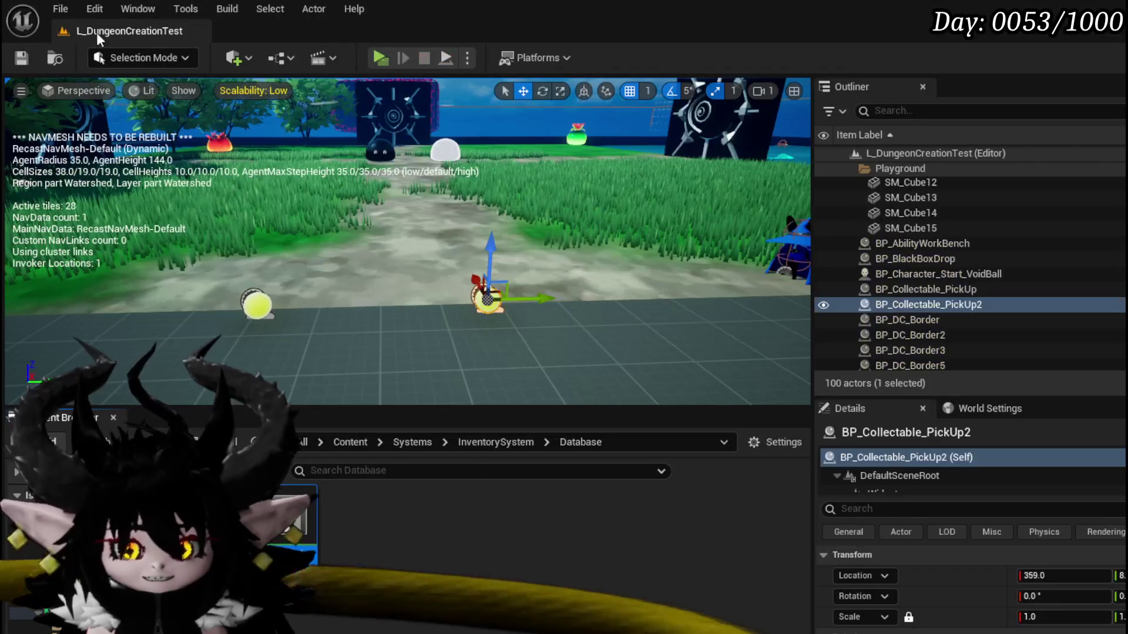
- Save the level, then set Interaction Length's default to 9000 and save BPC_MC_Interaction
left_click(21, 58)
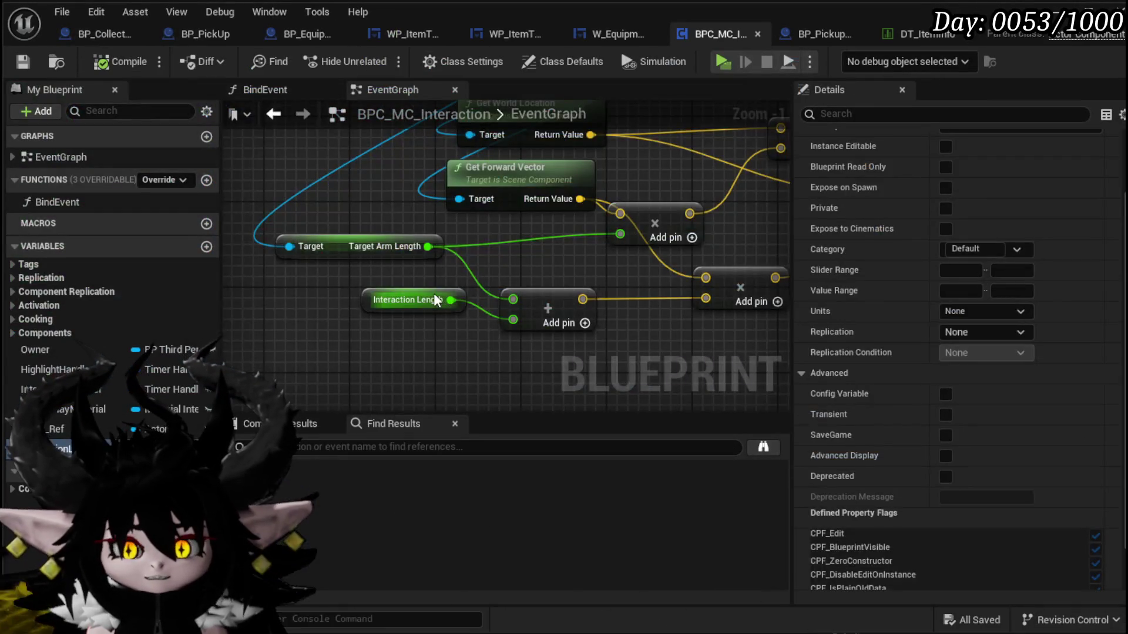
scroll(435, 296, "down", 4)
mouse_move(435, 297)
left_mouse_down()
mouse_move(374, 403)
mouse_move(402, 336)
left_mouse_up()
scroll(401, 336, "up", 4)
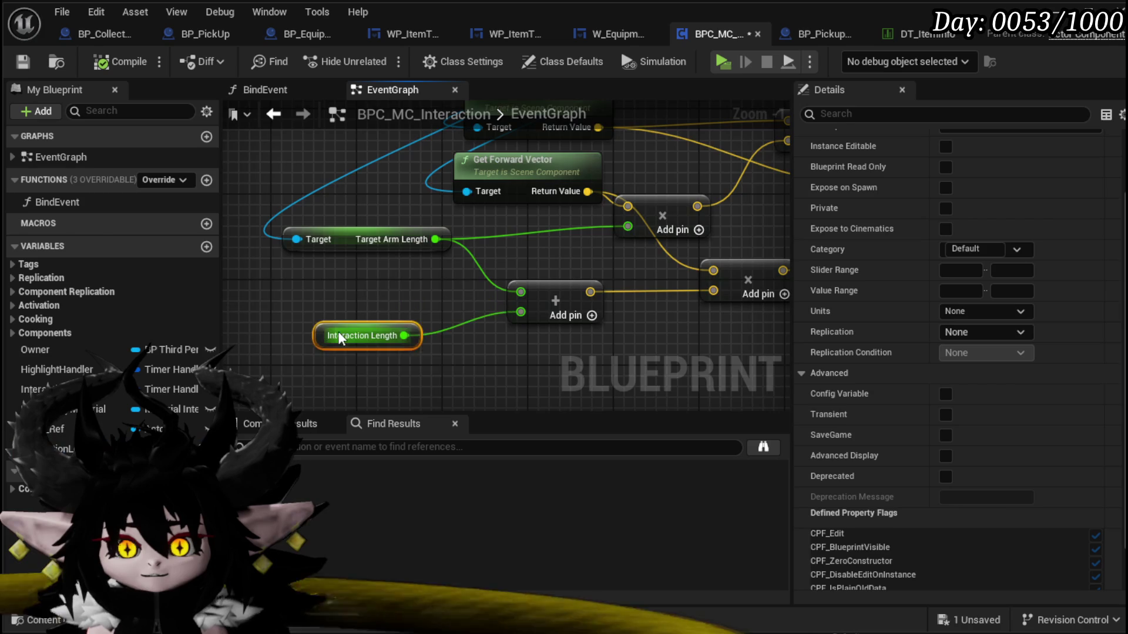
scroll(523, 290, "down", 3)
mouse_move(544, 312)
left_mouse_down()
mouse_move(354, 378)
mouse_move(405, 314)
mouse_move(452, 288)
left_mouse_up()
scroll(1049, 365, "down", 2)
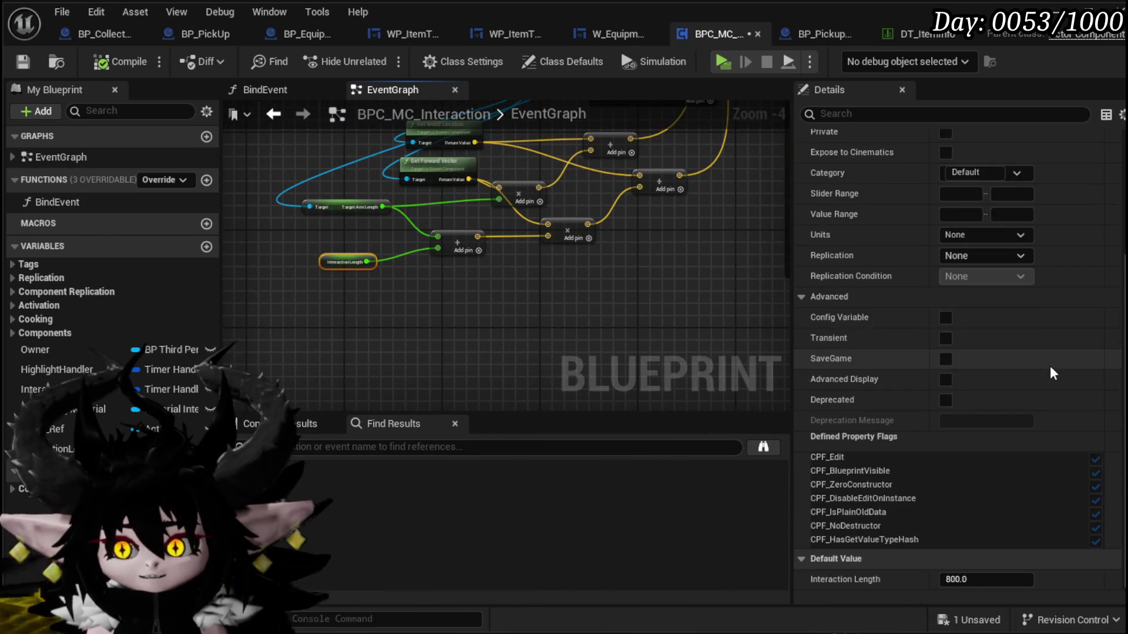
left_click(986, 573)
type("9000")
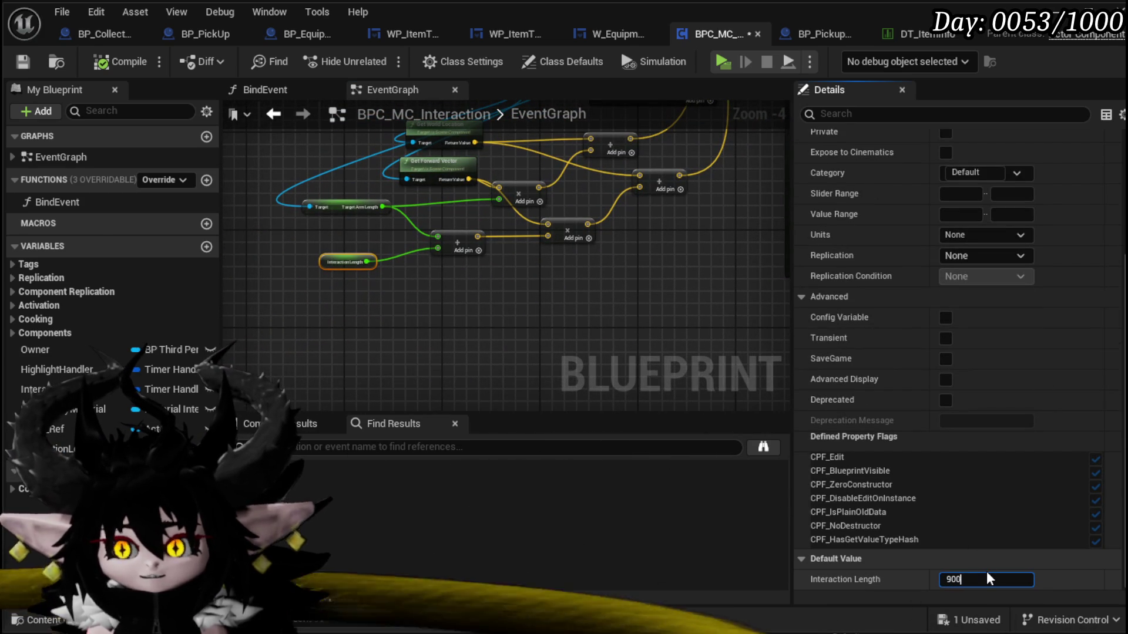
key("Return")
left_click(22, 63)
- Walk around the level to show the Hand of Greed and Iron Ore cards, then stop play
key("alt+Tab")
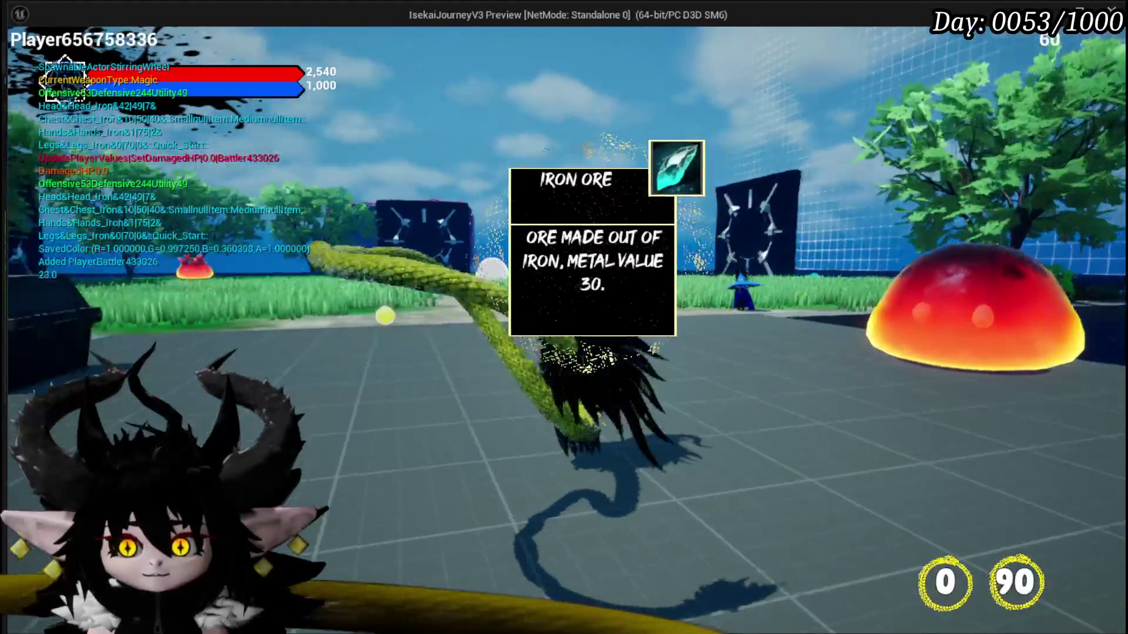
key("w")
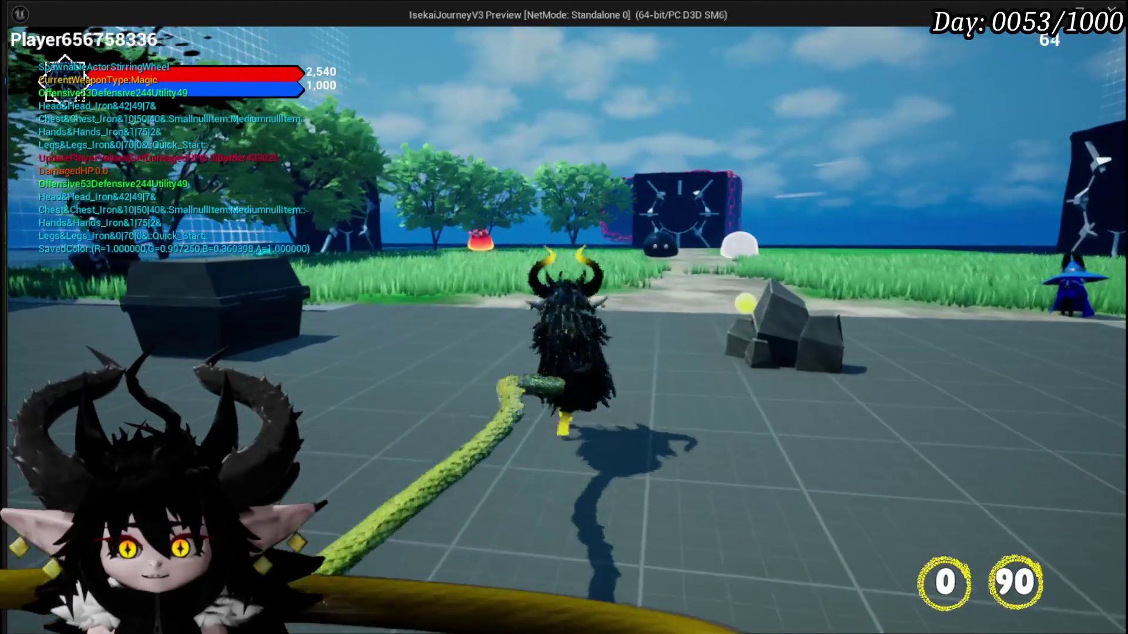
key("d")
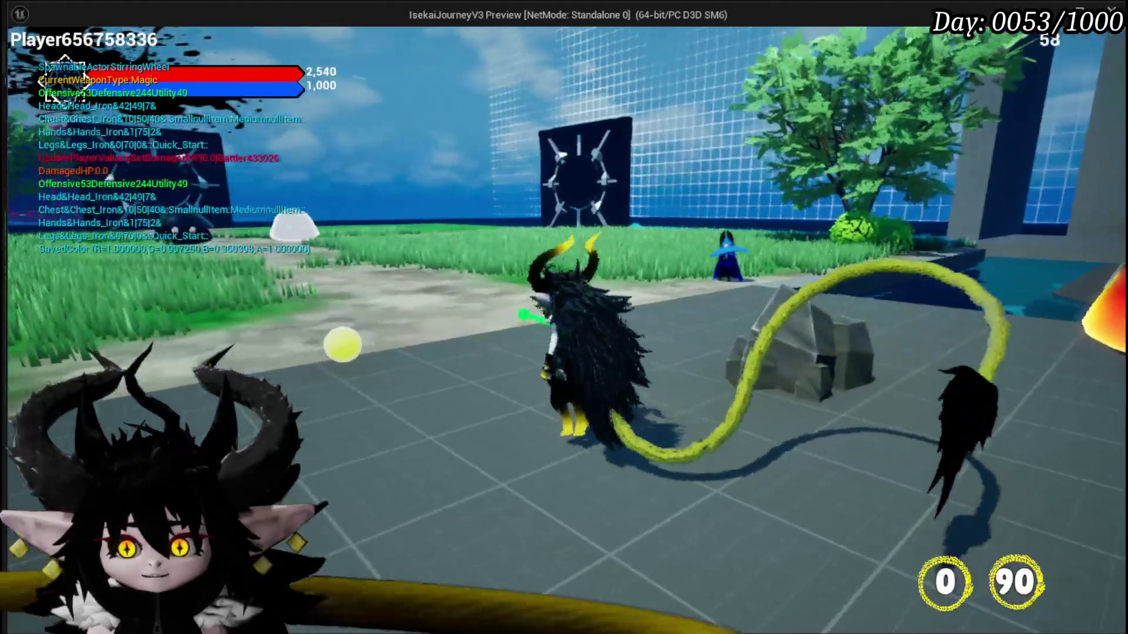
key("s")
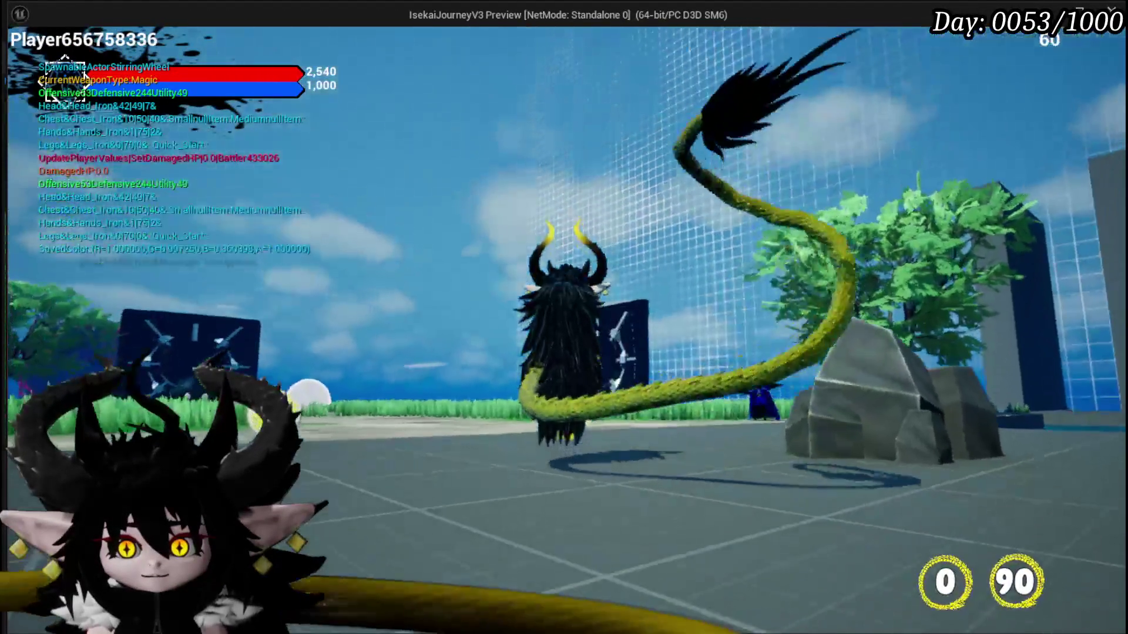
key("w")
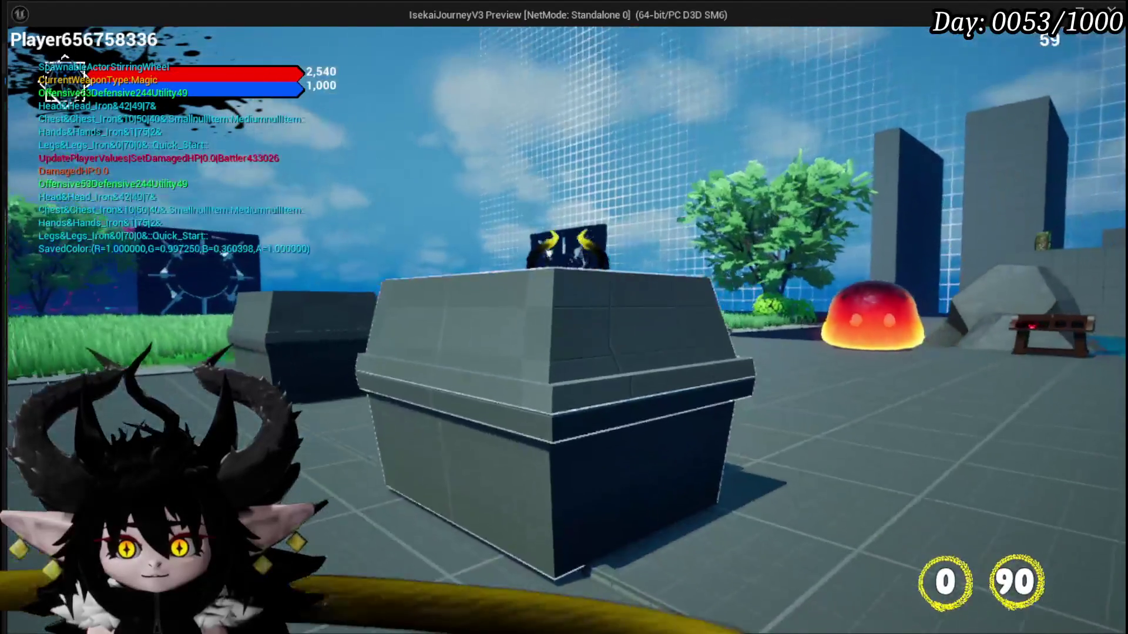
key("w")
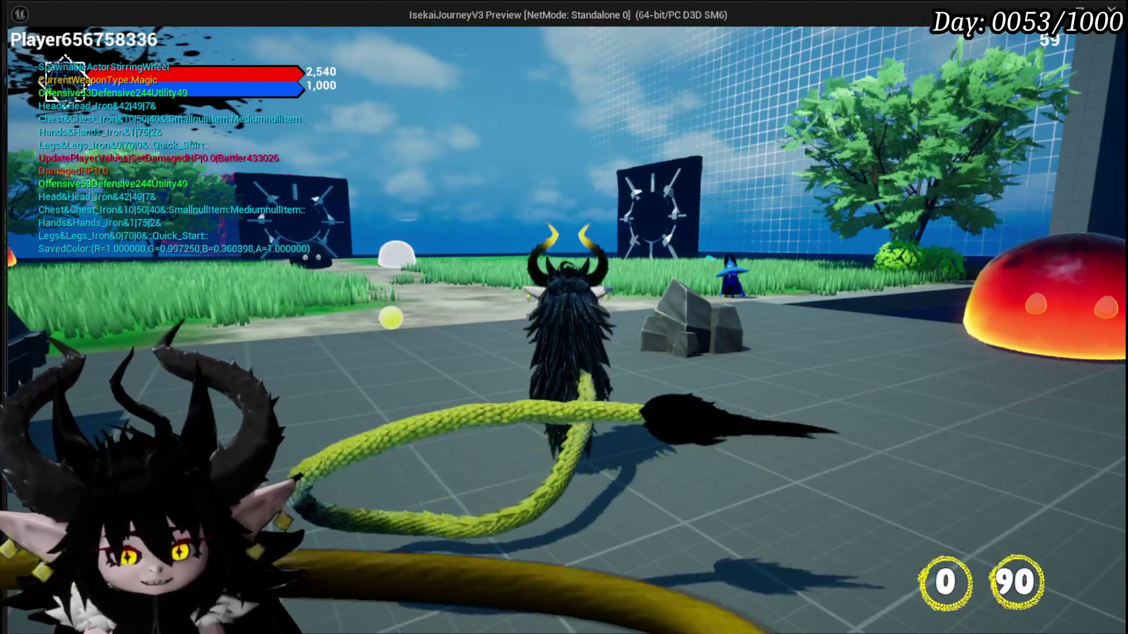
key("w")
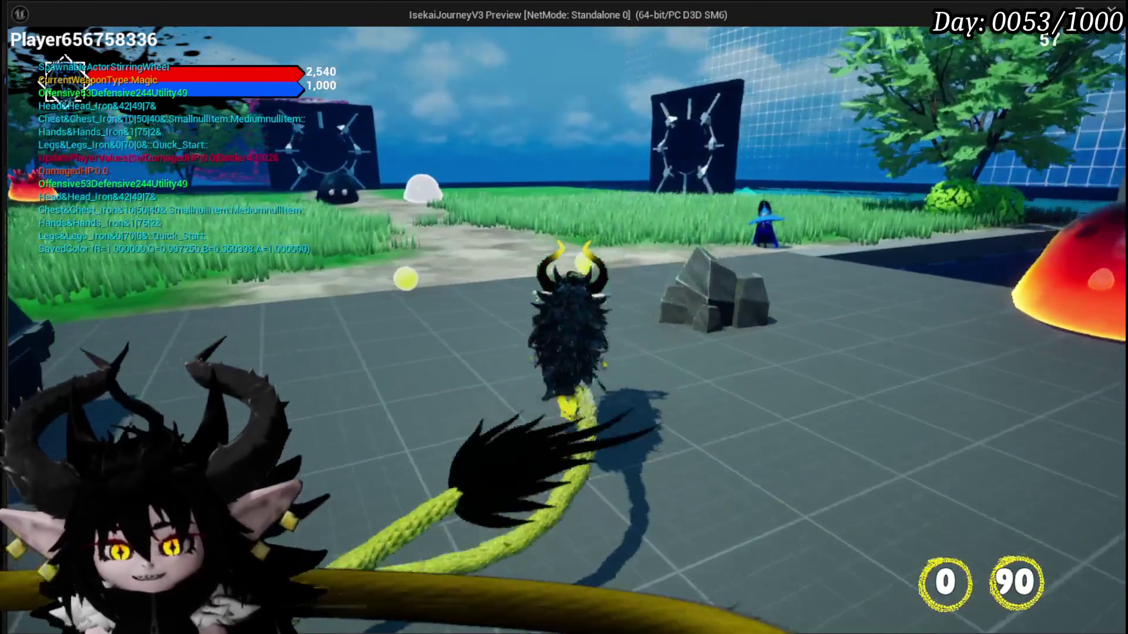
key("w")
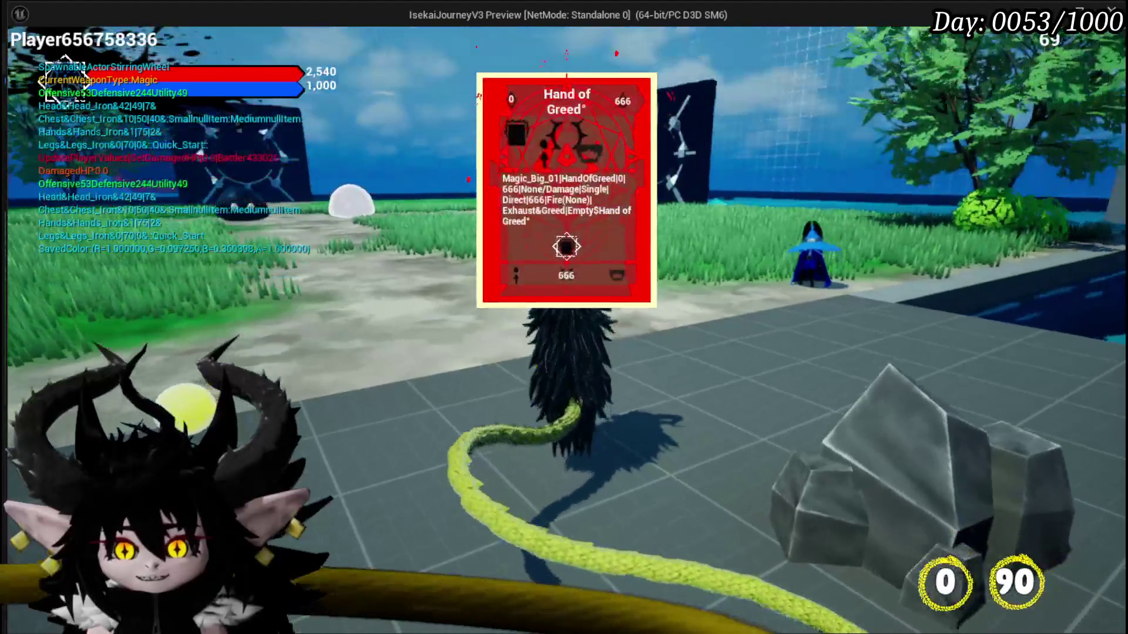
key("e")
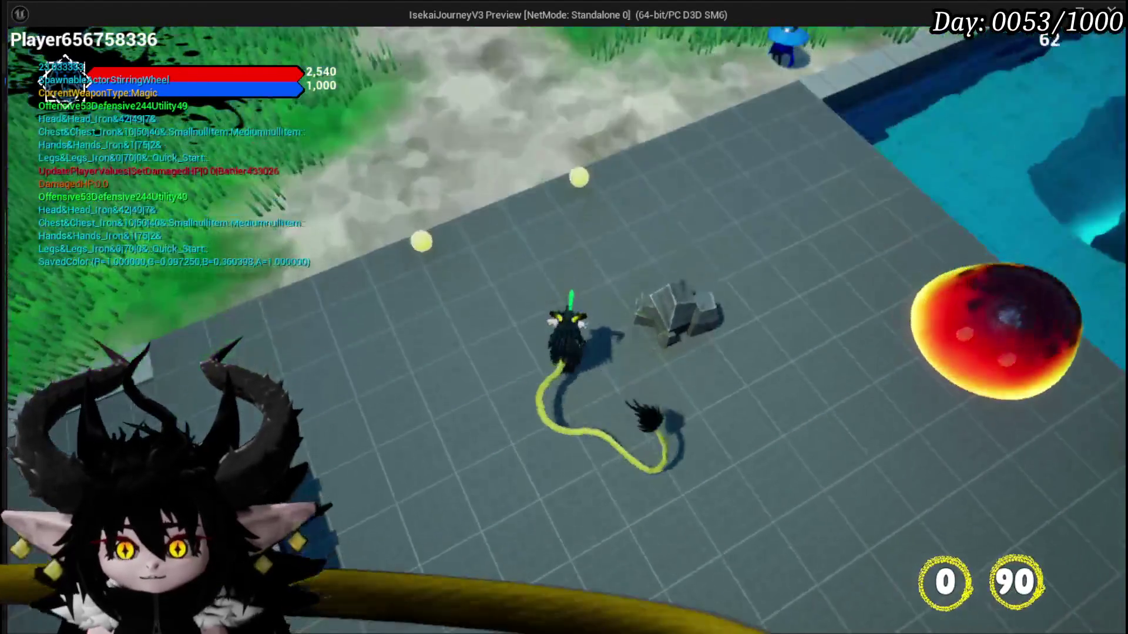
key("e")
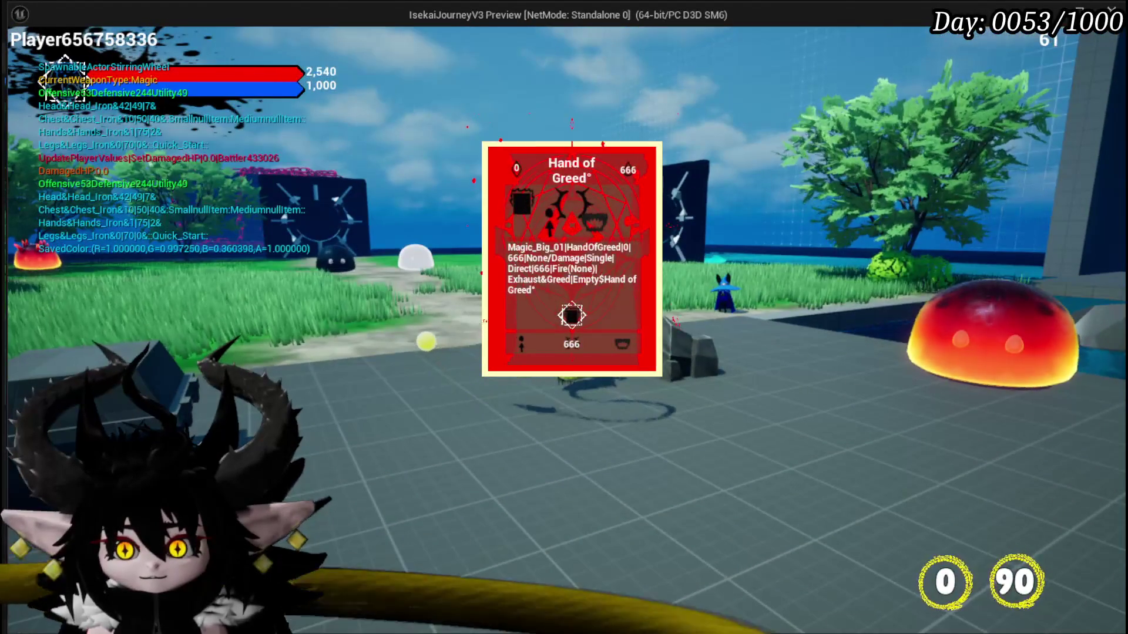
key("e")
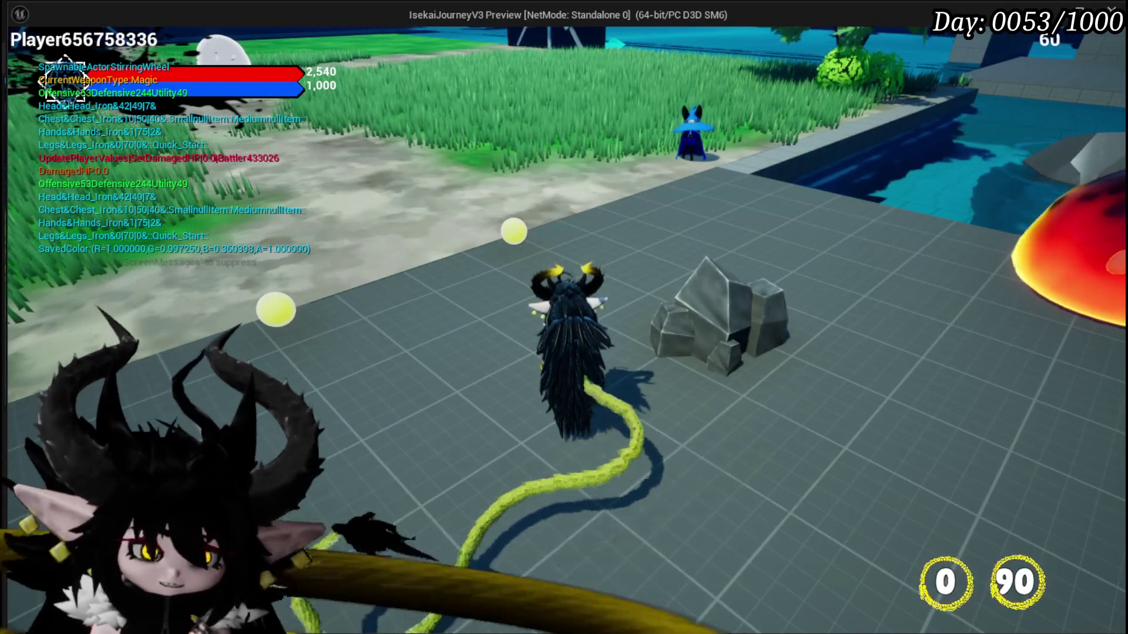
key("Escape")
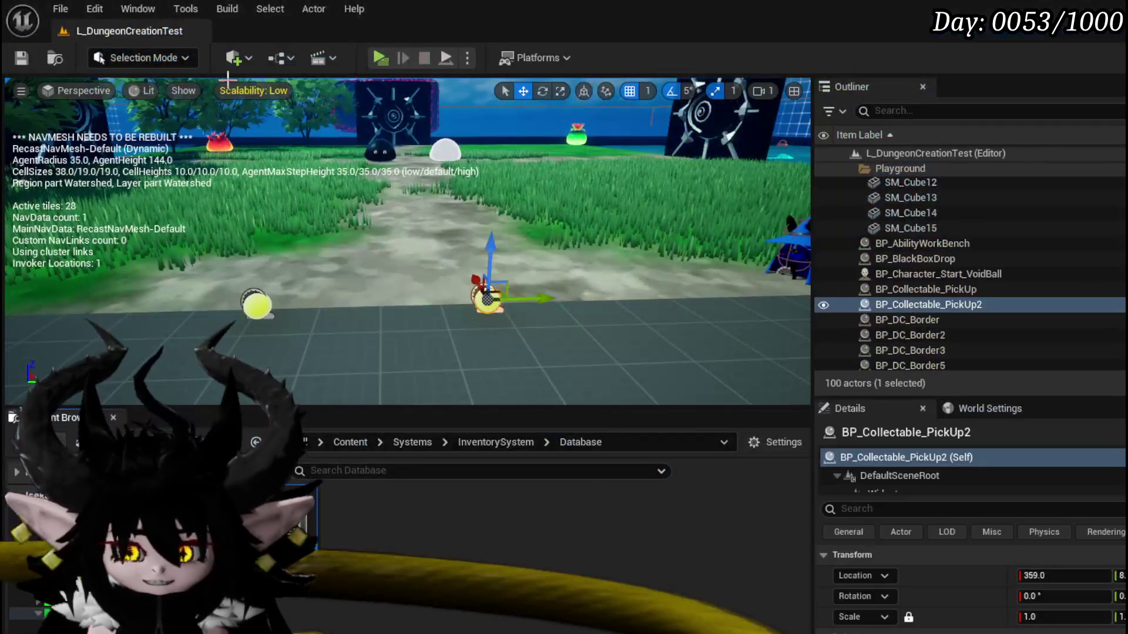
- Save the level and all packages, then switch to BPC_MC_Interaction's event graph
left_click(22, 57)
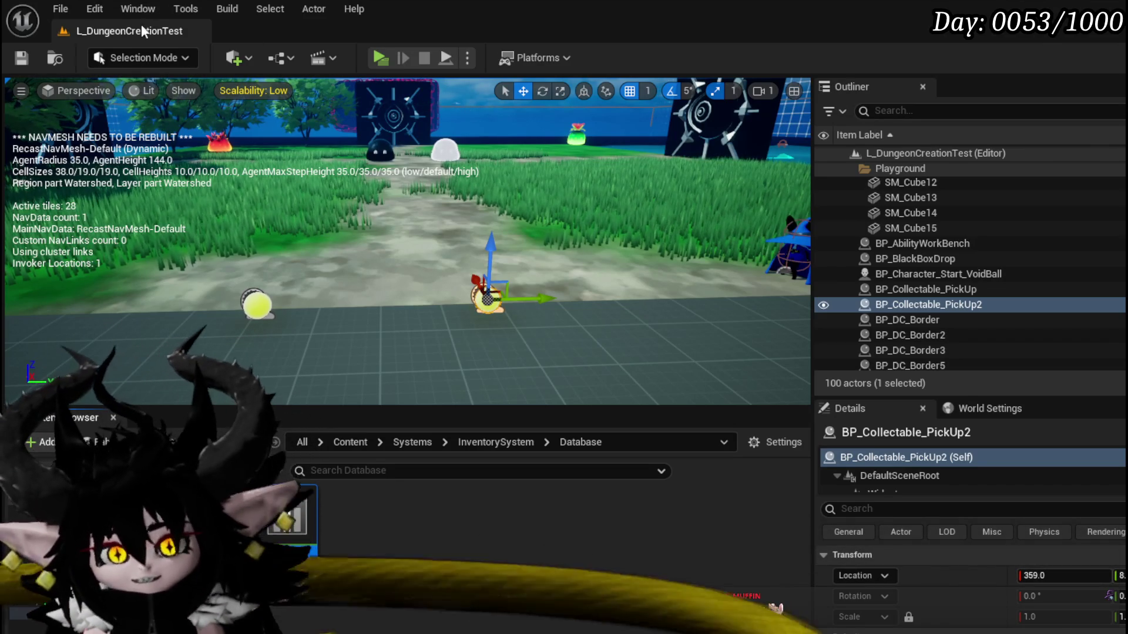
key("ctrl+s")
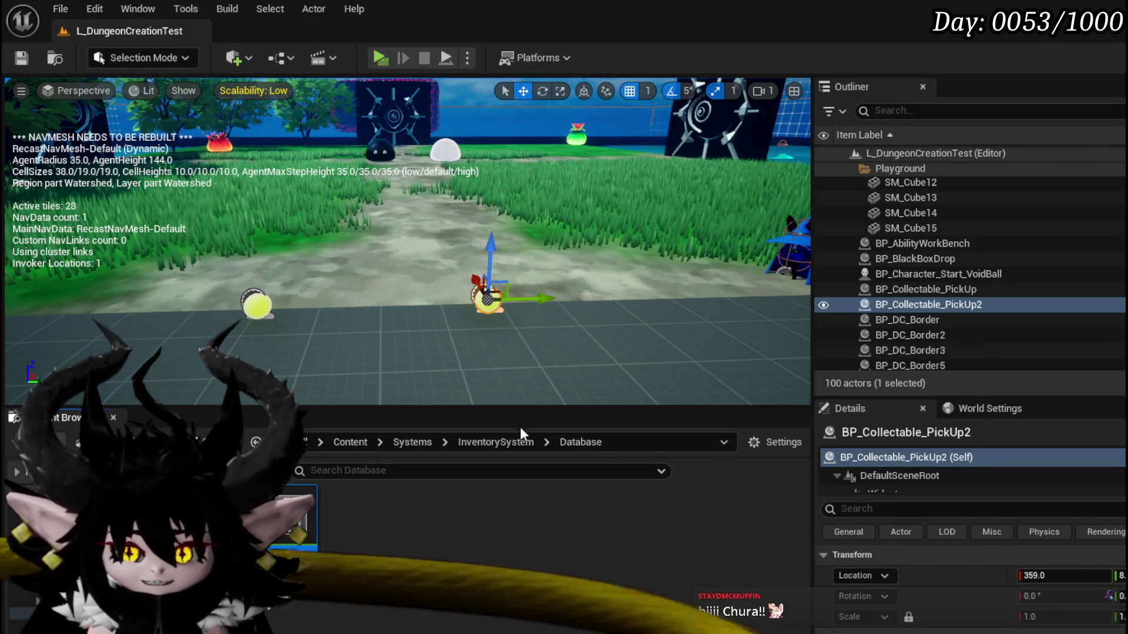
key("alt+Tab")
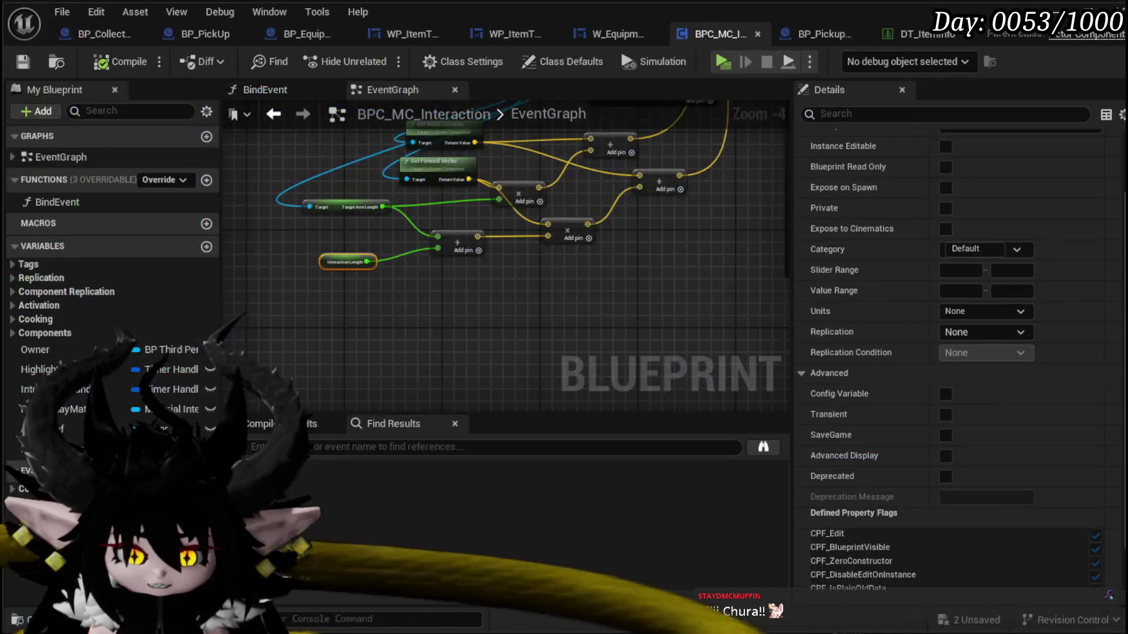
- Pan across the trace math in the interaction graph to the Interaction Length node
scroll(590, 239, "down", 4)
scroll(470, 237, "up", 3)
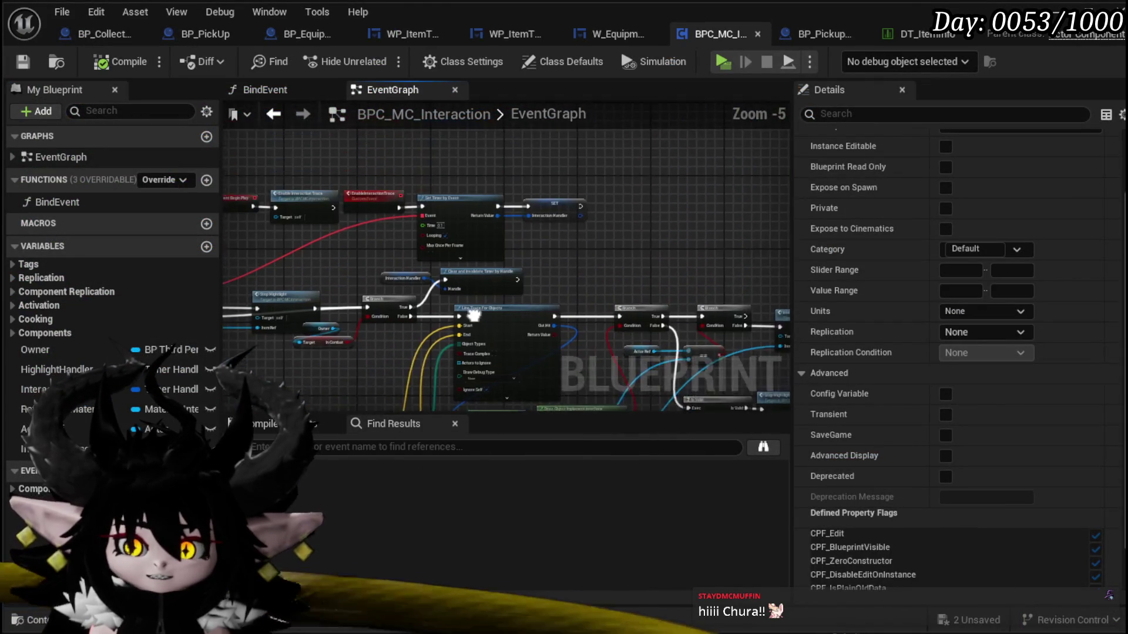
scroll(496, 335, "up", 4)
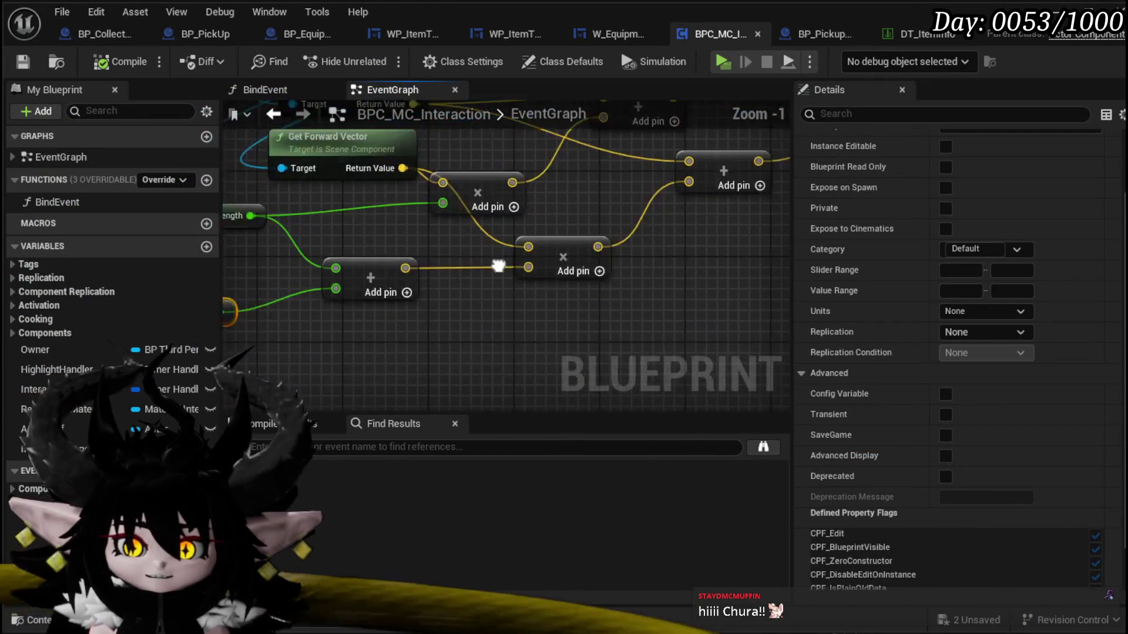
scroll(931, 392, "down", 3)
mouse_move(475, 269)
left_mouse_down()
mouse_move(443, 373)
mouse_move(460, 341)
left_mouse_up()
scroll(534, 292, "down", 1)
mouse_move(533, 291)
left_mouse_down()
mouse_move(355, 339)
mouse_move(393, 298)
mouse_move(364, 341)
mouse_move(338, 422)
mouse_move(491, 268)
mouse_move(498, 287)
left_mouse_up()
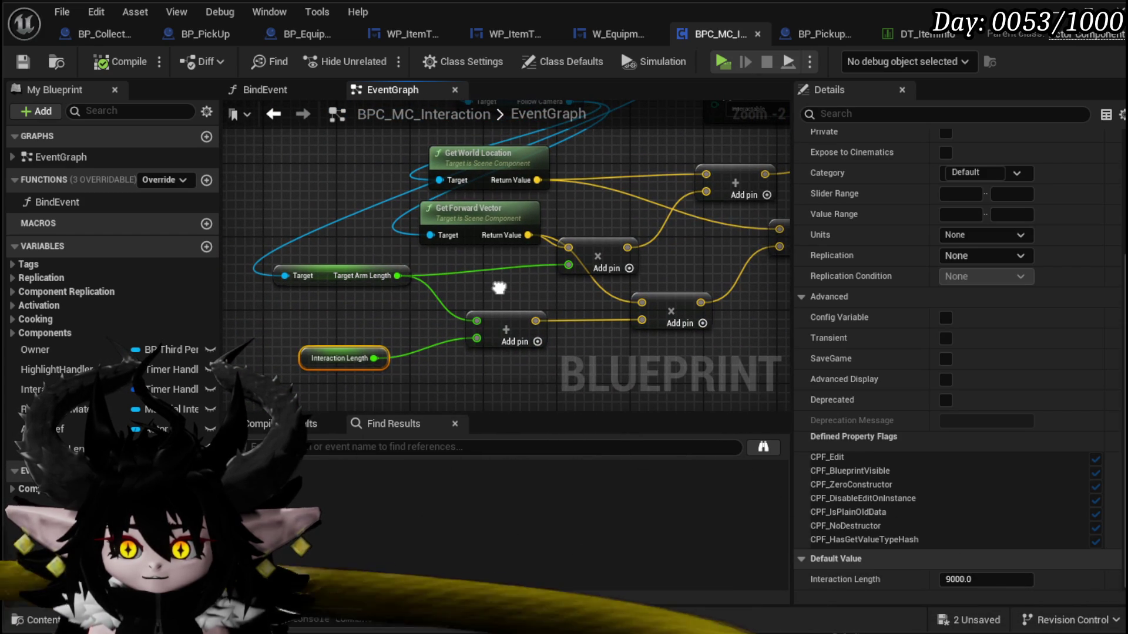
mouse_move(499, 288)
left_mouse_down()
mouse_move(305, 322)
mouse_move(448, 259)
left_mouse_up()
scroll(448, 259, "down", 2)
mouse_move(397, 353)
left_mouse_down()
mouse_move(378, 352)
mouse_move(405, 261)
mouse_move(527, 249)
left_mouse_up()
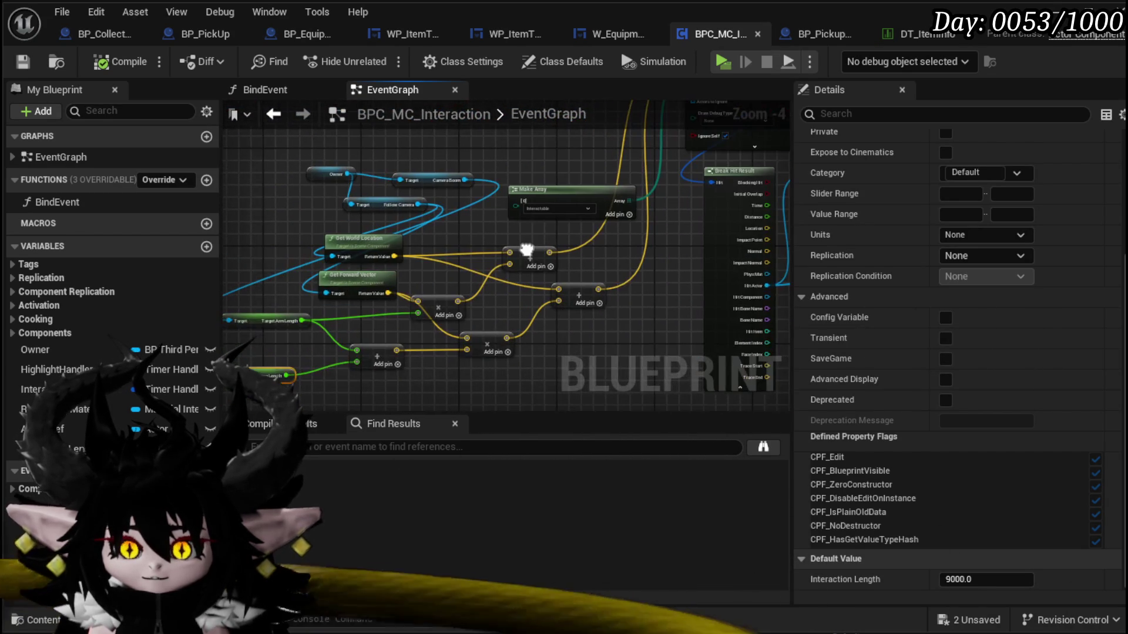
scroll(308, 344, "up", 4)
left_click_drag(427, 315, 284, 303)
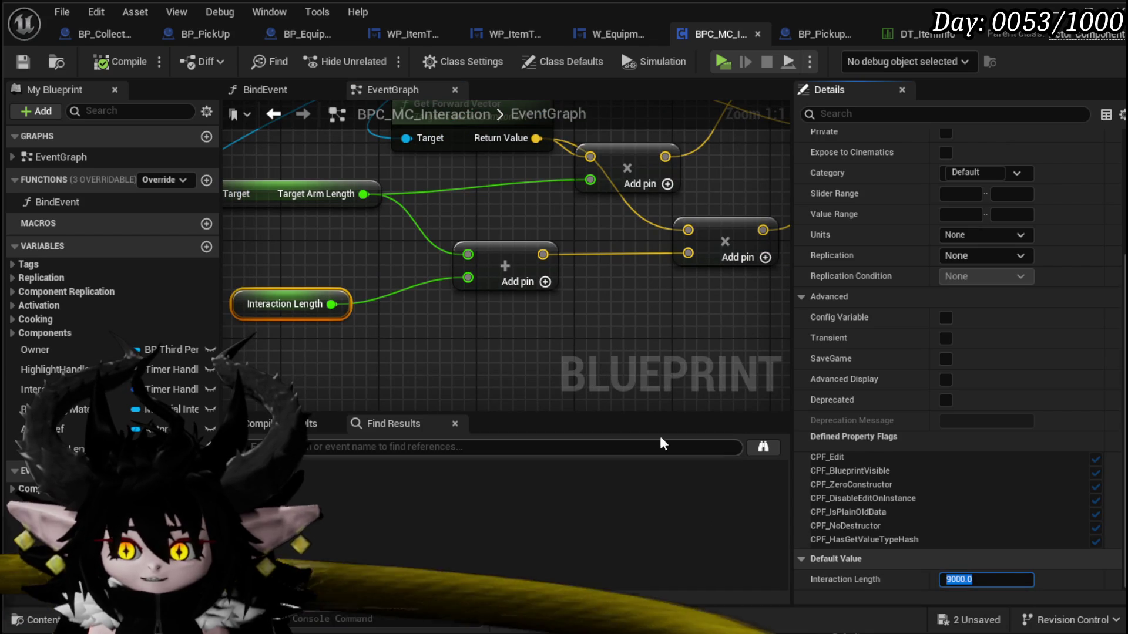
- Edit Interaction Length's default value and recompile, then view the Line Trace node
type("1200")
key("Return")
left_click(28, 61)
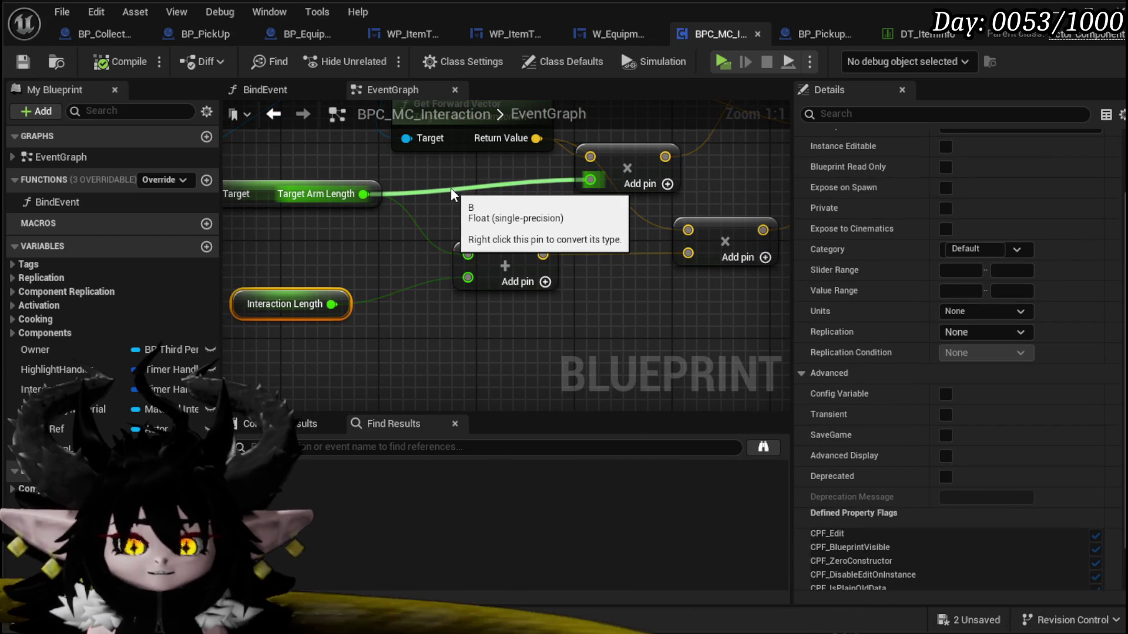
scroll(452, 188, "down", 6)
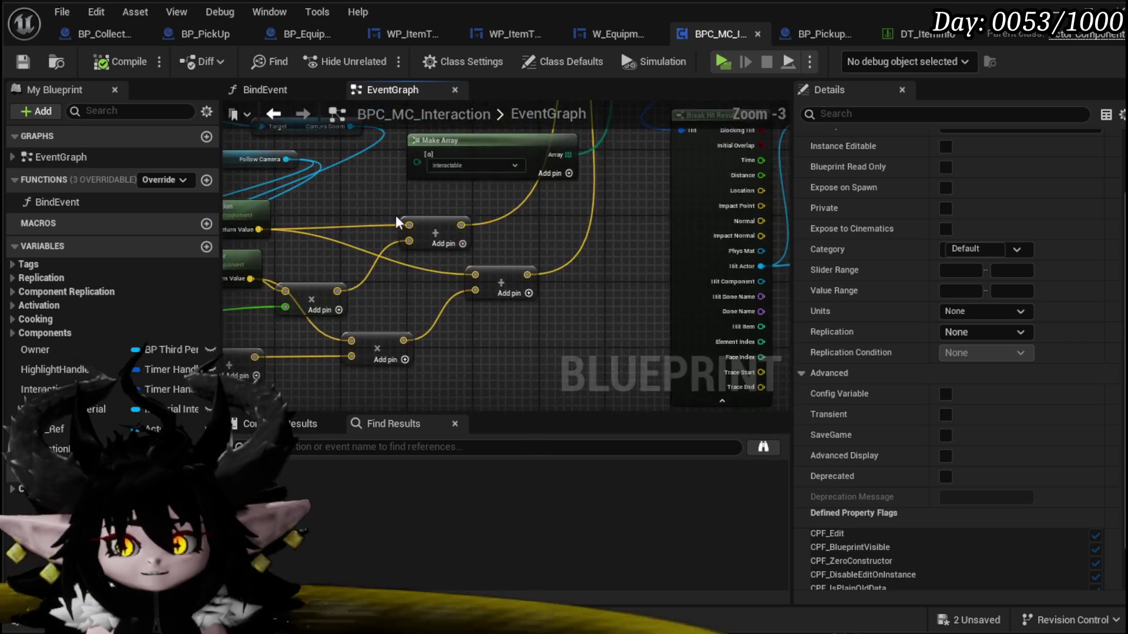
scroll(317, 256, "up", 3)
left_click_drag(550, 182, 622, 269)
left_click_drag(491, 263, 485, 224)
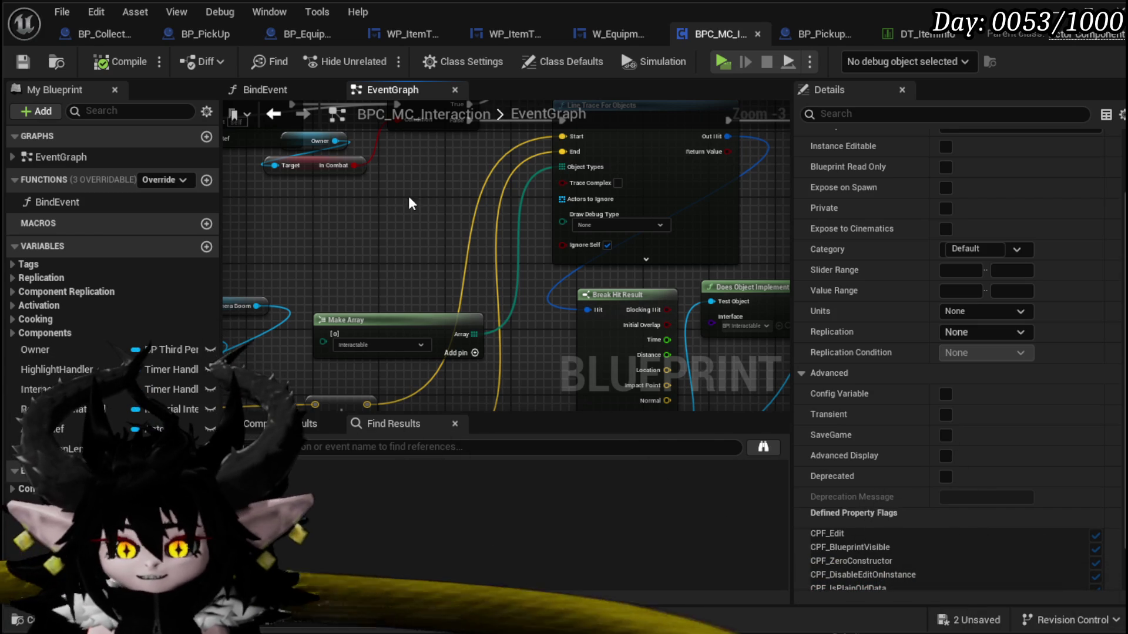
- Save both unsaved assets with Save Selected from the status bar list
left_click(982, 620)
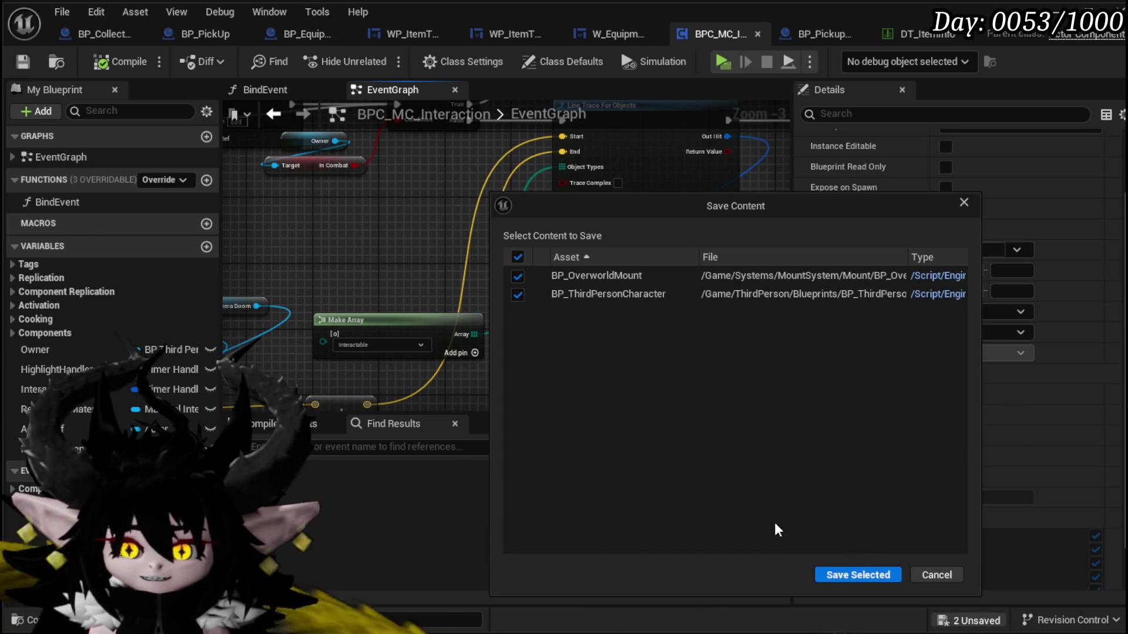
left_click(822, 575)
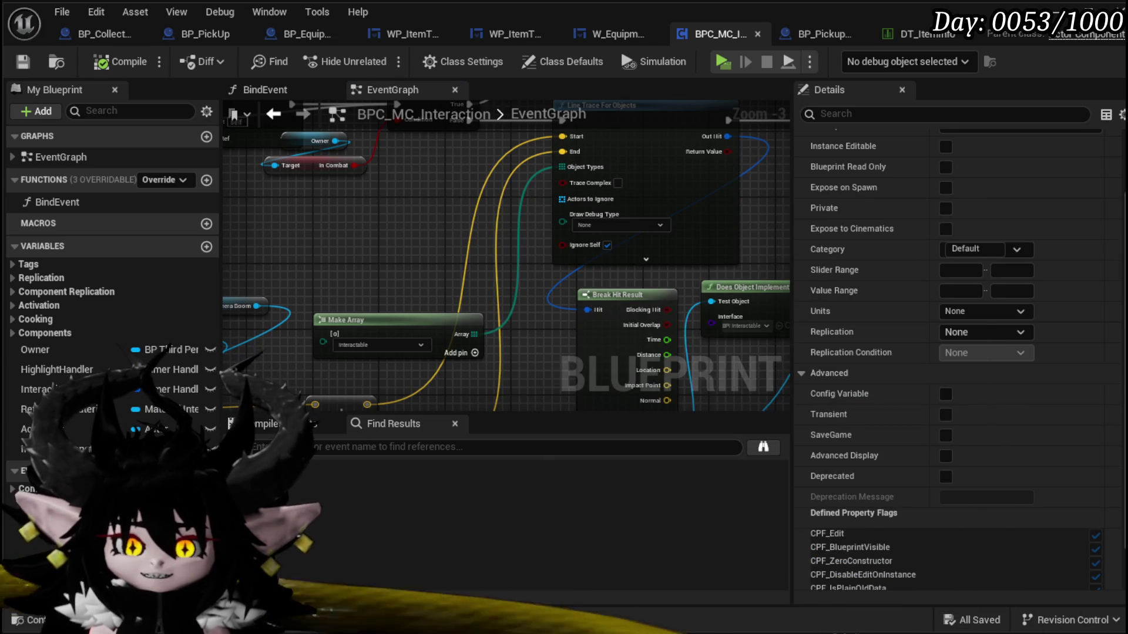
scroll(468, 247, "down", 3)
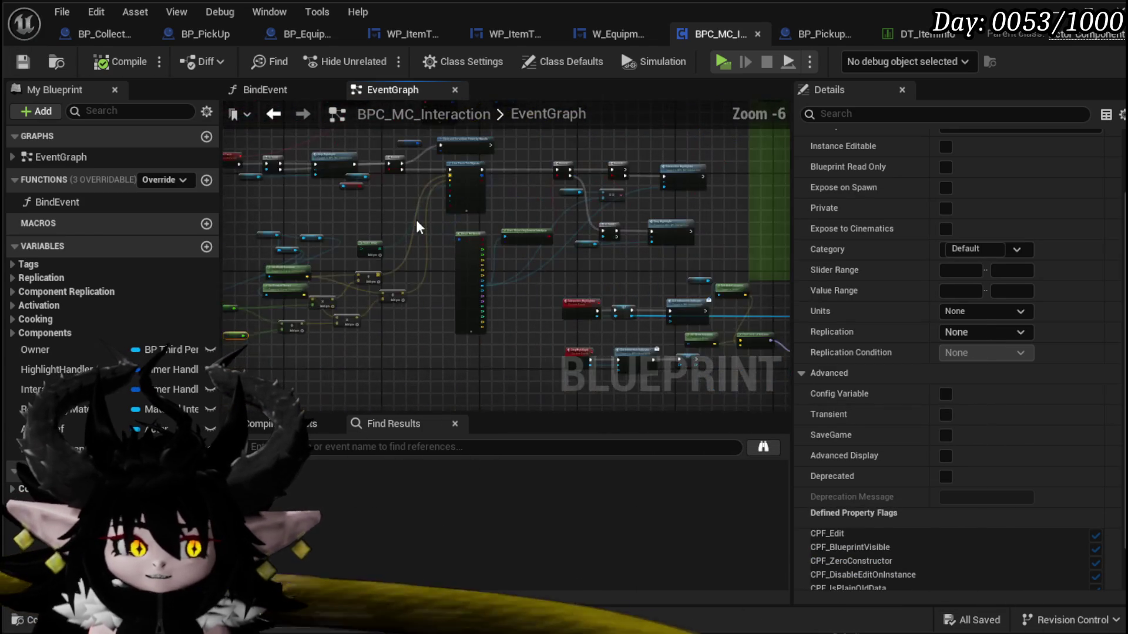
scroll(508, 262, "up", 3)
scroll(372, 167, "down", 2)
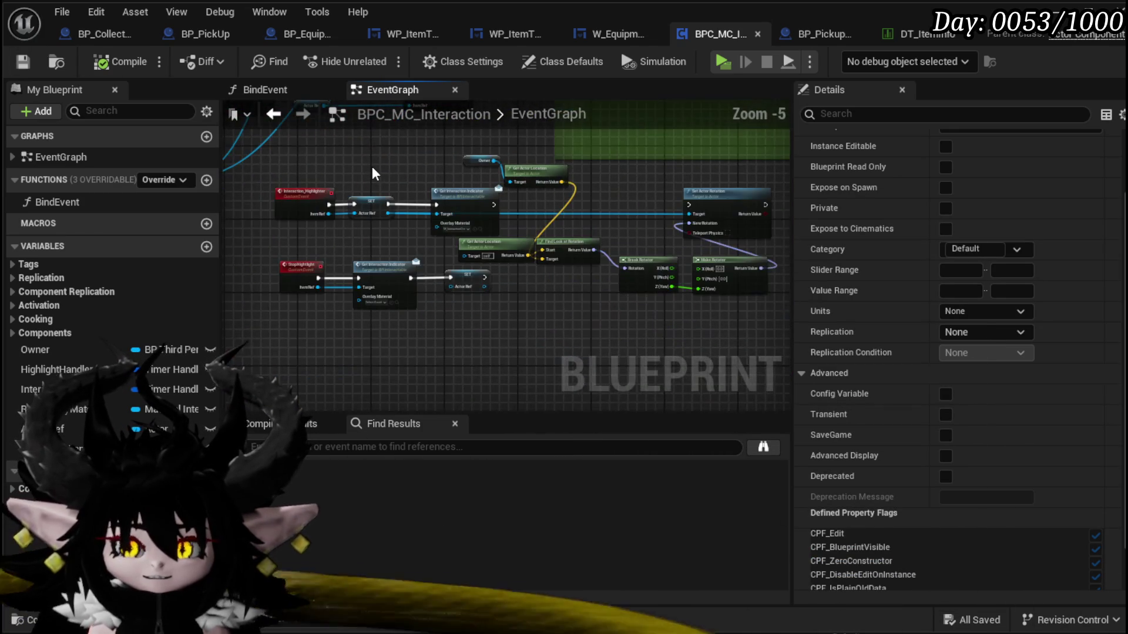
- Move the Event Begin Play and Enable Interaction Trace nodes to the left
mouse_move(501, 226)
left_mouse_down()
mouse_move(528, 223)
mouse_move(617, 270)
mouse_move(619, 359)
left_mouse_up()
scroll(525, 226, "down", 1)
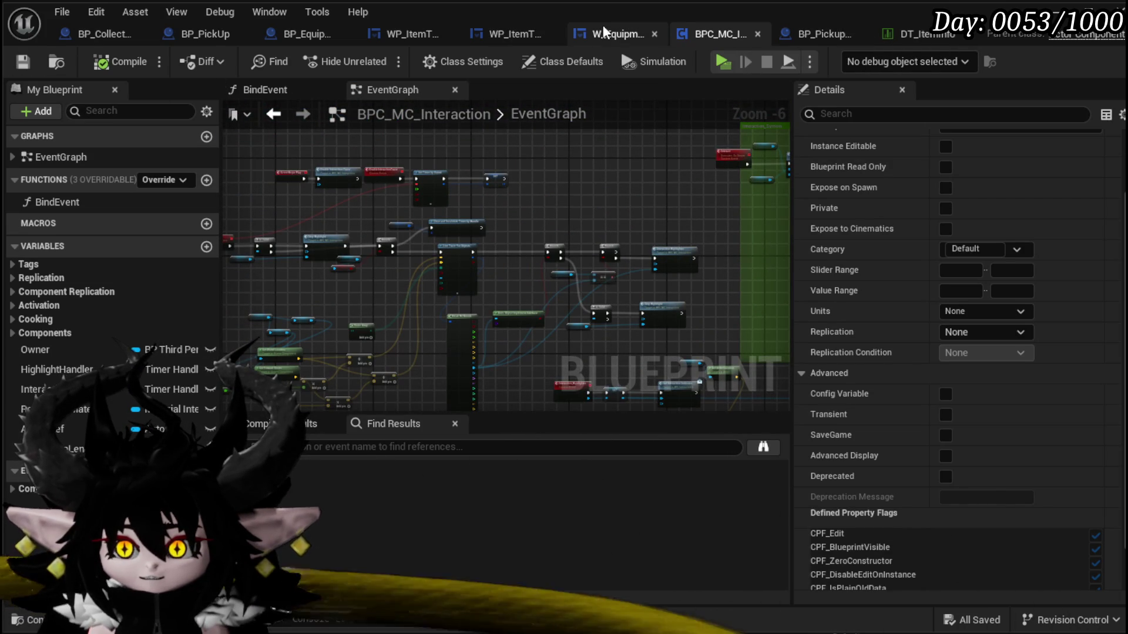
left_click_drag(249, 180, 306, 176)
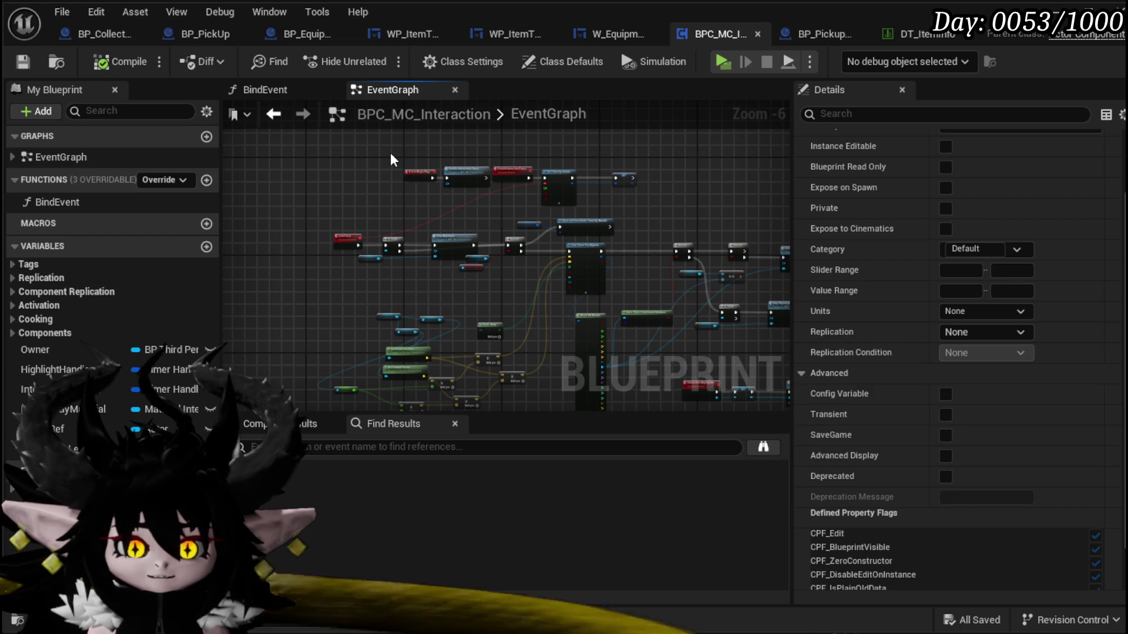
left_click_drag(354, 174, 386, 182)
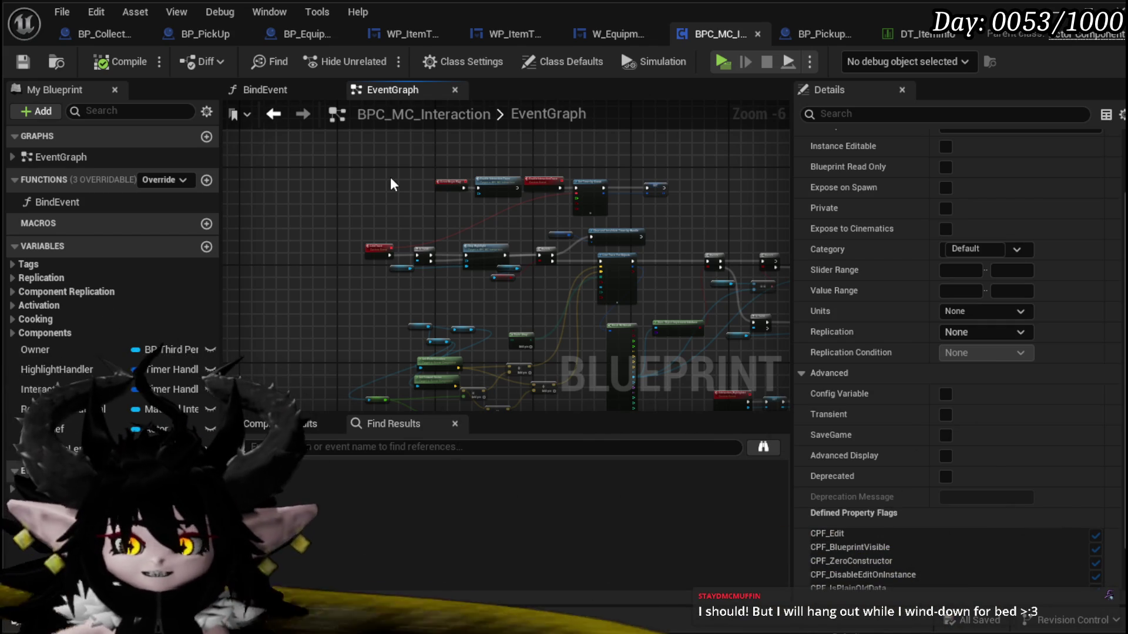
scroll(403, 167, "up", 3)
mouse_move(327, 225)
left_mouse_down()
mouse_move(423, 176)
mouse_move(276, 192)
mouse_move(226, 134)
left_mouse_up()
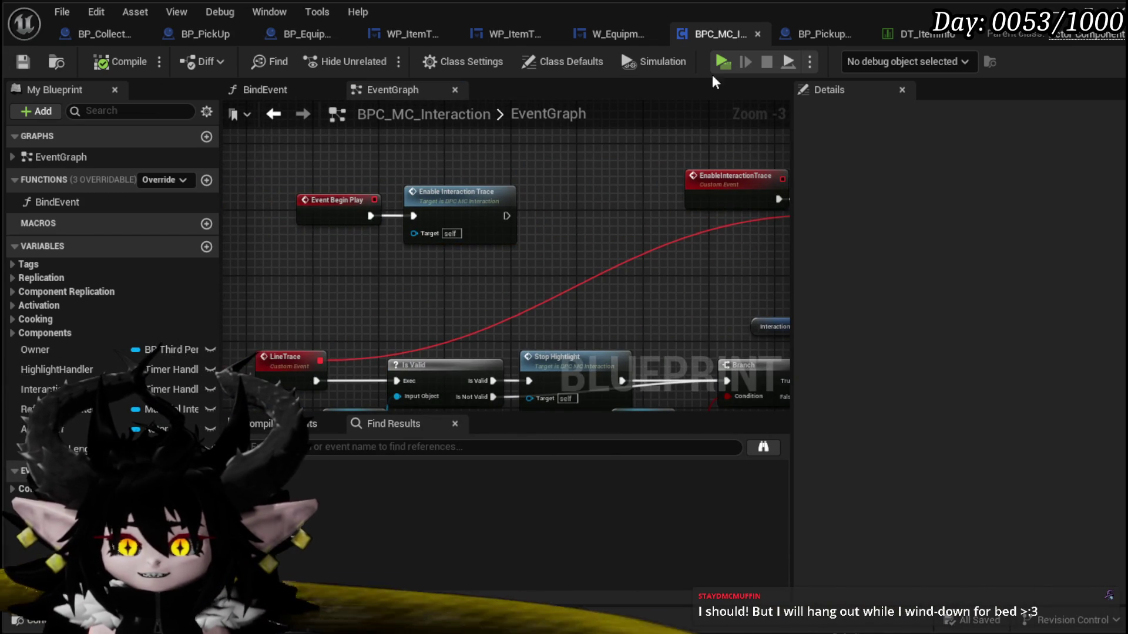
left_click(101, 33)
- Paste copies of the ItemID and Get Data Table Row nodes and wire Switch on String to them
scroll(470, 198, "down", 3)
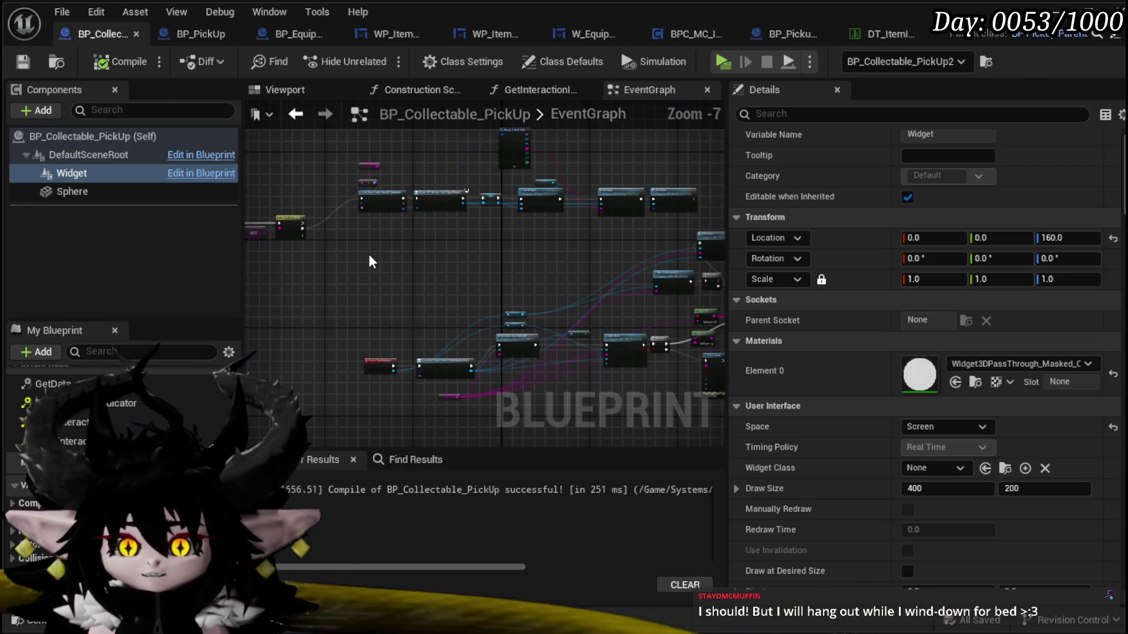
scroll(370, 262, "up", 3)
left_click_drag(531, 317, 481, 149)
left_click(415, 351)
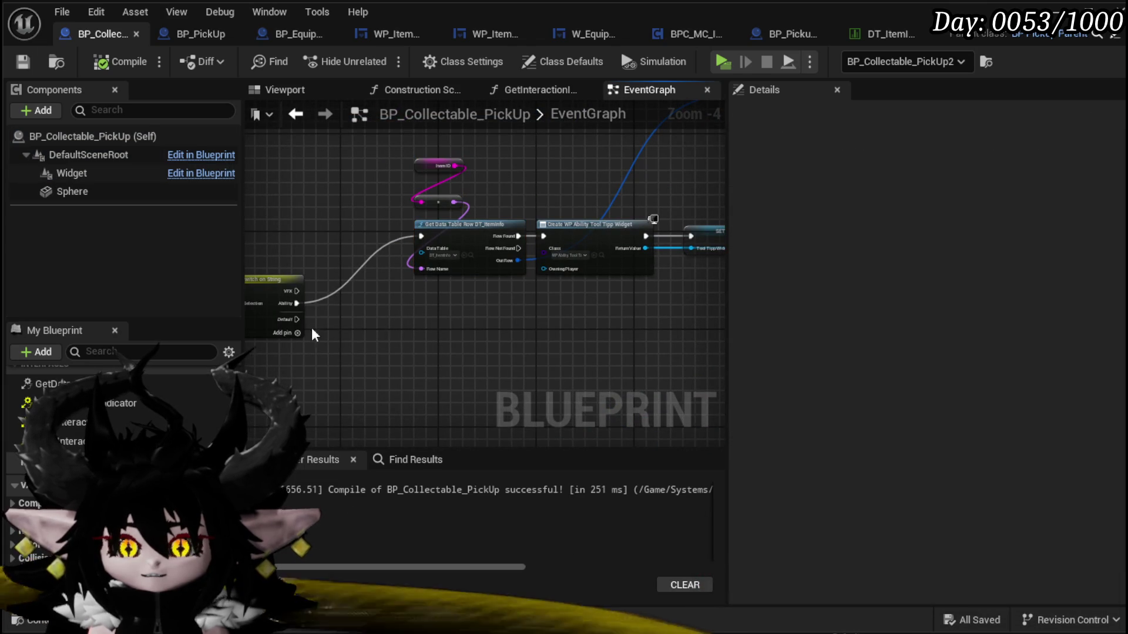
key("ctrl+v")
left_click_drag(365, 356, 360, 379)
- Duplicate the Create Widget / SET / Set Widget row and place the copy below
mouse_move(540, 358)
left_mouse_down()
mouse_move(439, 309)
mouse_move(369, 369)
left_mouse_up()
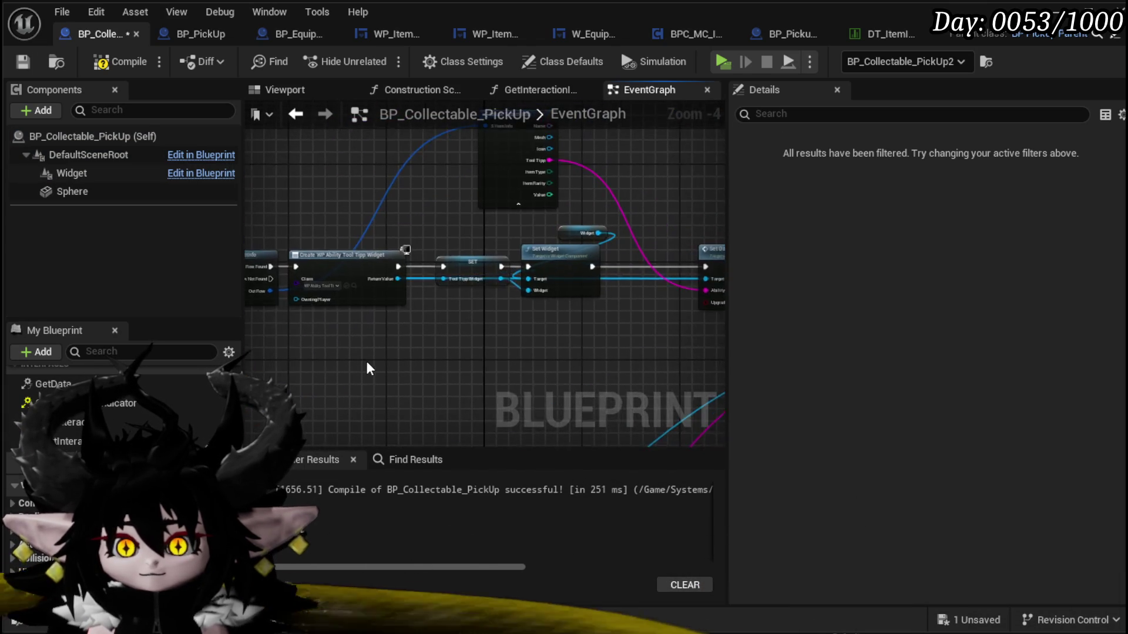
scroll(367, 369, "down", 2)
mouse_move(355, 445)
left_mouse_down()
mouse_move(649, 222)
mouse_move(615, 289)
left_mouse_up()
left_click(339, 211)
mouse_move(339, 211)
left_mouse_down()
mouse_move(592, 314)
mouse_move(548, 199)
mouse_move(571, 179)
left_mouse_up()
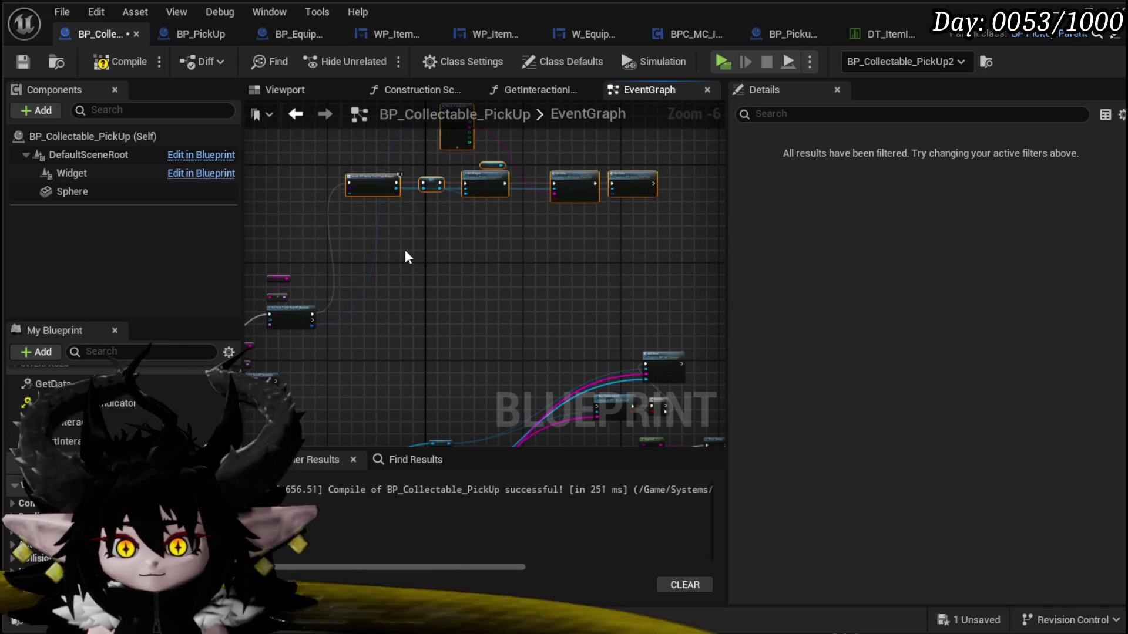
left_click_drag(410, 257, 344, 315)
mouse_move(481, 319)
left_mouse_down()
mouse_move(447, 248)
mouse_move(548, 224)
left_mouse_up()
key("ctrl+c")
key("ctrl+v")
left_click_drag(400, 284, 414, 355)
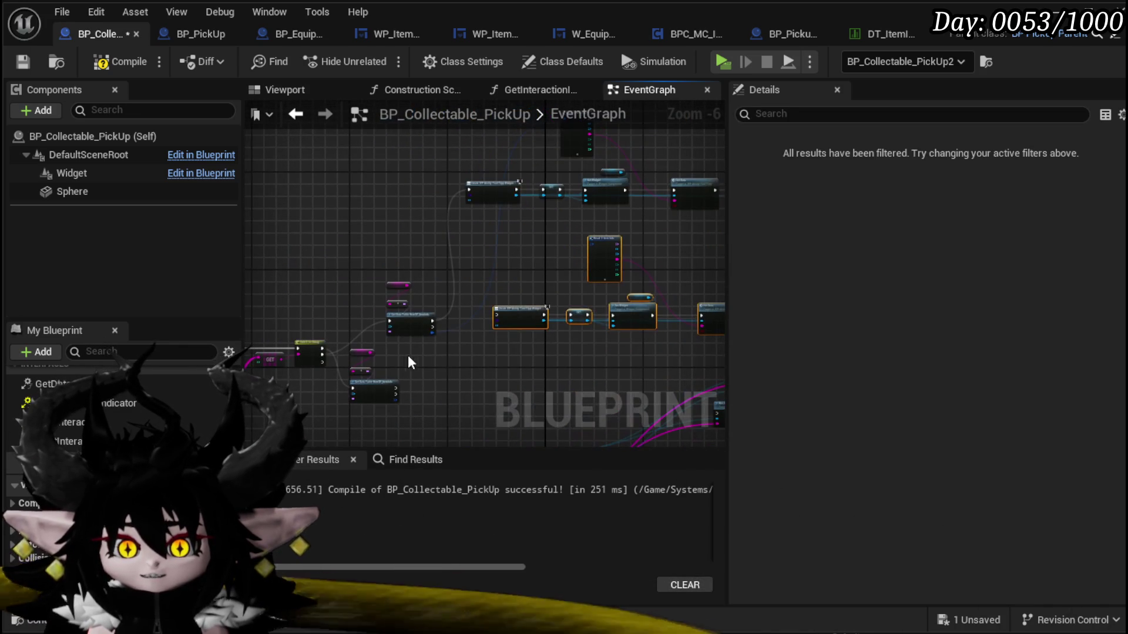
left_click_drag(424, 246, 407, 328)
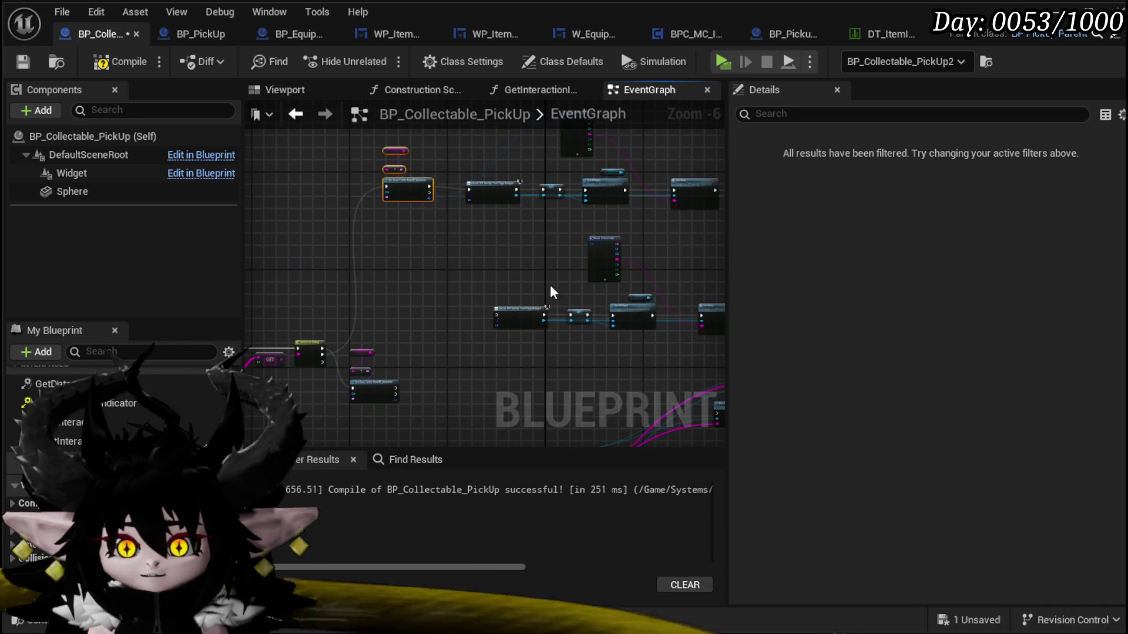
- Wire Get Data Table Row's Row Found output into the copied Create Widget node
left_click_drag(540, 283, 381, 340)
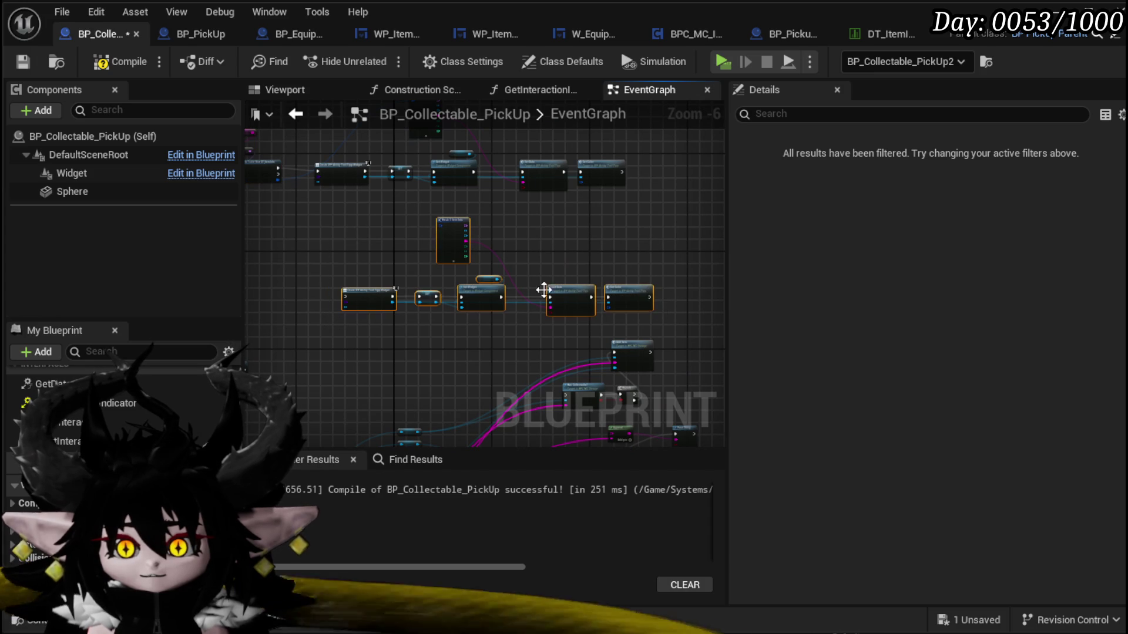
scroll(403, 282, "up", 3)
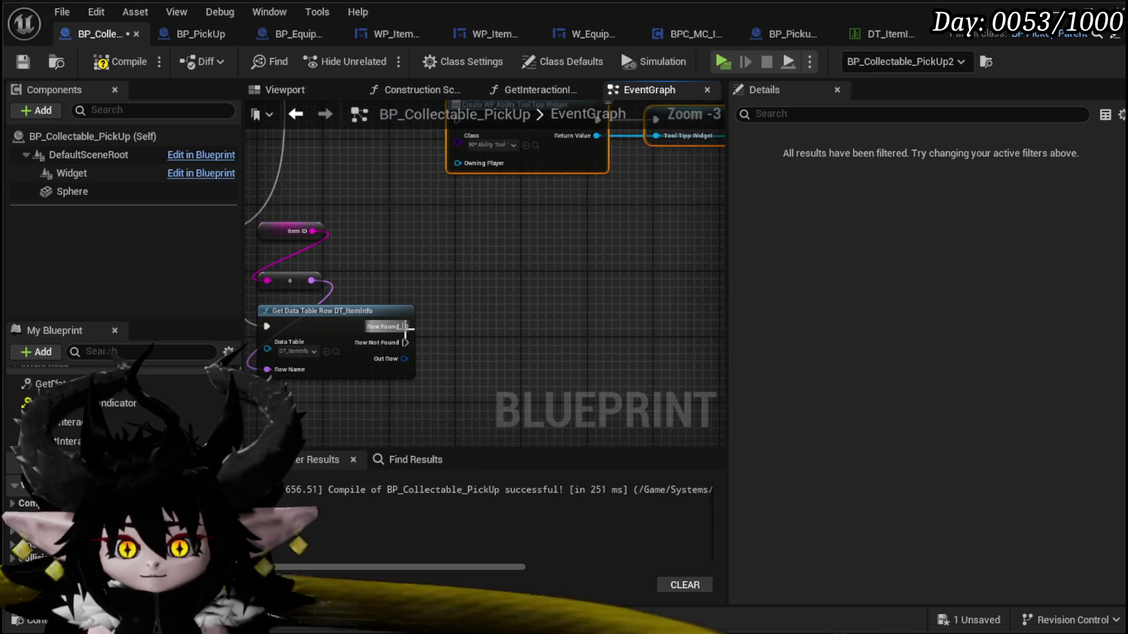
left_click_drag(405, 326, 457, 119)
left_click_drag(471, 181, 405, 283)
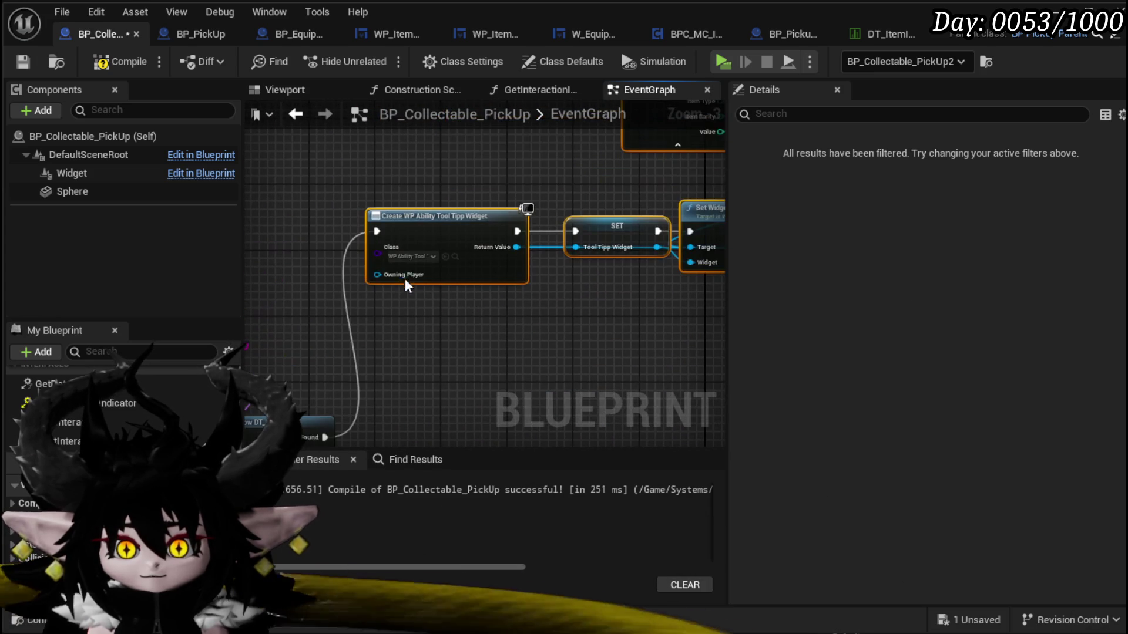
left_click(408, 257)
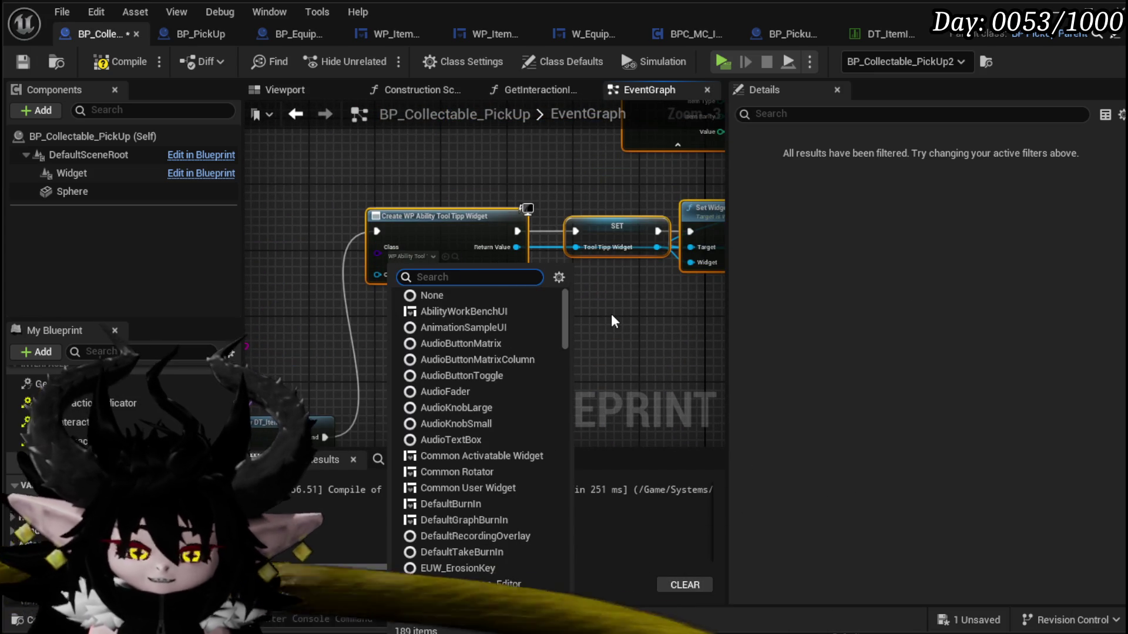
- Set the copied Create Widget class to WP_ItemToolTipp_Base with Size 5
type("Item")
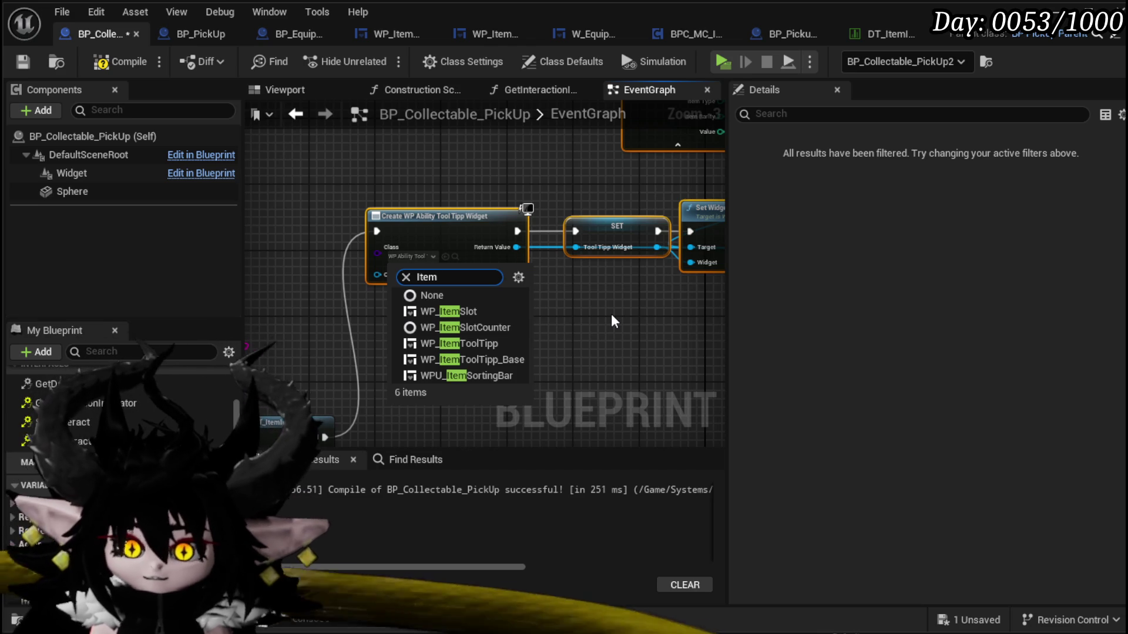
left_click(504, 359)
left_click(404, 291)
type("5")
key("Return")
- Search 'Set Data' from the new widget's Return Value
mouse_move(545, 337)
left_mouse_down()
mouse_move(486, 353)
mouse_move(415, 342)
mouse_move(513, 377)
left_mouse_up()
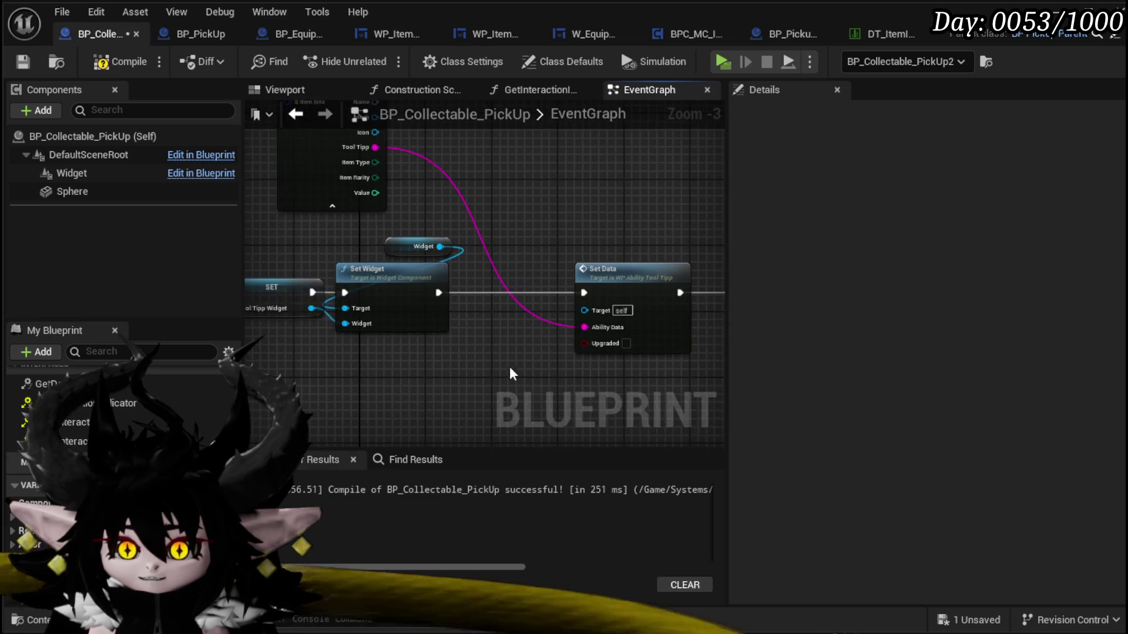
left_click_drag(246, 351, 440, 314)
left_click_drag(366, 273, 506, 365)
type("Set Data")
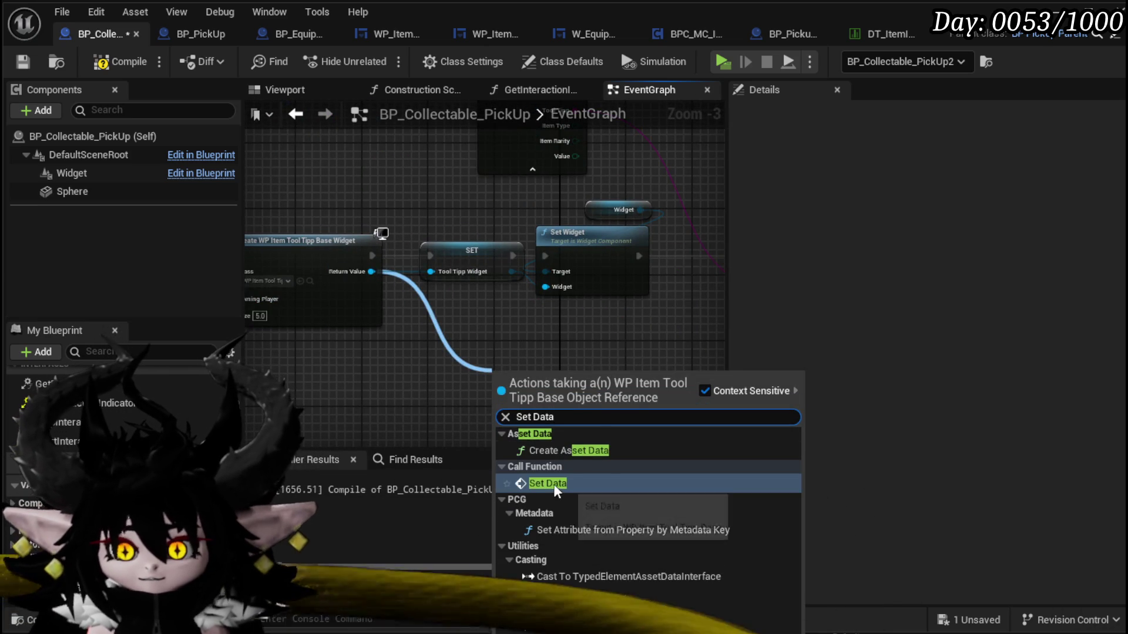
- Add Set Data, link the VFX case to Create Widget, and feed Item ID into Item Data
left_click(553, 483)
mouse_move(372, 315)
left_mouse_down()
mouse_move(469, 285)
mouse_move(622, 264)
left_mouse_up()
left_click_drag(345, 267, 436, 301)
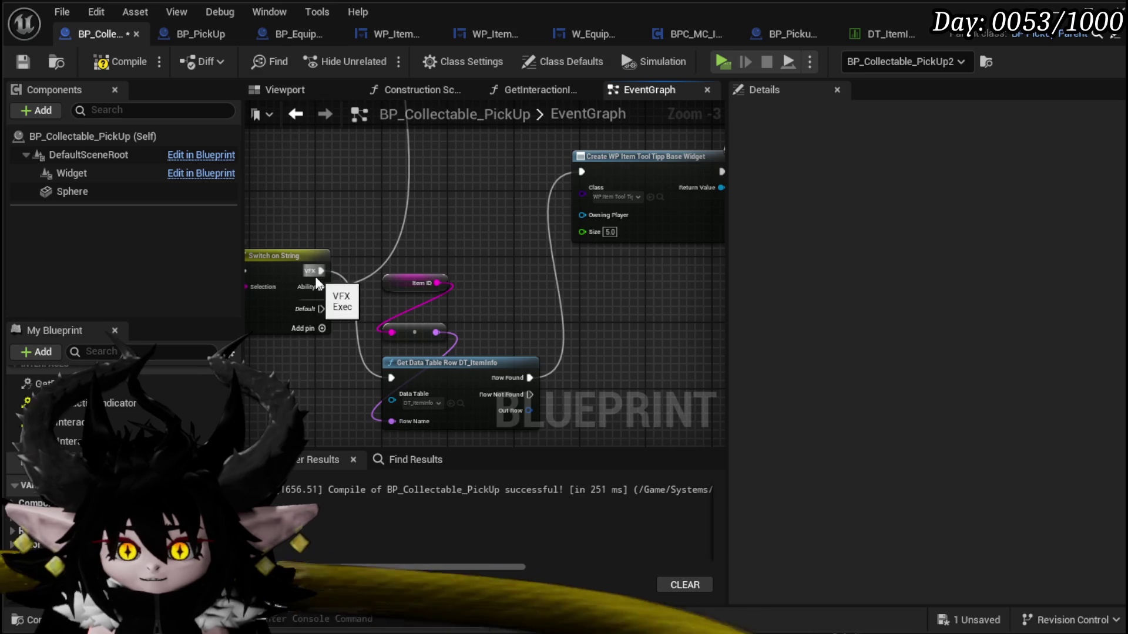
left_click_drag(321, 270, 583, 174)
mouse_move(422, 283)
left_mouse_down()
mouse_move(317, 338)
mouse_move(474, 320)
left_mouse_up()
mouse_move(672, 254)
left_mouse_down()
mouse_move(496, 290)
mouse_move(496, 309)
left_mouse_up()
- Delete the leftover ability Set Data node and run the new Set Data after Set Widget
left_click(483, 198)
key("Delete")
mouse_move(444, 341)
left_mouse_down()
mouse_move(487, 262)
mouse_move(486, 231)
left_mouse_up()
mouse_move(376, 252)
left_mouse_down()
mouse_move(424, 259)
mouse_move(425, 327)
mouse_move(433, 228)
mouse_move(470, 276)
mouse_move(545, 294)
left_mouse_up()
type("Set Color")
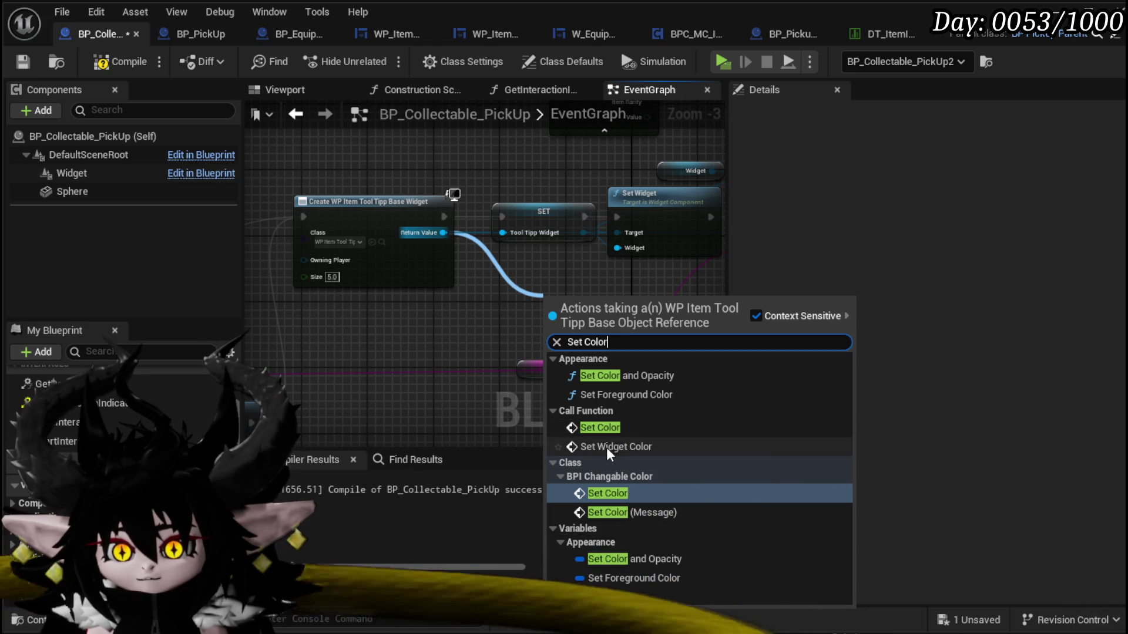
- Add Set Widget Color after Set Data with a pale yellow brush colour, then save
left_click(615, 445)
mouse_move(460, 341)
left_mouse_down()
mouse_move(436, 351)
mouse_move(675, 199)
mouse_move(639, 262)
mouse_move(567, 290)
mouse_move(414, 294)
left_mouse_up()
left_click(454, 334)
left_click(421, 317)
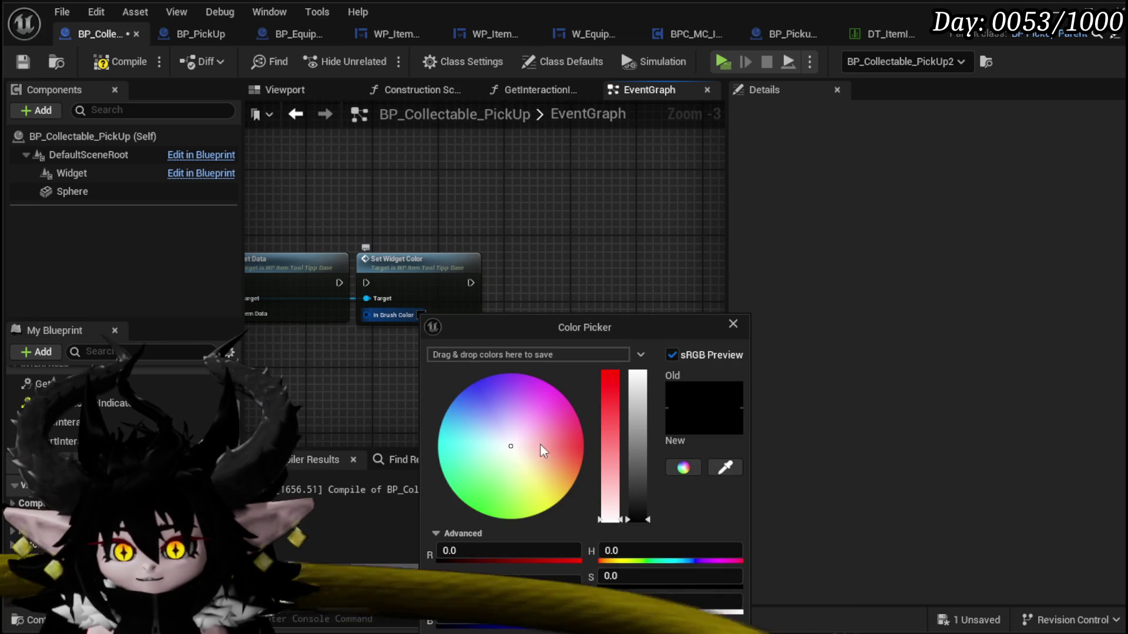
left_click(531, 471)
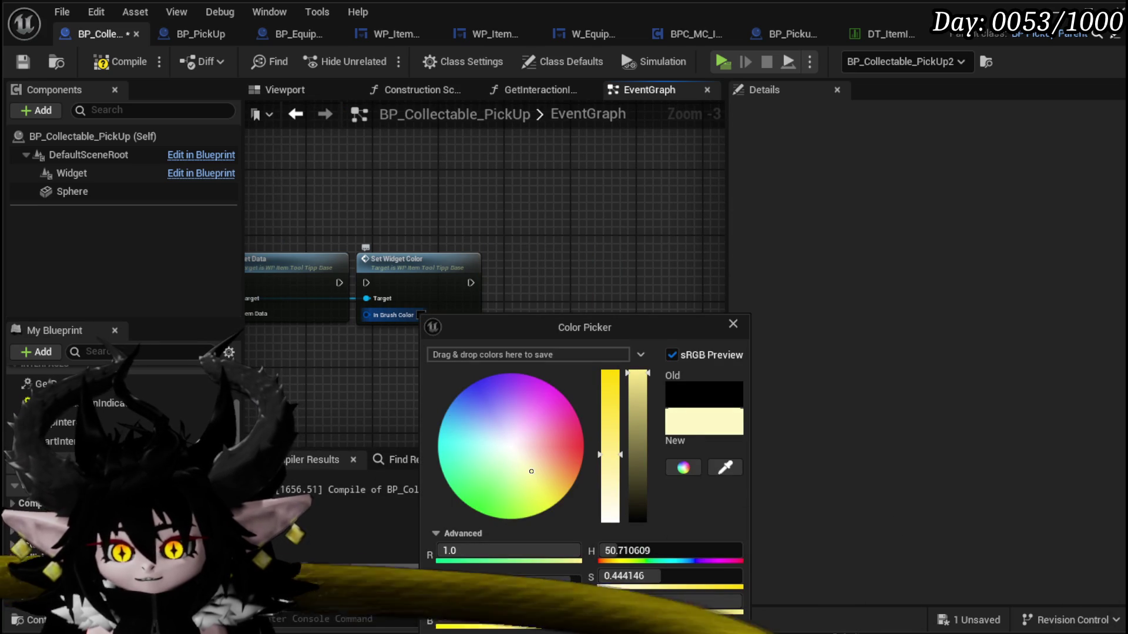
left_click(345, 284)
mouse_move(370, 287)
left_mouse_down()
mouse_move(398, 352)
mouse_move(423, 349)
mouse_move(357, 268)
mouse_move(569, 327)
mouse_move(342, 335)
left_mouse_up()
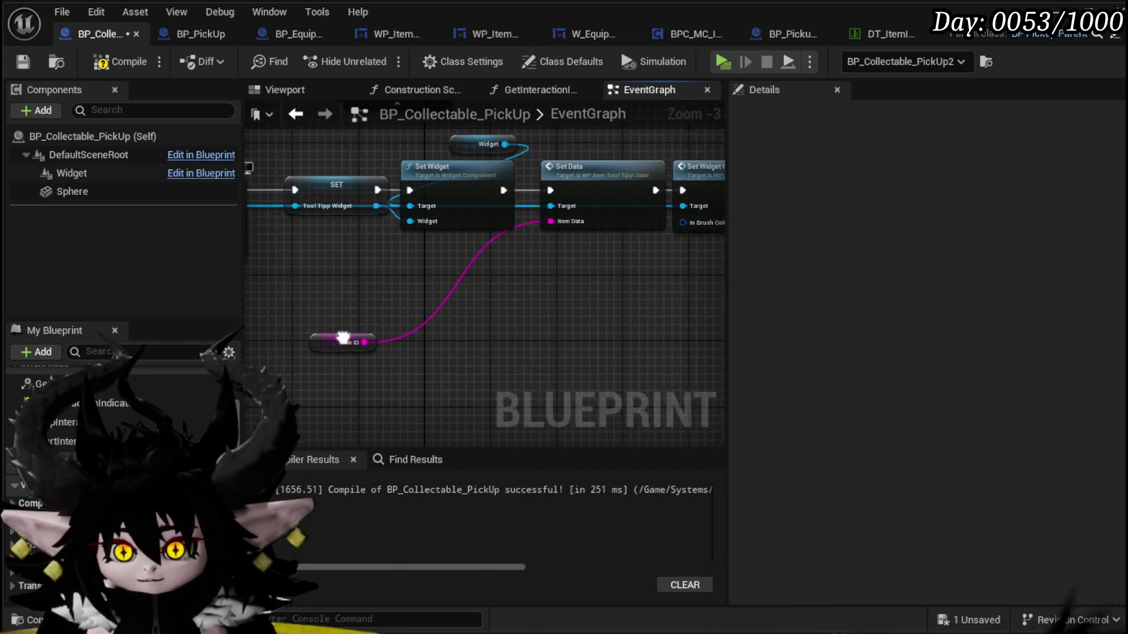
left_click(22, 62)
- Play-test the level, walking to the pickup to see its black tooltip panel, then stop
scroll(581, 310, "down", 3)
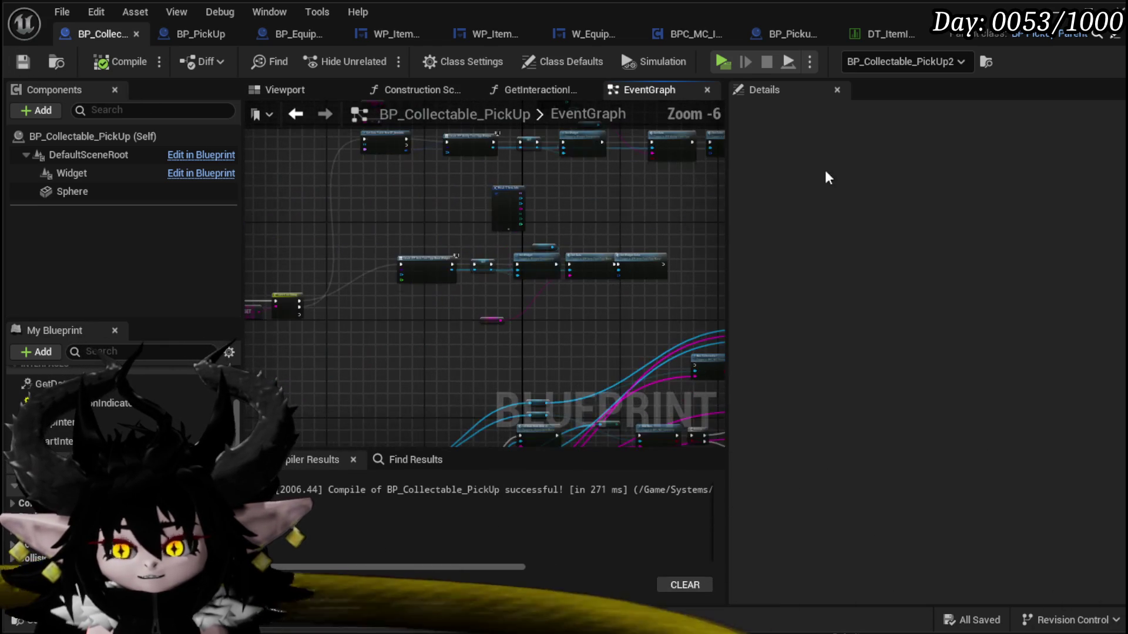
left_click(1057, 10)
left_click(379, 57)
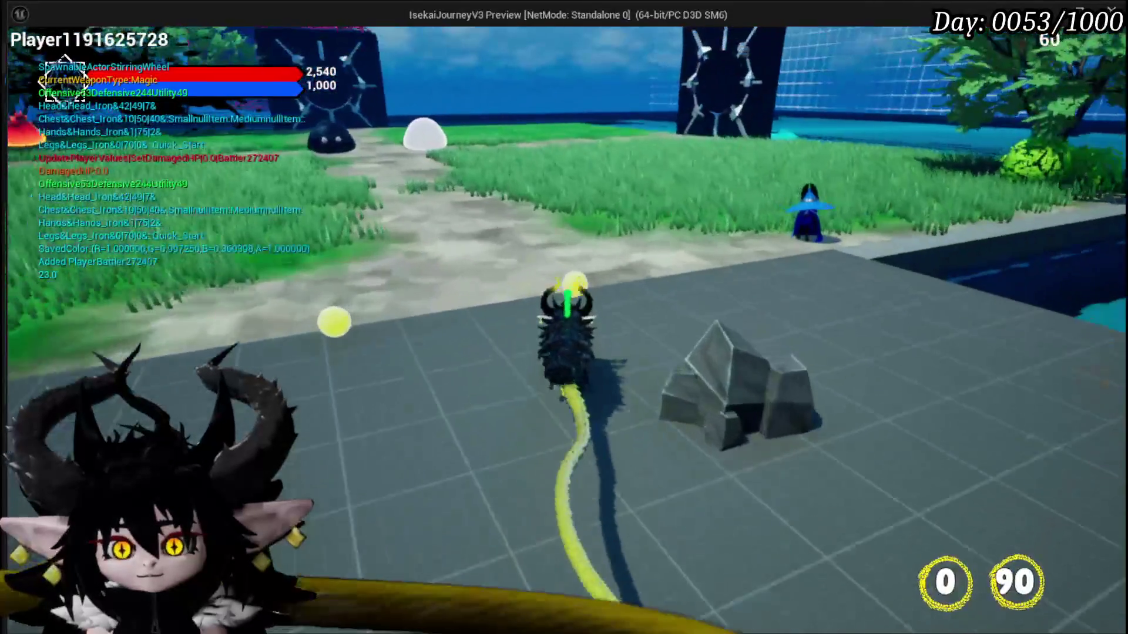
key("w")
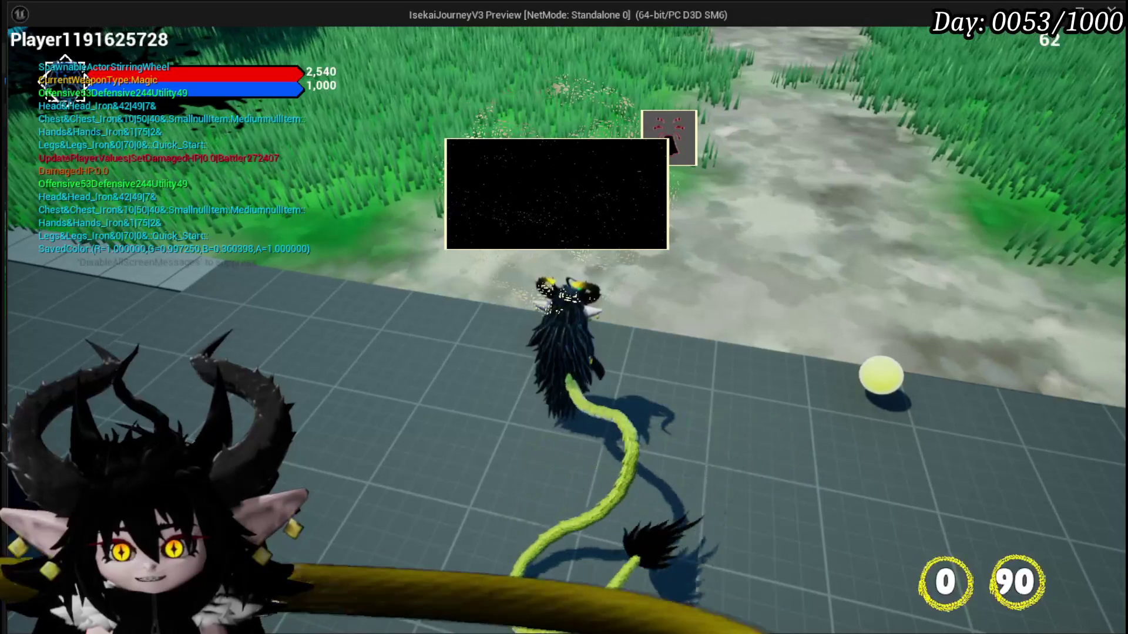
key("Escape")
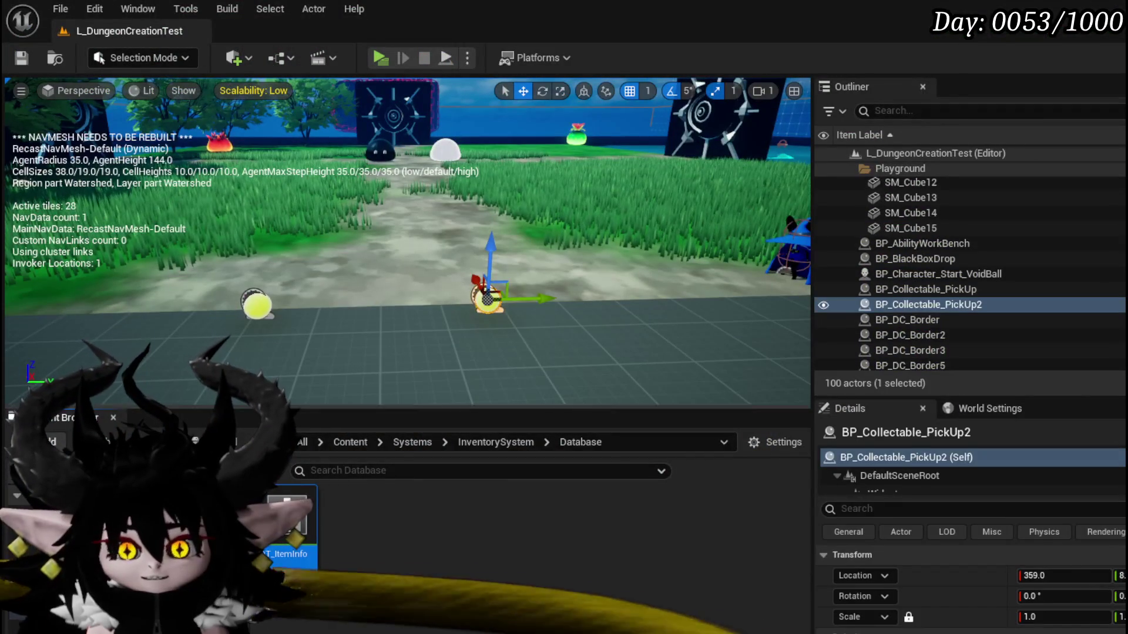
- Save all, inspect WP_ItemToolTipp and WP_ItemToolTipp_Base in Designer, then return to BP_Collectable_PickUp
left_click(21, 57)
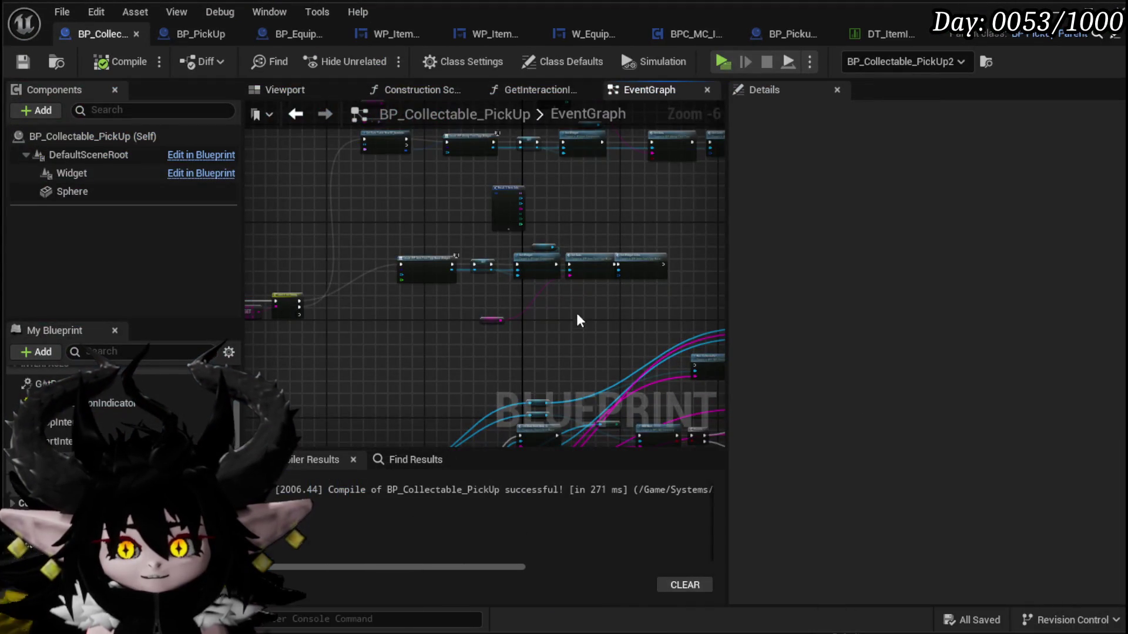
scroll(468, 302, "up", 3)
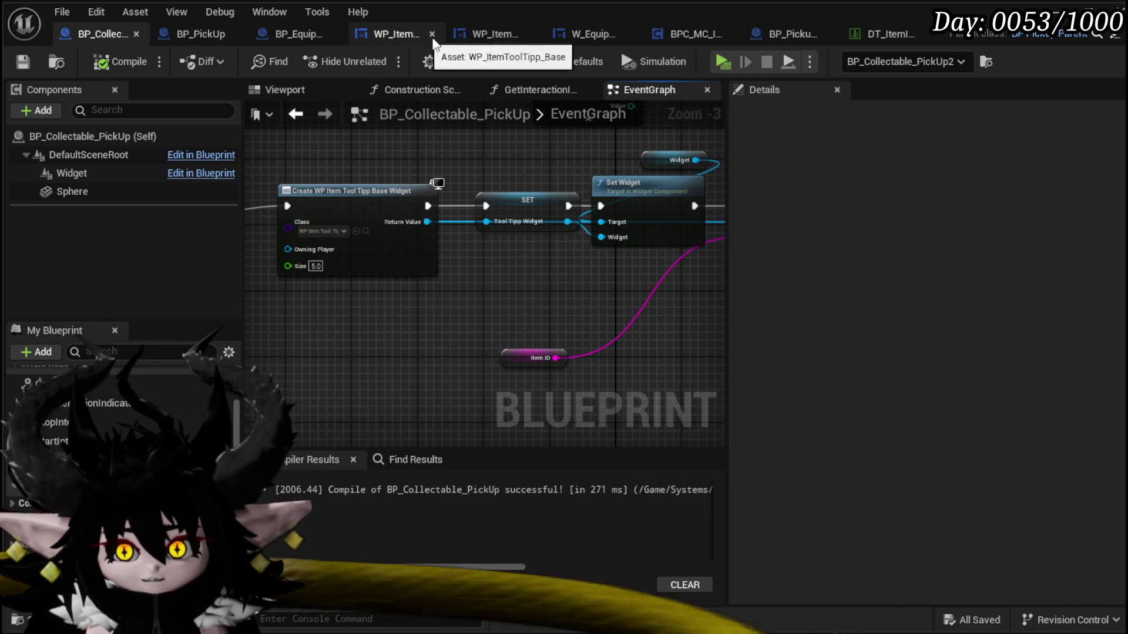
left_click(494, 35)
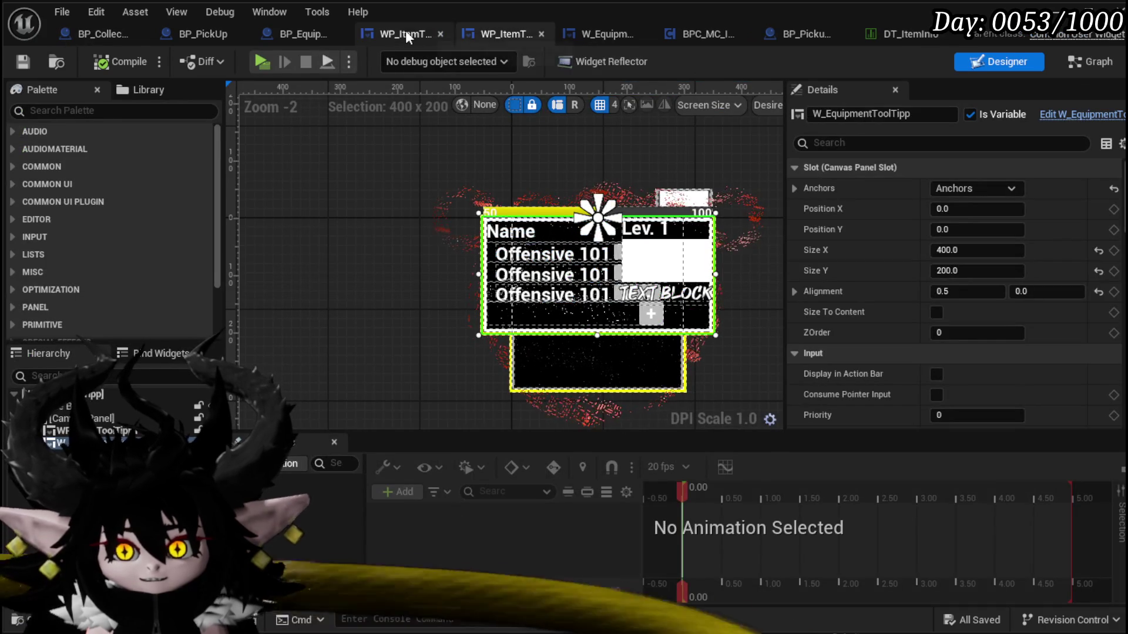
left_click(407, 32)
left_click(990, 69)
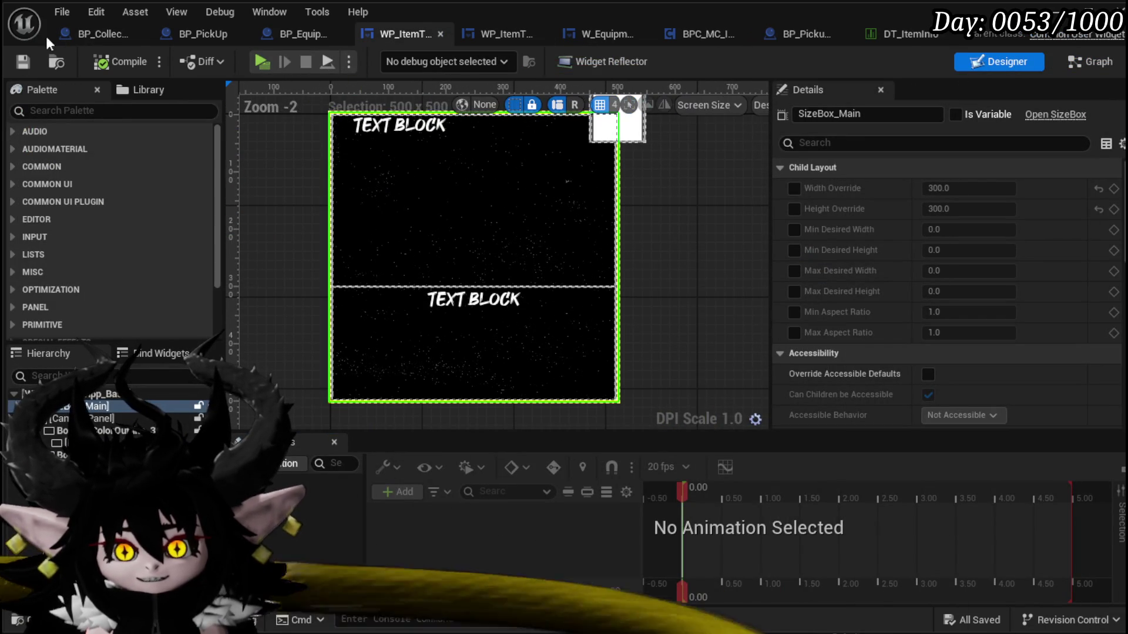
left_click(106, 33)
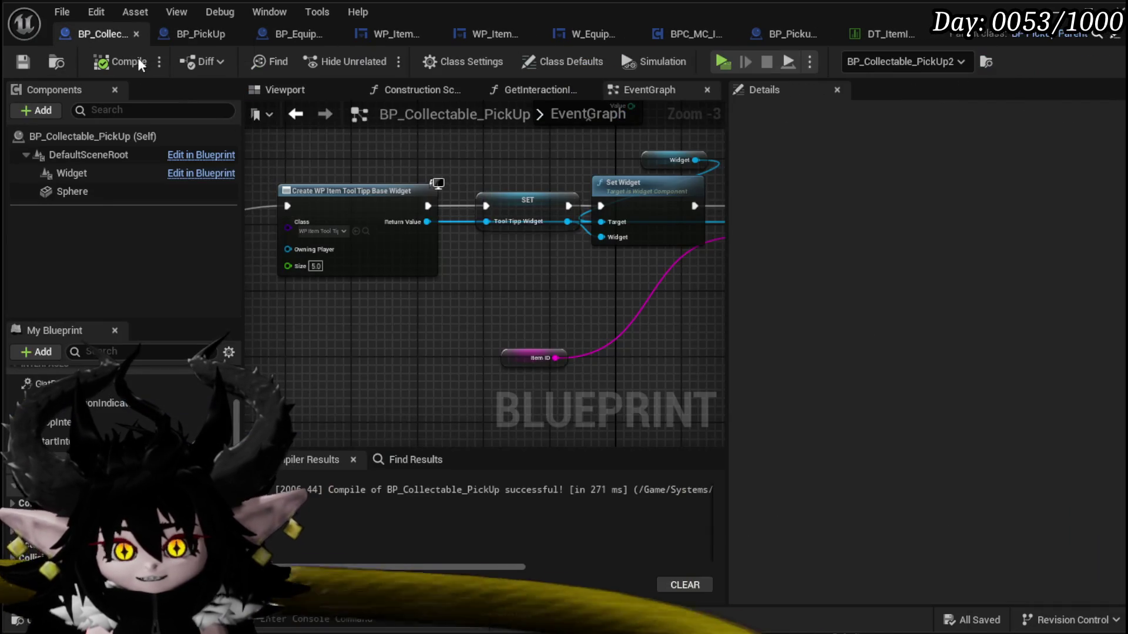
- Add a Set Draw Size call on the Widget component with X and Y of 300
left_click_drag(59, 174, 382, 366)
type("Set Size")
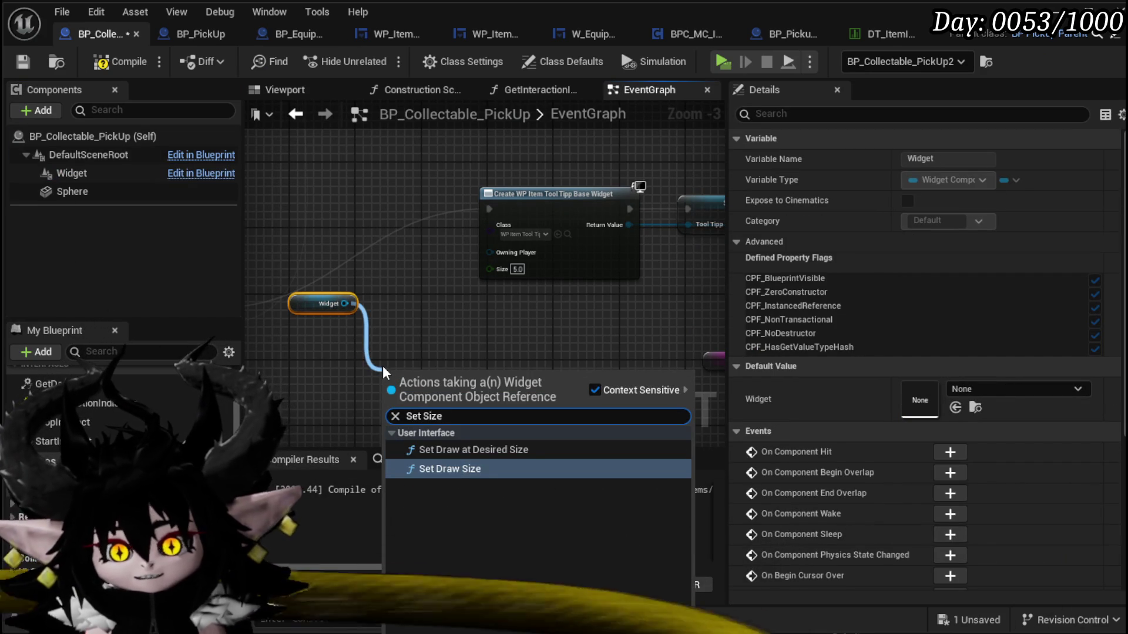
left_click(452, 473)
left_click(411, 385)
type("00.00")
mouse_move(505, 352)
left_mouse_down()
mouse_move(478, 217)
mouse_move(488, 203)
mouse_move(555, 199)
mouse_move(523, 194)
mouse_move(575, 198)
mouse_move(561, 200)
left_mouse_up()
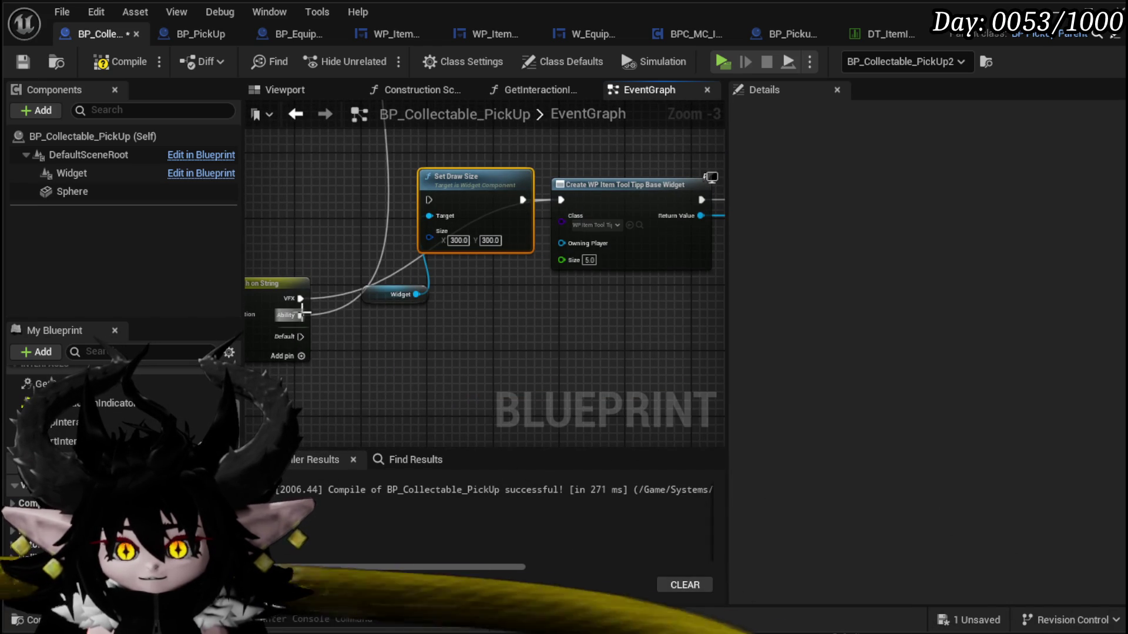
- Run Set Draw Size from the VFX case before Create Widget, and compile-save
mouse_move(300, 299)
left_mouse_down()
mouse_move(431, 210)
mouse_move(429, 199)
left_mouse_up()
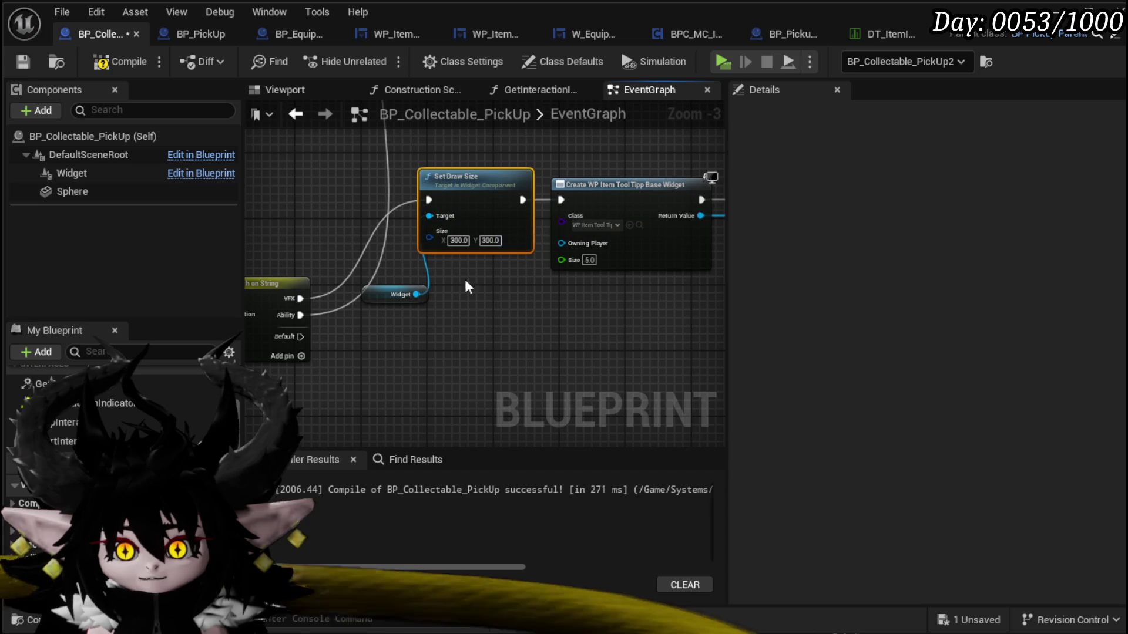
key("ctrl+s")
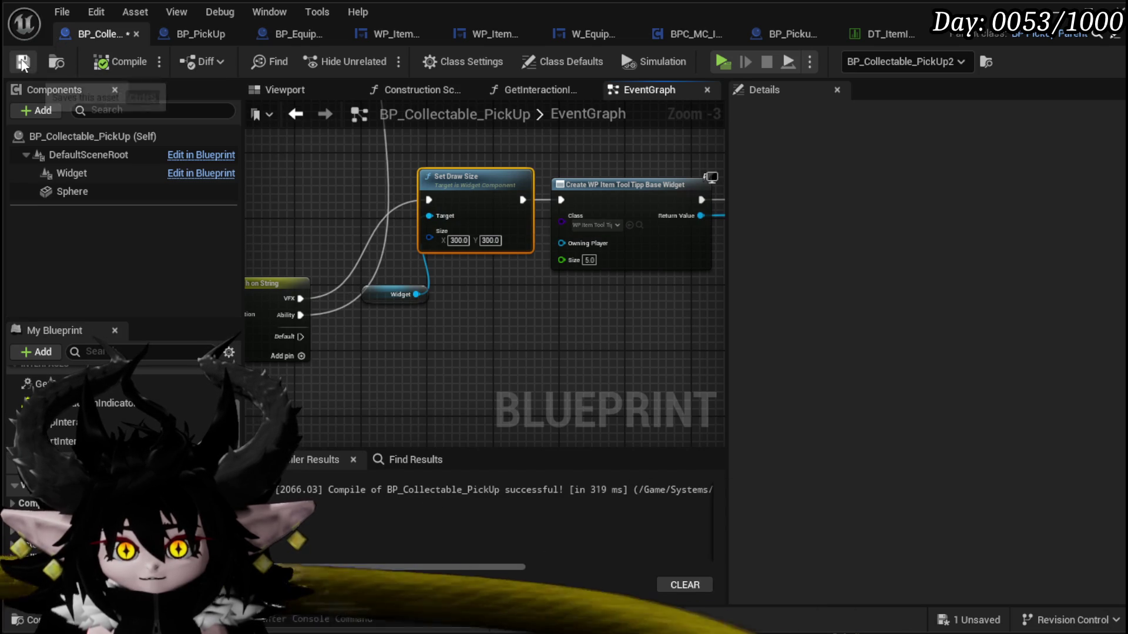
scroll(534, 317, "down", 2)
left_click(1054, 6)
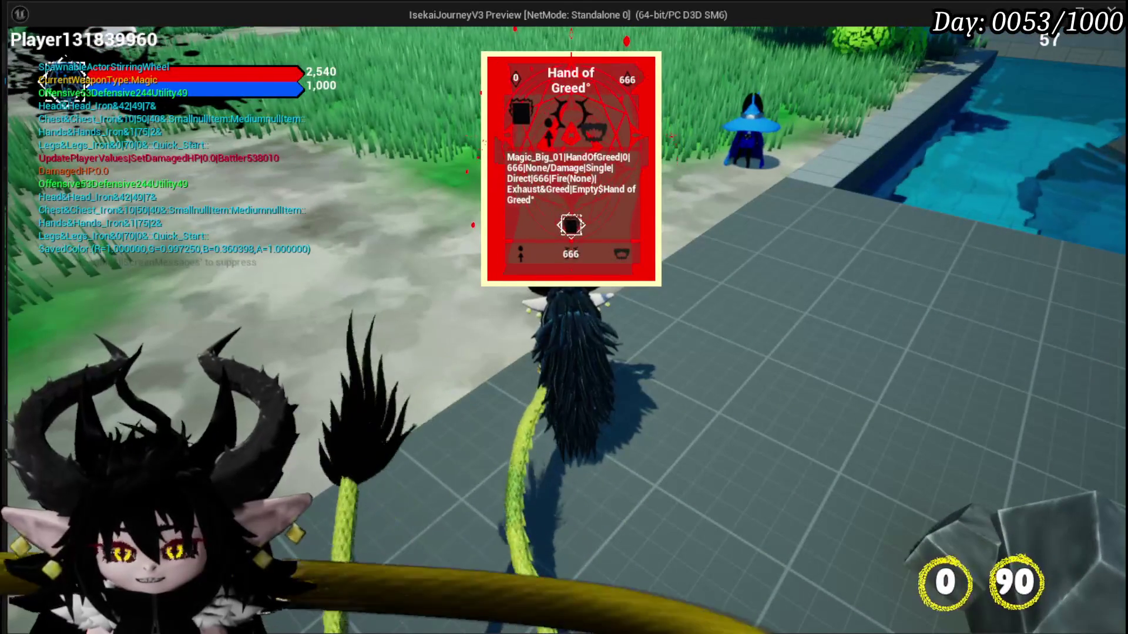
- Walk to the pickup to view the red Hand of Greed card, then end the session
key("w")
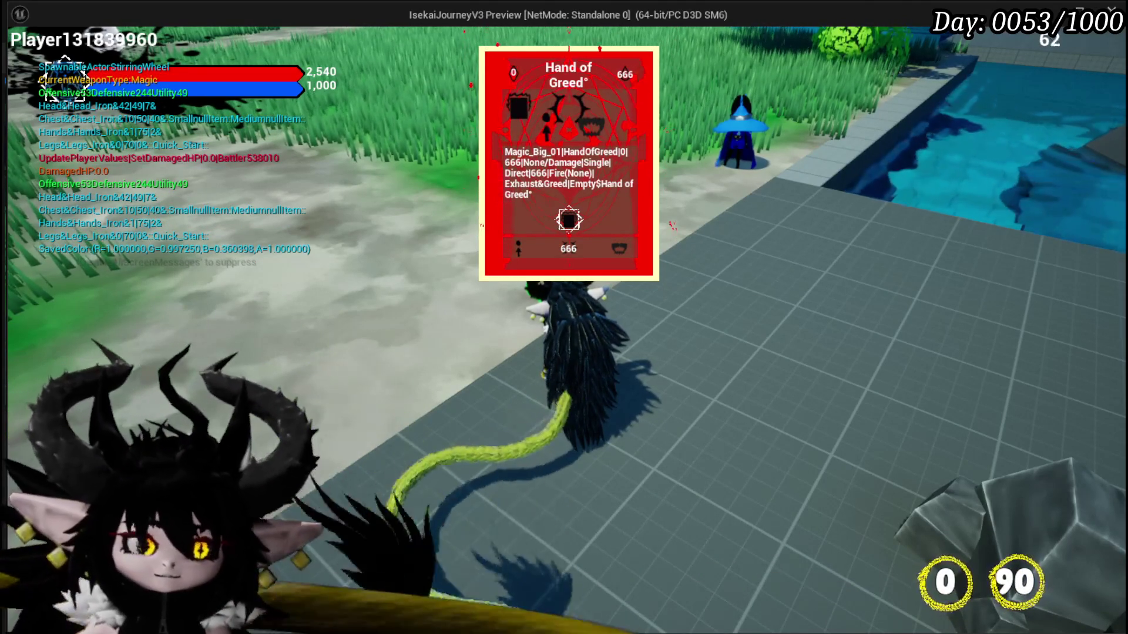
key("Escape")
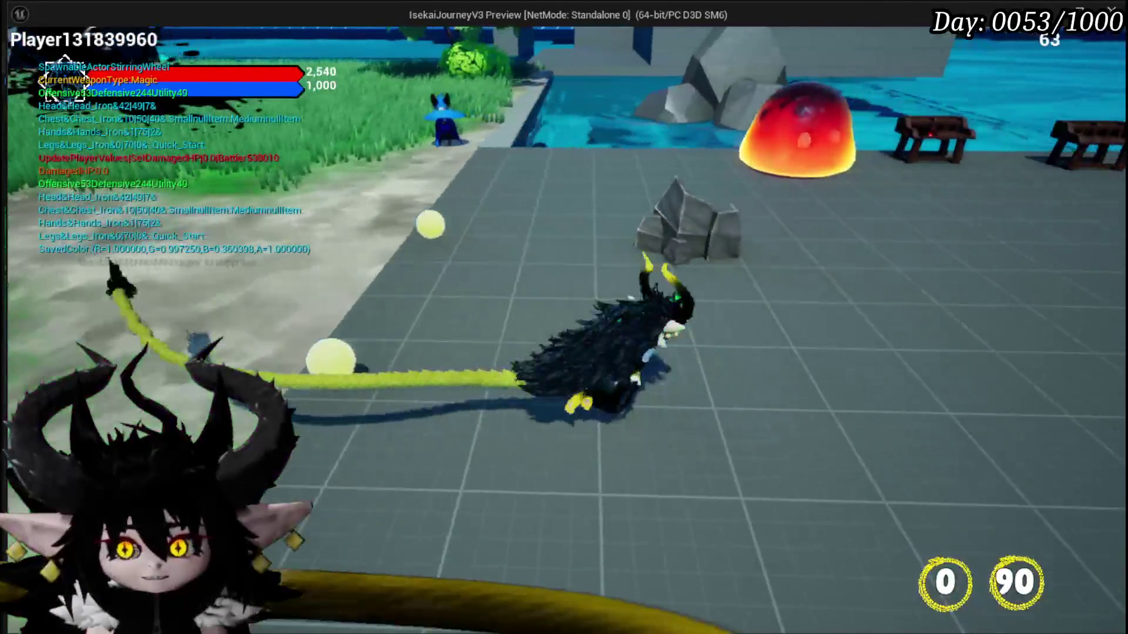
key("Escape")
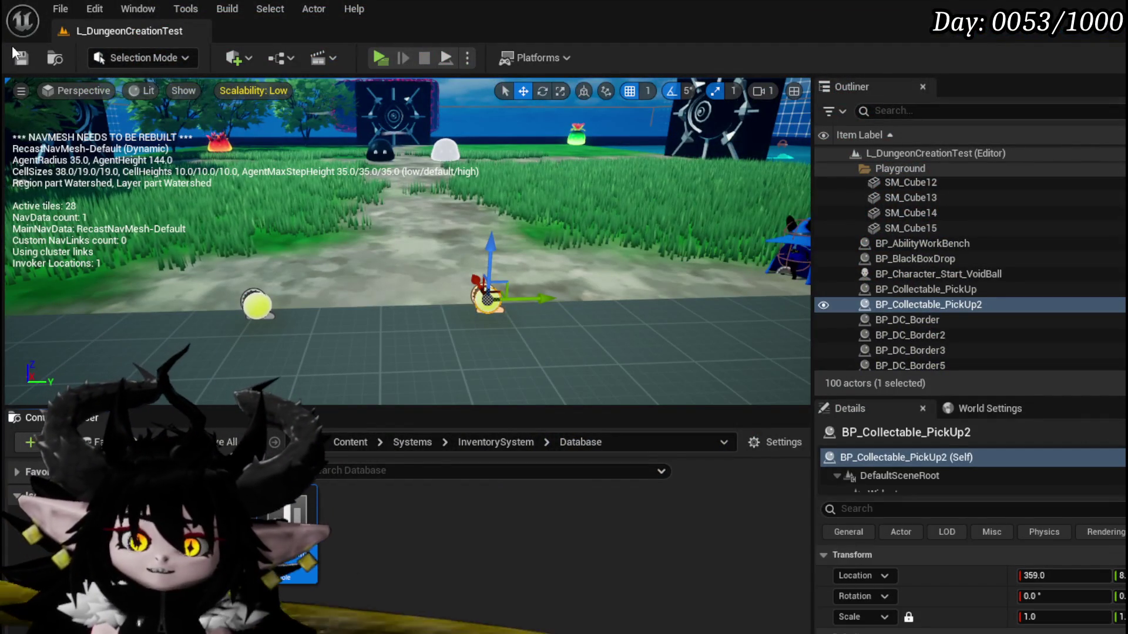
- Save all changes and launch the level as a Standalone Game
left_click(54, 57)
left_click(21, 58)
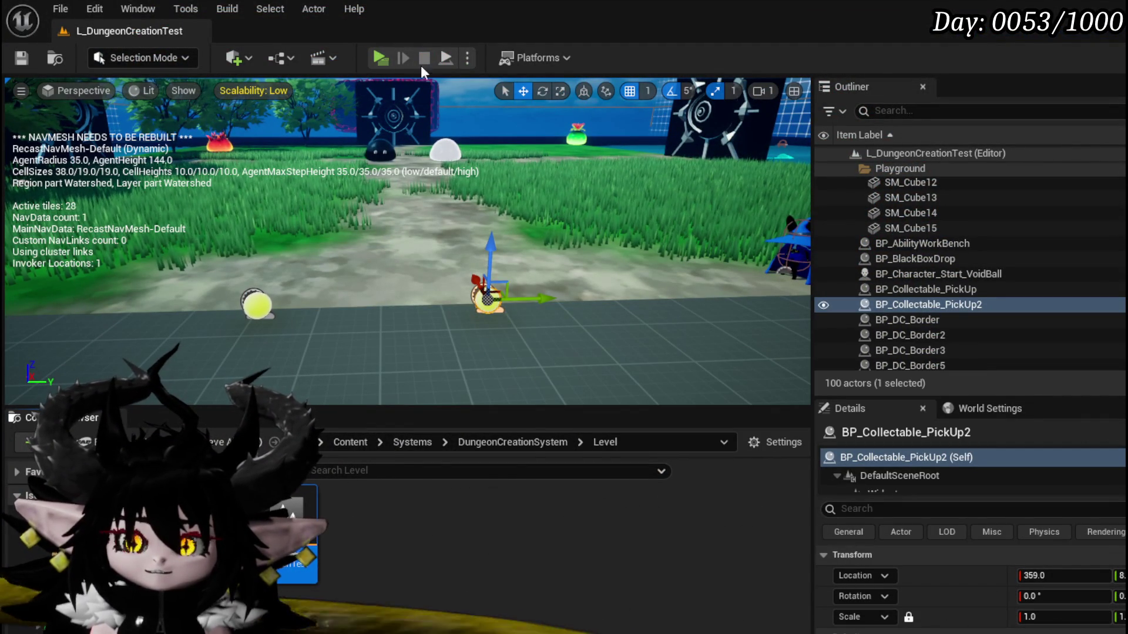
key("alt+p")
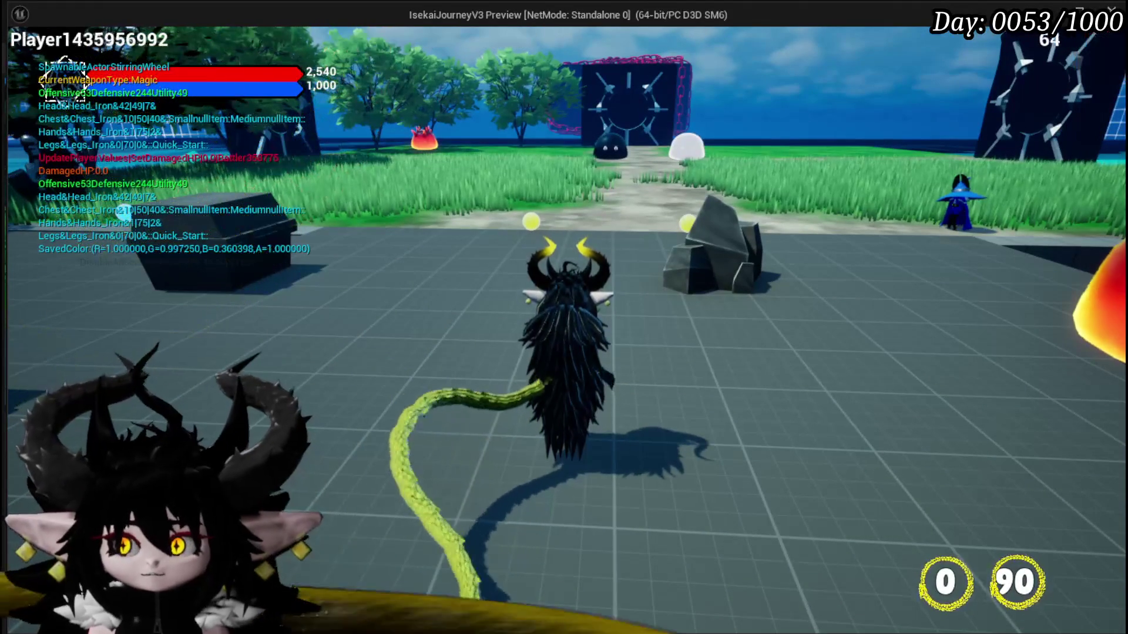
- Scroll through the in-game Settings To Do List, then close the menu
left_click(587, 277)
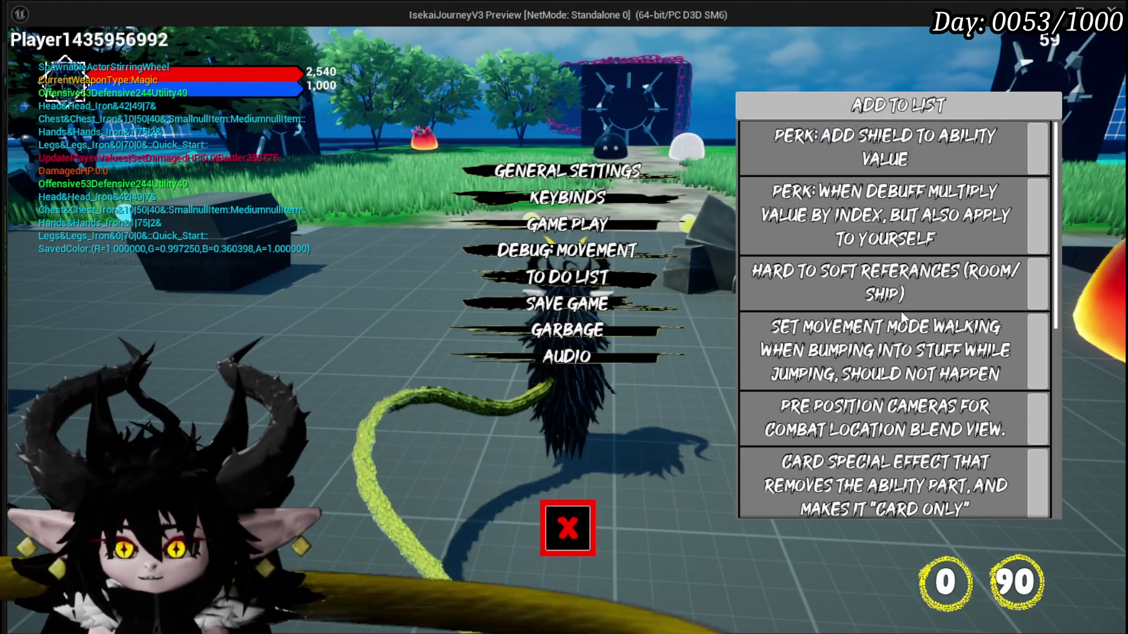
scroll(909, 310, "down", 3)
scroll(910, 309, "down", 2)
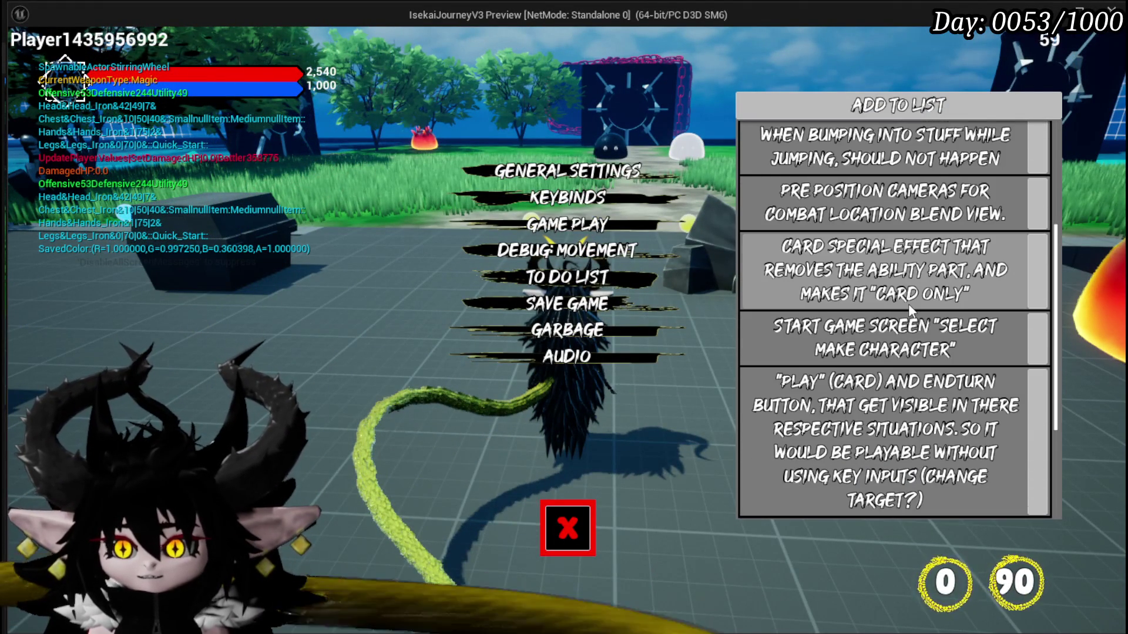
scroll(908, 307, "down", 1)
scroll(908, 304, "down", 1)
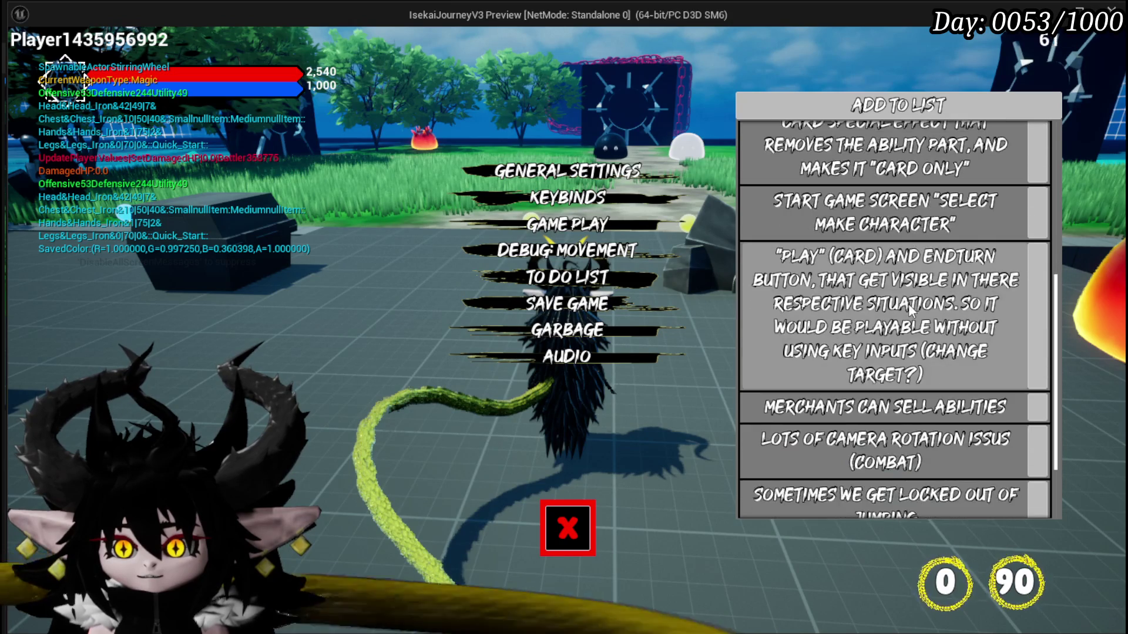
scroll(908, 304, "down", 2)
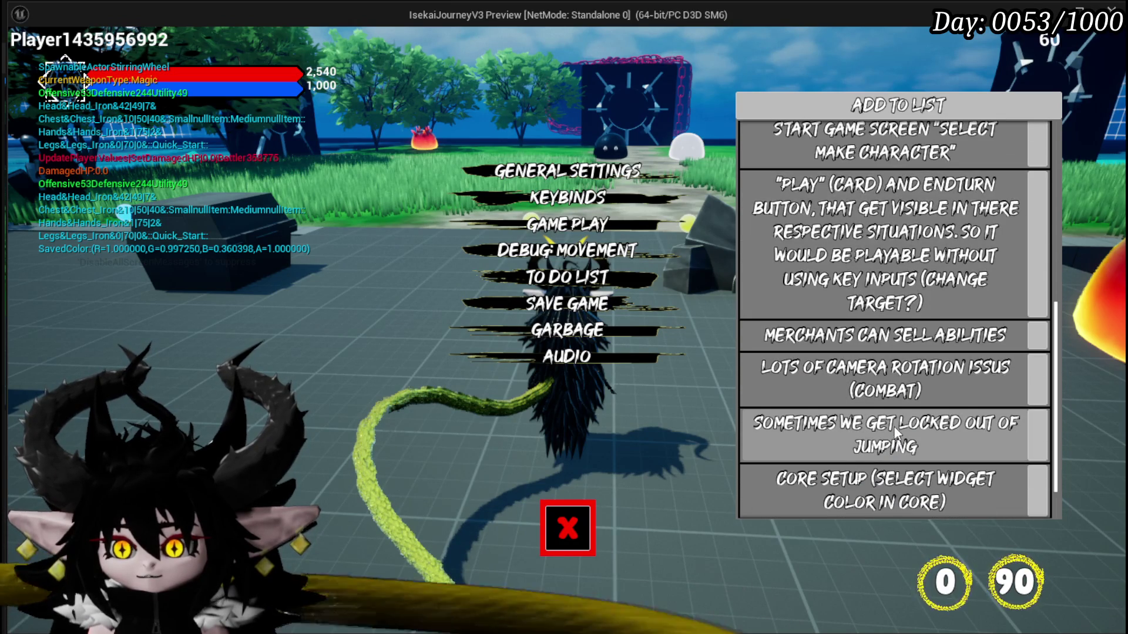
scroll(893, 429, "down", 1)
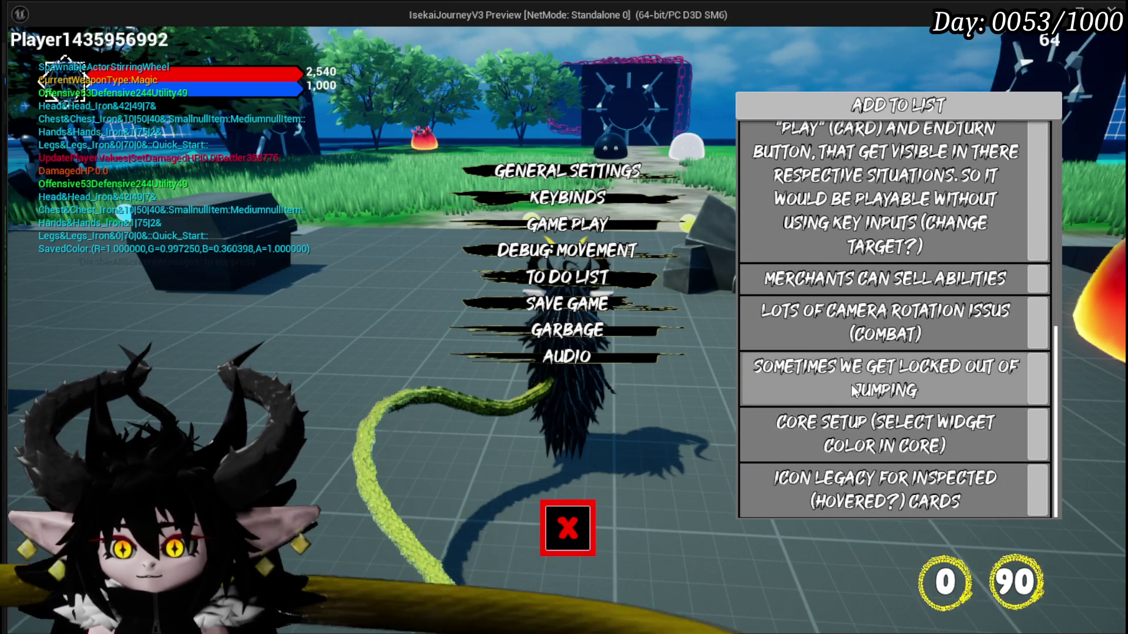
scroll(854, 390, "up", 1)
scroll(852, 390, "up", 2)
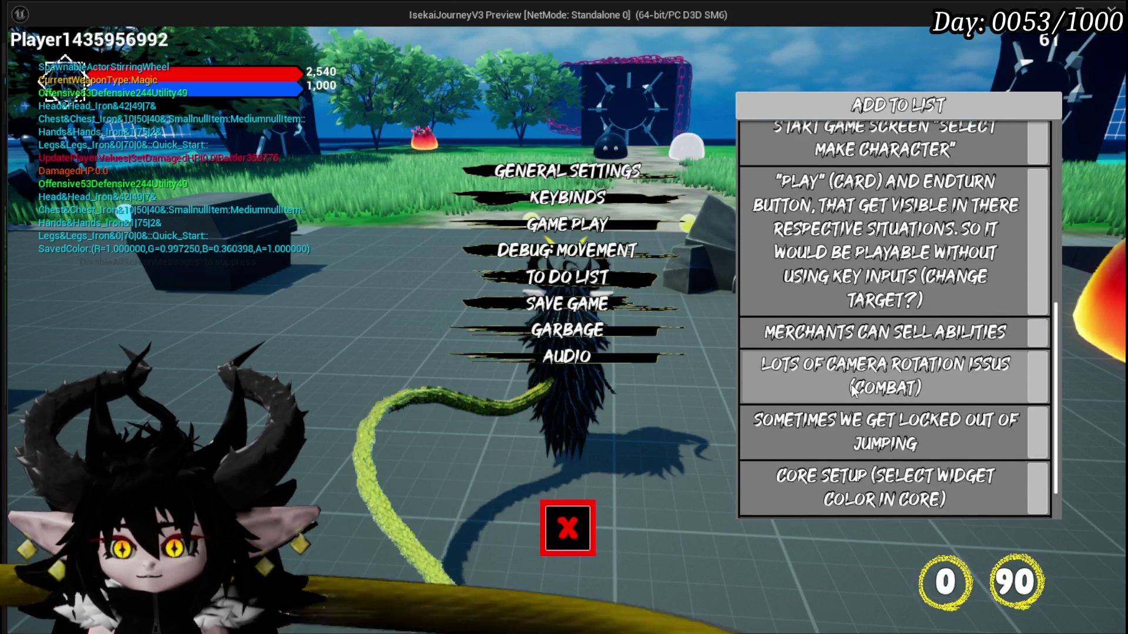
scroll(852, 390, "up", 4)
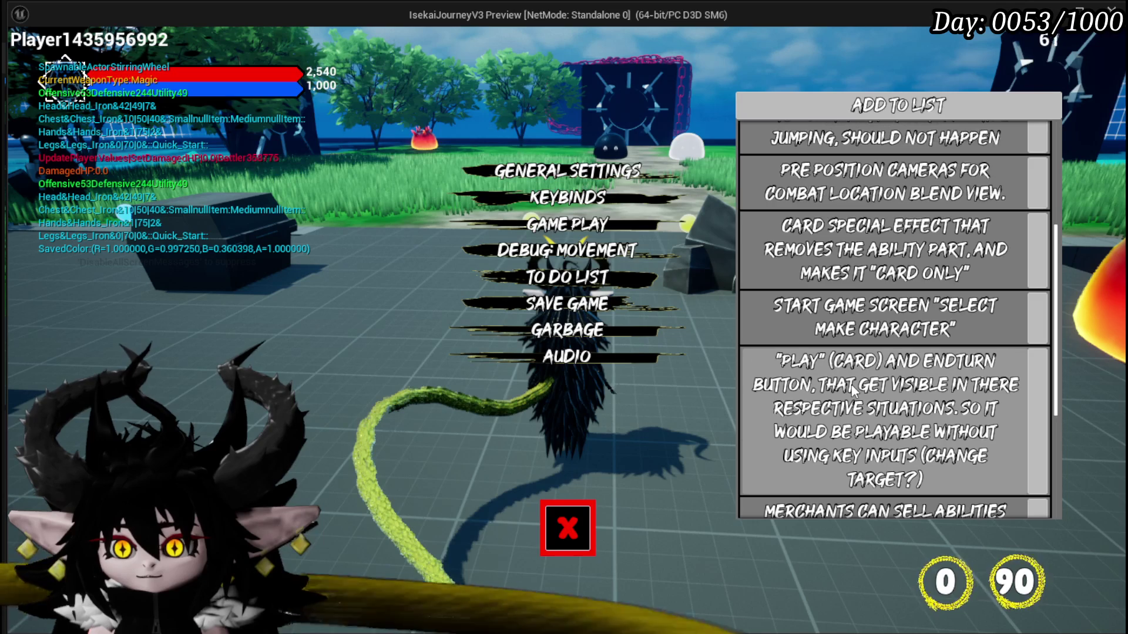
scroll(852, 390, "up", 5)
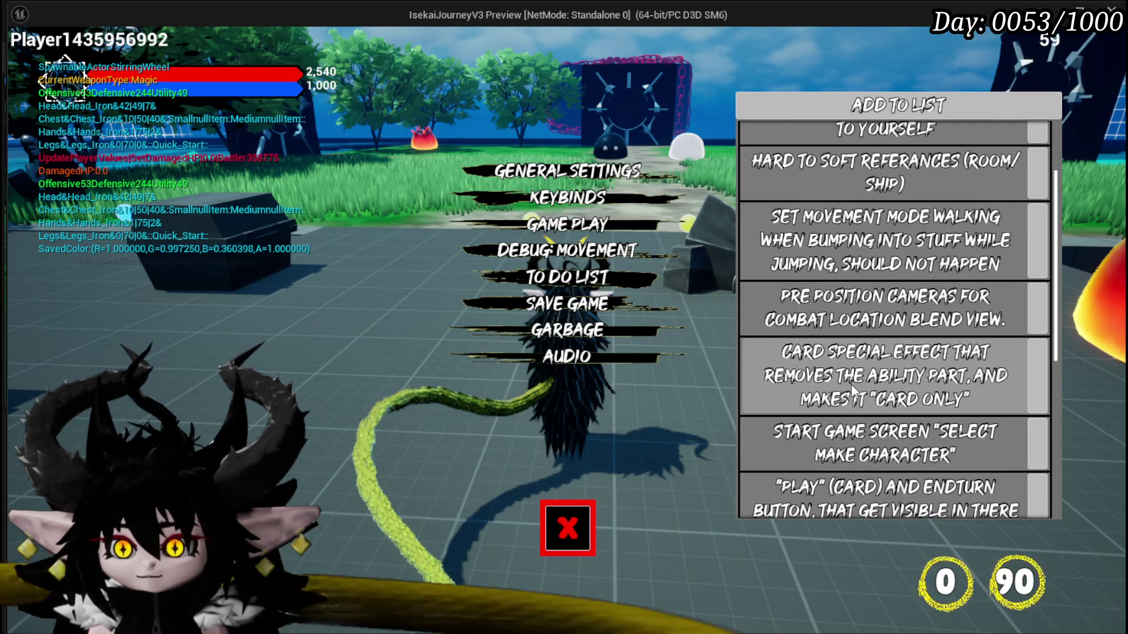
scroll(851, 385, "down", 6)
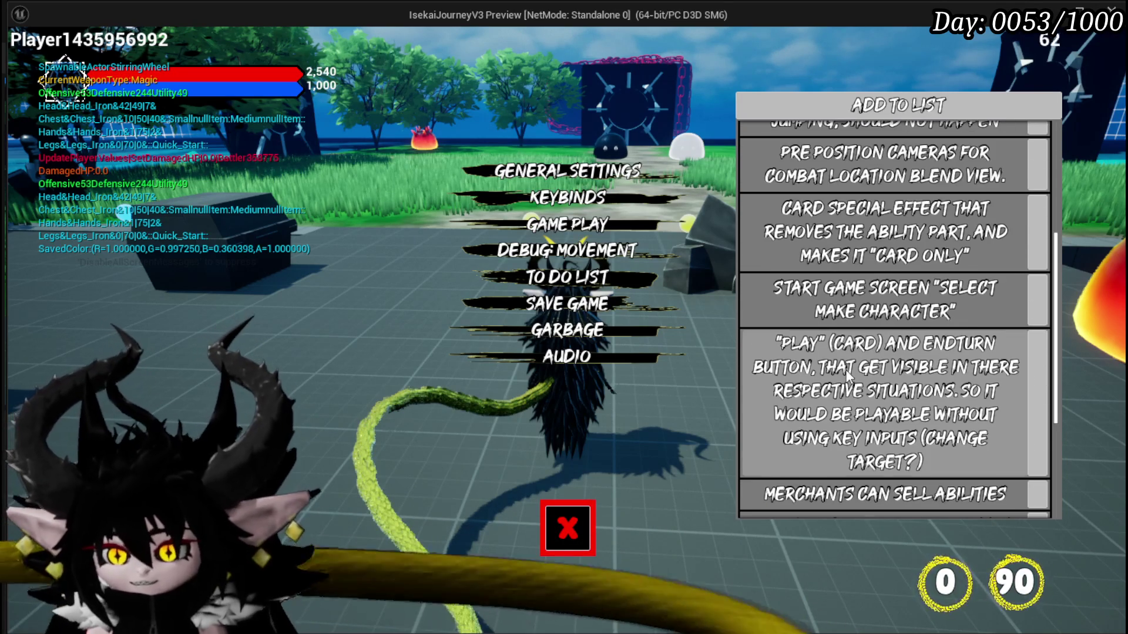
scroll(847, 379, "down", 3)
scroll(847, 375, "down", 1)
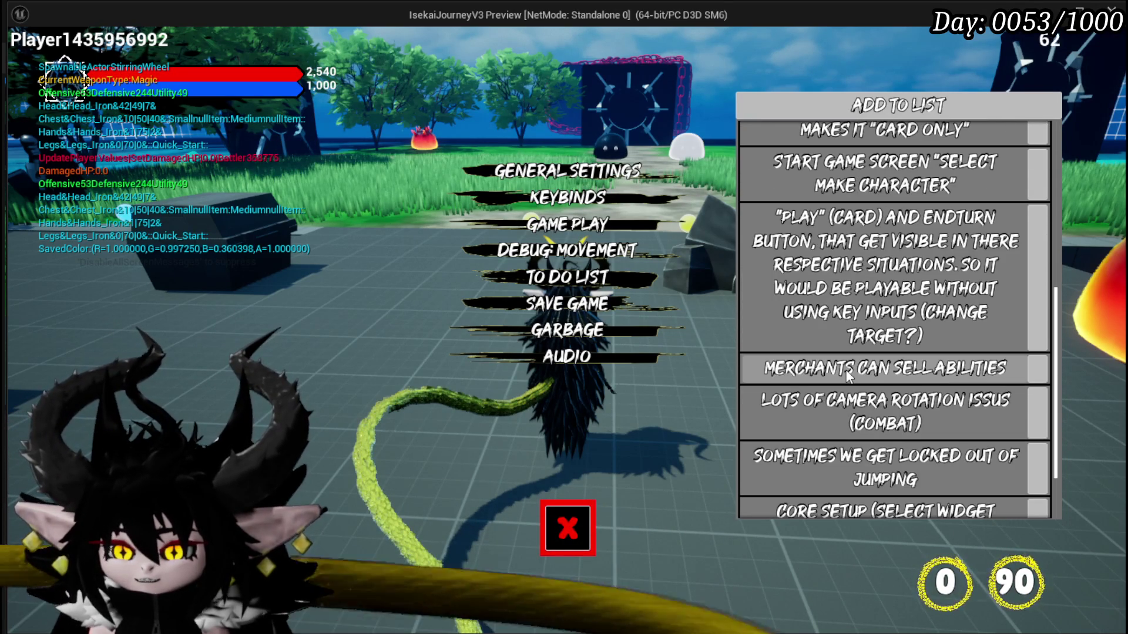
scroll(848, 376, "down", 2)
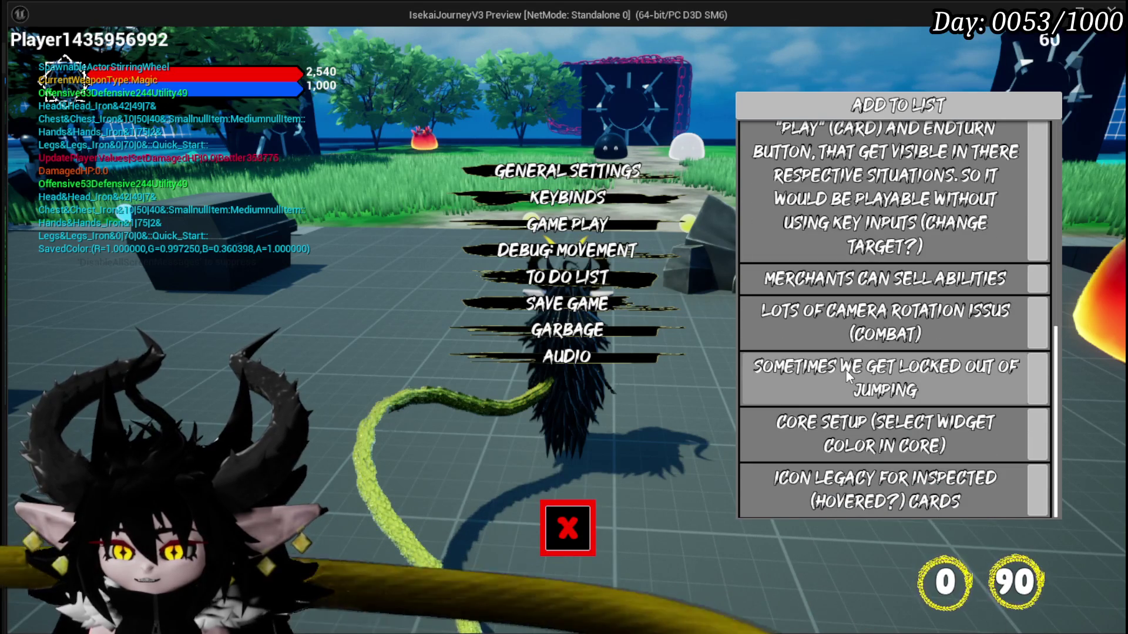
scroll(845, 372, "up", 1)
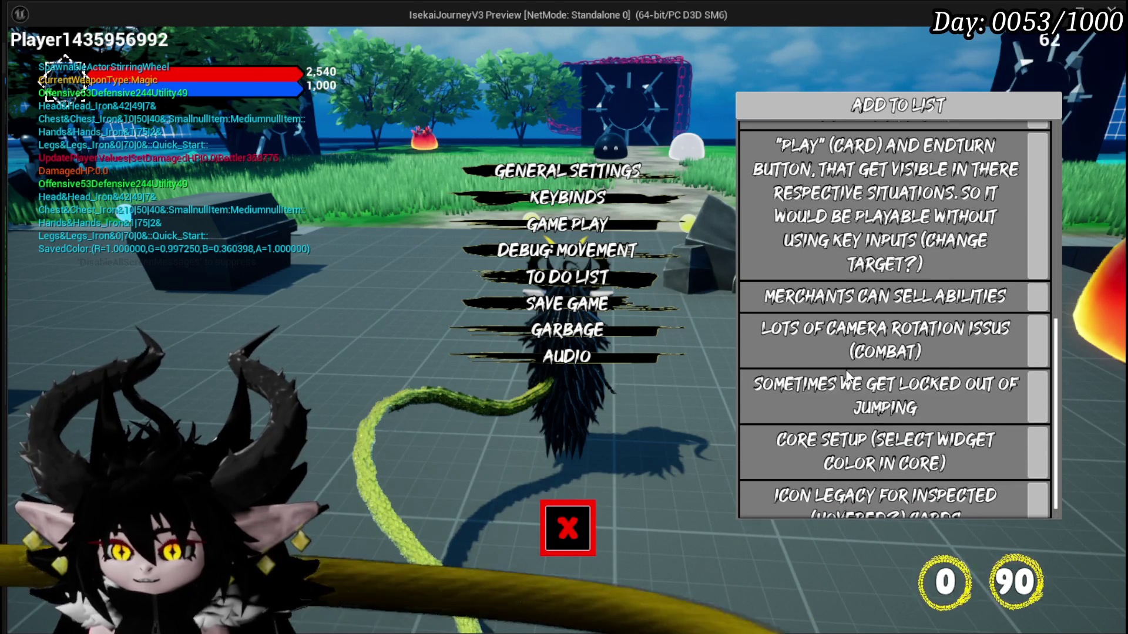
left_click(549, 546)
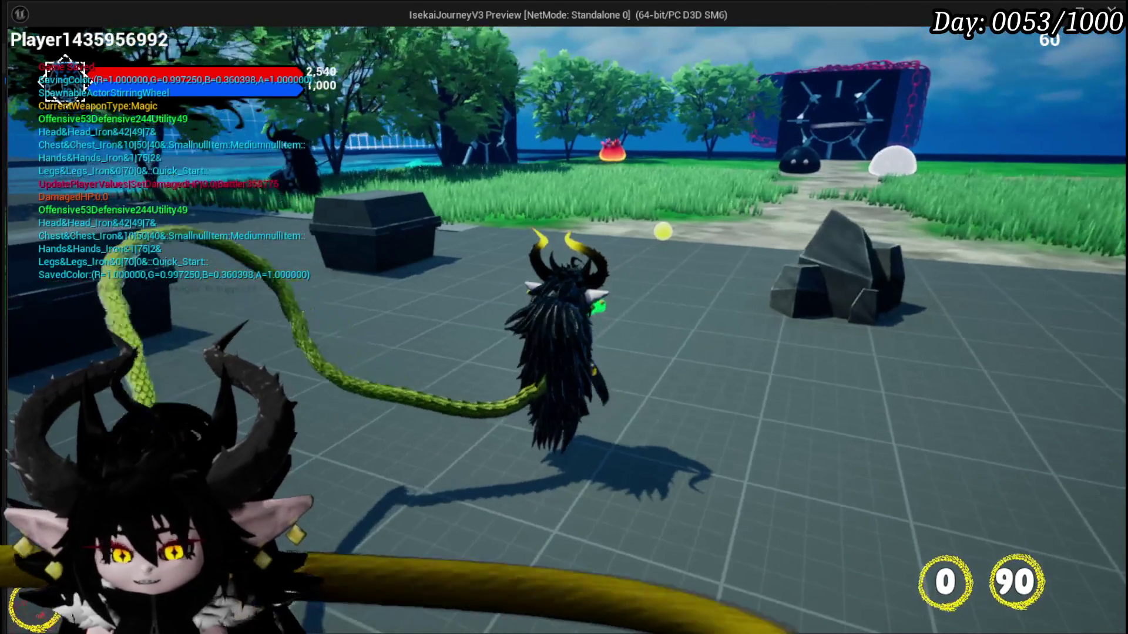
- Walk the character from the path across the grass onto the stone floor and look toward the horizon
key("w")
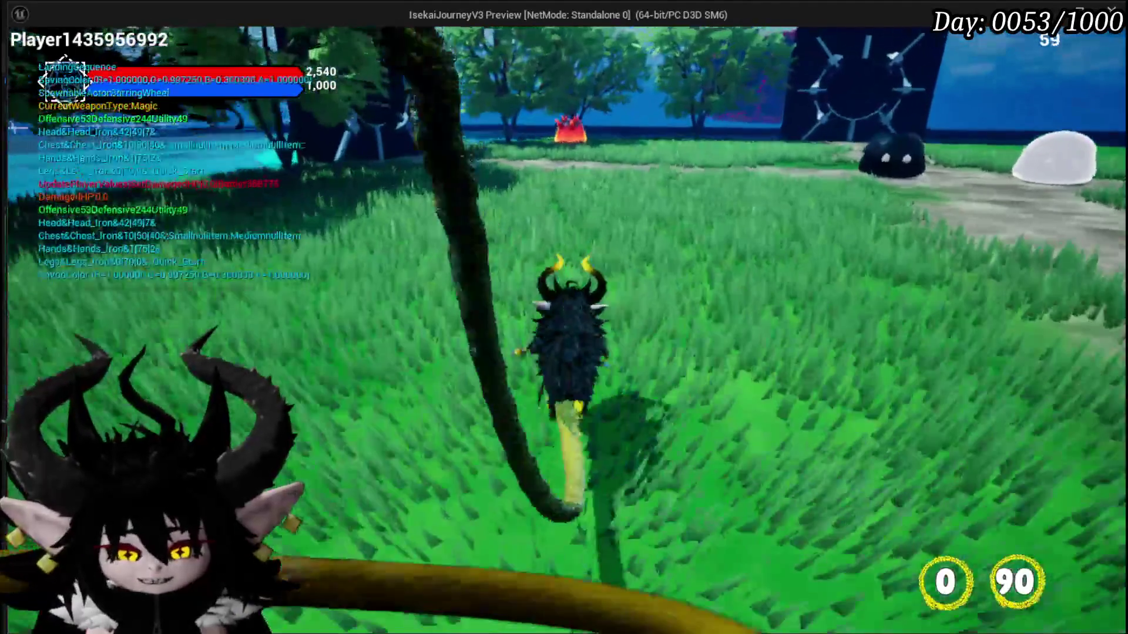
key("w")
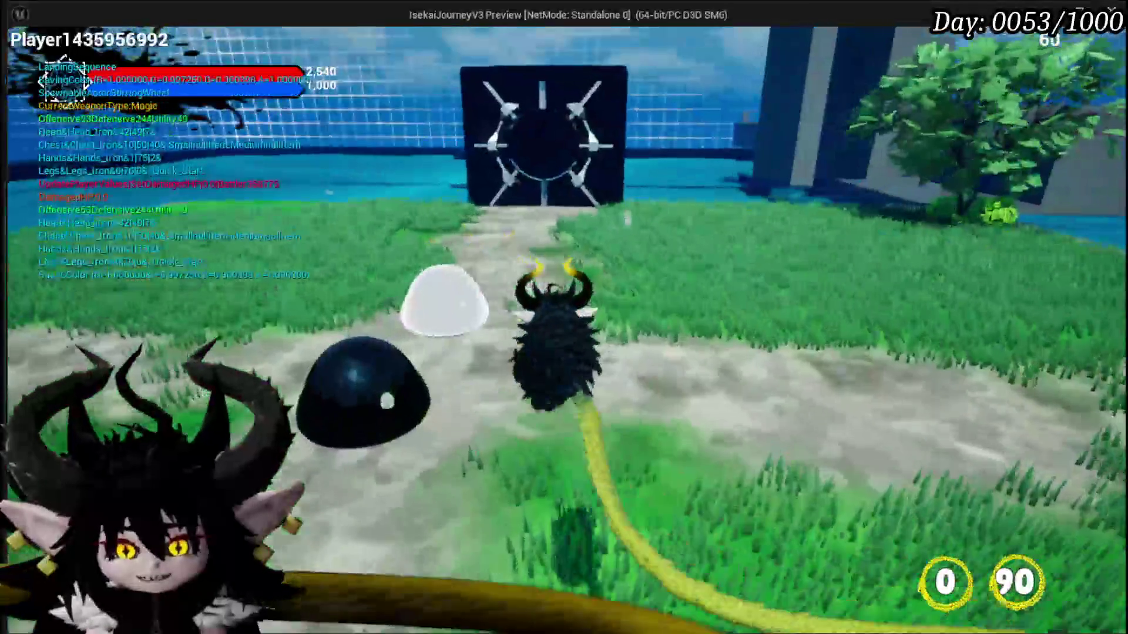
key("w")
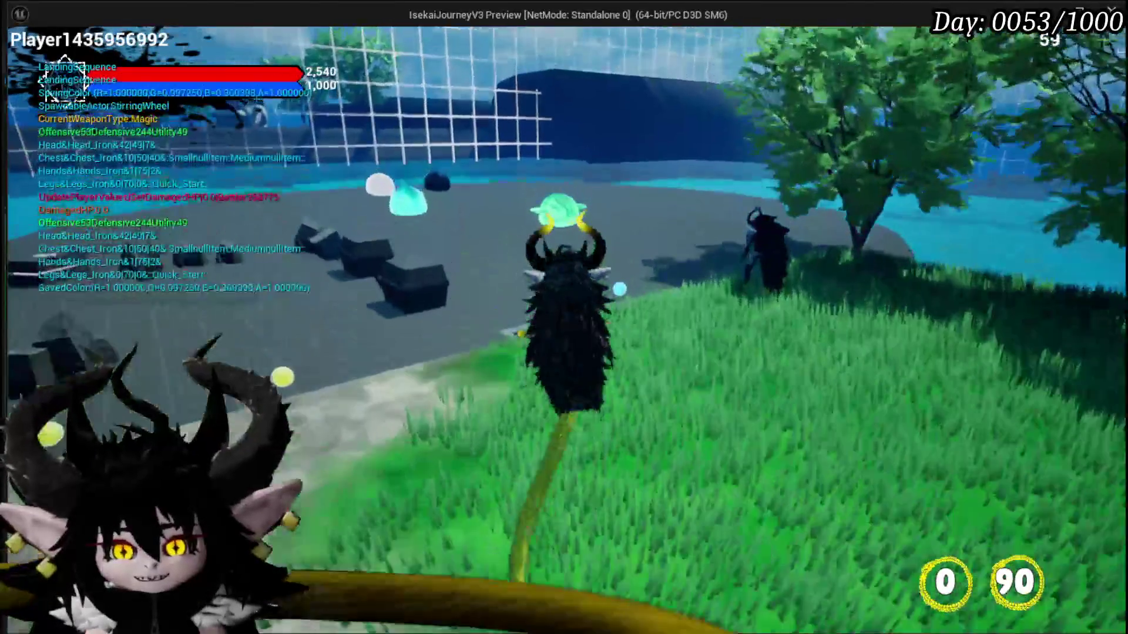
key("w")
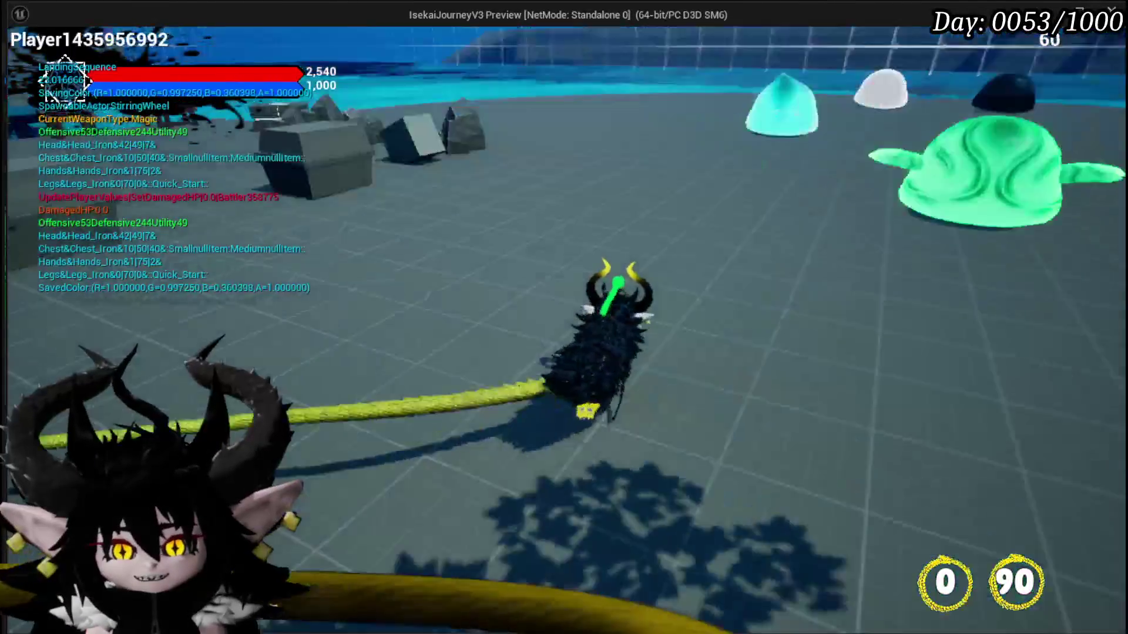
key("w")
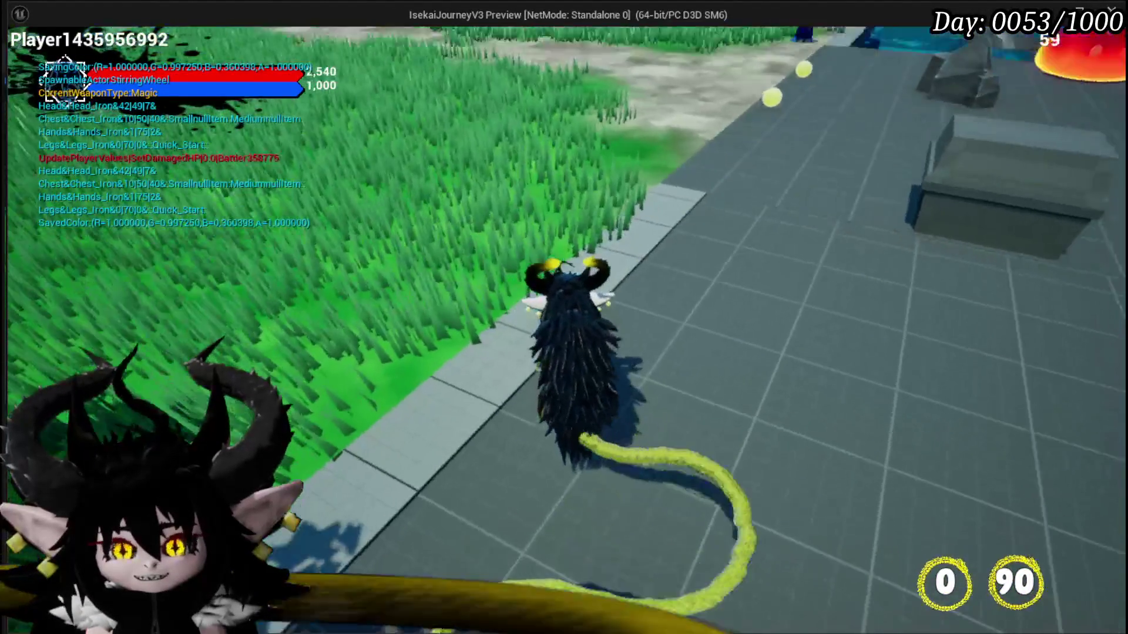
key("w")
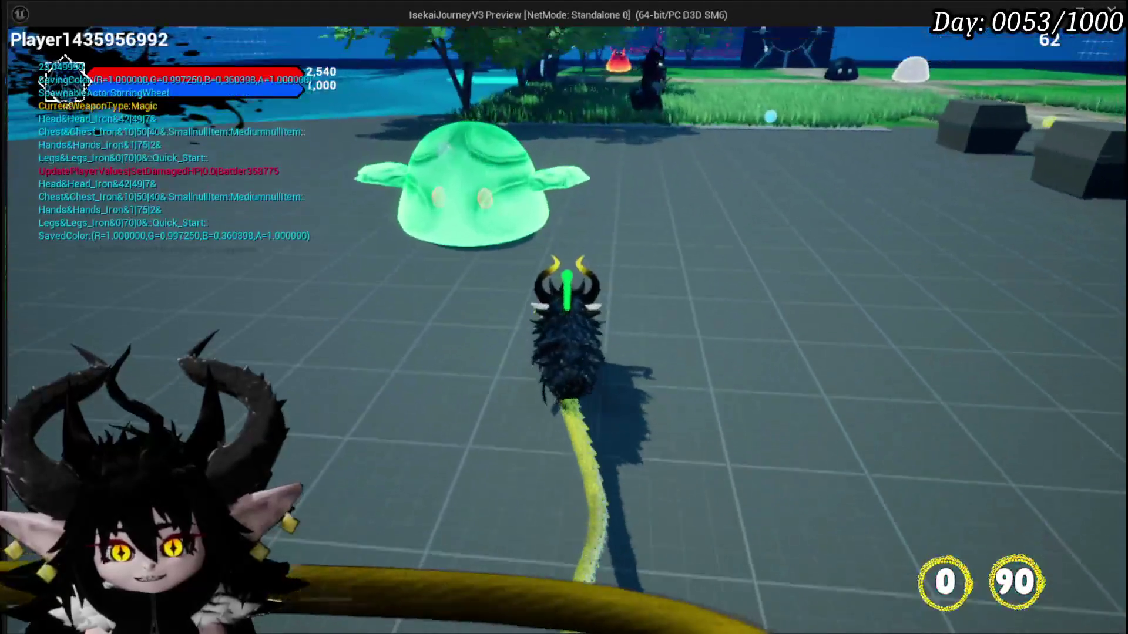
- Run between the grass, slime and rock, then bring up the in-game to-do list
key("w")
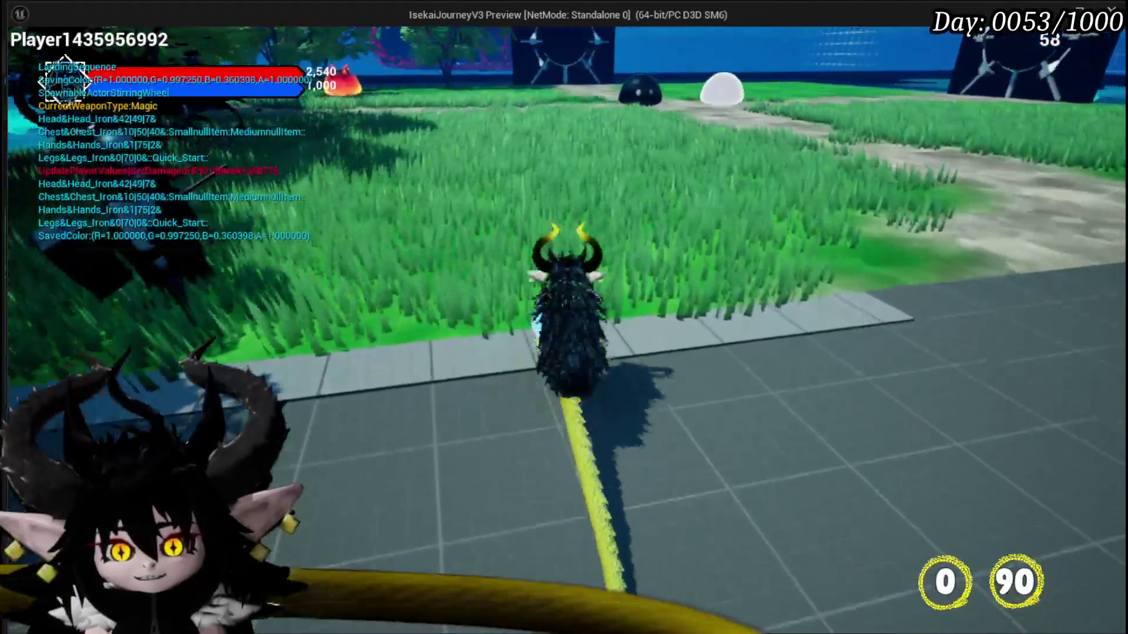
key("w")
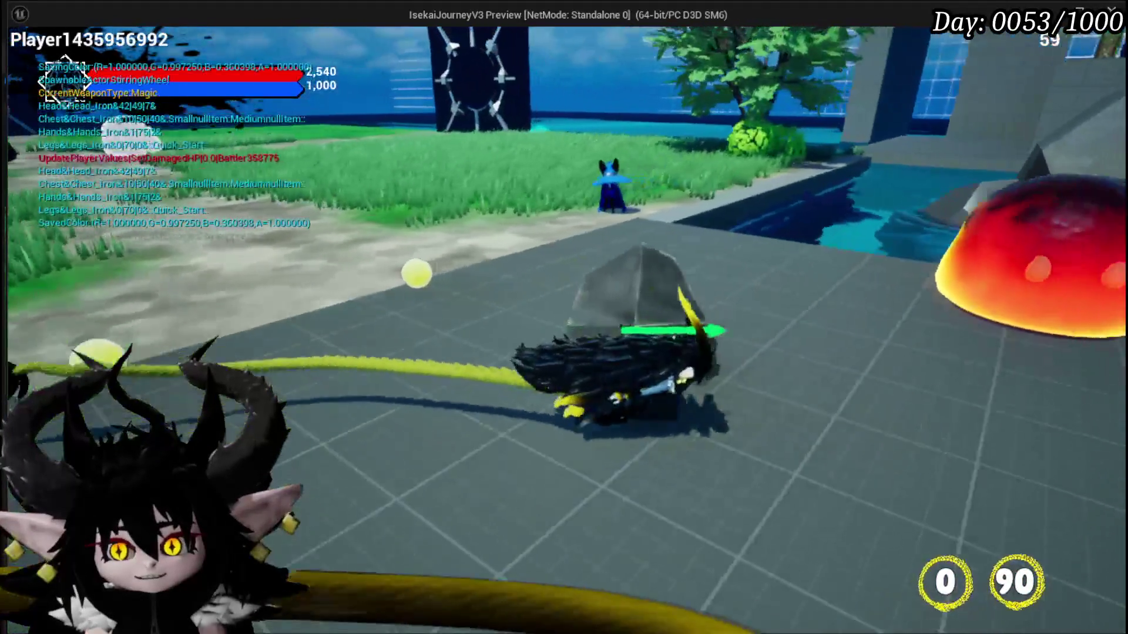
key("w")
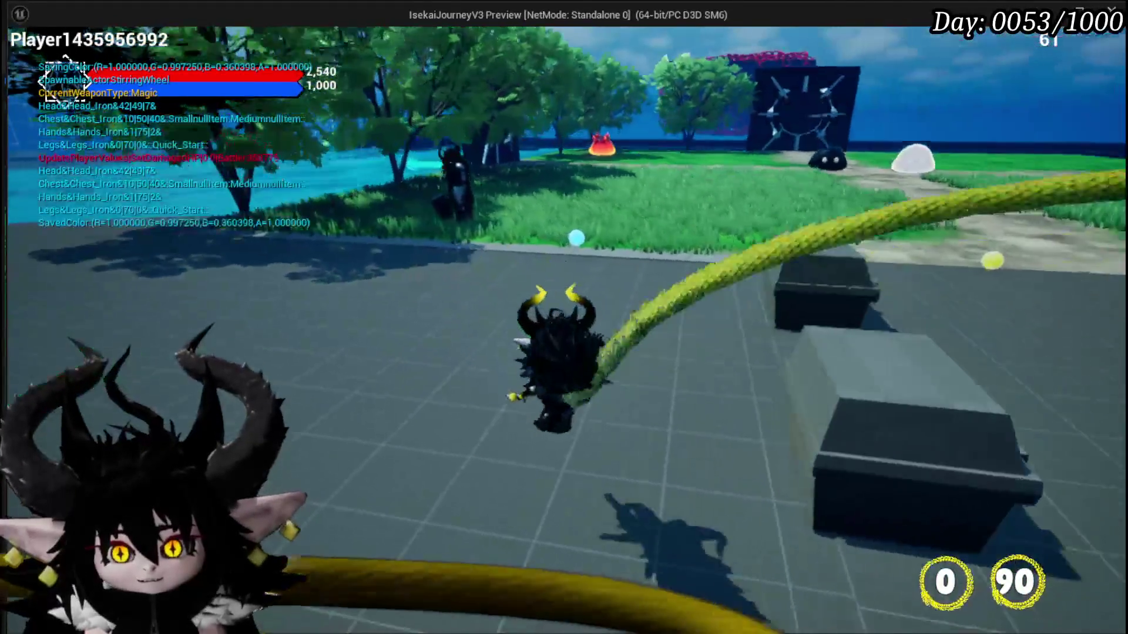
key("w")
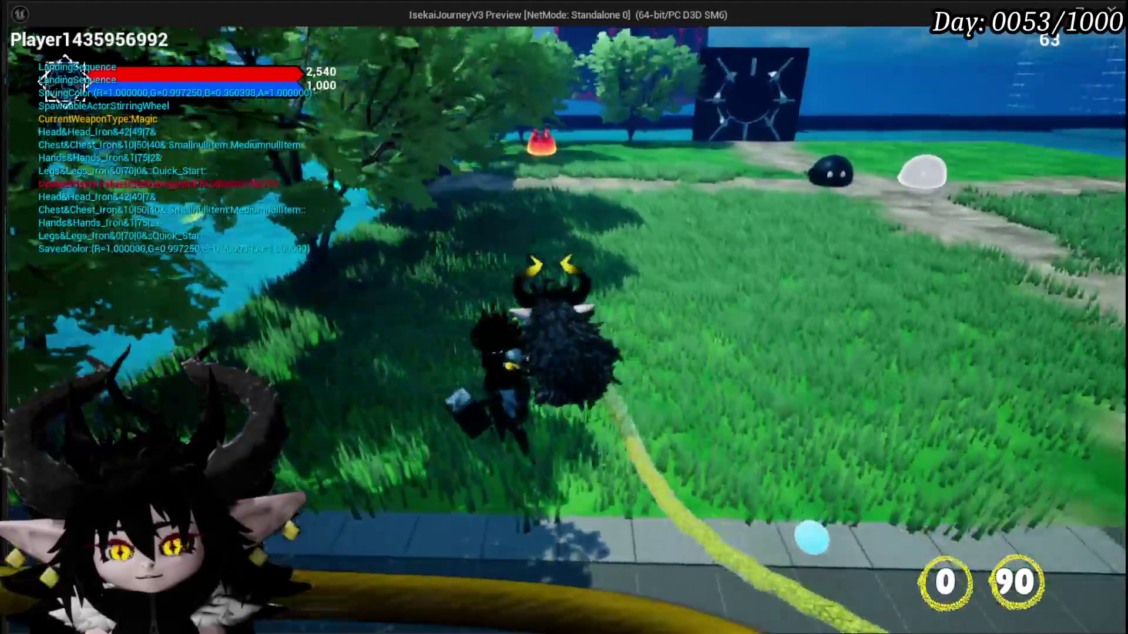
key("w")
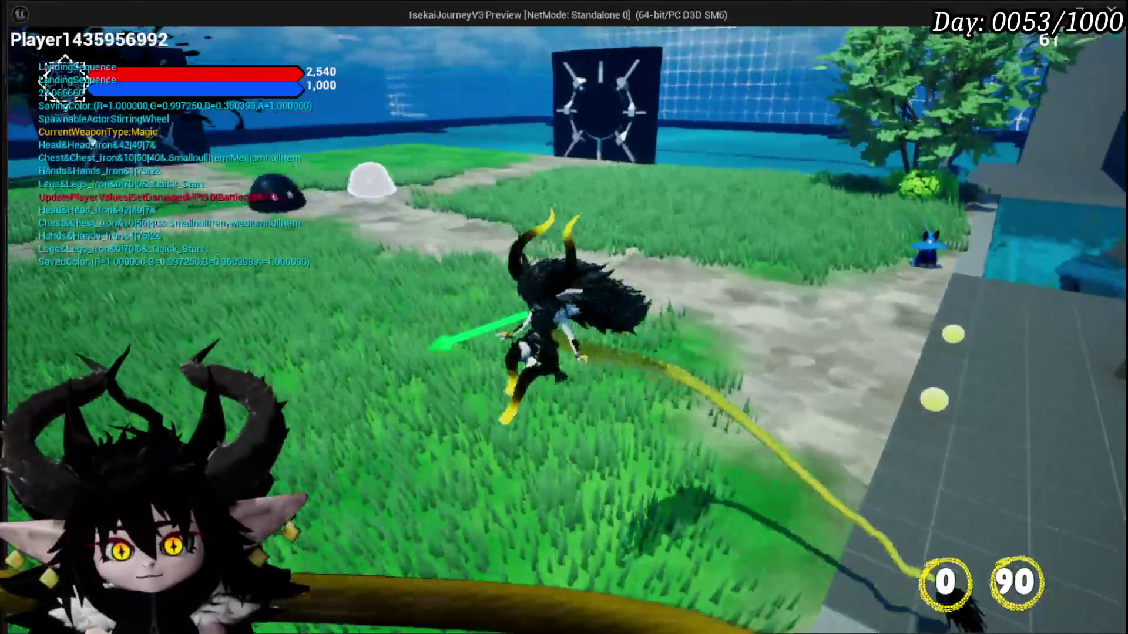
key("w")
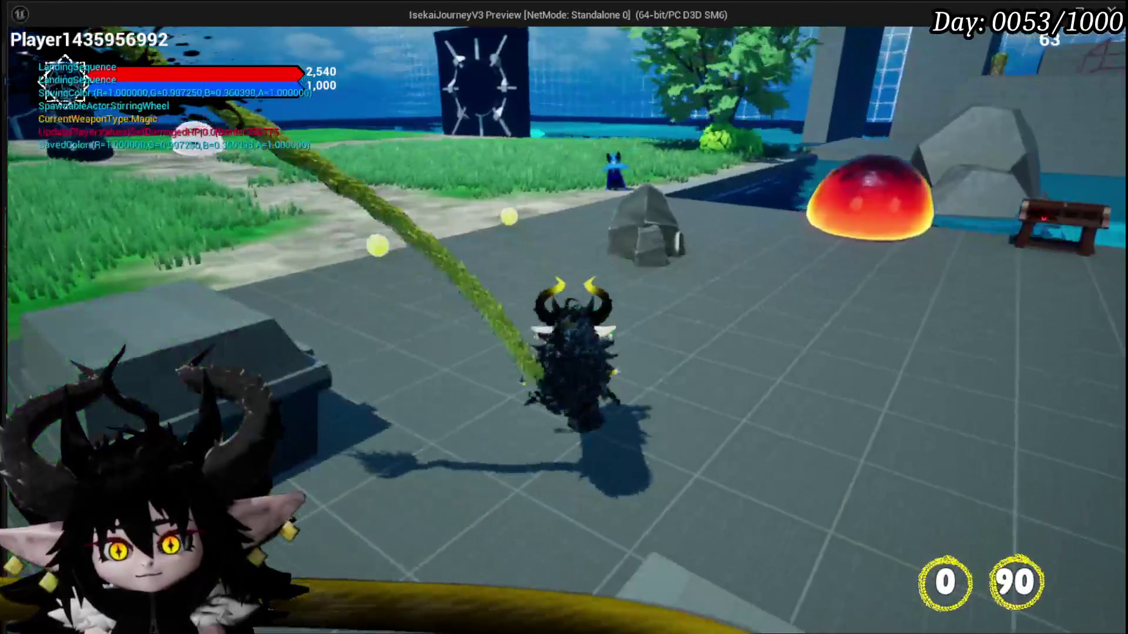
key("w")
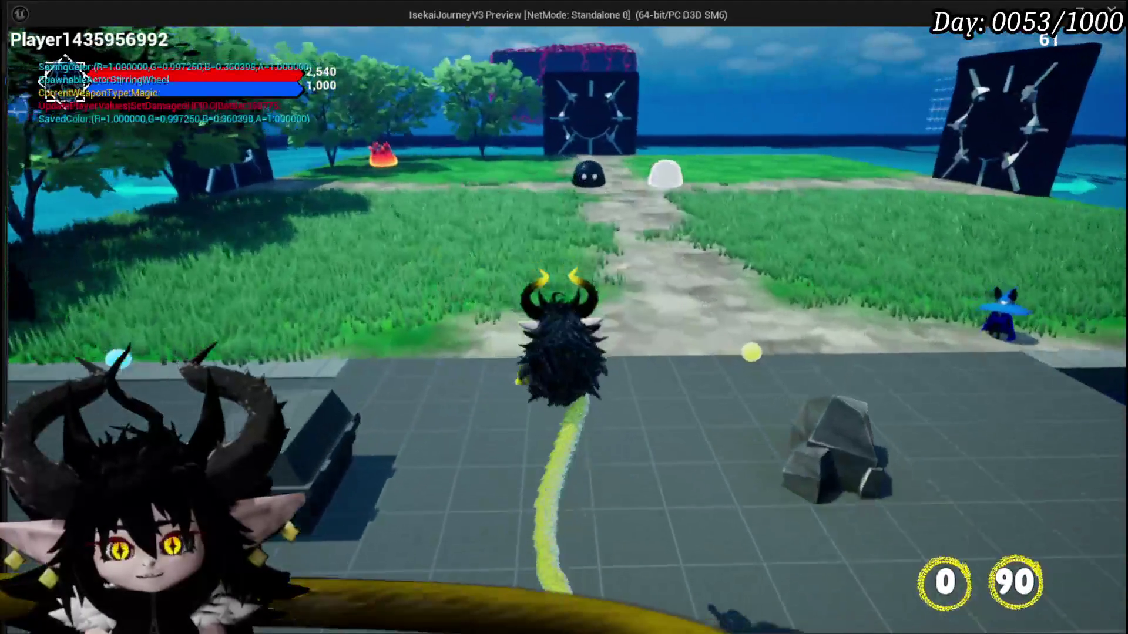
key("Escape")
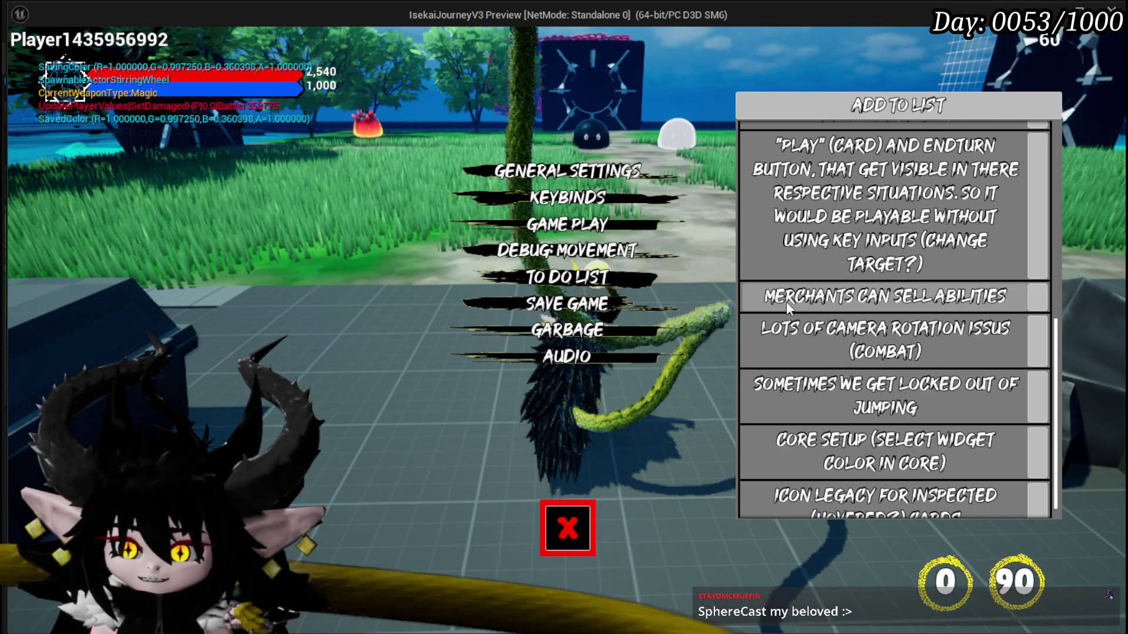
- Remove the Play (Card) and EndTurn entry from the Add To List panel
scroll(810, 347, "down", 1)
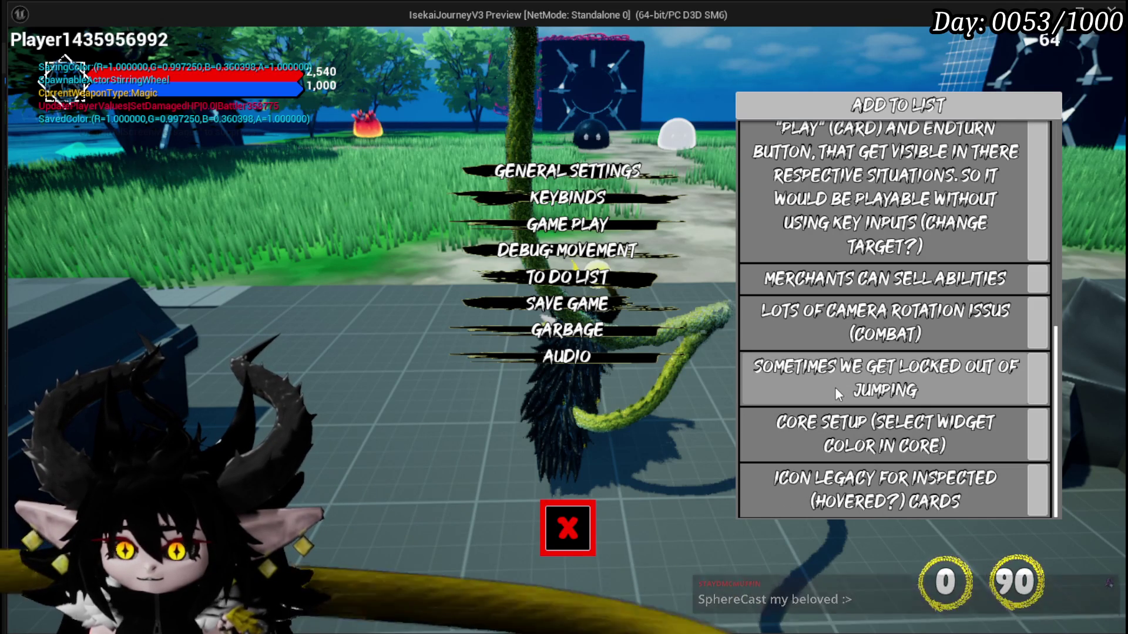
scroll(834, 386, "up", 1)
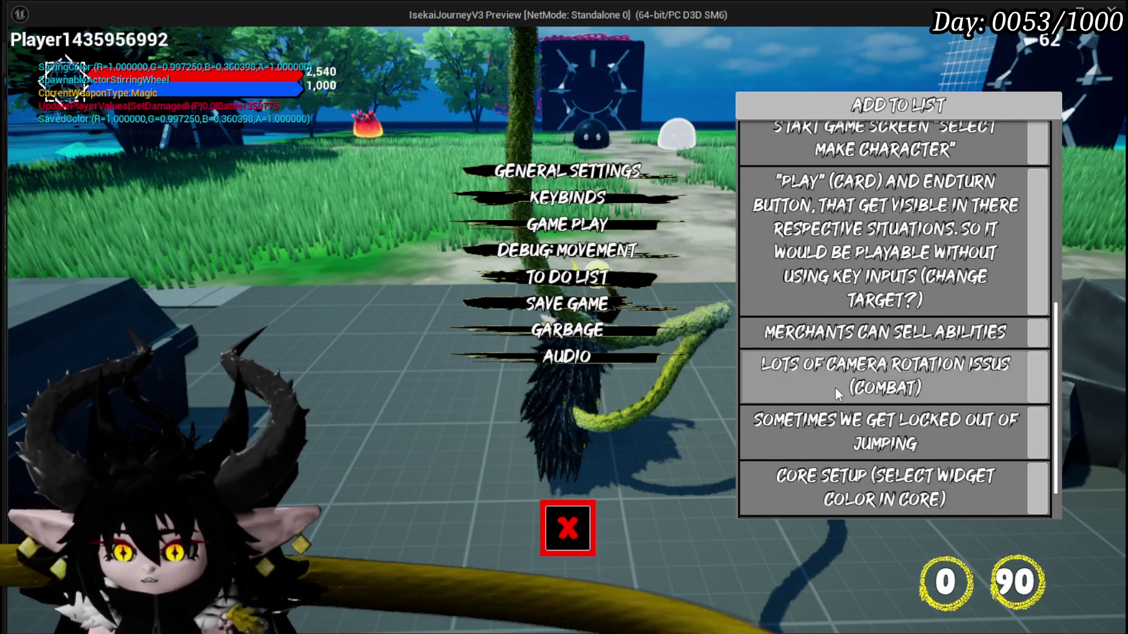
scroll(834, 387, "up", 2)
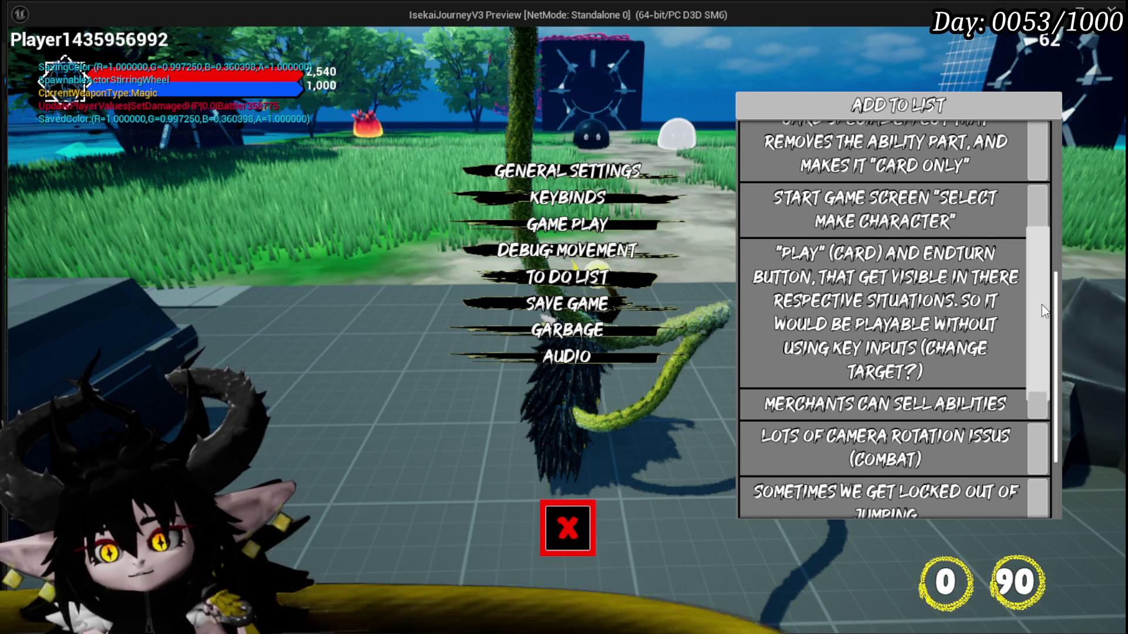
left_click(1041, 304)
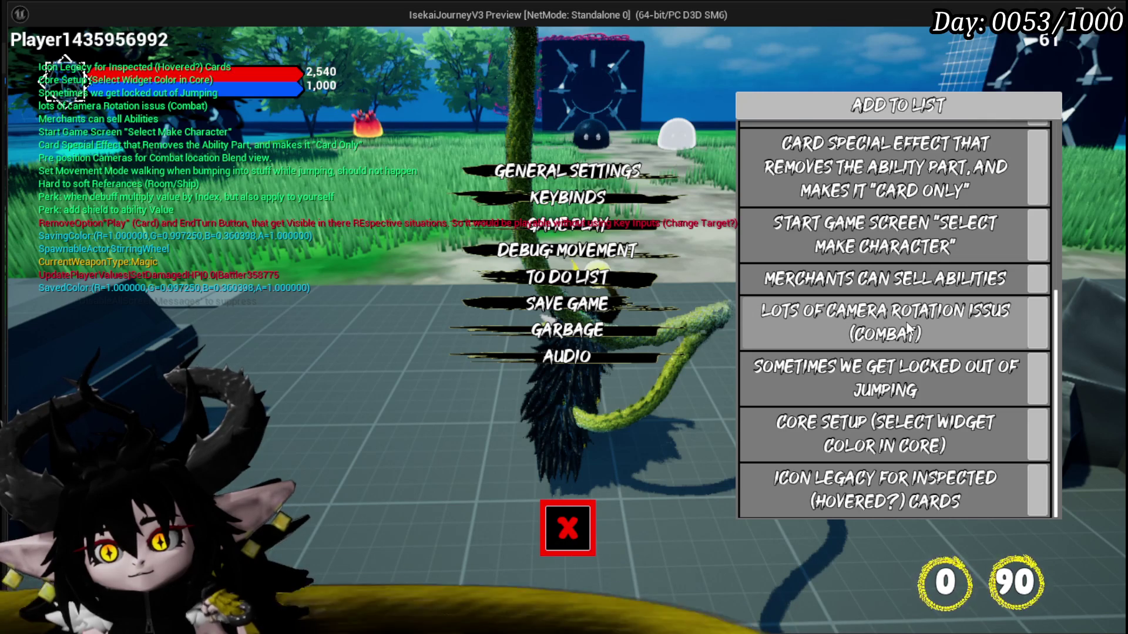
- Close the pause menu and resume play in the test arena
scroll(905, 323, "up", 1)
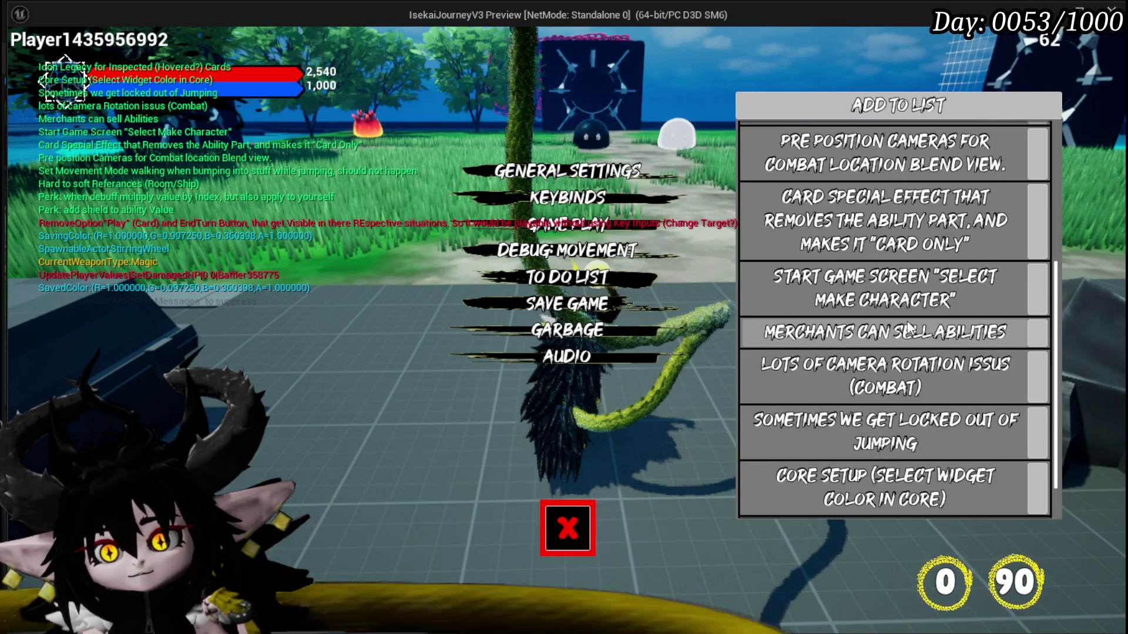
scroll(909, 326, "up", 1)
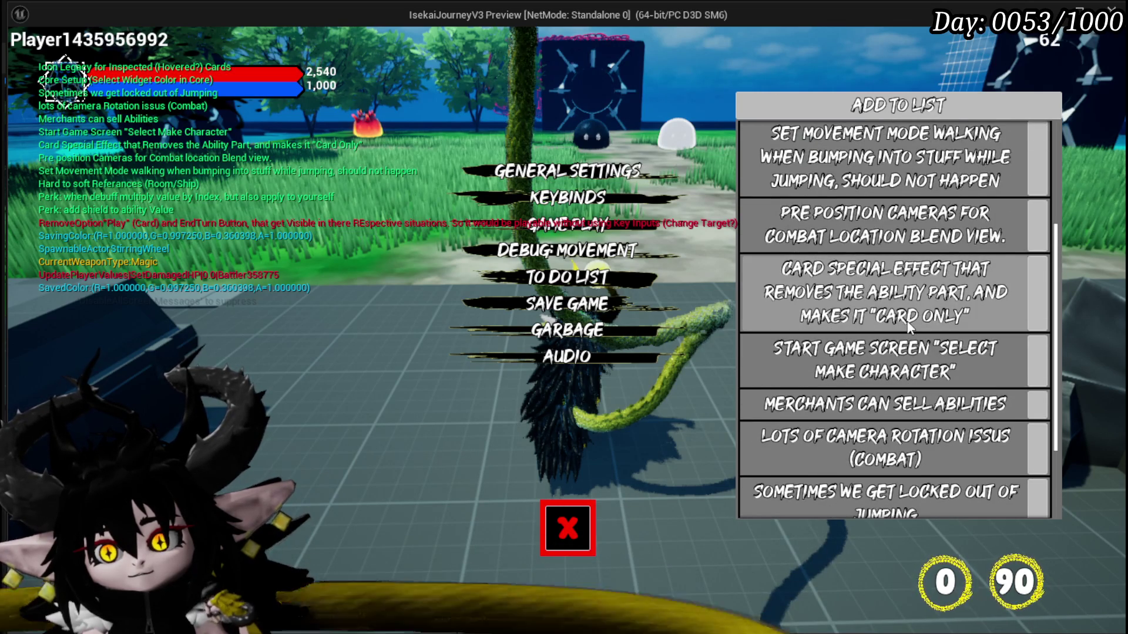
scroll(910, 328, "down", 2)
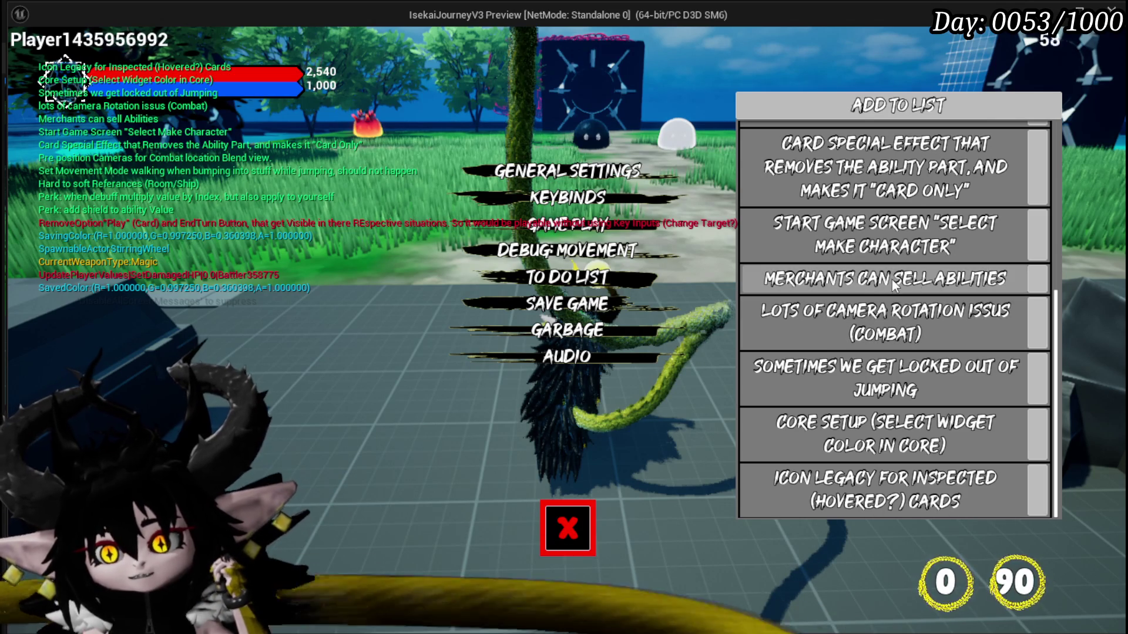
left_click(567, 530)
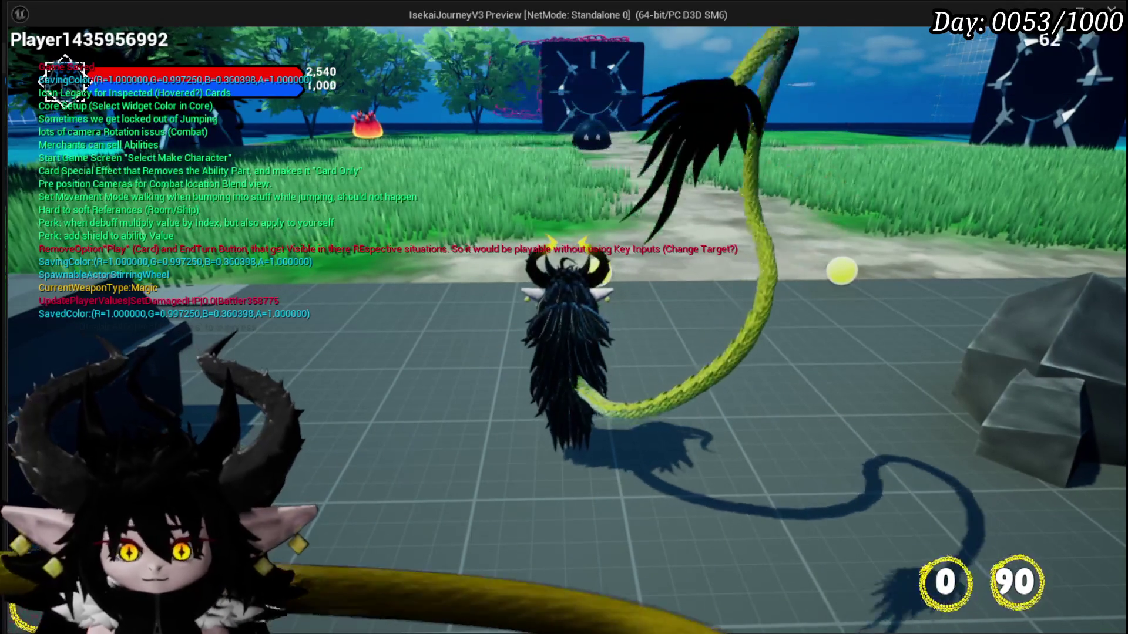
- Walk to the merchant, interact, and choose TRADING to open the Sell/Buy window
key("w")
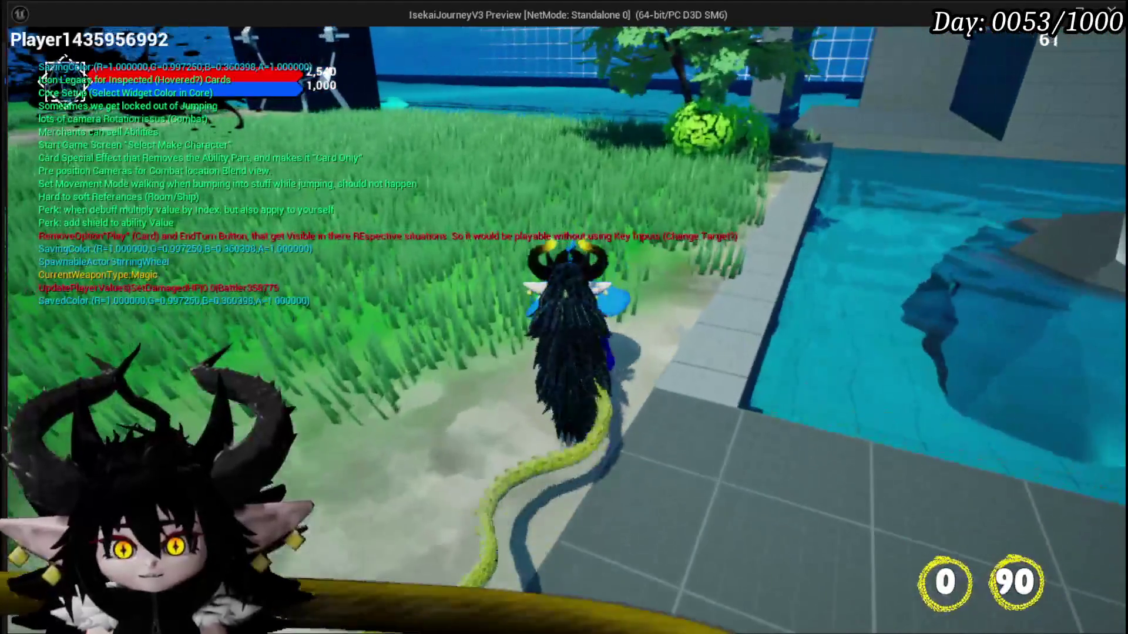
key("e")
left_click(797, 496)
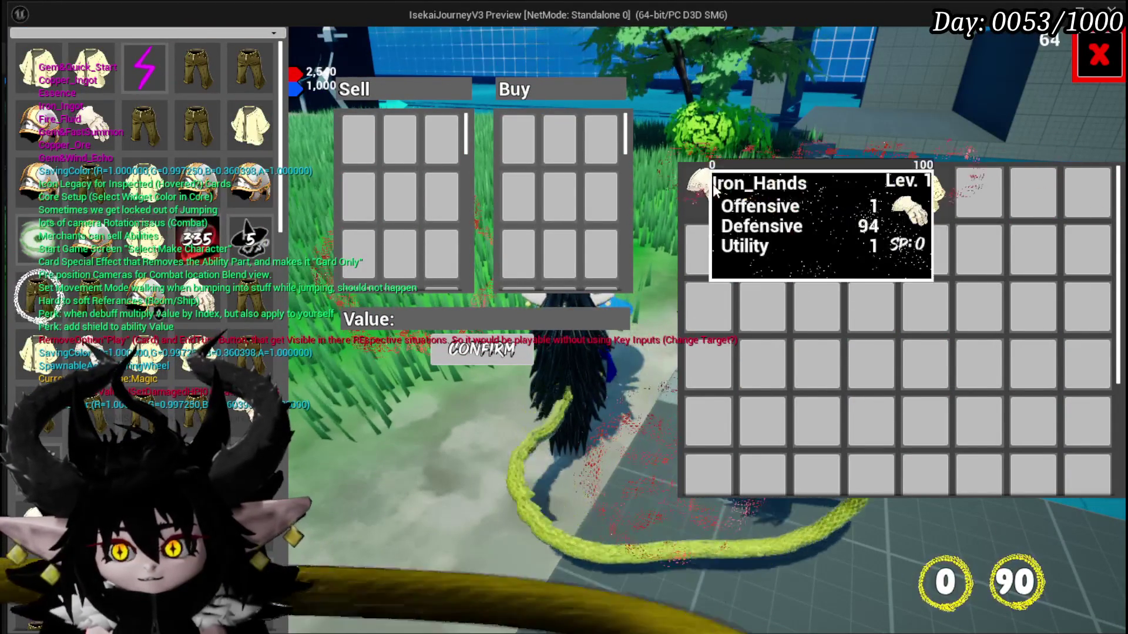
- Scroll through the inventory grid reviewing each item's tooltip card
mouse_move(891, 202)
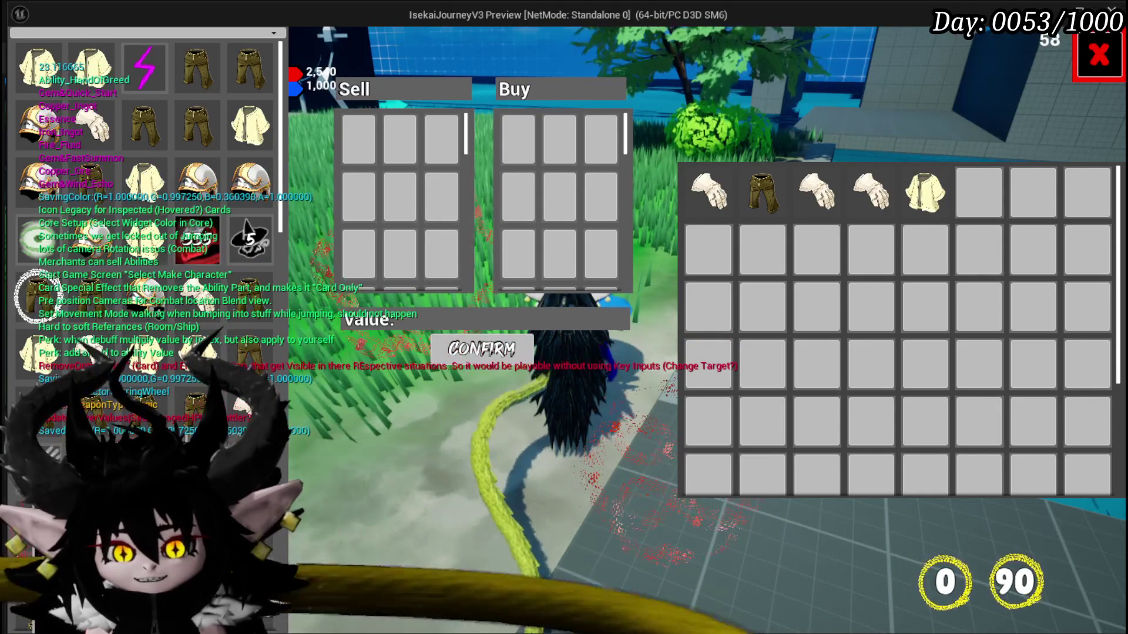
mouse_move(118, 83)
scroll(147, 176, "down", 2)
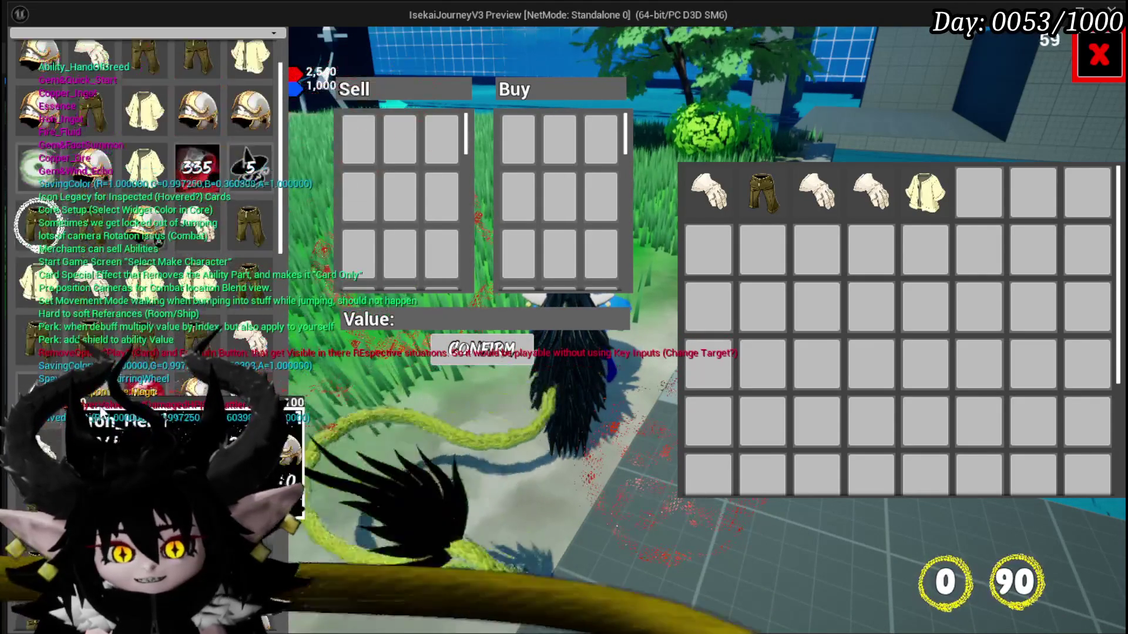
scroll(46, 346, "down", 1)
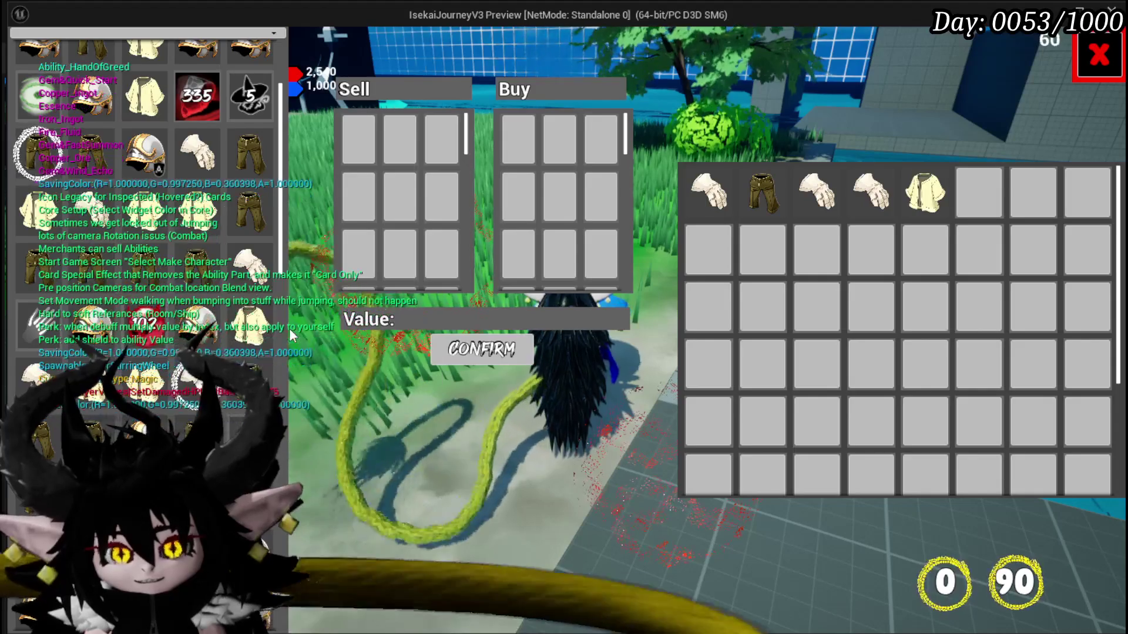
scroll(141, 329, "down", 3)
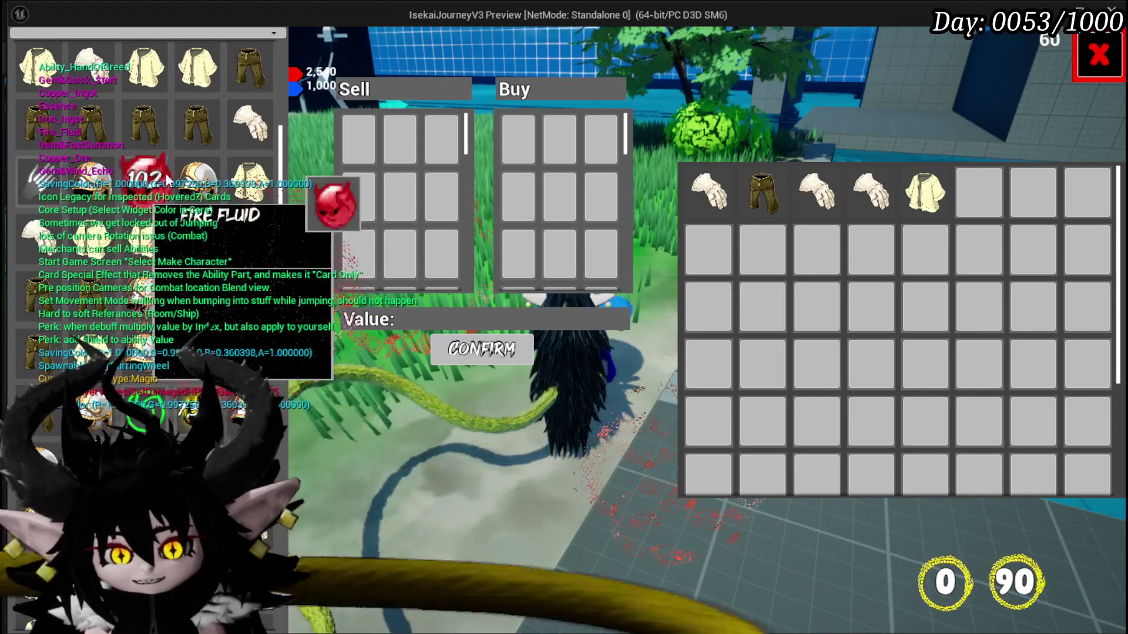
scroll(235, 305, "down", 3)
scroll(188, 387, "down", 5)
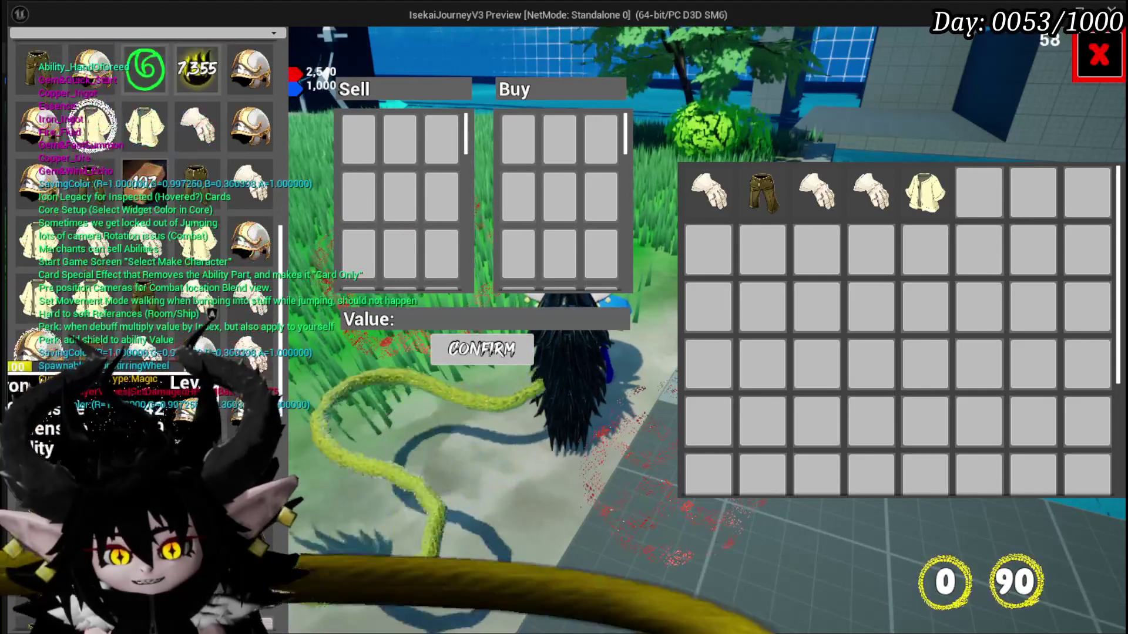
scroll(211, 314, "down", 3)
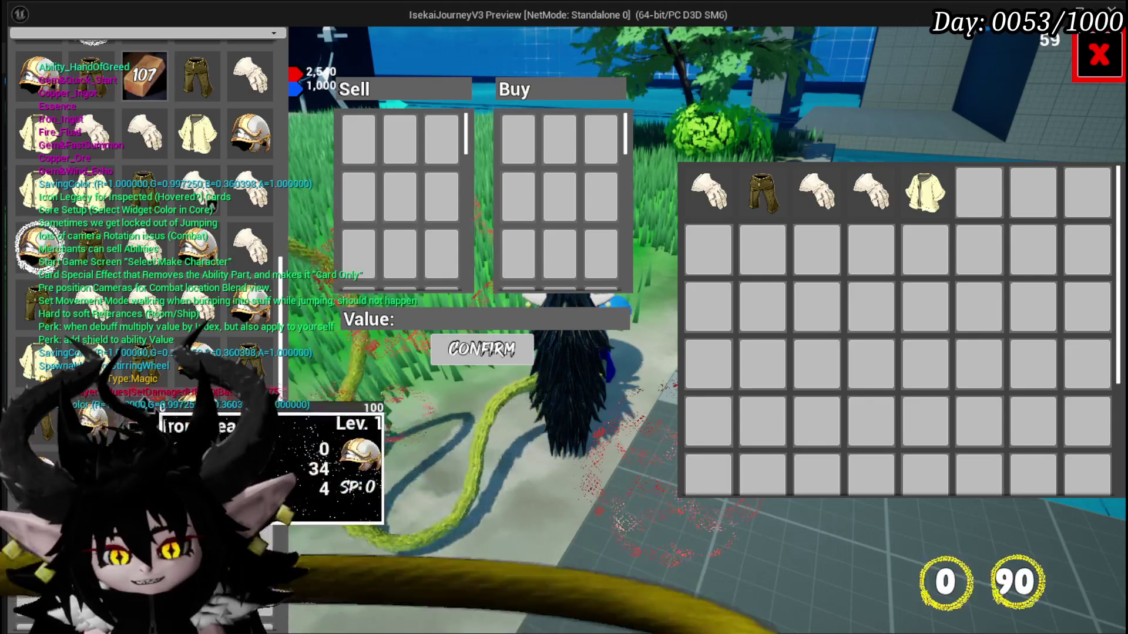
scroll(176, 352, "up", 8)
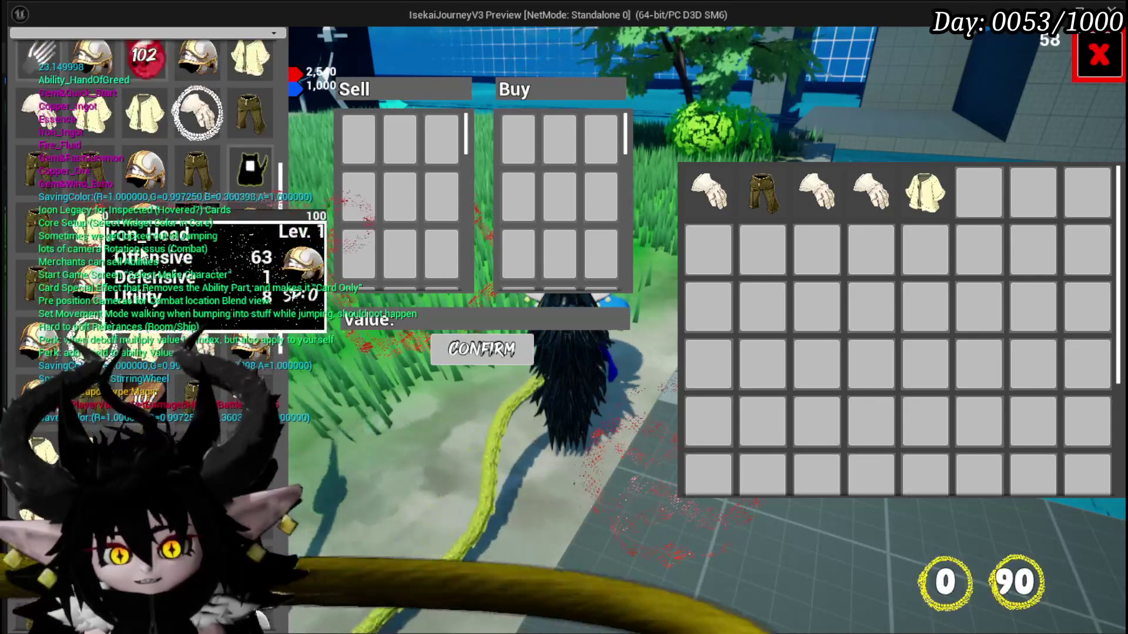
scroll(103, 222, "up", 4)
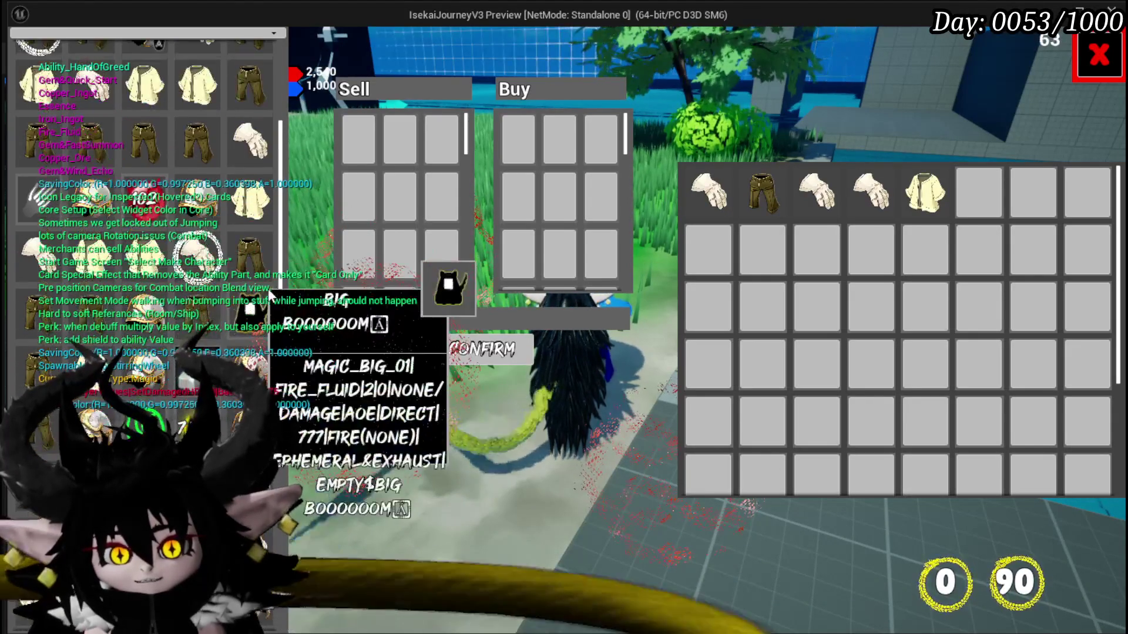
scroll(268, 287, "up", 4)
- Check the ability item's tooltip card, then close the trading window and walk away from the merchant
scroll(268, 297, "down", 2)
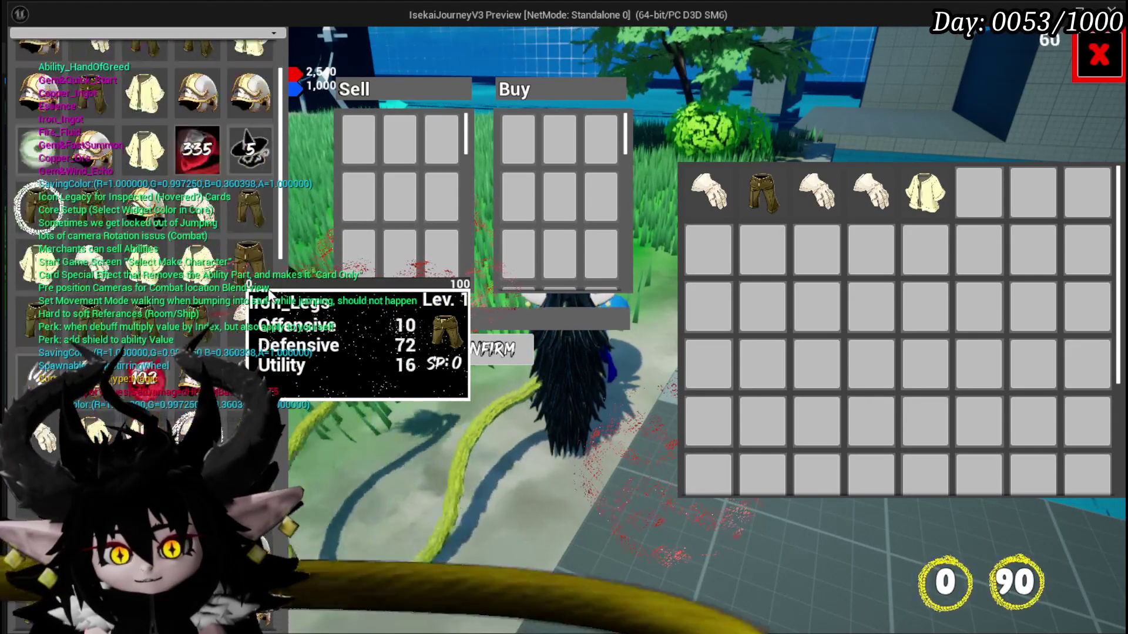
scroll(264, 311, "down", 3)
scroll(259, 311, "down", 5)
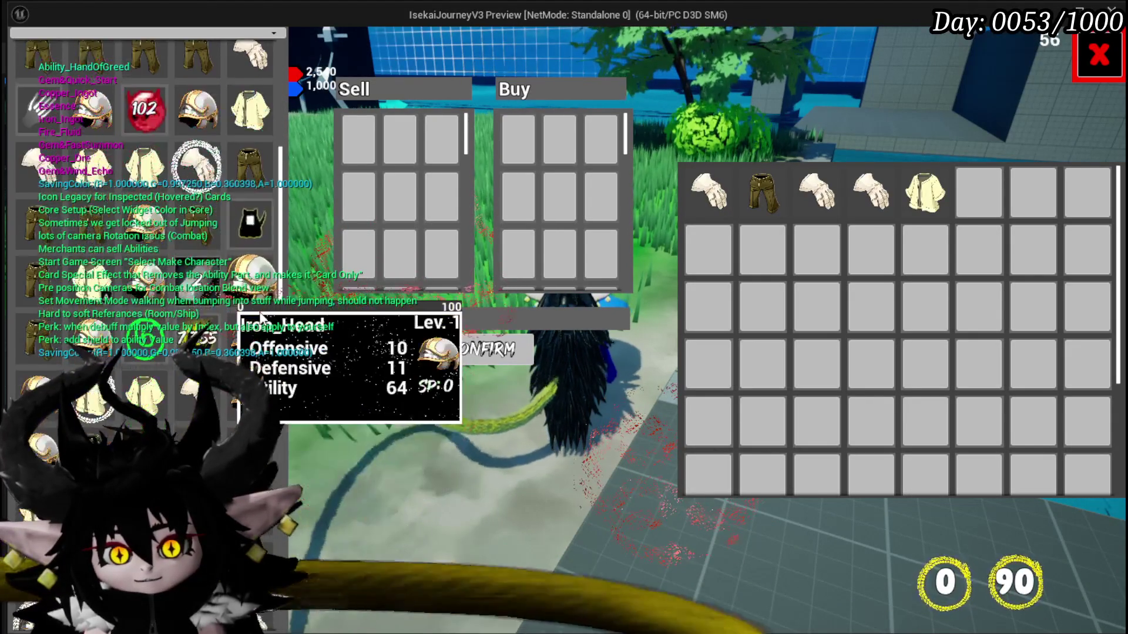
scroll(198, 289, "down", 6)
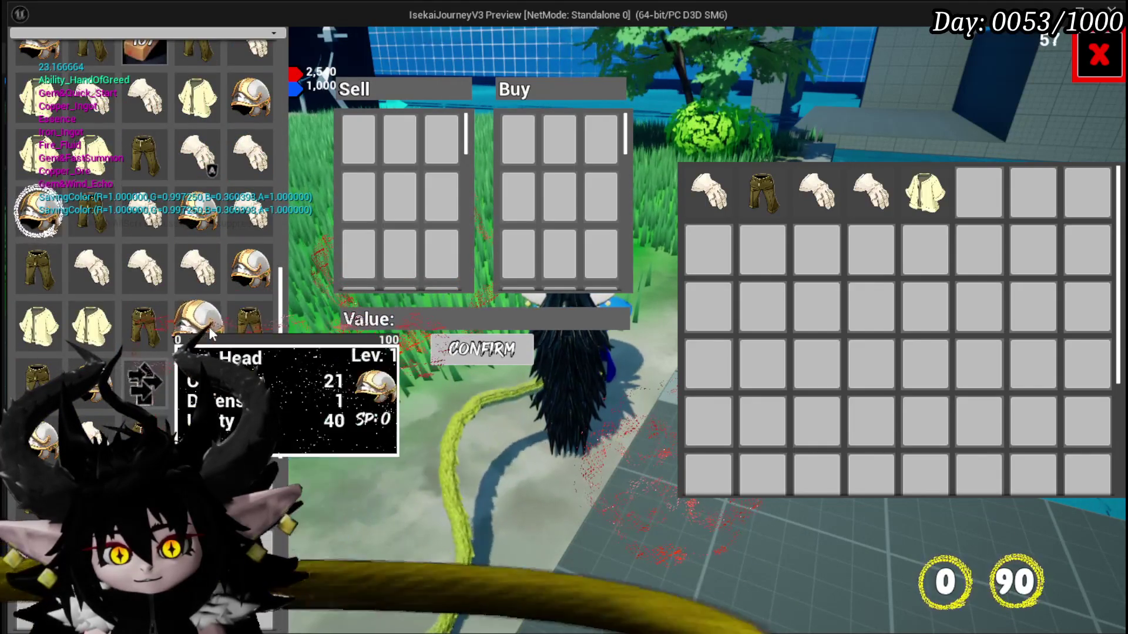
scroll(210, 337, "up", 8)
scroll(267, 303, "up", 5)
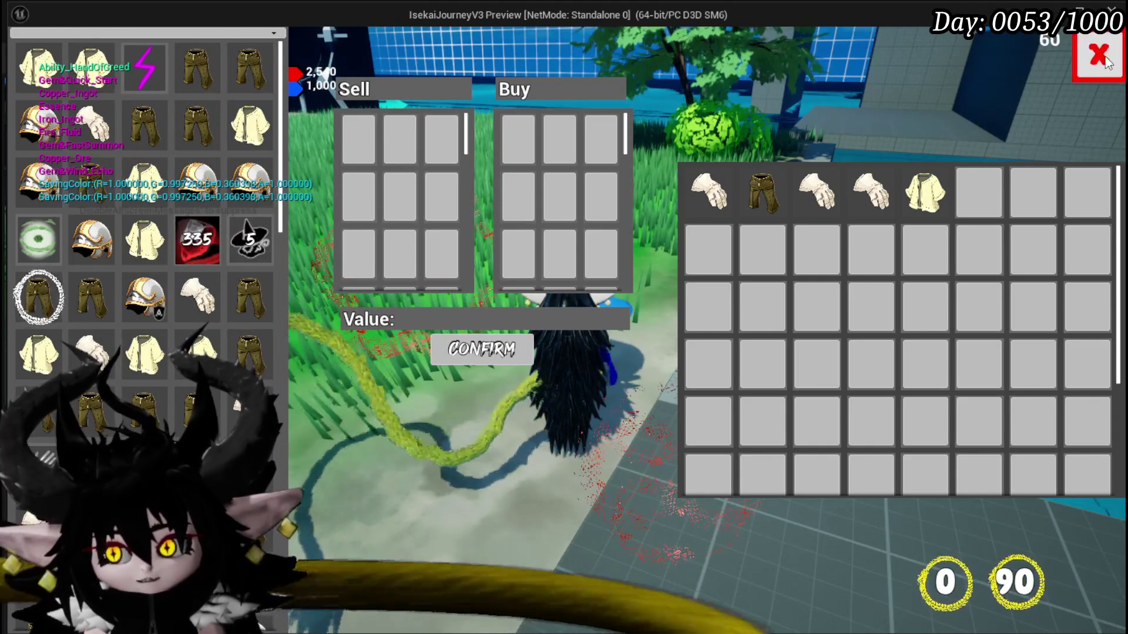
left_click(1100, 56)
key("w")
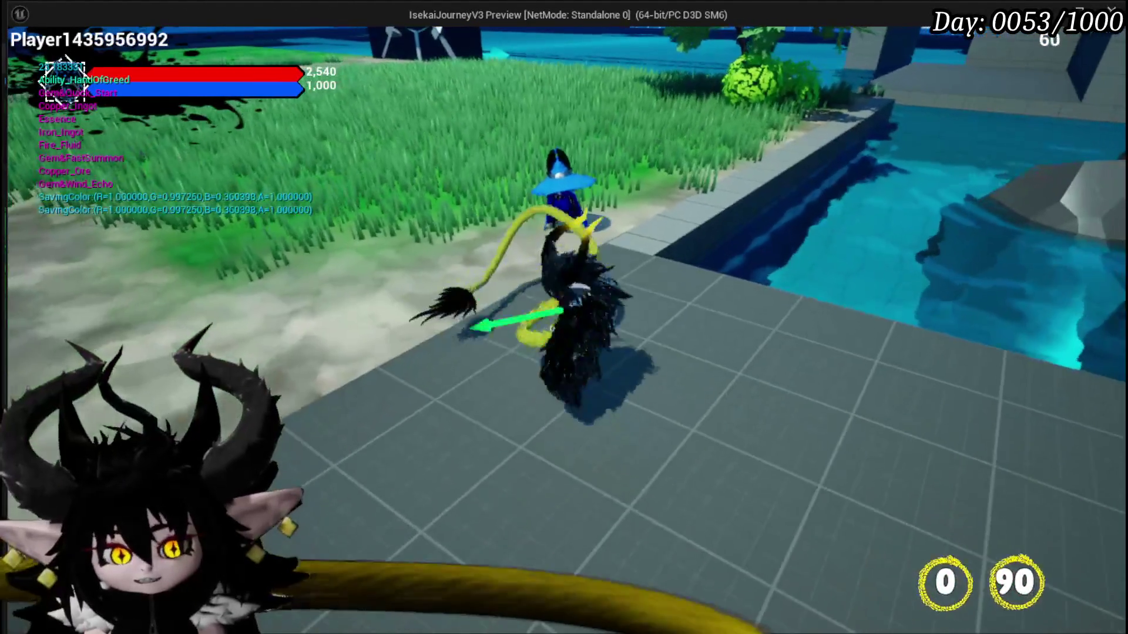
- Stop the preview, save L_DungeonCreationTest, and toggle the navmesh display with P
key("Escape")
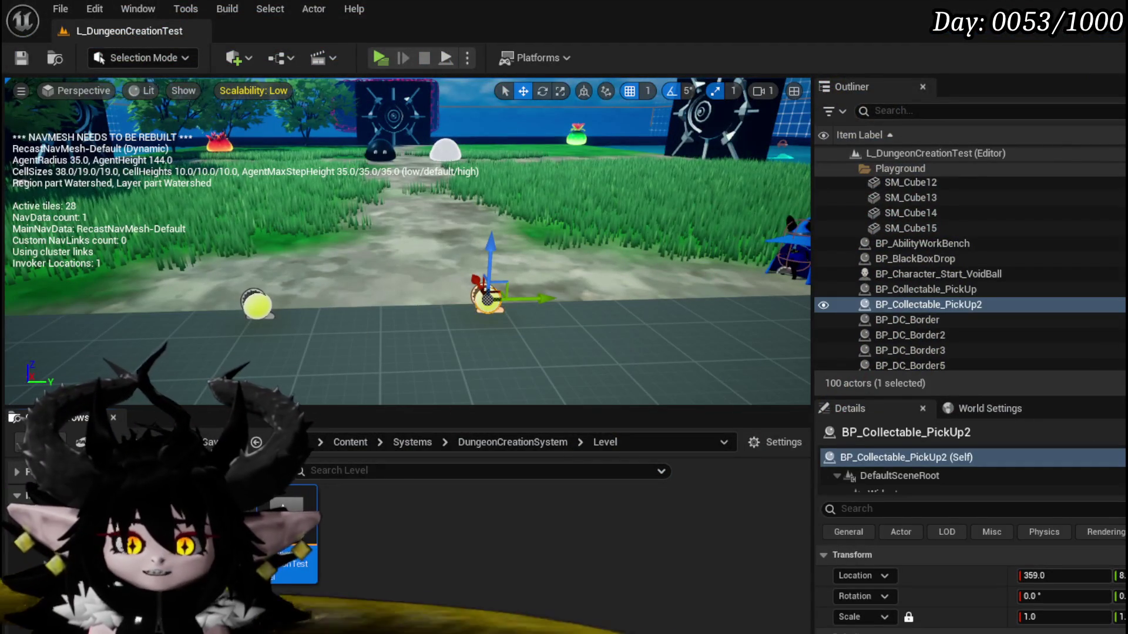
left_click(28, 57)
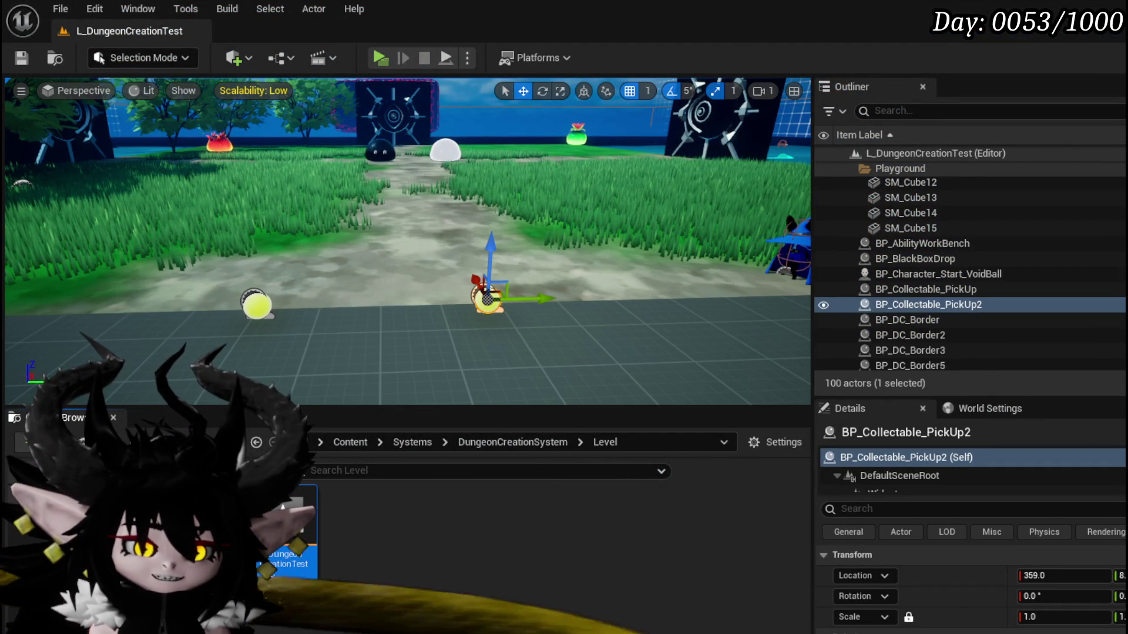
key("p")
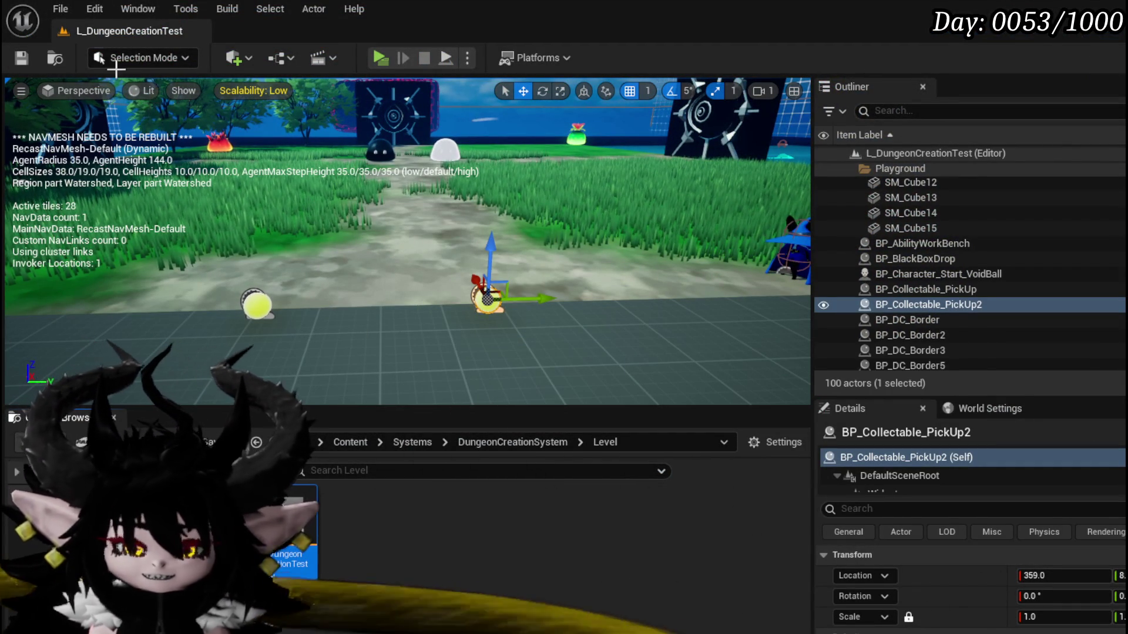
key("ctrl+s")
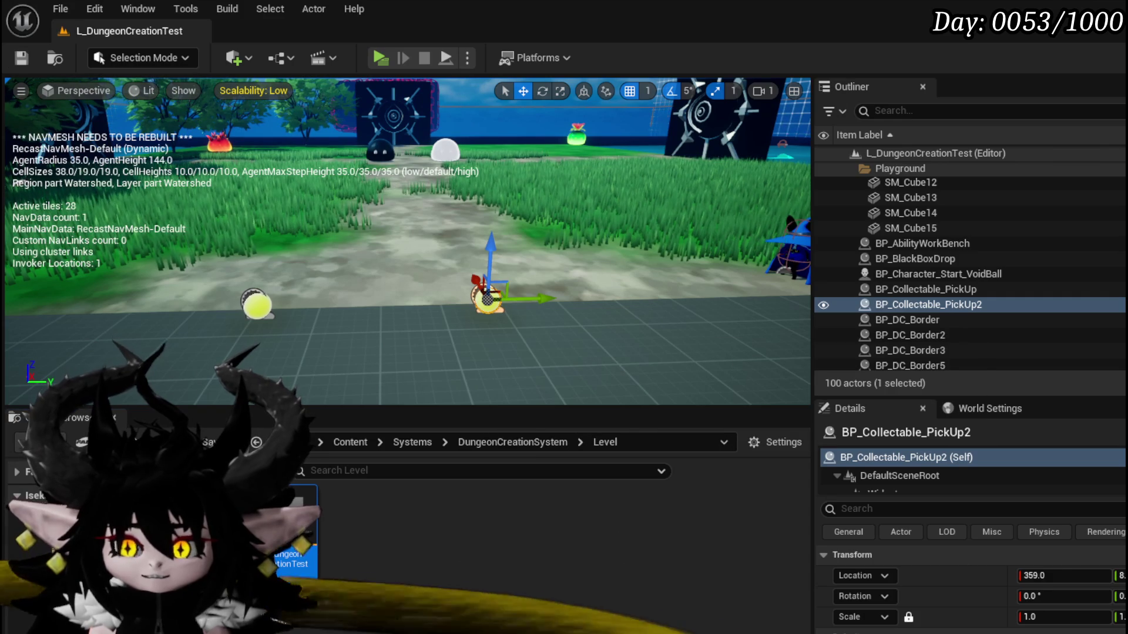
- Review BP_Merchant's EventGraph, then minimize the Blueprint editor to reveal the Merchant folder
scroll(984, 273, "down", 5)
left_click(984, 283)
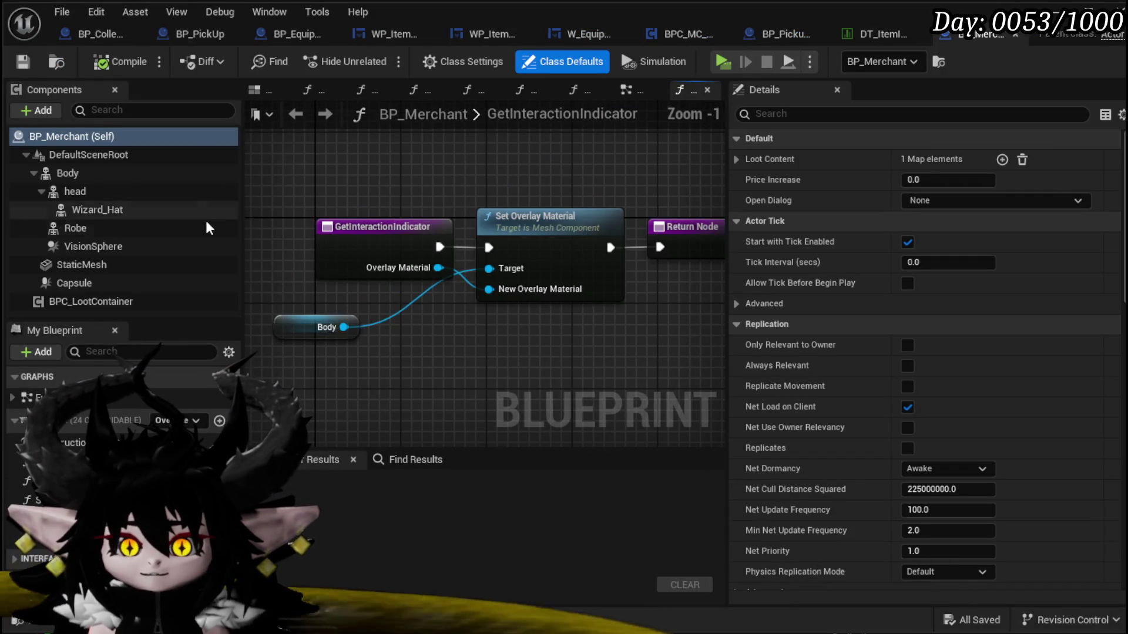
left_click(636, 94)
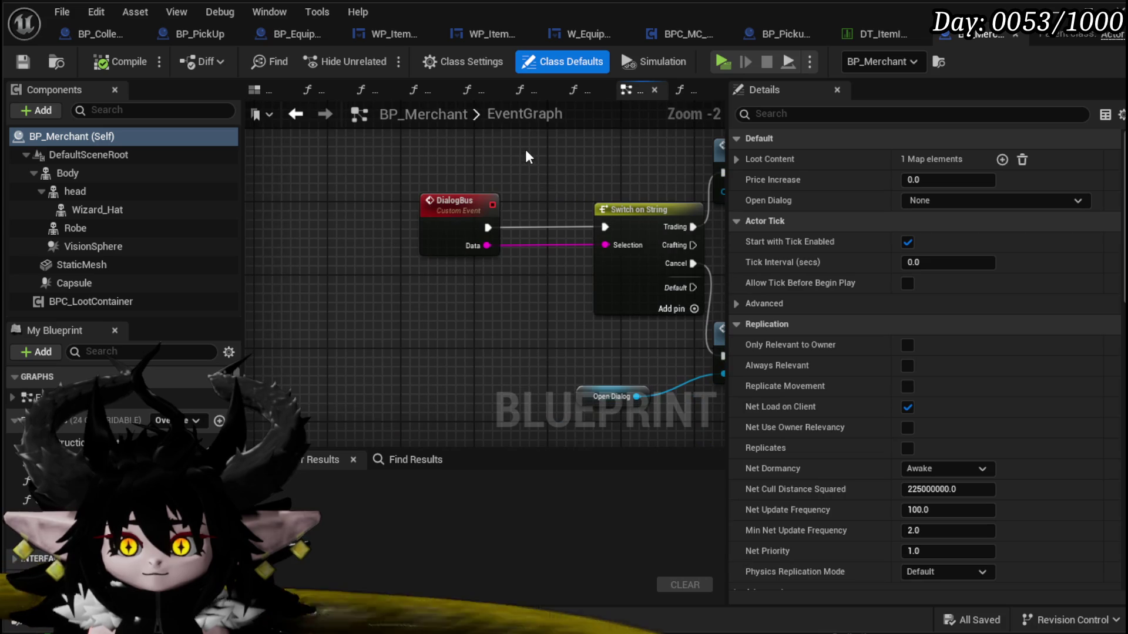
scroll(528, 157, "down", 2)
scroll(424, 237, "up", 3)
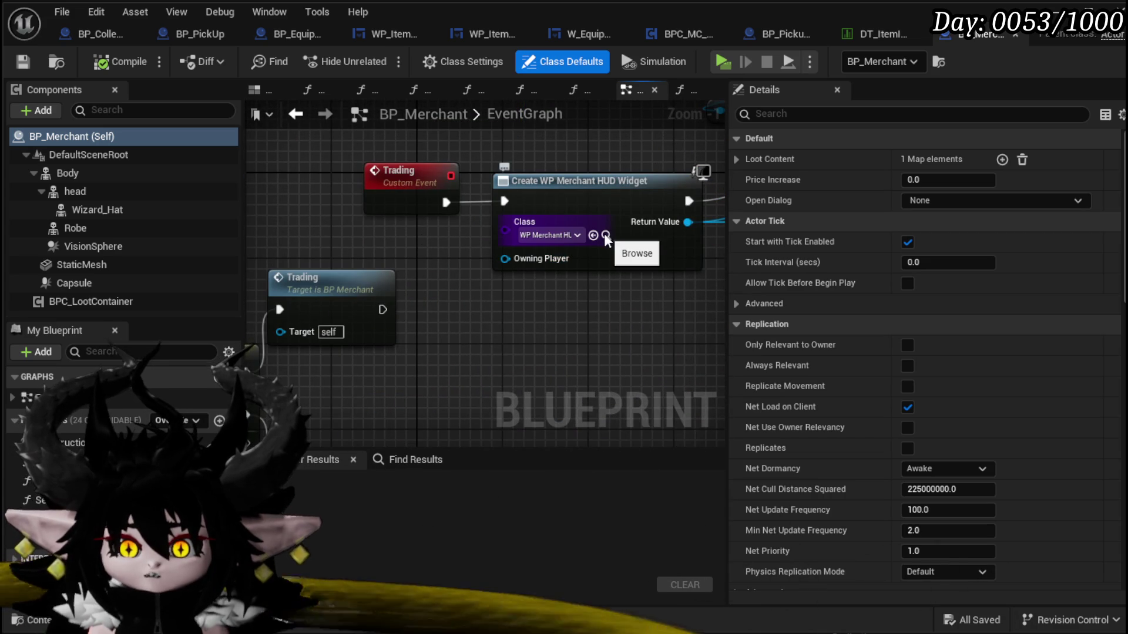
scroll(410, 369, "down", 3)
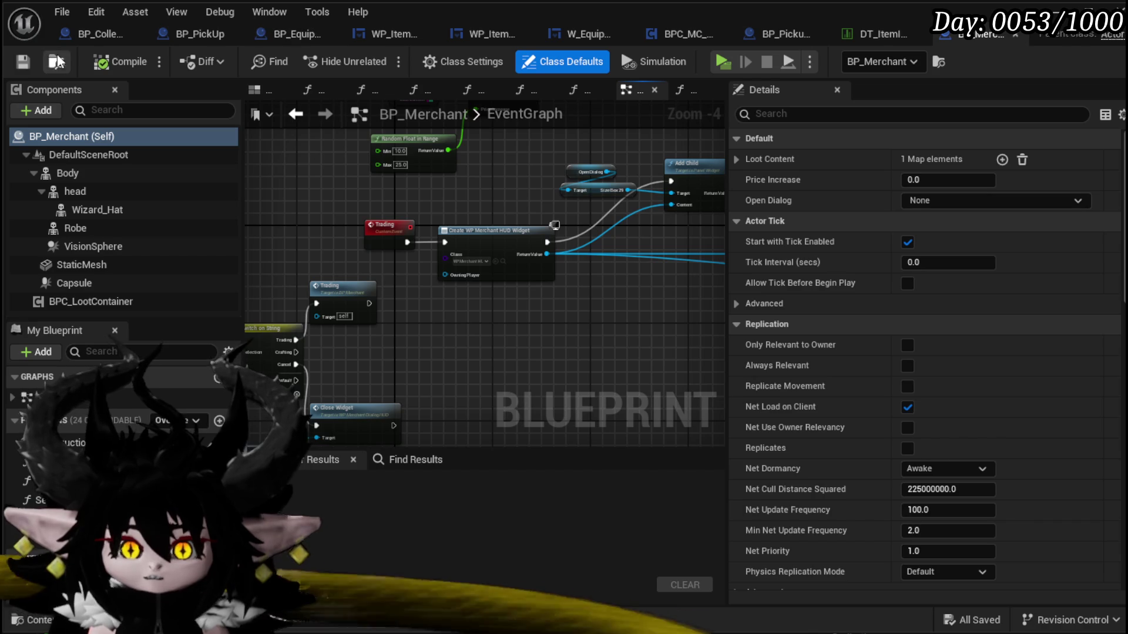
left_click(1056, 12)
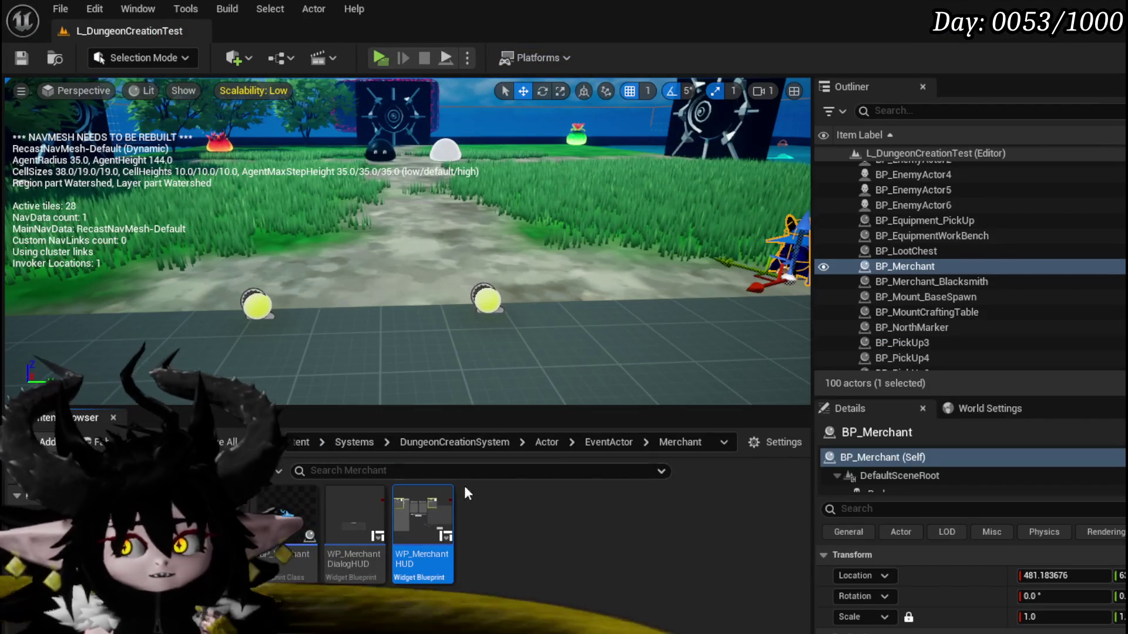
- Open WP_MerchantHUD and select its embedded WP_ItemToolTipp to view its Details
double_click(425, 491)
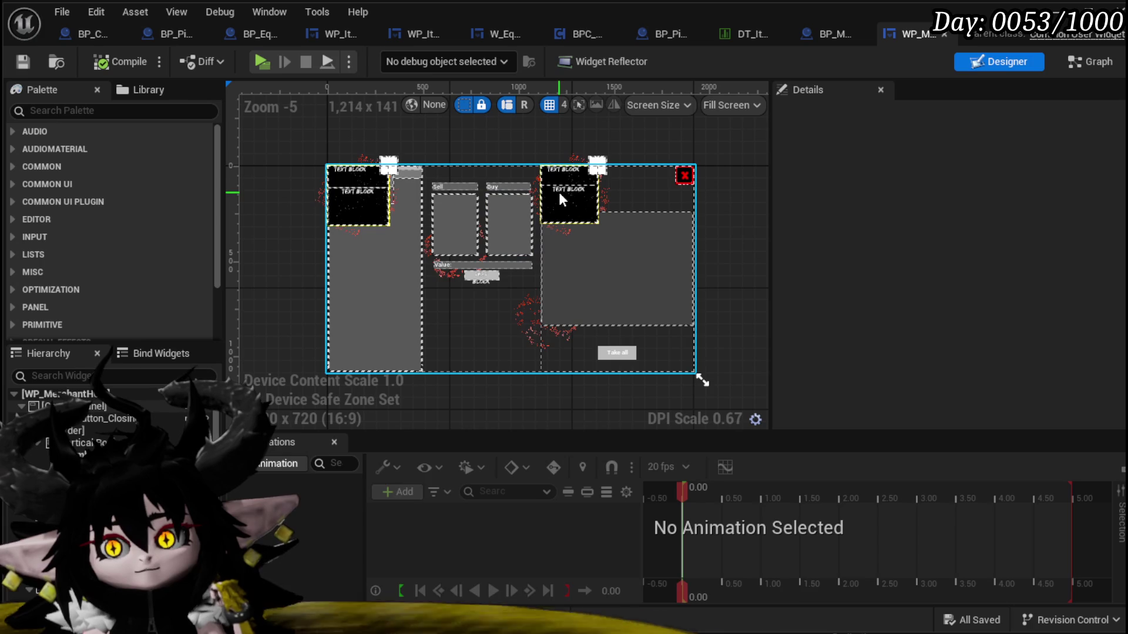
left_click(343, 200)
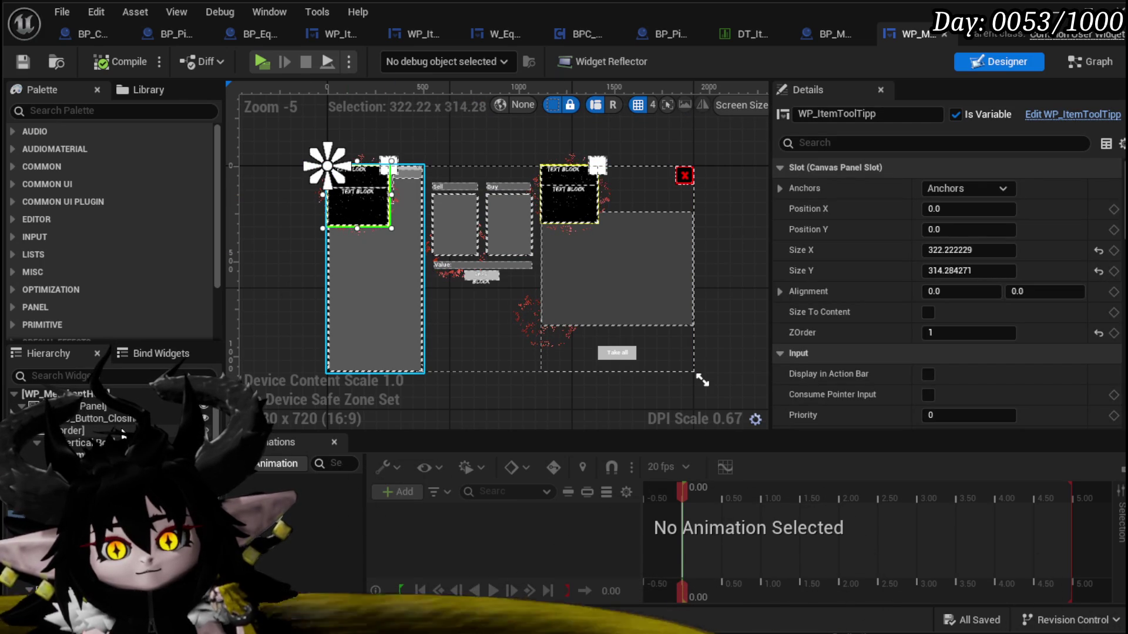
scroll(122, 423, "down", 3)
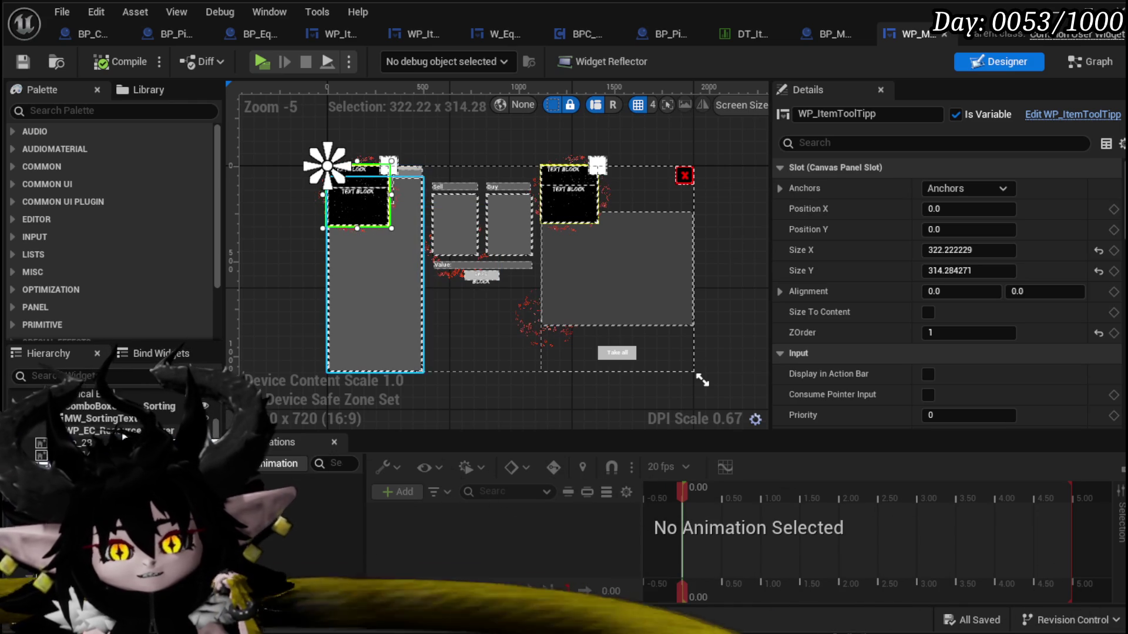
scroll(112, 411, "up", 3)
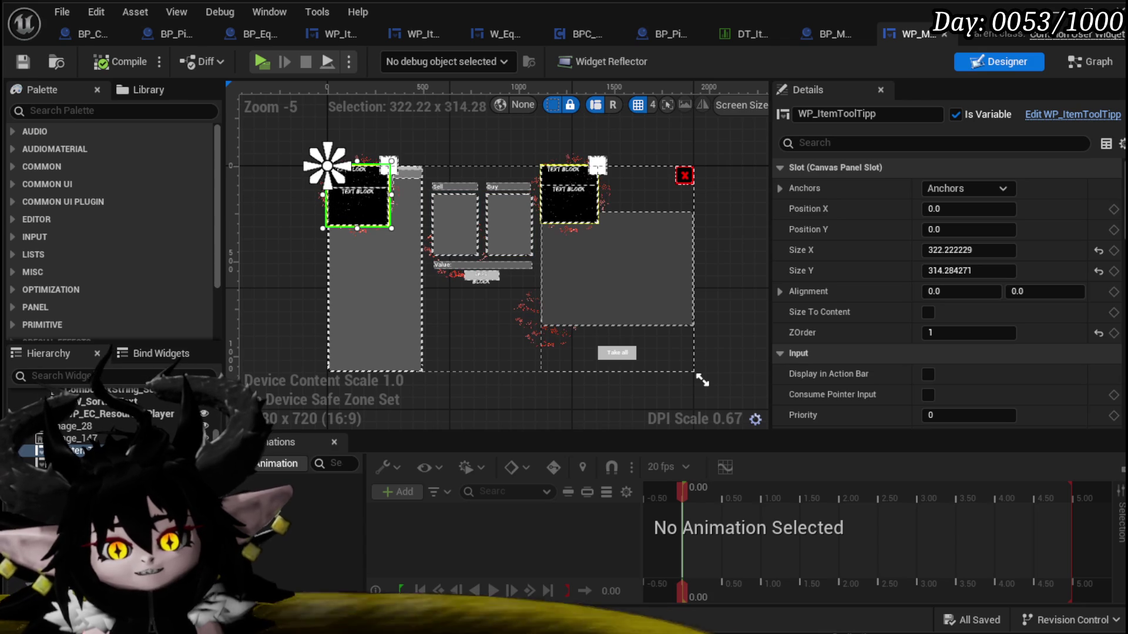
- Search the item tooltip's Palette for 'Ability' and delete a mistakenly added Ability Work Bench widget
left_click(338, 30)
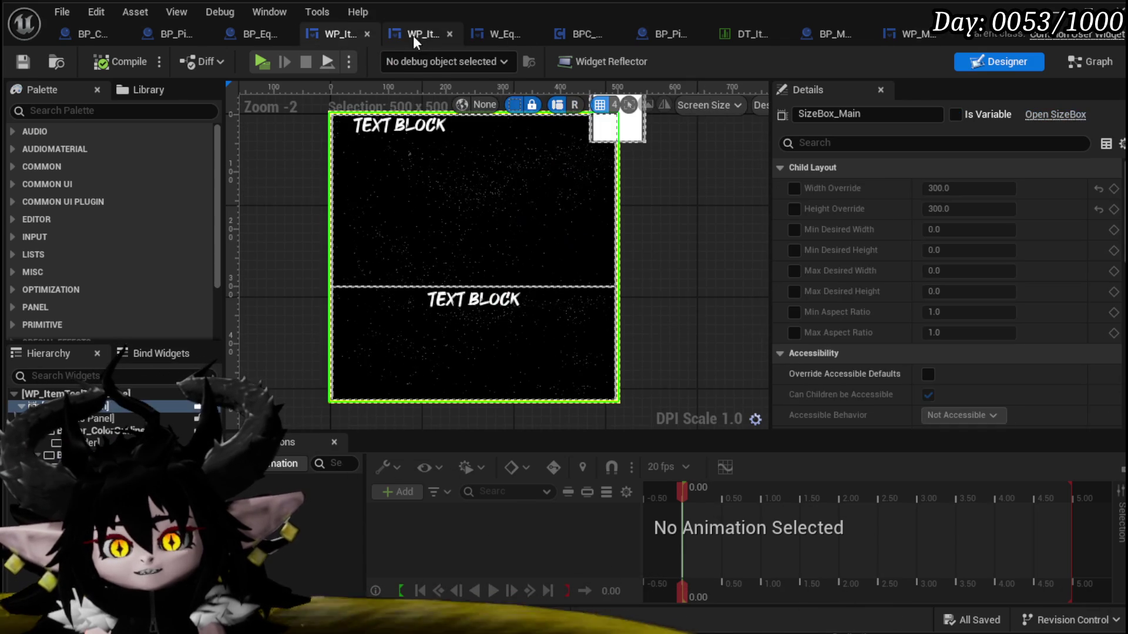
left_click(416, 35)
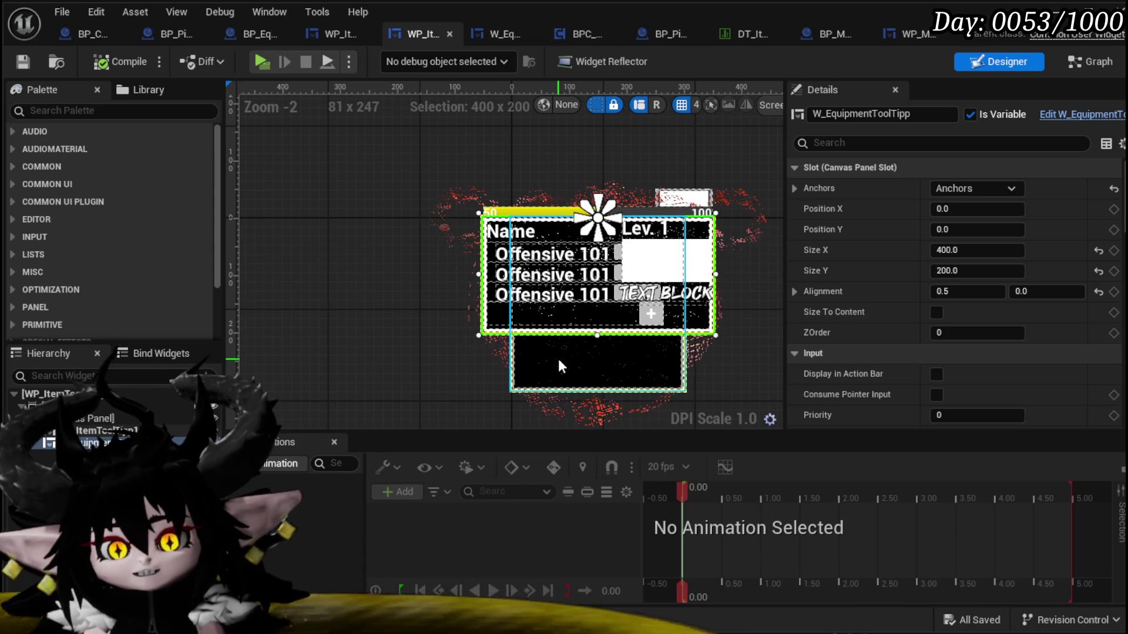
left_click(66, 111)
type("Ability")
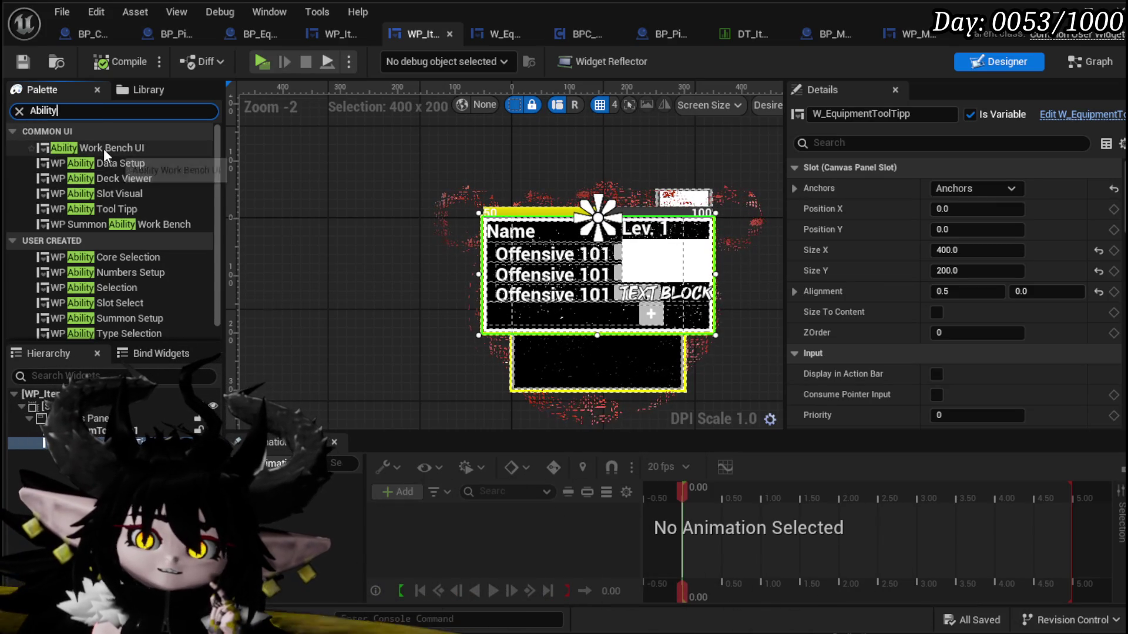
mouse_move(103, 149)
left_mouse_down()
mouse_move(128, 413)
mouse_move(385, 334)
left_mouse_up()
scroll(410, 322, "down", 3)
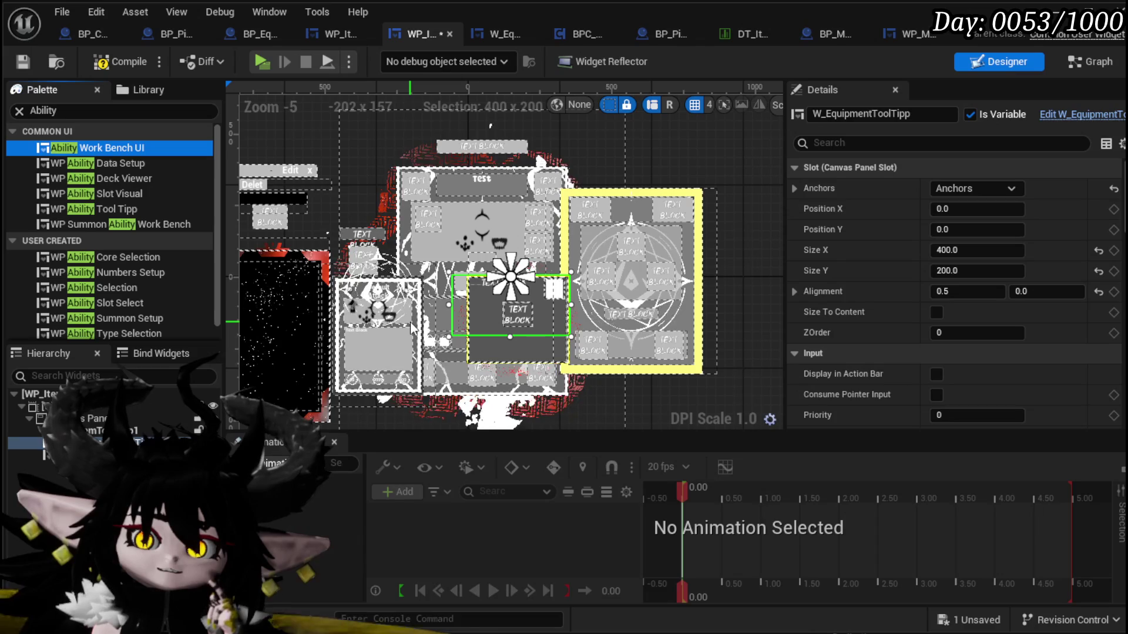
left_click(65, 455)
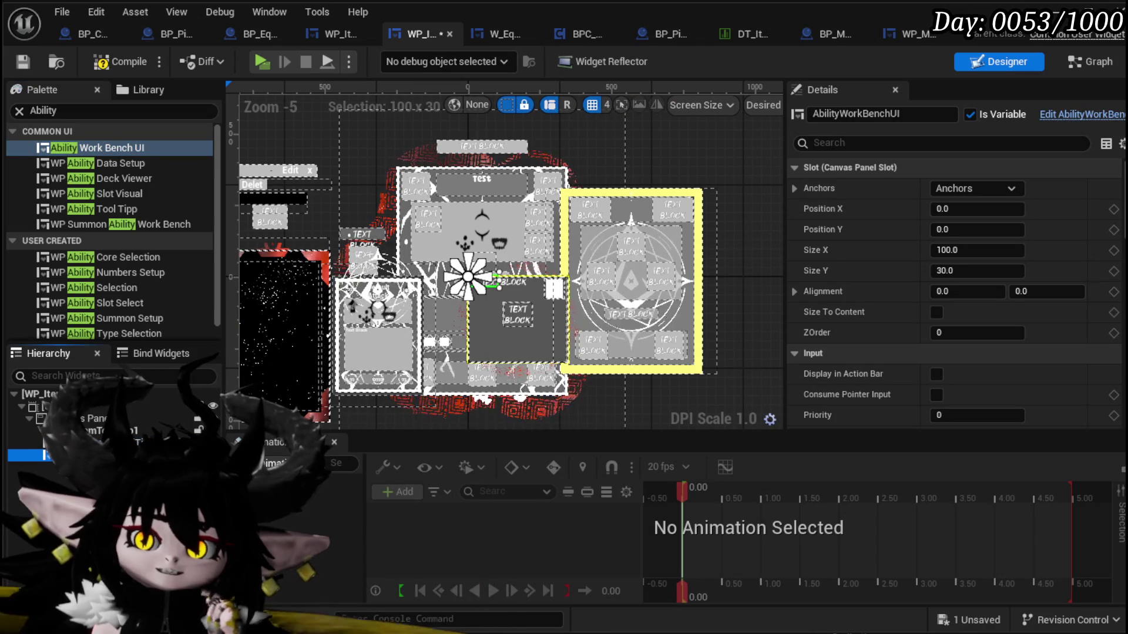
key("Delete")
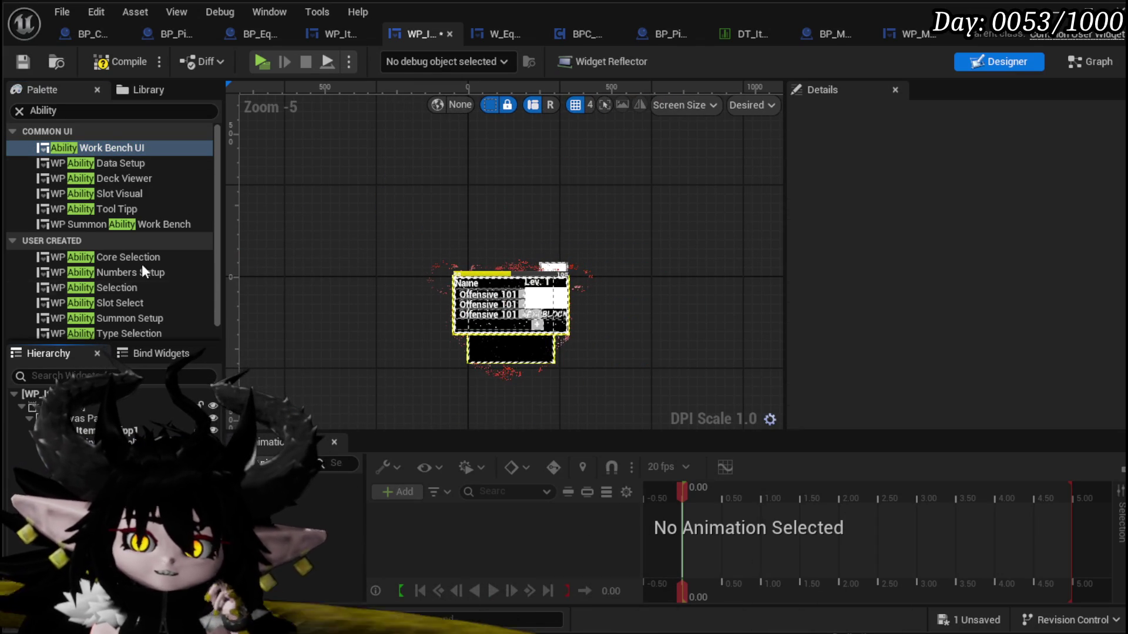
- Add WP Ability Tool Tipp to the tooltip hierarchy, then compile and save
left_click(111, 112)
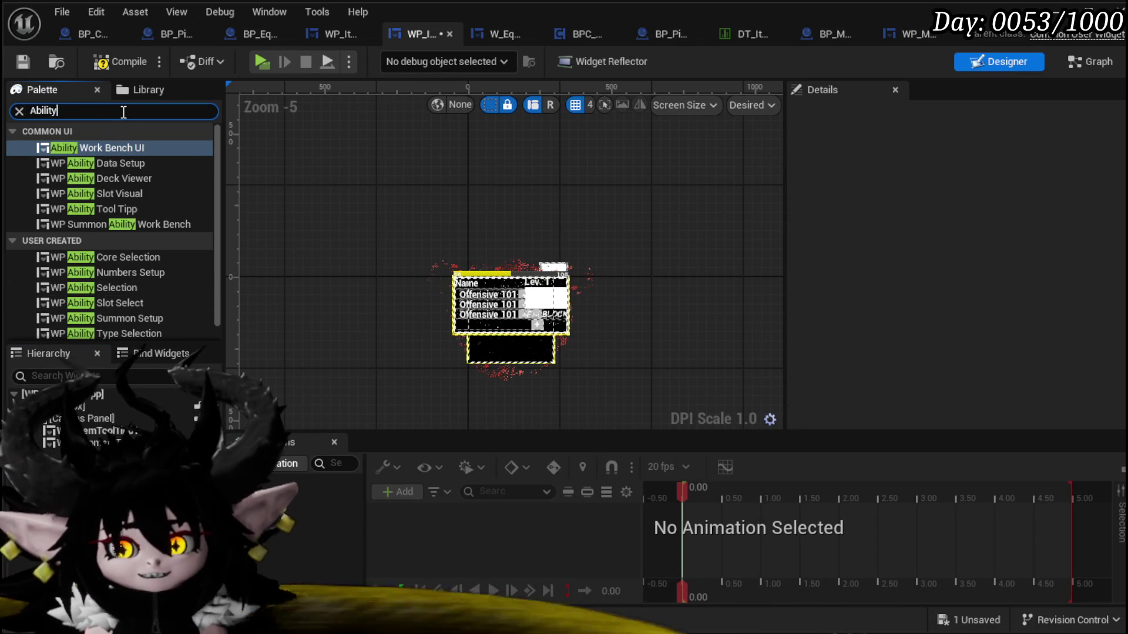
left_click_drag(103, 209, 95, 418)
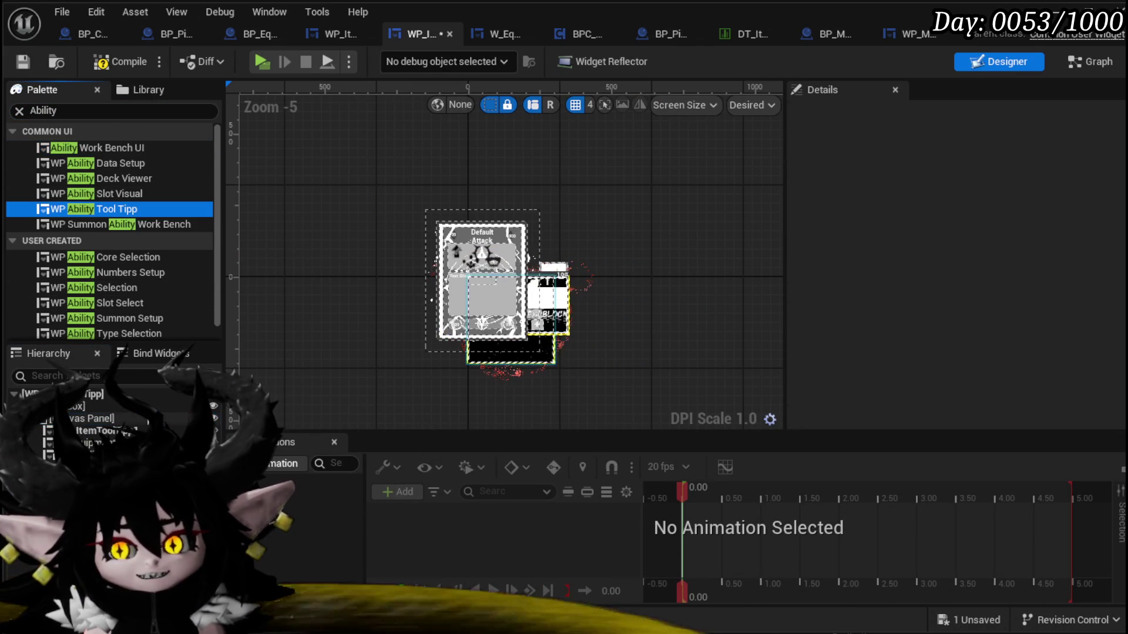
left_click(108, 63)
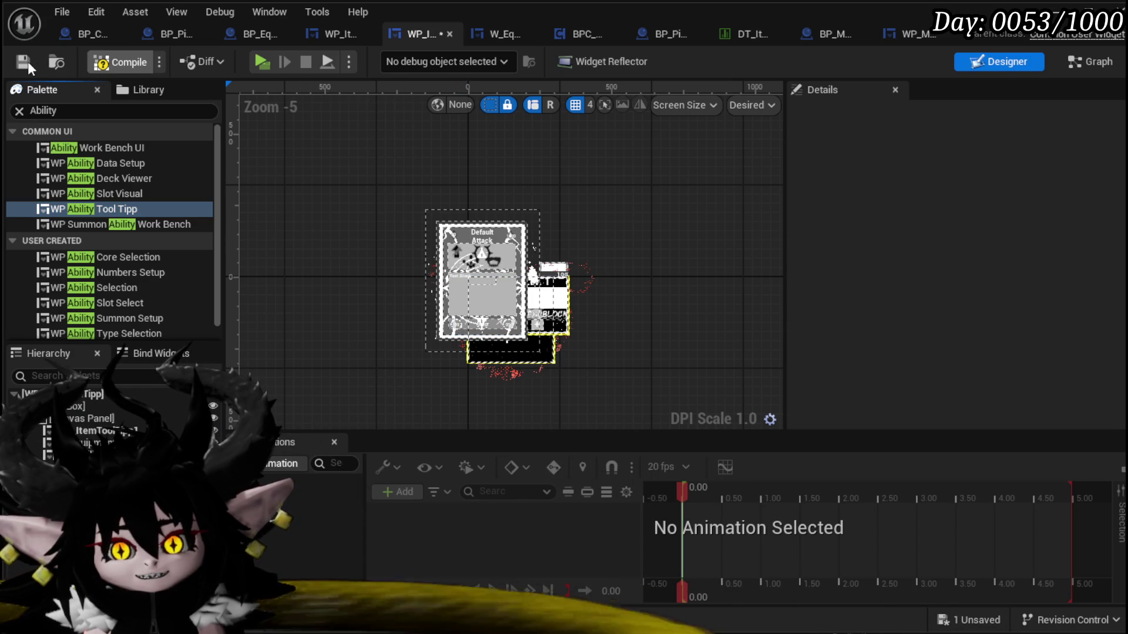
left_click(26, 61)
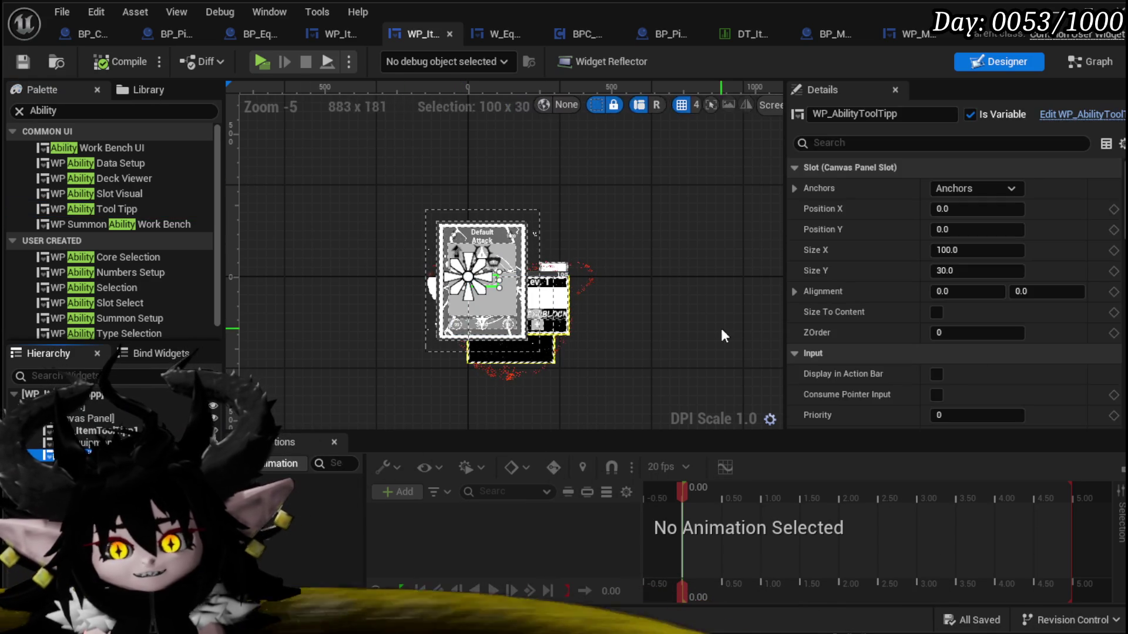
- Anchor the ability card to the centre with Size X 400 and Size Y 500, then save
left_click(977, 189)
left_click(1014, 288)
left_click(978, 252)
type("400")
key("Return")
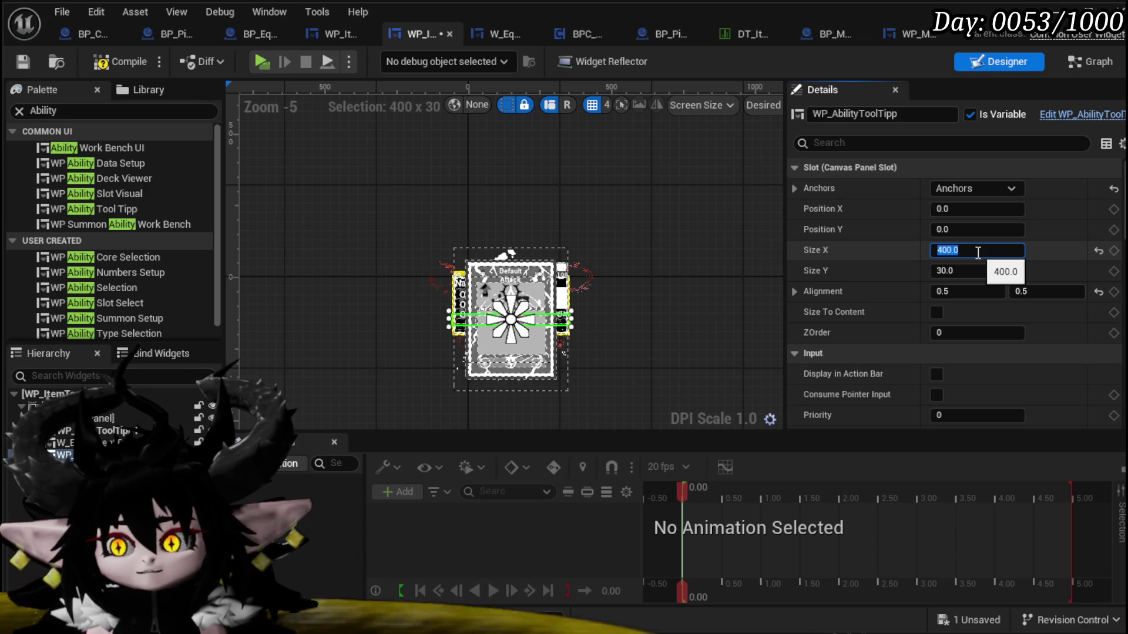
type("0")
key("Return")
type("500")
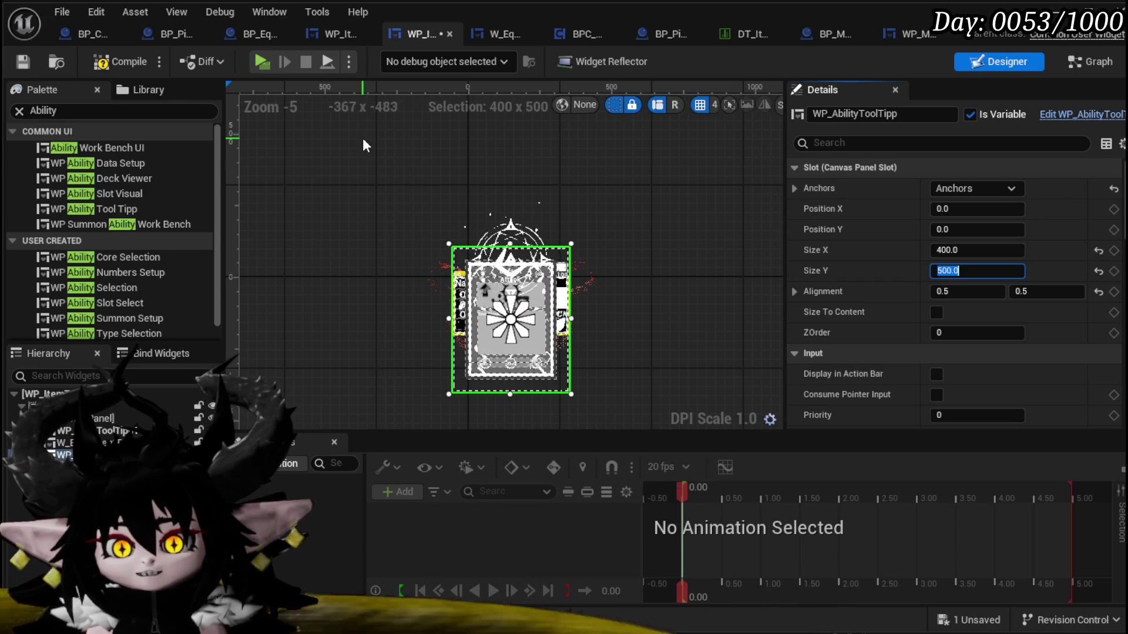
left_click(119, 62)
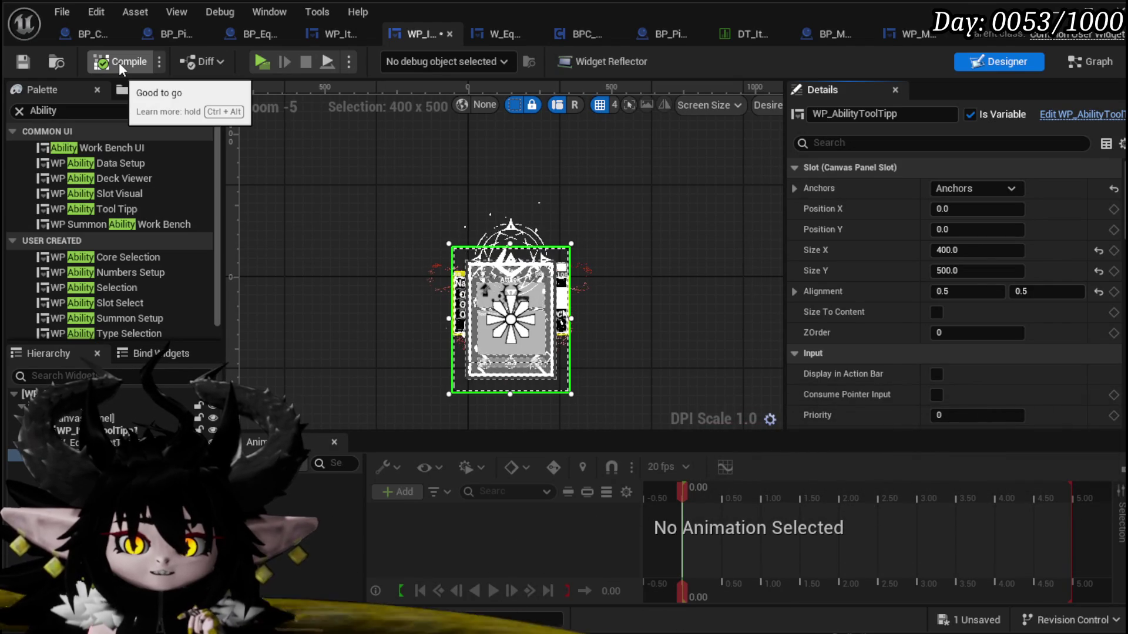
left_click(27, 57)
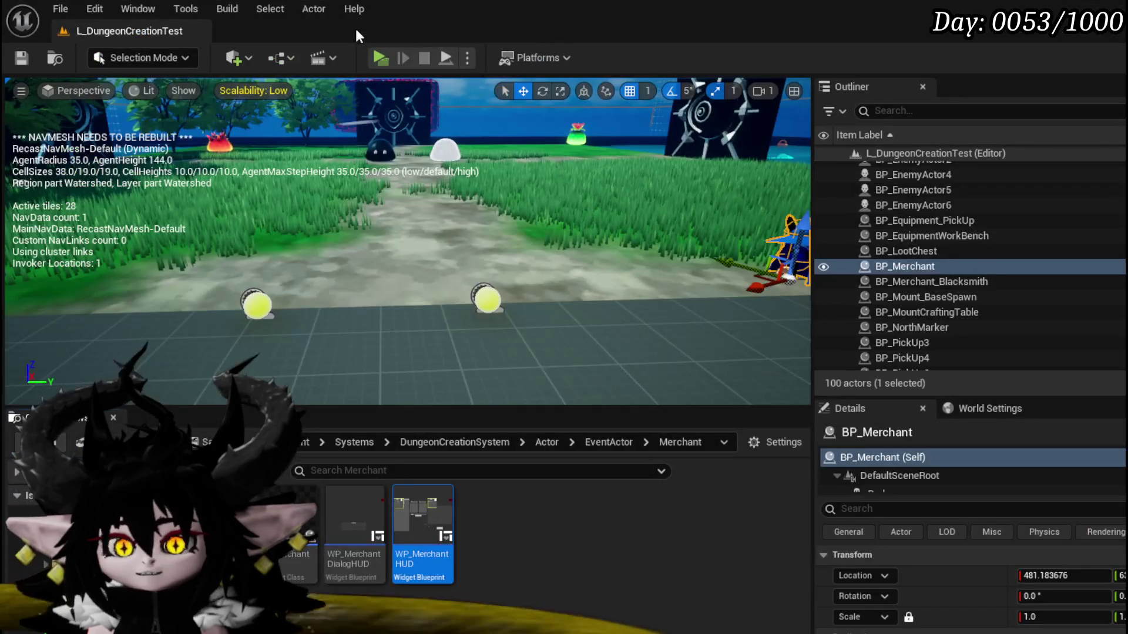
- Playtest the level, running across the arena and using the whip attack, then stop and save the map
left_click(380, 57)
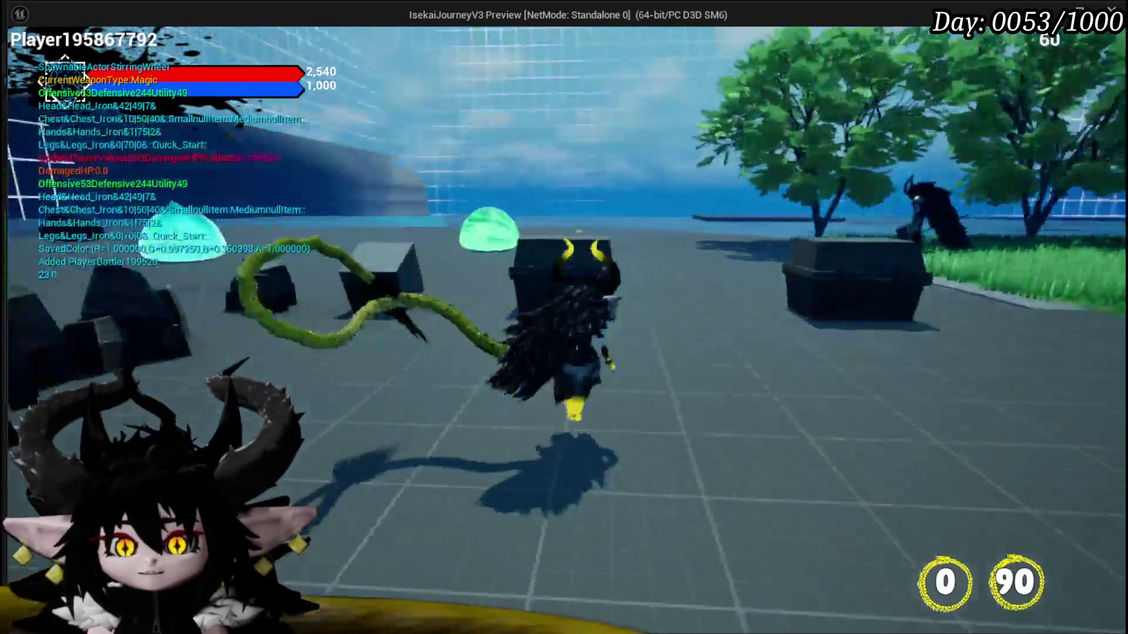
key("w")
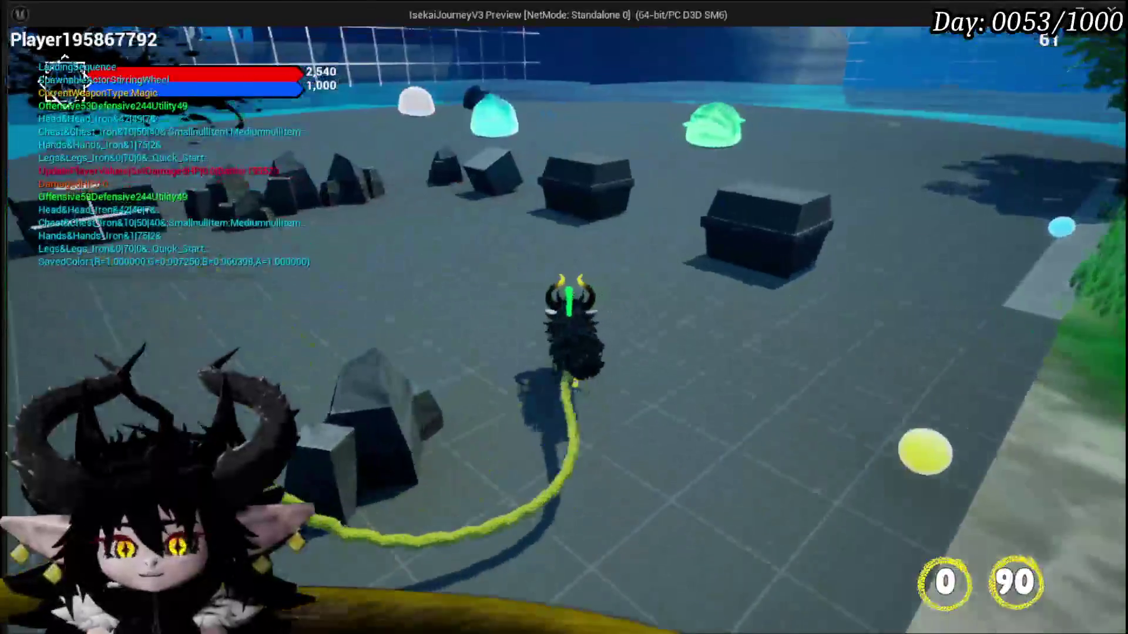
key("w")
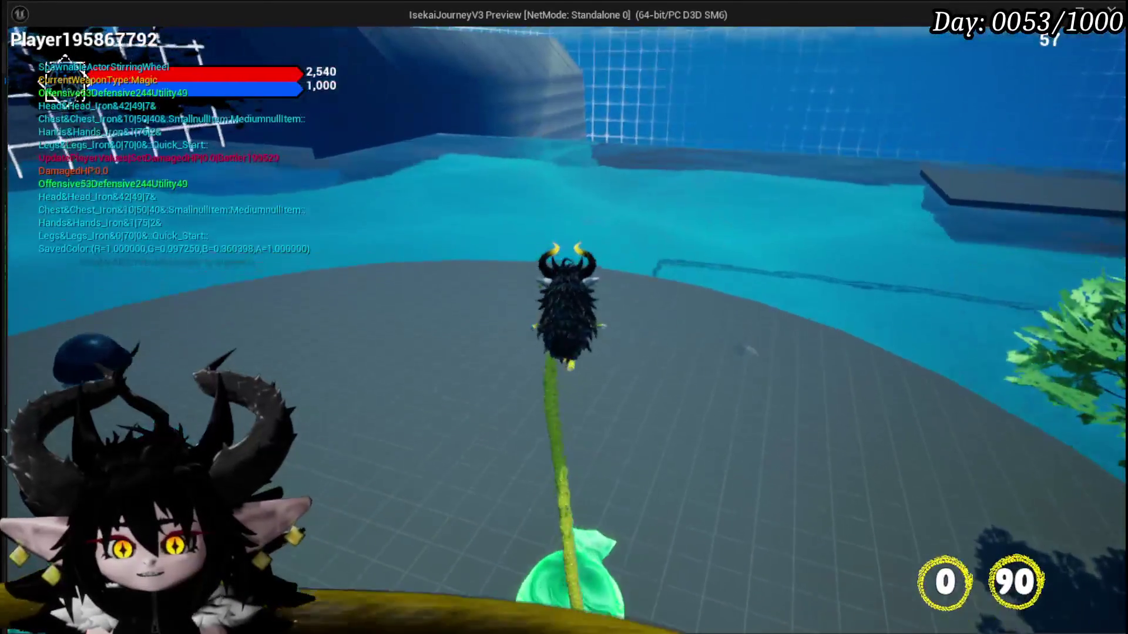
key("w")
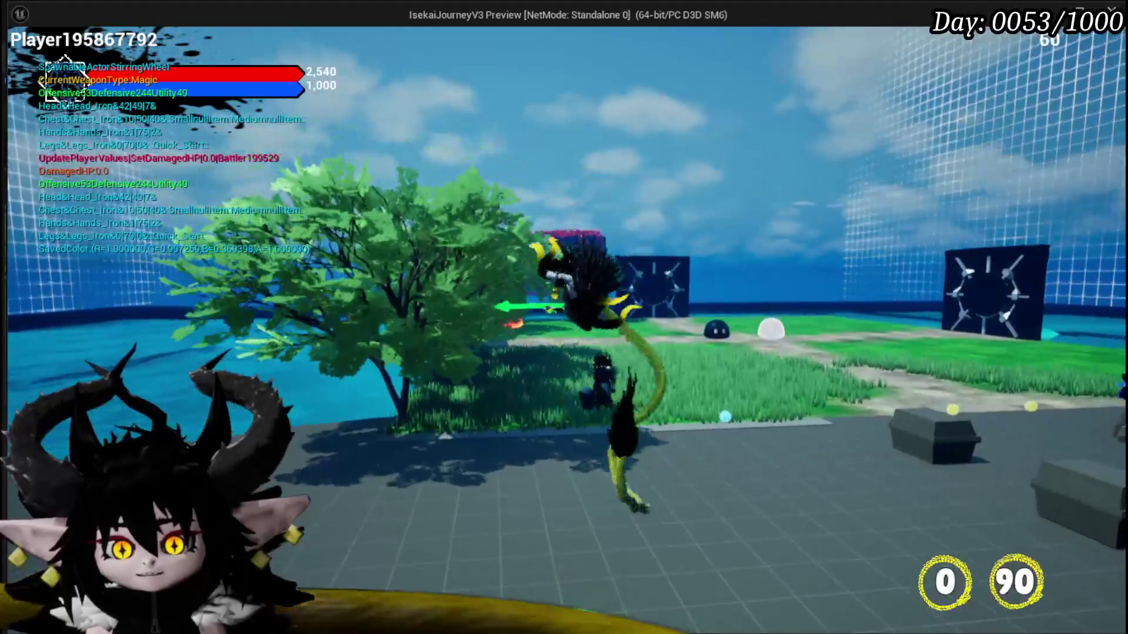
key("e")
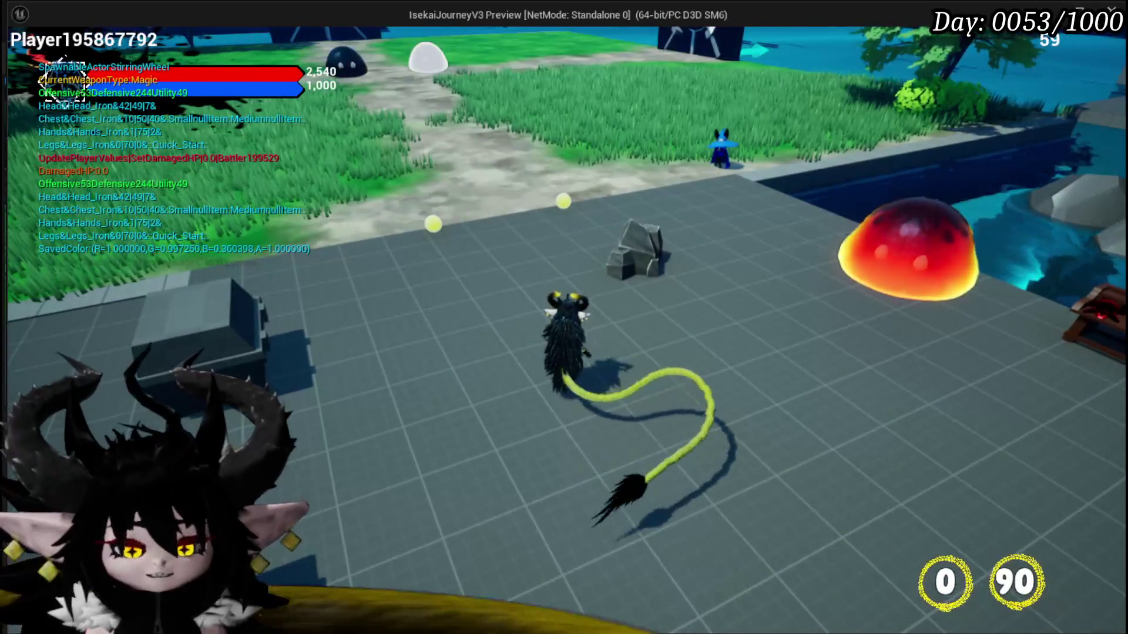
key("Escape")
left_click(23, 61)
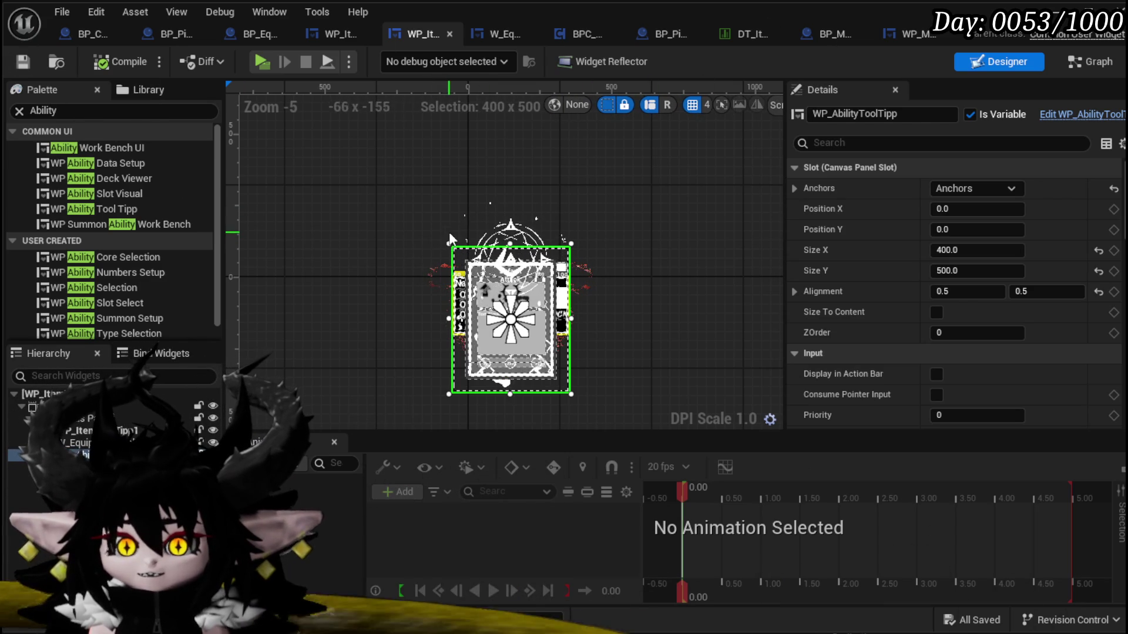
- Set the ability card's Visibility to Collapsed and save the tooltip widget
scroll(975, 329, "down", 10)
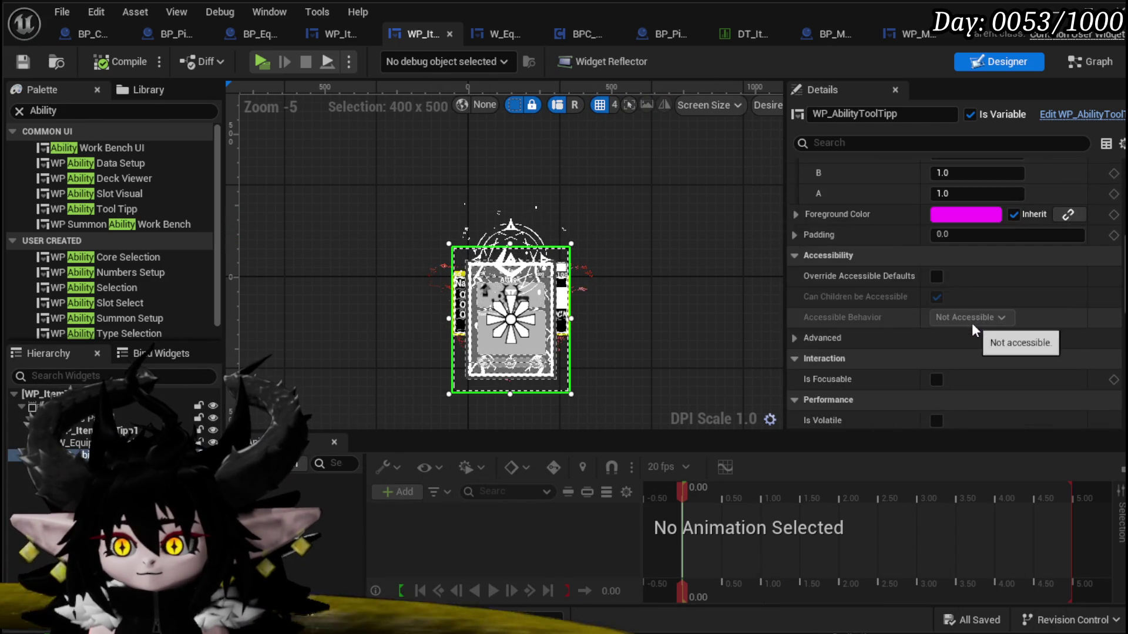
scroll(972, 322, "down", 8)
left_click(961, 258)
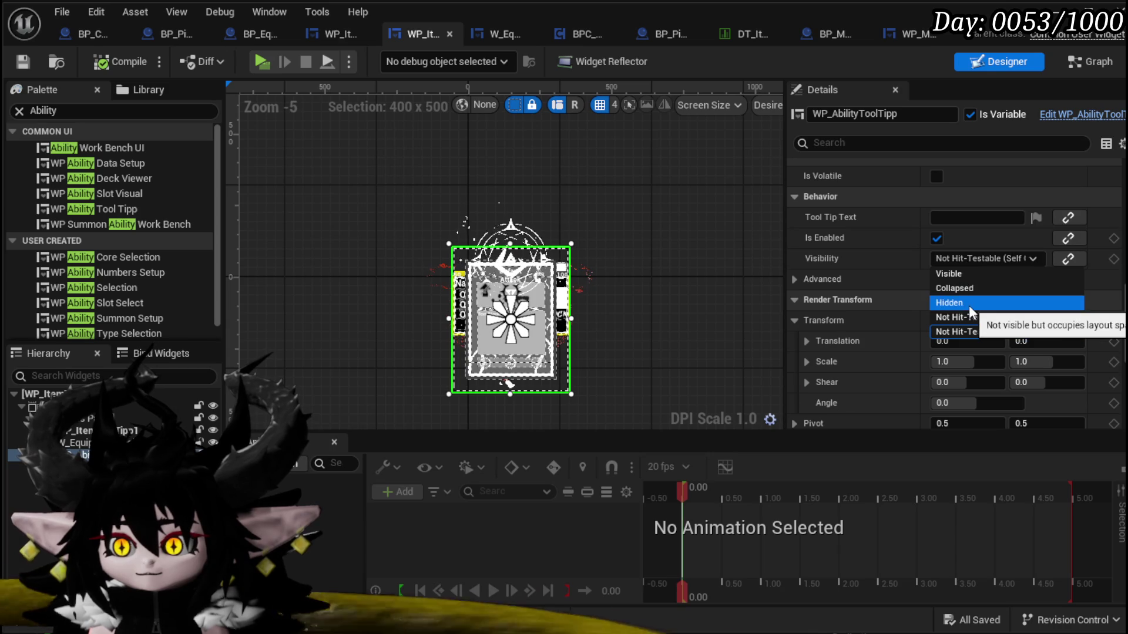
left_click(968, 289)
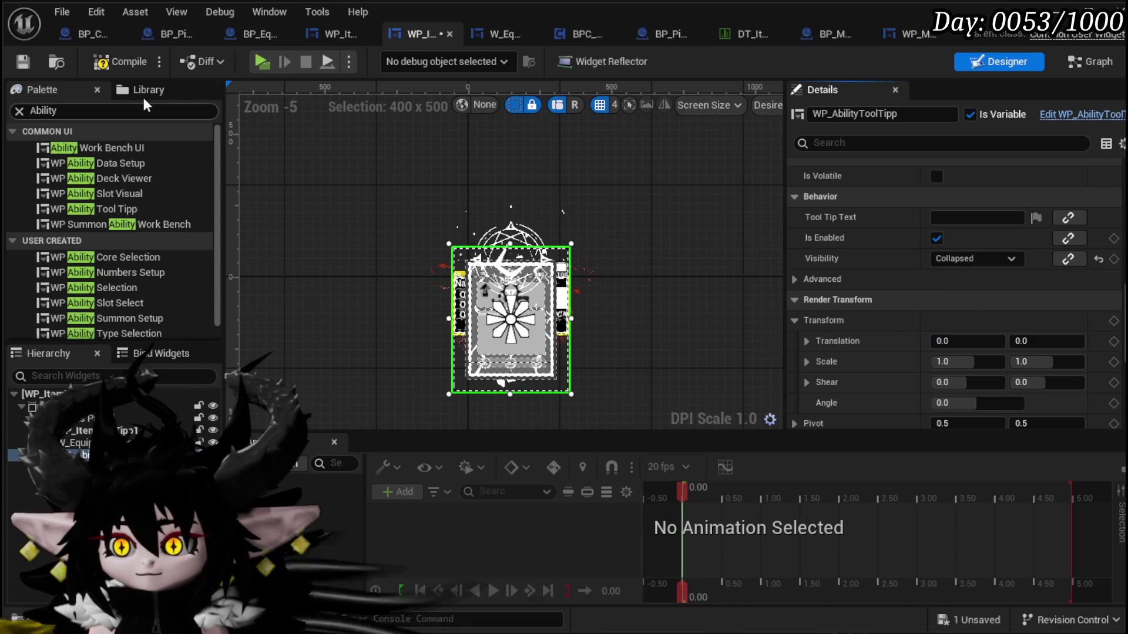
left_click(26, 58)
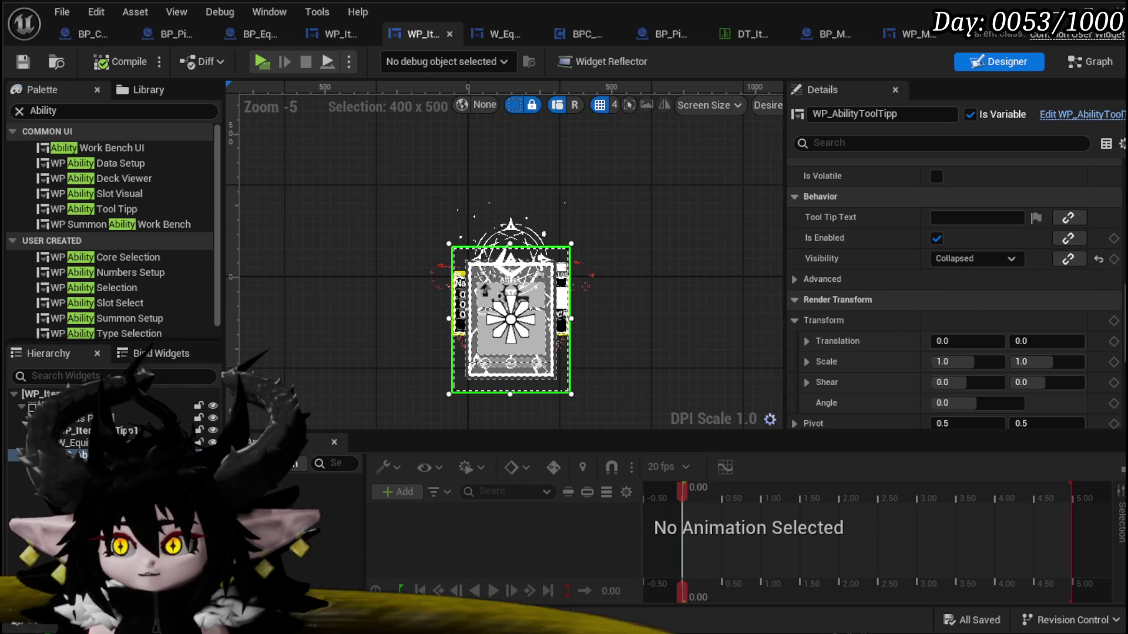
- Open the SetData function graph and move the three item tooltip nodes upward
left_click(1083, 66)
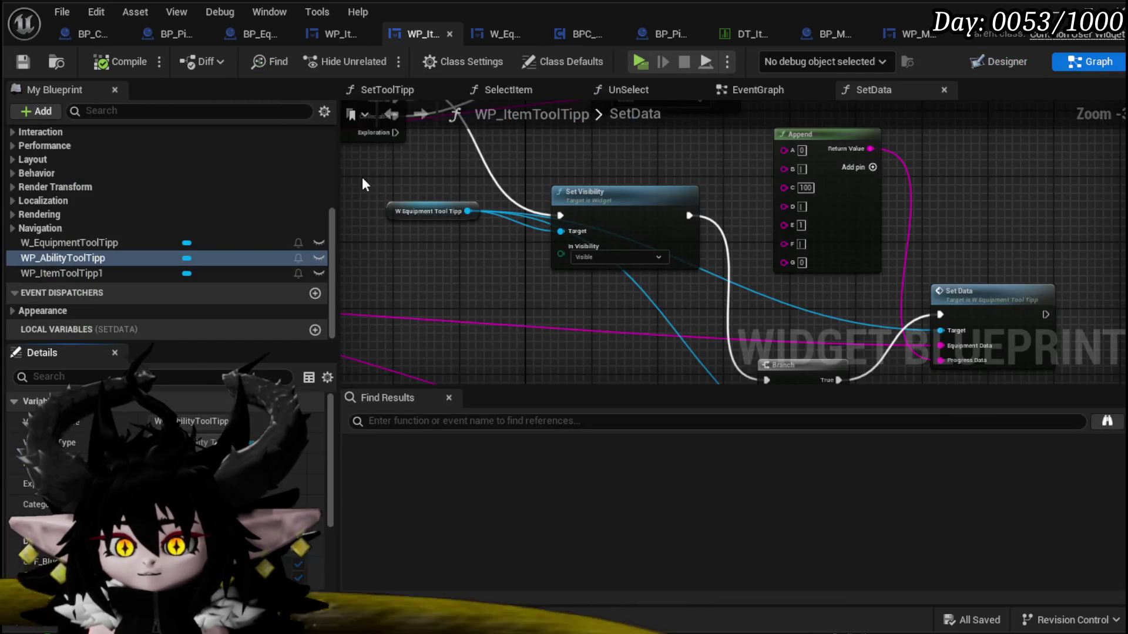
scroll(193, 197, "up", 5)
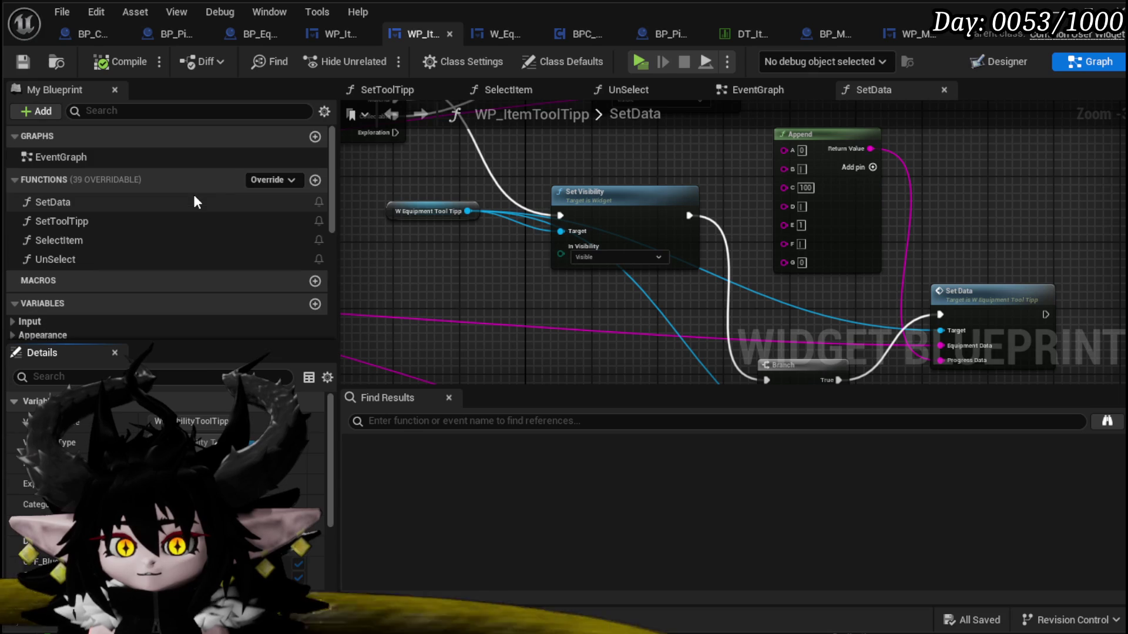
double_click(158, 202)
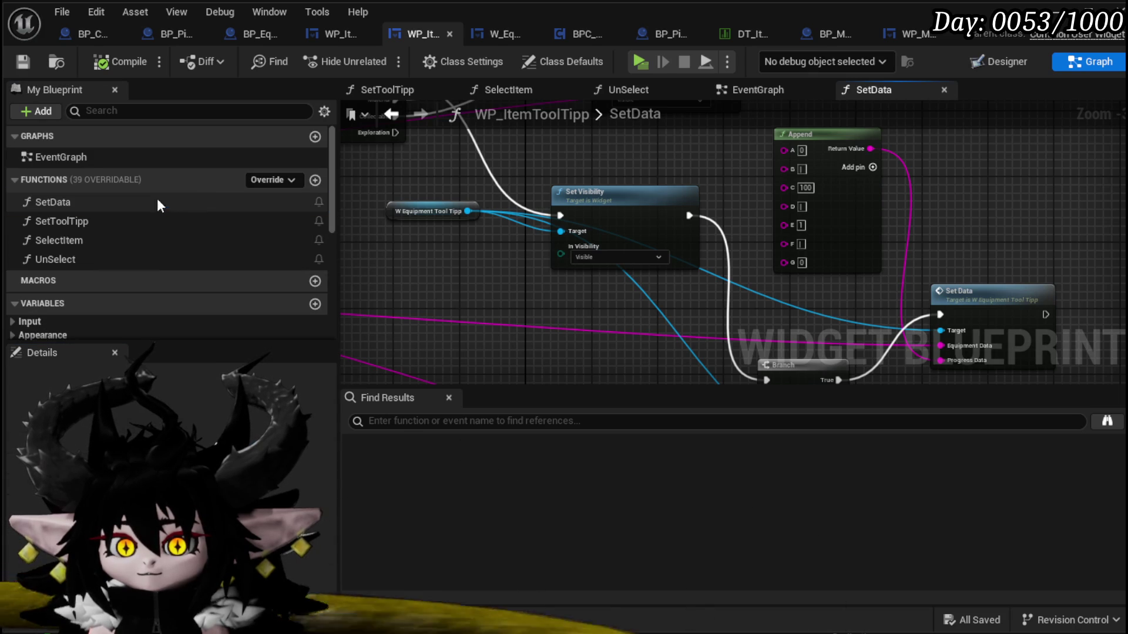
scroll(529, 247, "down", 5)
scroll(629, 245, "up", 6)
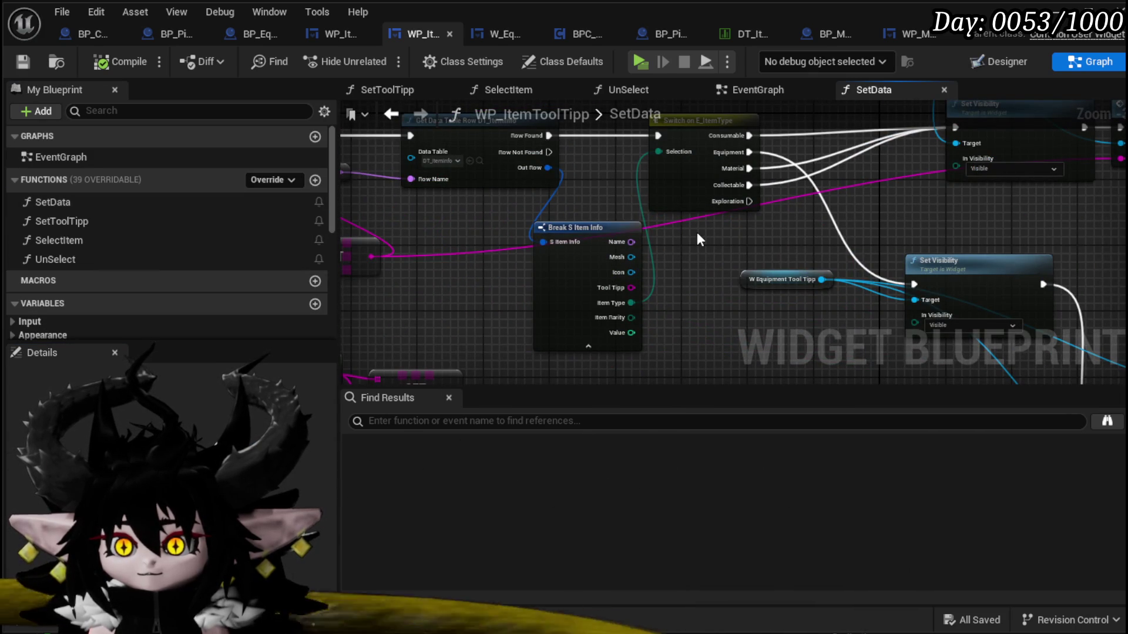
left_click_drag(698, 235, 549, 302)
left_click_drag(783, 242, 663, 312)
left_click_drag(620, 154, 967, 268)
left_click_drag(773, 258, 780, 165)
- Add a Parse Into Array node from the GET output, shift the tooltip nodes right, and compile
mouse_move(720, 270)
left_mouse_down()
mouse_move(846, 149)
mouse_move(1099, 169)
mouse_move(887, 256)
left_mouse_up()
left_click(626, 250)
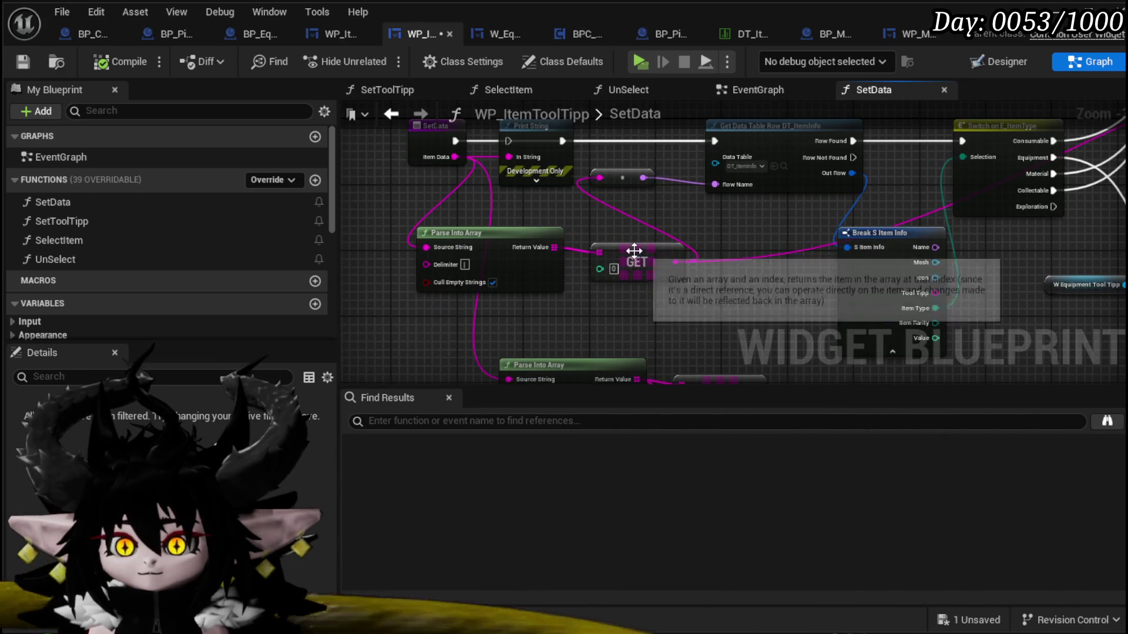
left_click_drag(757, 229, 481, 308)
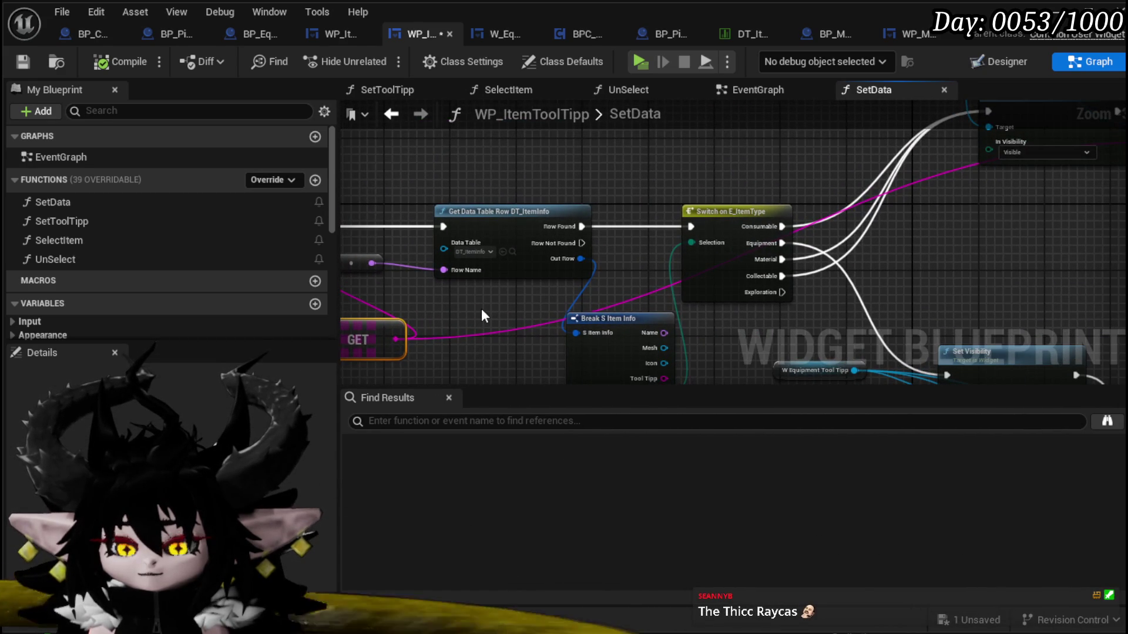
scroll(481, 304, "down", 3)
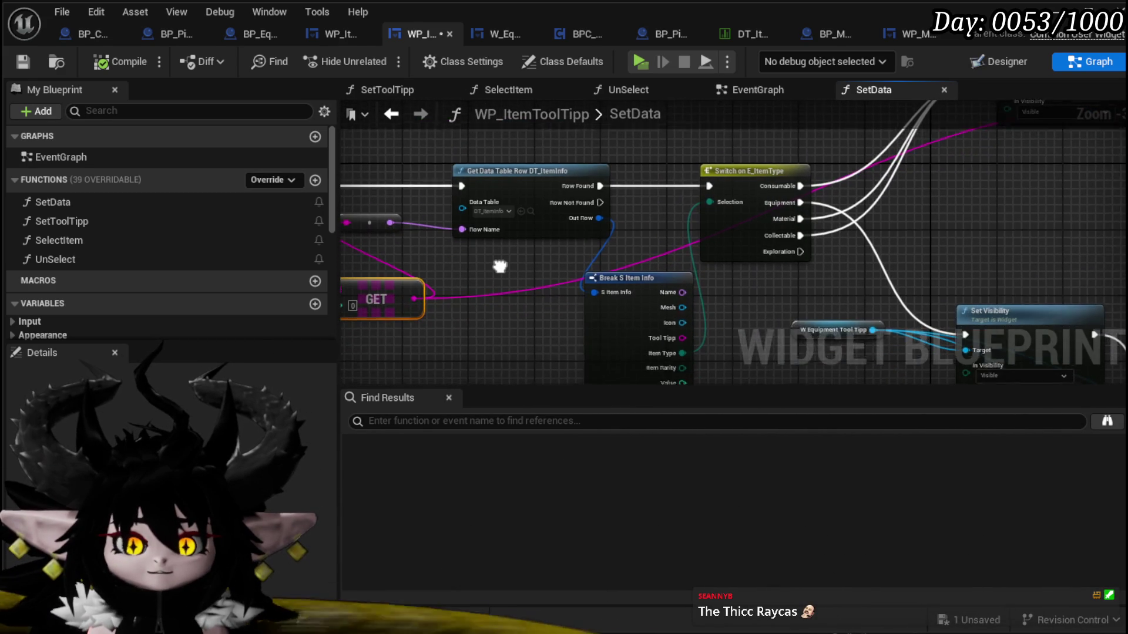
scroll(510, 249, "up", 3)
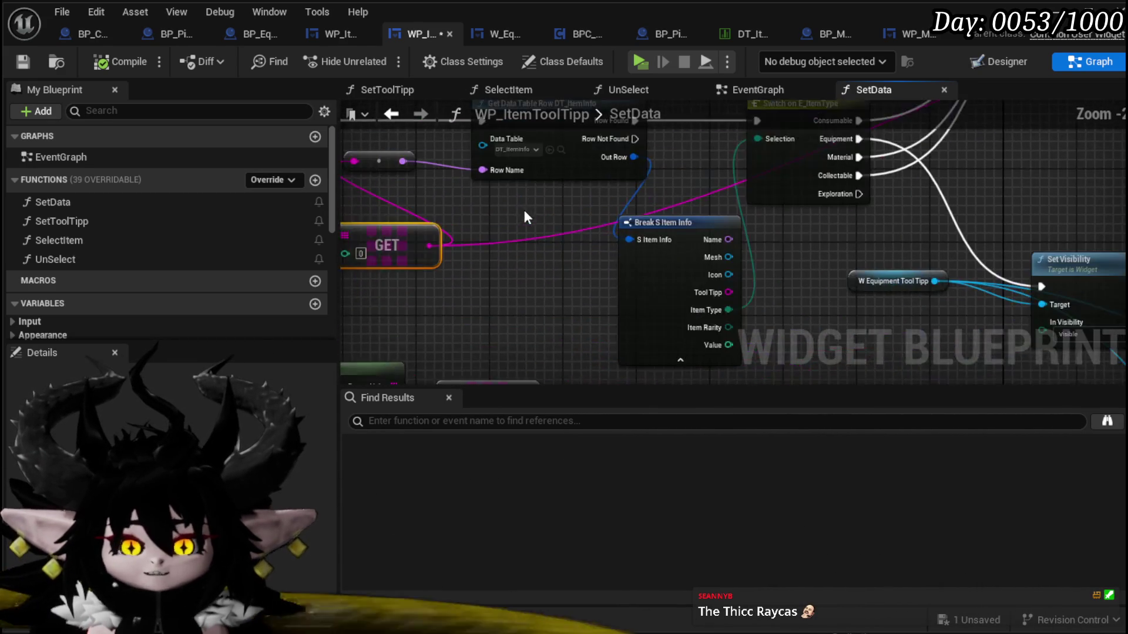
mouse_move(428, 276)
left_mouse_down()
mouse_move(868, 316)
mouse_move(730, 337)
mouse_move(726, 309)
left_mouse_up()
type("Parse")
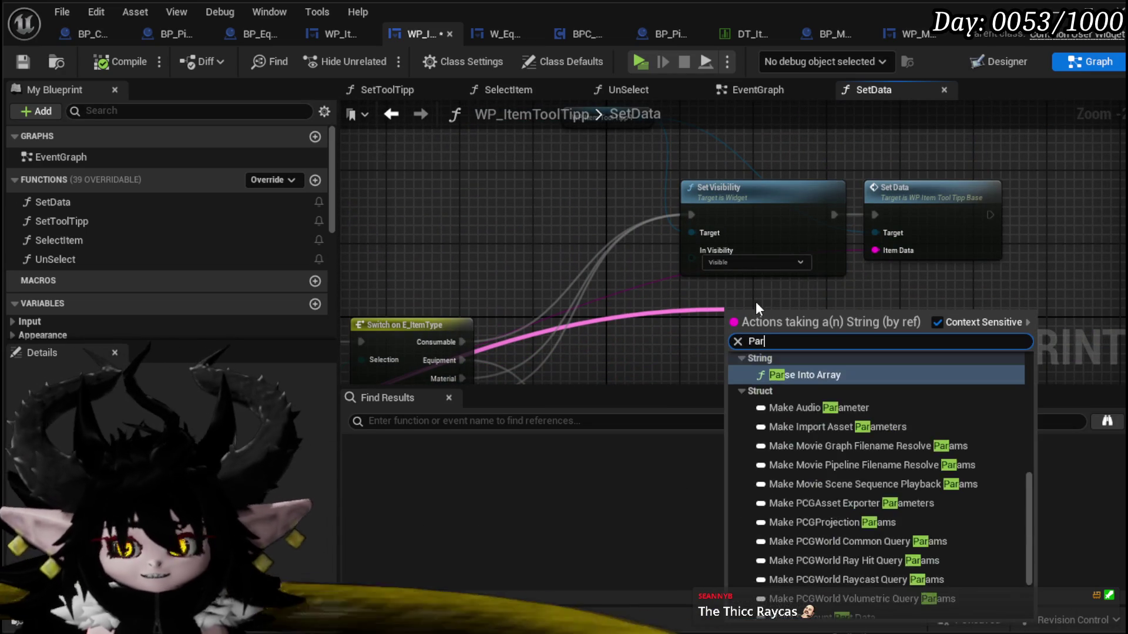
left_click(824, 450)
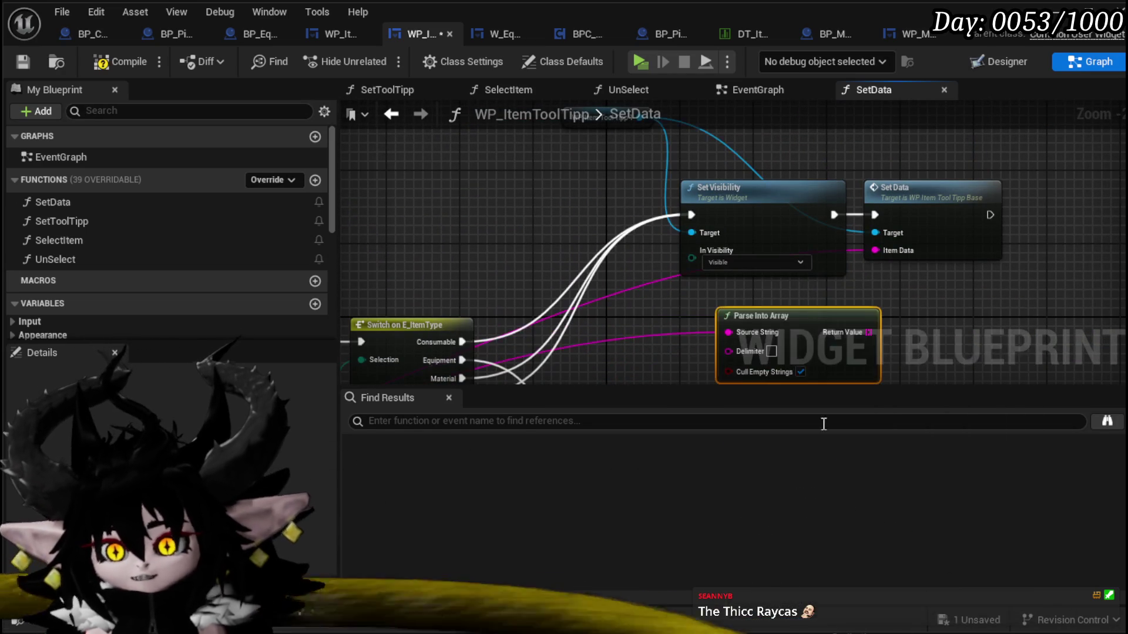
mouse_move(790, 334)
left_mouse_down()
mouse_move(506, 206)
mouse_move(495, 276)
mouse_move(741, 92)
mouse_move(741, 117)
left_mouse_up()
left_click_drag(472, 239, 477, 142)
left_click_drag(378, 144, 843, 298)
left_click_drag(619, 281, 793, 281)
left_click(134, 54)
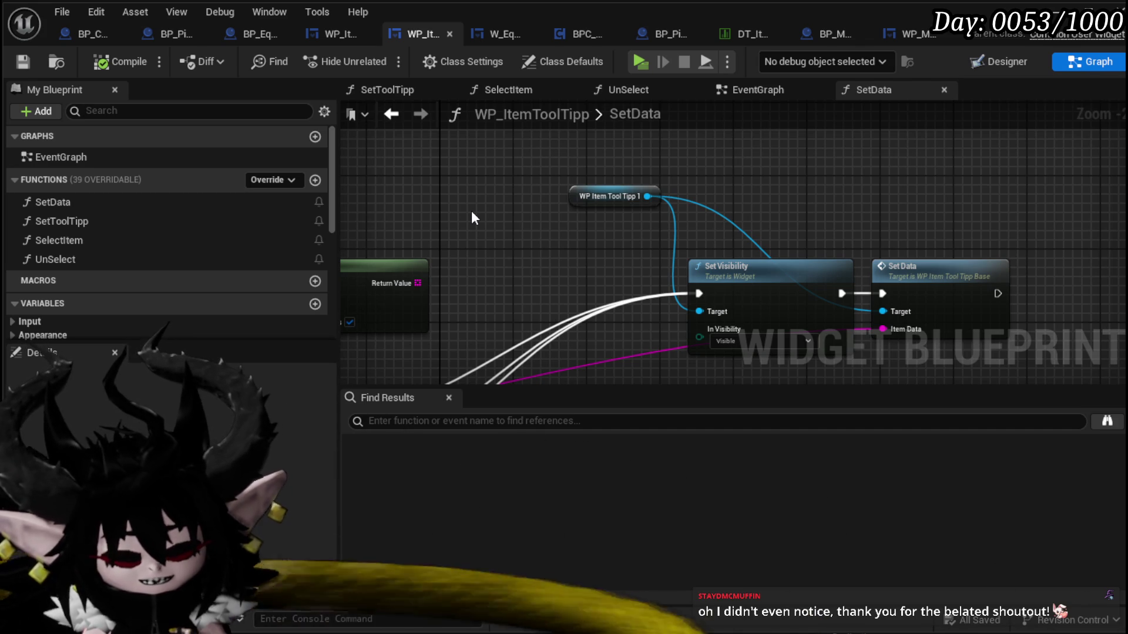
- Add a GET (a ref) node on the parsed array and a Switch on String node
mouse_move(392, 253)
left_mouse_down()
mouse_move(495, 224)
mouse_move(535, 232)
mouse_move(628, 218)
left_mouse_up()
type("get")
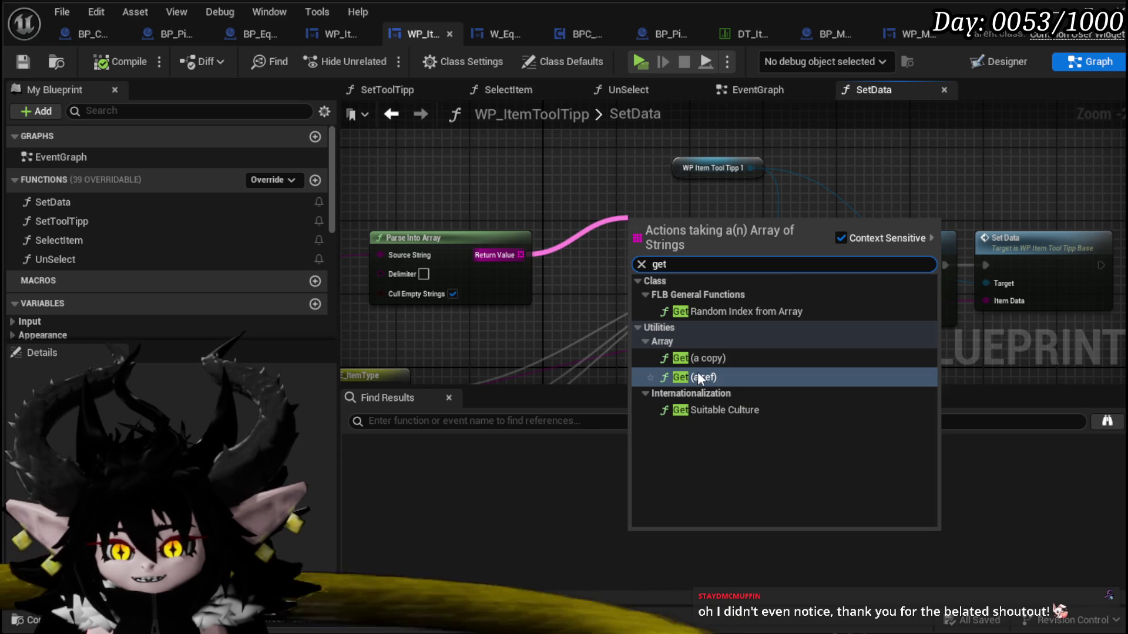
left_click(697, 376)
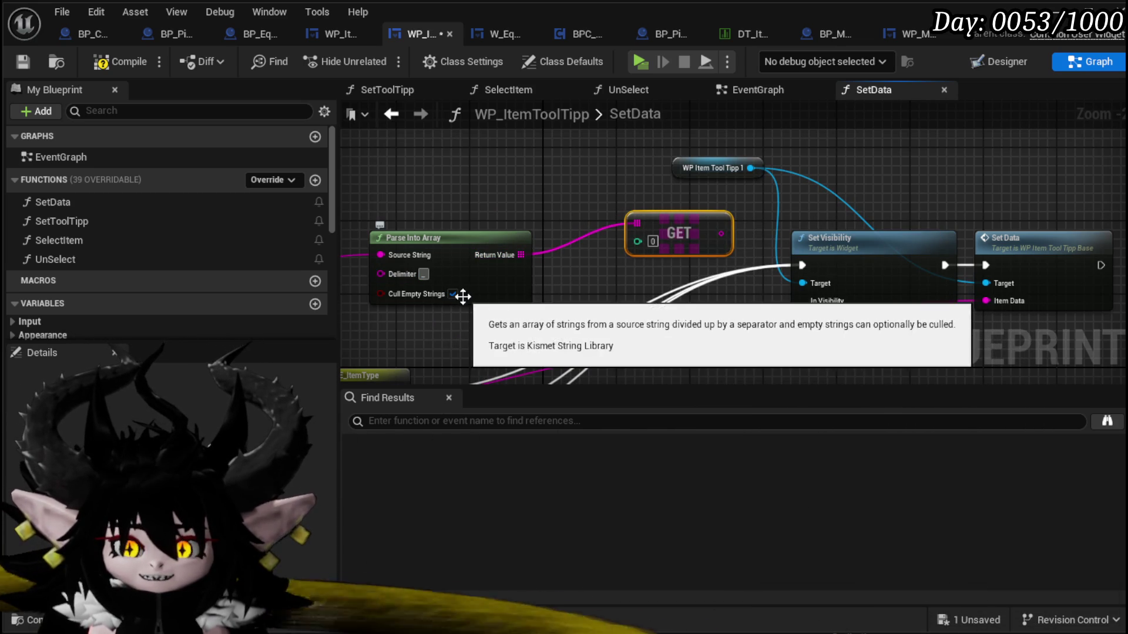
left_click_drag(517, 295, 444, 286)
mouse_move(688, 231)
left_mouse_down()
mouse_move(559, 240)
mouse_move(637, 240)
mouse_move(459, 214)
left_mouse_up()
type("swit")
key("Return")
- Give Switch on String two case pins and wire the Collectable output into it
left_click_drag(671, 157, 985, 304)
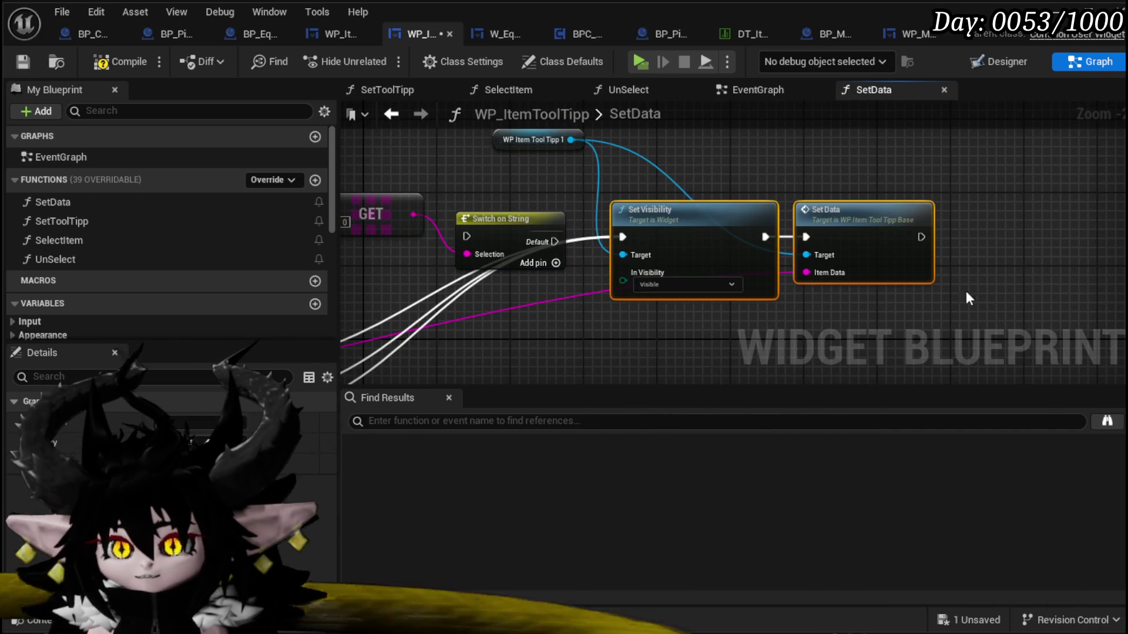
left_click_drag(675, 232, 843, 241)
mouse_move(523, 224)
left_mouse_down()
mouse_move(597, 216)
mouse_move(518, 209)
mouse_move(628, 209)
mouse_move(657, 225)
mouse_move(650, 269)
left_mouse_up()
left_click(627, 255)
left_click(625, 268)
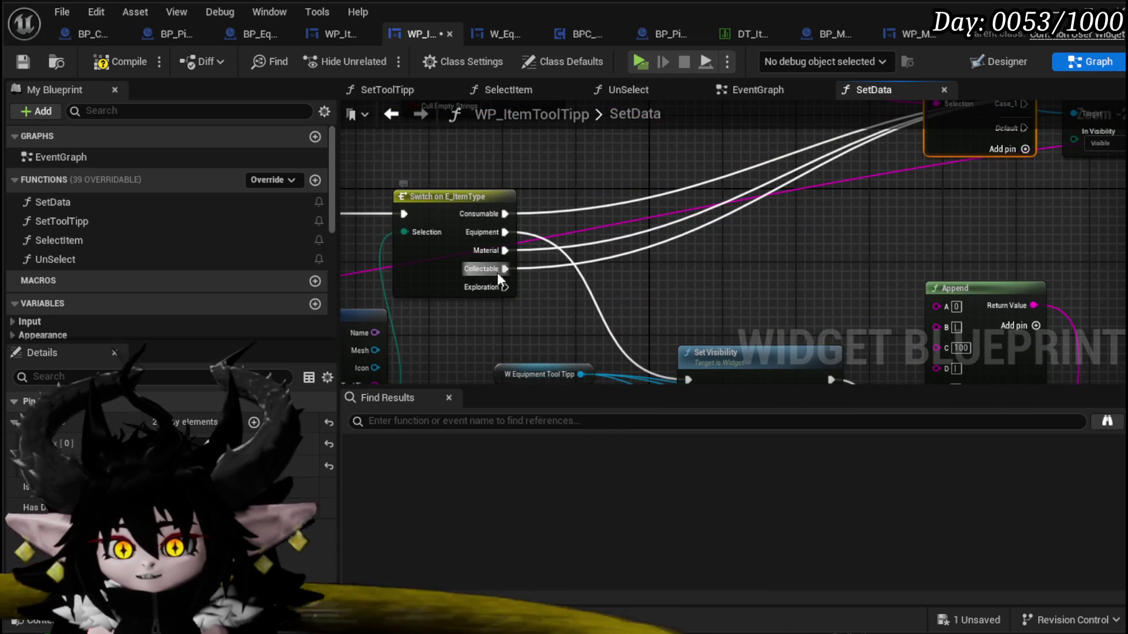
mouse_move(517, 259)
left_mouse_down()
mouse_move(574, 289)
mouse_move(528, 300)
left_mouse_up()
mouse_move(408, 301)
left_mouse_down()
mouse_move(457, 305)
mouse_move(869, 144)
mouse_move(893, 147)
mouse_move(897, 162)
left_mouse_up()
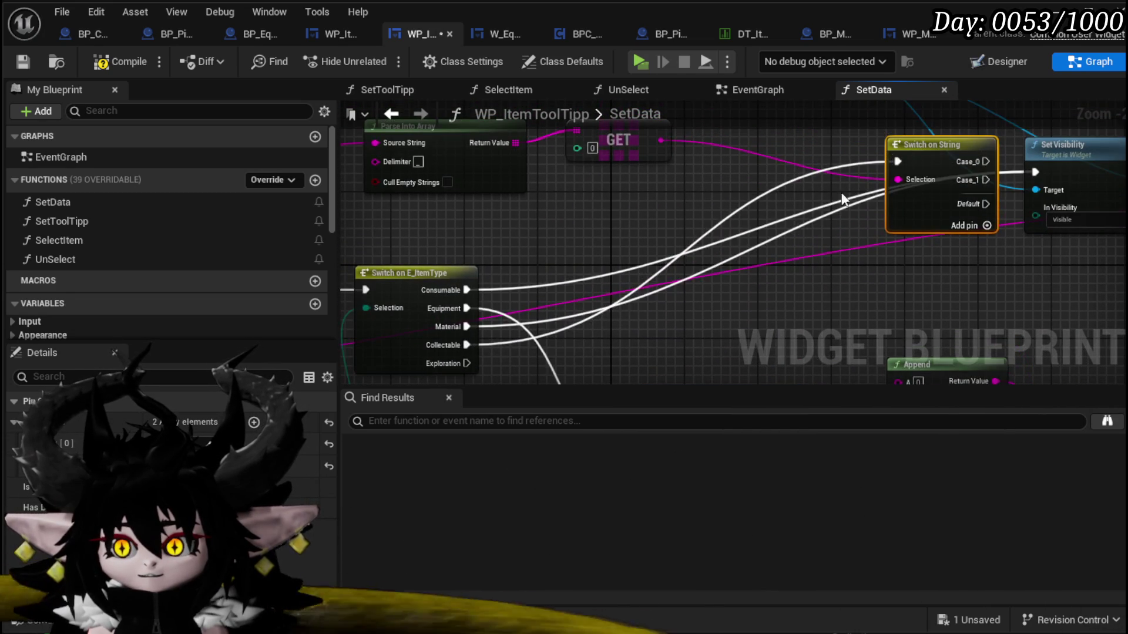
- Reposition Set Visibility and Set Data, name the switch cases VFX and Ability, and compile
scroll(865, 187, "down", 3)
mouse_move(823, 151)
left_mouse_down()
mouse_move(802, 243)
mouse_move(802, 222)
left_mouse_up()
mouse_move(748, 263)
left_mouse_down()
mouse_move(695, 213)
mouse_move(761, 132)
left_mouse_up()
mouse_move(494, 253)
left_mouse_down()
mouse_move(706, 259)
mouse_move(596, 154)
mouse_move(761, 178)
mouse_move(712, 173)
left_mouse_up()
scroll(655, 304, "up", 3)
left_click(639, 234)
left_click(121, 66)
mouse_move(466, 206)
left_mouse_down()
mouse_move(418, 253)
mouse_move(283, 231)
left_mouse_up()
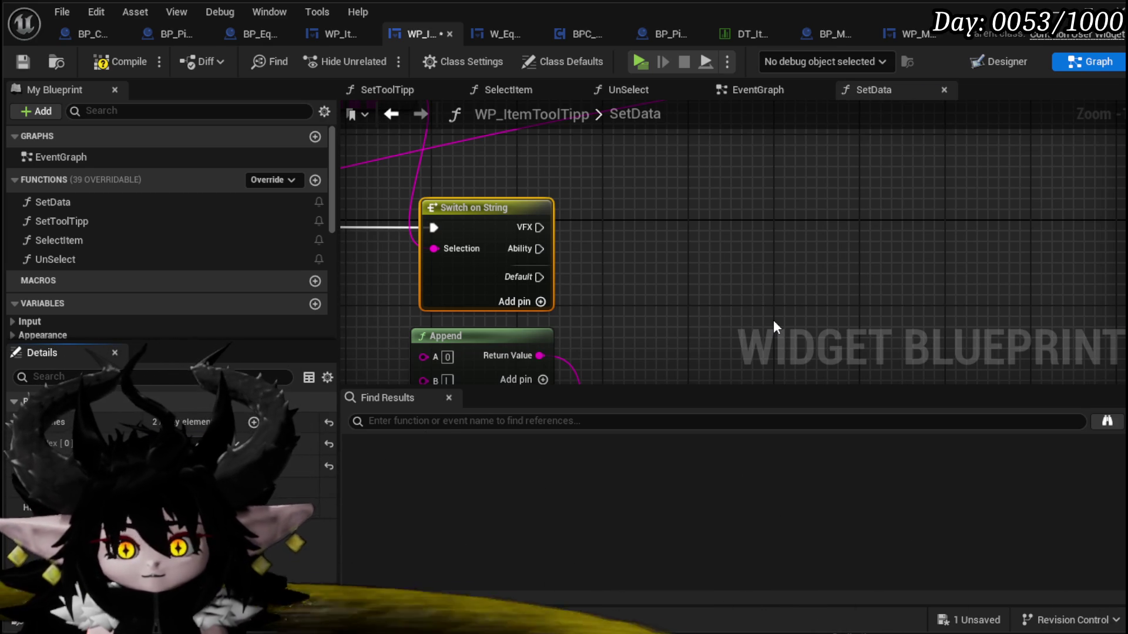
- Wire the Switch on String VFX case into the Set Visibility node's execution input
scroll(600, 298, "down", 2)
left_click_drag(514, 305, 665, 154)
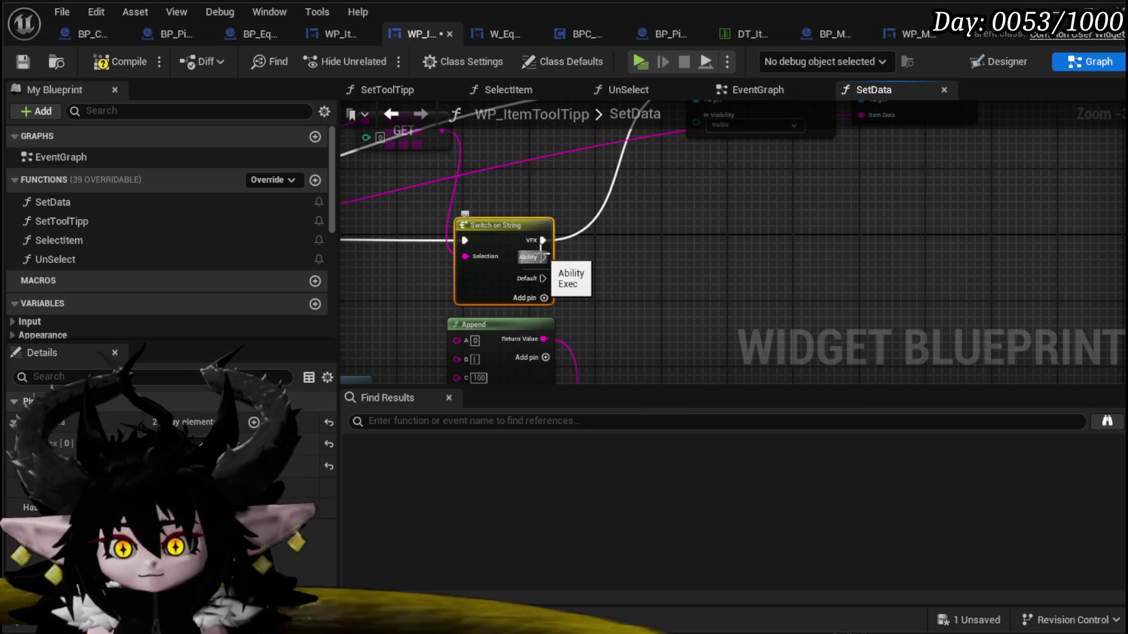
left_click_drag(553, 261, 434, 342)
mouse_move(579, 286)
left_mouse_down()
mouse_move(839, 161)
mouse_move(633, 279)
left_mouse_up()
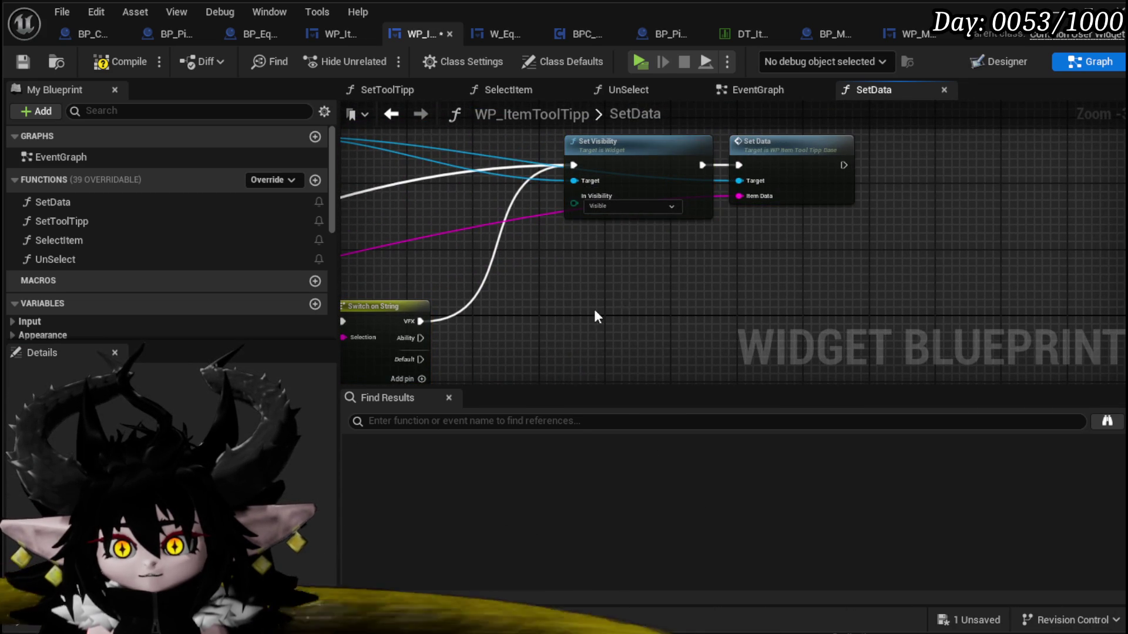
scroll(614, 307, "down", 2)
scroll(584, 284, "down", 1)
mouse_move(583, 285)
left_mouse_down()
mouse_move(705, 185)
mouse_move(863, 187)
mouse_move(767, 196)
left_mouse_up()
left_click_drag(508, 162, 480, 151)
scroll(746, 272, "up", 1)
scroll(751, 273, "up", 1)
scroll(763, 276, "down", 1)
mouse_move(772, 247)
left_mouse_down()
mouse_move(897, 291)
mouse_move(598, 312)
left_mouse_up()
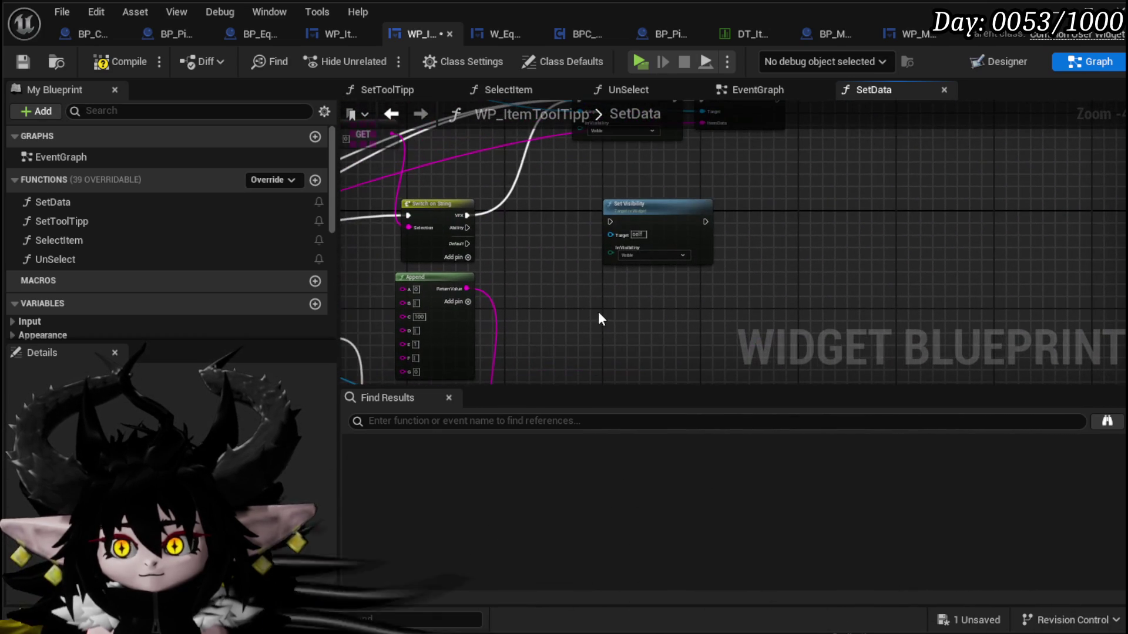
- Compile and save the item tooltip widget blueprint
left_click(30, 58)
mouse_move(604, 223)
left_mouse_down()
mouse_move(706, 139)
mouse_move(705, 151)
mouse_move(322, 116)
mouse_move(617, 141)
mouse_move(876, 138)
mouse_move(874, 177)
left_mouse_up()
left_click_drag(609, 247, 558, 209)
left_click(557, 209)
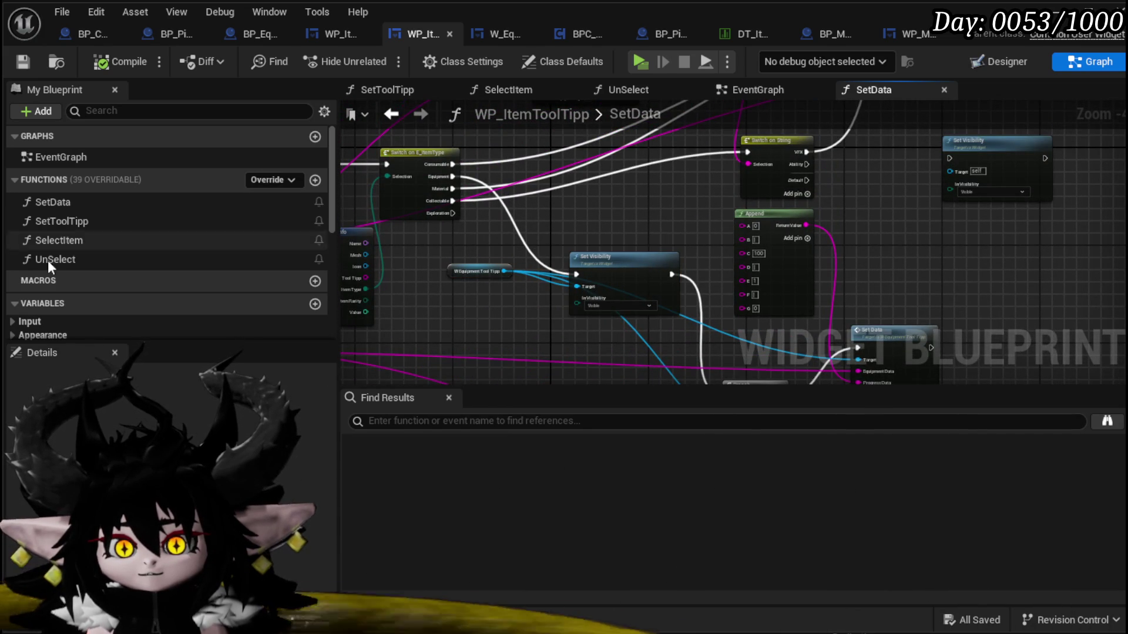
mouse_move(890, 201)
left_mouse_down()
mouse_move(795, 231)
mouse_move(593, 244)
mouse_move(510, 329)
mouse_move(481, 280)
mouse_move(505, 307)
mouse_move(506, 287)
left_mouse_up()
- Add a WP_AbilityToolTipp getter with a Set Data call on it in SetData
scroll(118, 293, "down", 5)
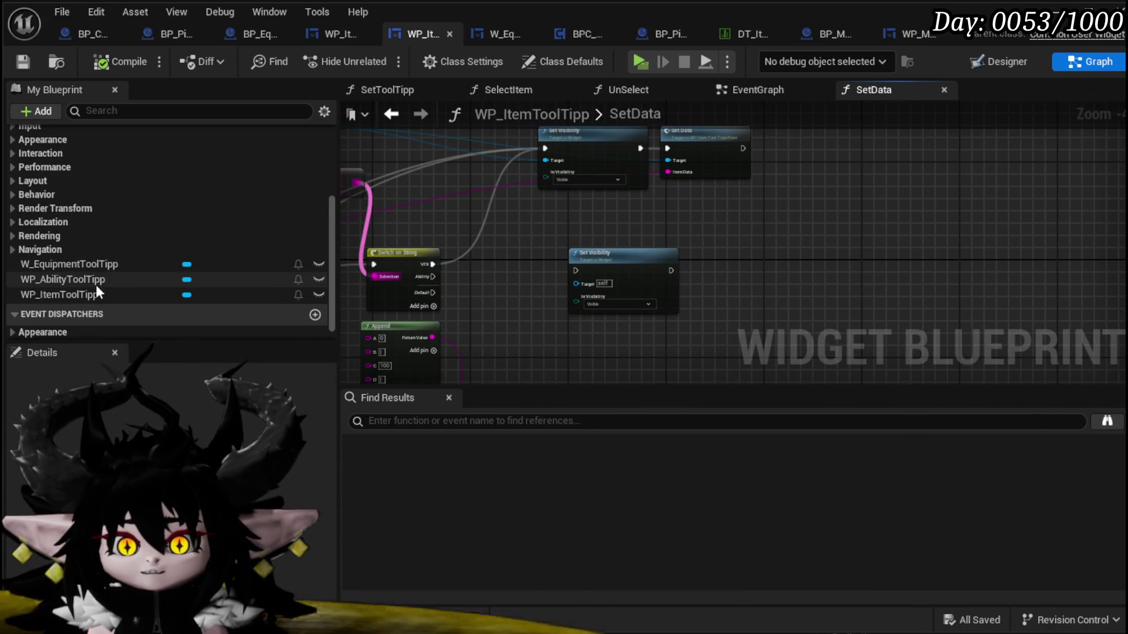
mouse_move(89, 280)
left_mouse_down()
mouse_move(245, 276)
mouse_move(488, 214)
mouse_move(569, 219)
left_mouse_up()
left_click(521, 240)
left_click_drag(720, 228, 723, 260)
type("Set Data")
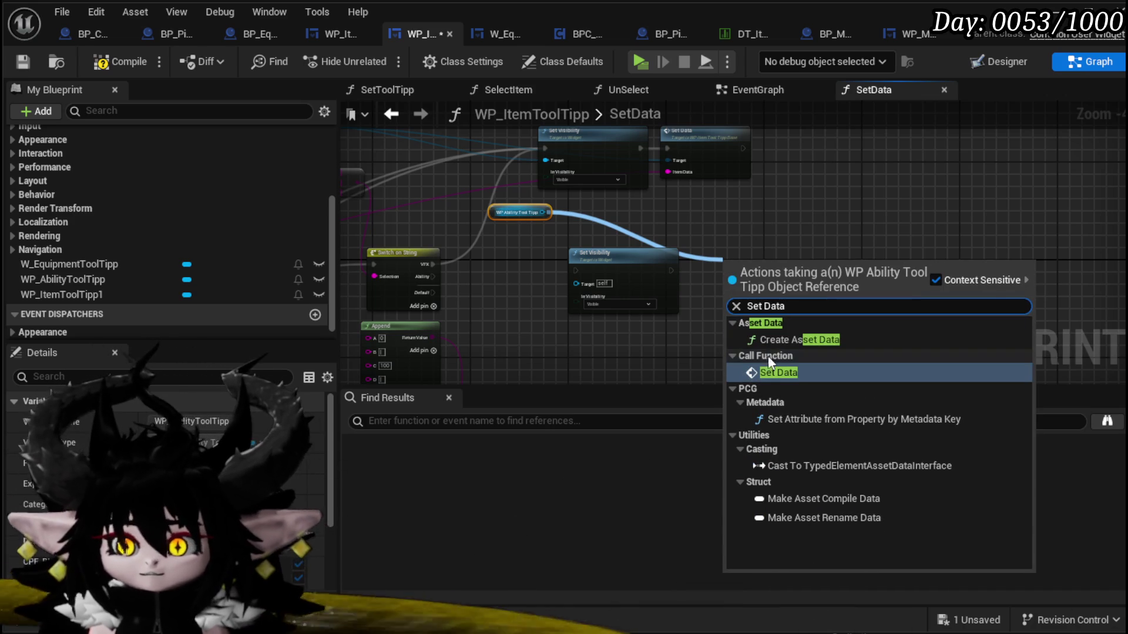
left_click(765, 370)
left_click_drag(775, 300, 1026, 300)
left_click_drag(632, 268, 845, 291)
- Add a Get Data Table Row node using DT_ItemInfo and break its Out Row into S Item Info
right_click(664, 287)
type("get Data")
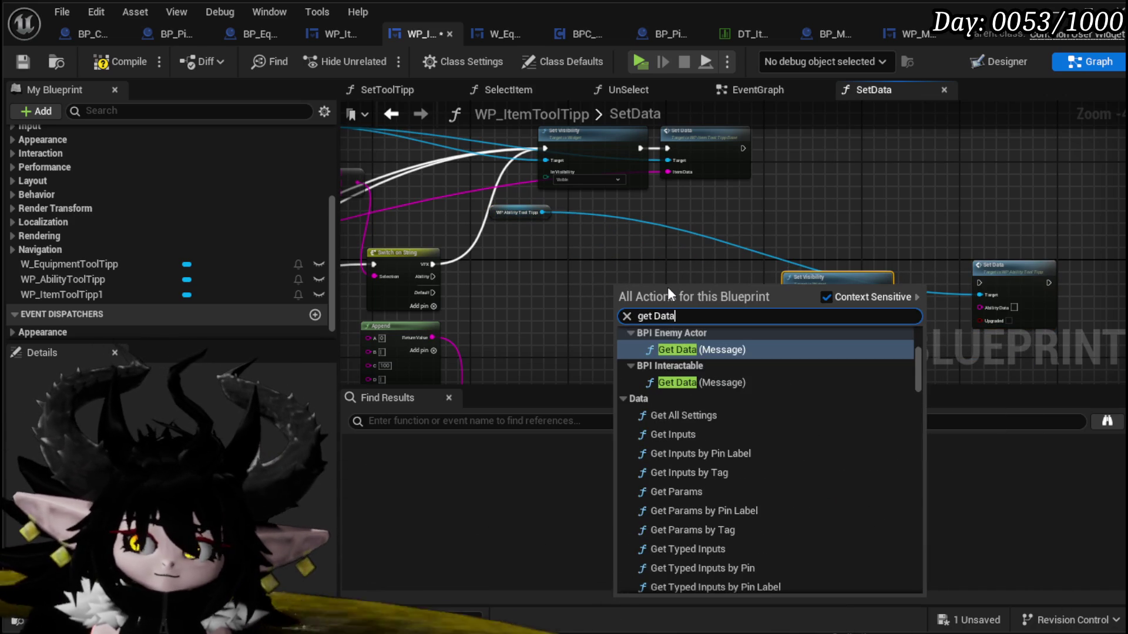
type("table row")
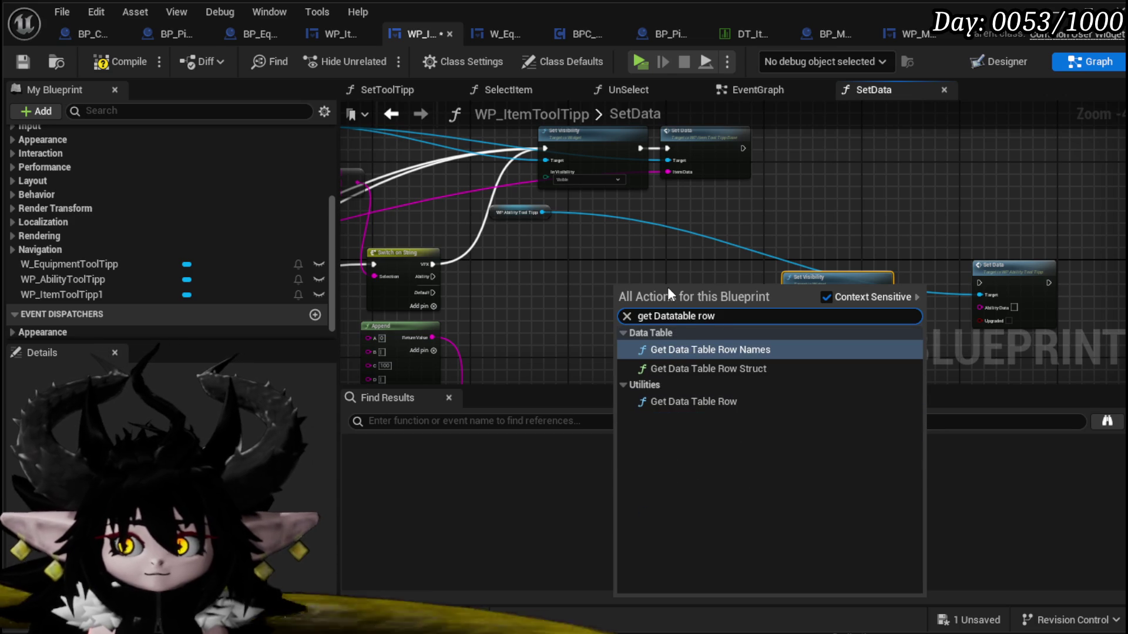
left_click(695, 402)
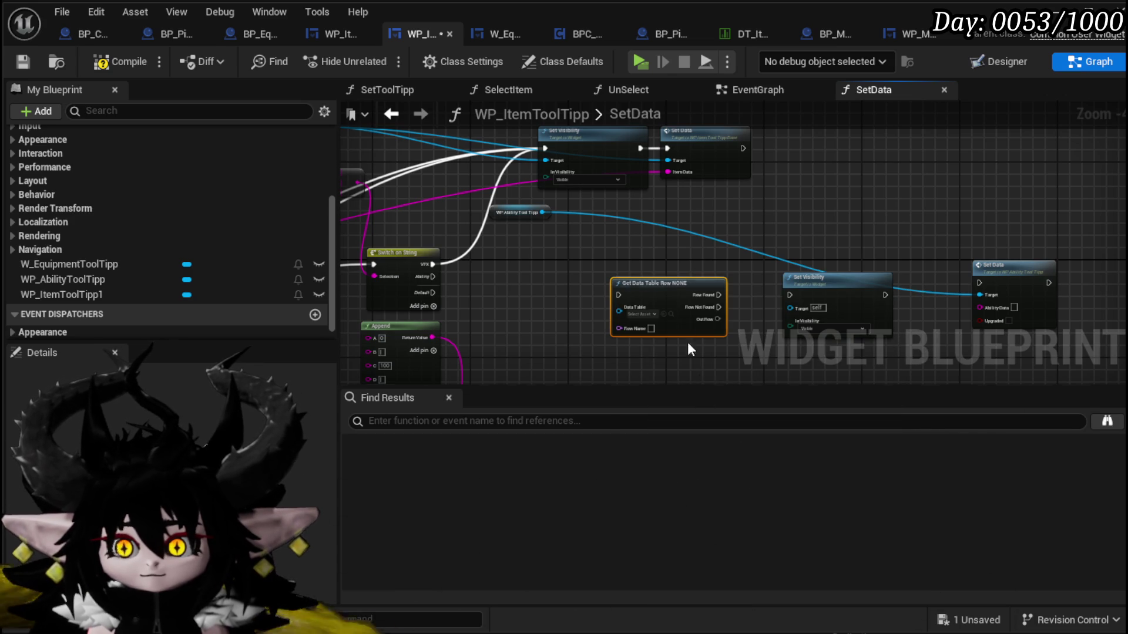
left_click(642, 315)
type("ItemInfo")
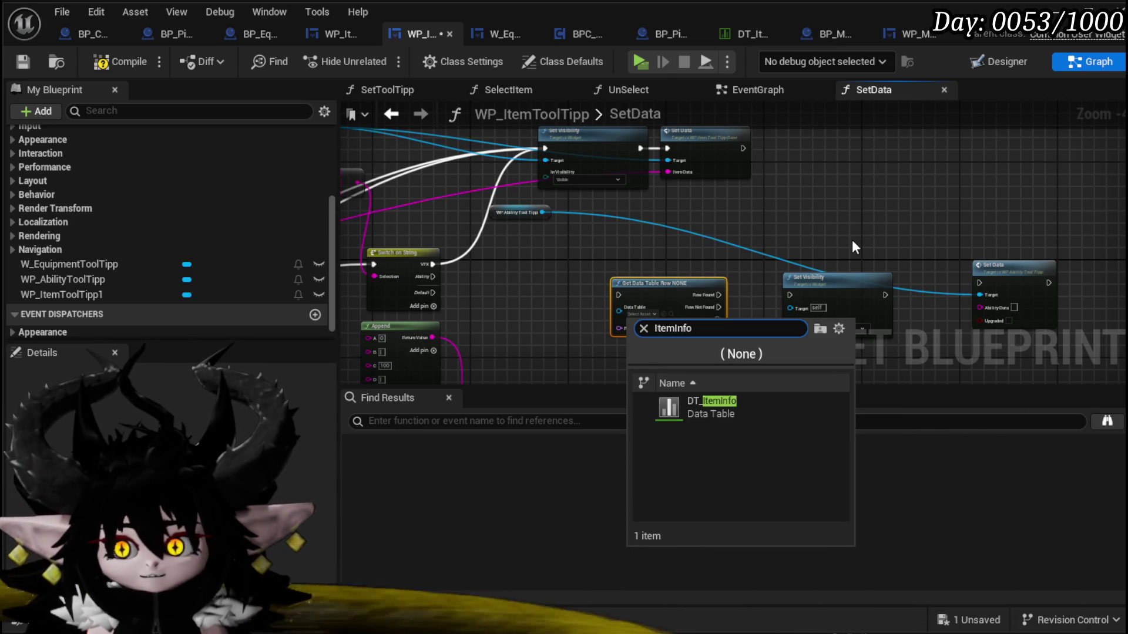
left_click(753, 406)
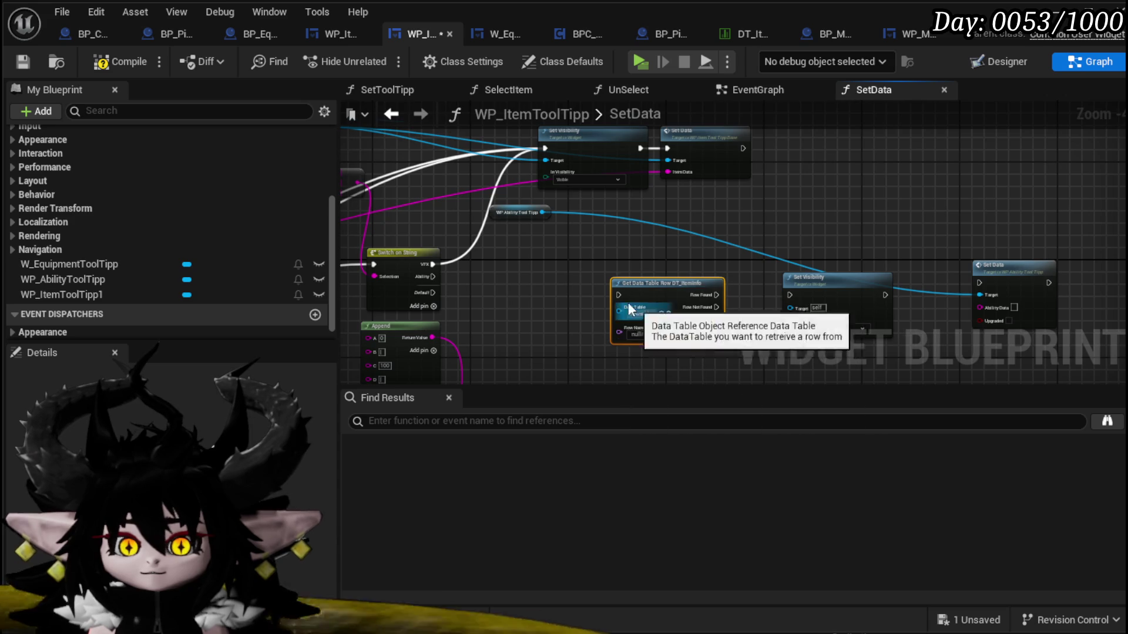
scroll(636, 308, "up", 3)
left_click_drag(727, 274, 629, 344)
type("brea")
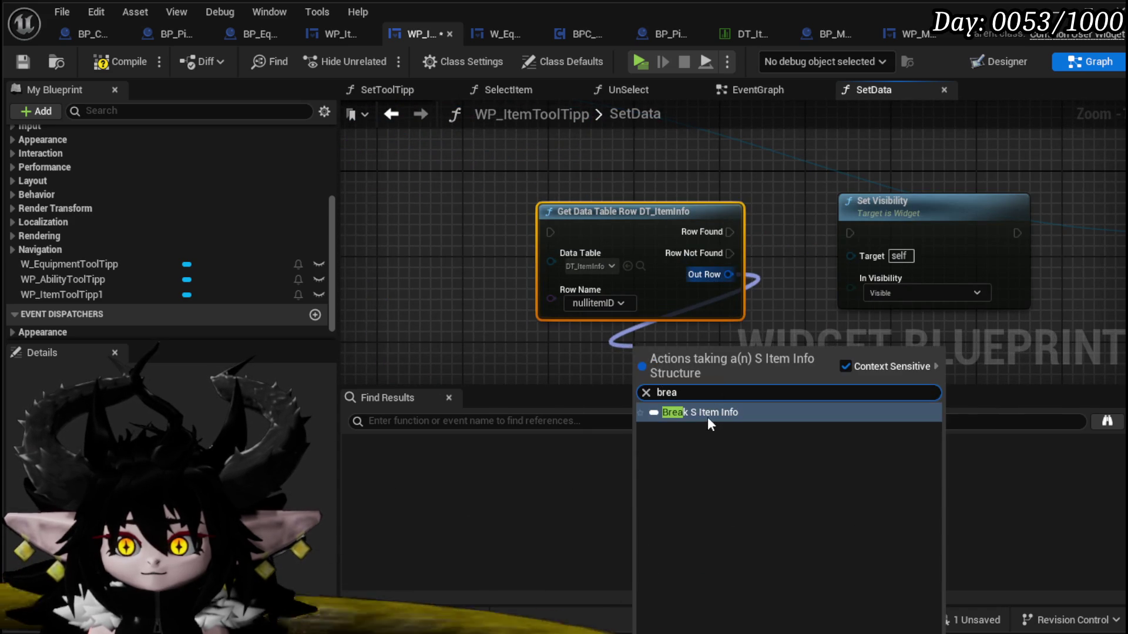
left_click(707, 418)
- Feed Tool Tipp into Set Data's Ability Data and run Set Data after Set Visibility
left_click_drag(697, 253, 936, 159)
scroll(756, 284, "down", 5)
left_click_drag(570, 220, 620, 228)
left_click_drag(837, 215, 833, 209)
mouse_move(505, 212)
left_mouse_down()
mouse_move(917, 272)
mouse_move(764, 235)
mouse_move(528, 247)
mouse_move(970, 177)
left_mouse_up()
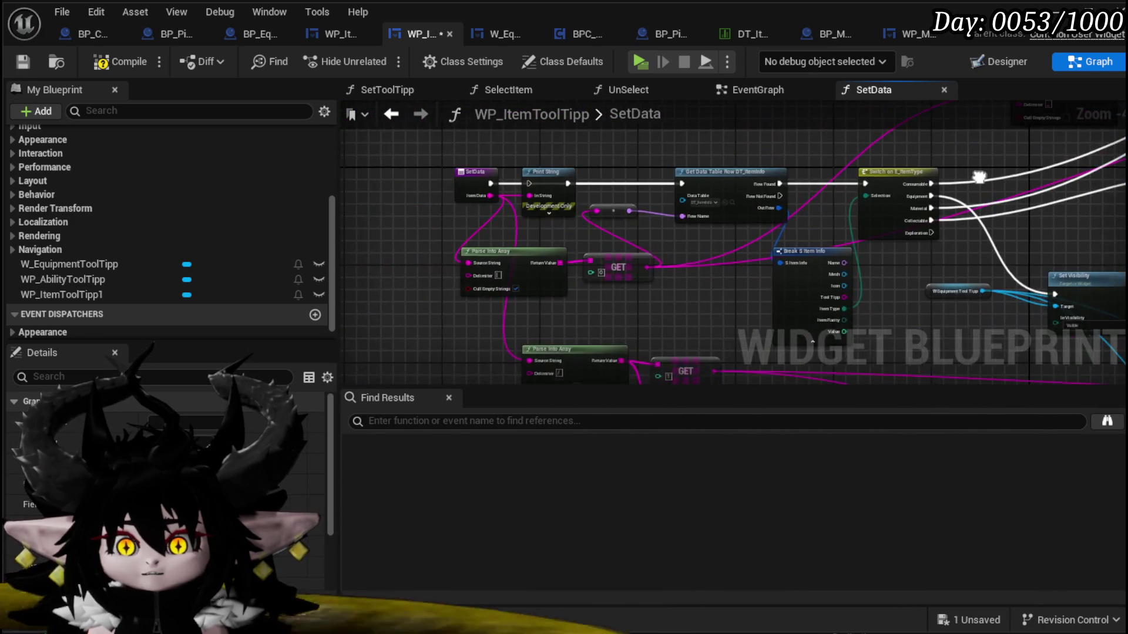
scroll(540, 301, "up", 1)
- Pass the string to Row Name, run the lookup from the Ability case, and target the ability tooltip's visibility
mouse_move(407, 211)
left_mouse_down()
mouse_move(757, 311)
mouse_move(723, 323)
left_mouse_up()
left_click_drag(579, 225, 935, 279)
left_click_drag(935, 279, 815, 320)
mouse_move(523, 235)
left_mouse_down()
mouse_move(812, 260)
mouse_move(797, 260)
left_mouse_up()
left_click_drag(793, 315, 489, 251)
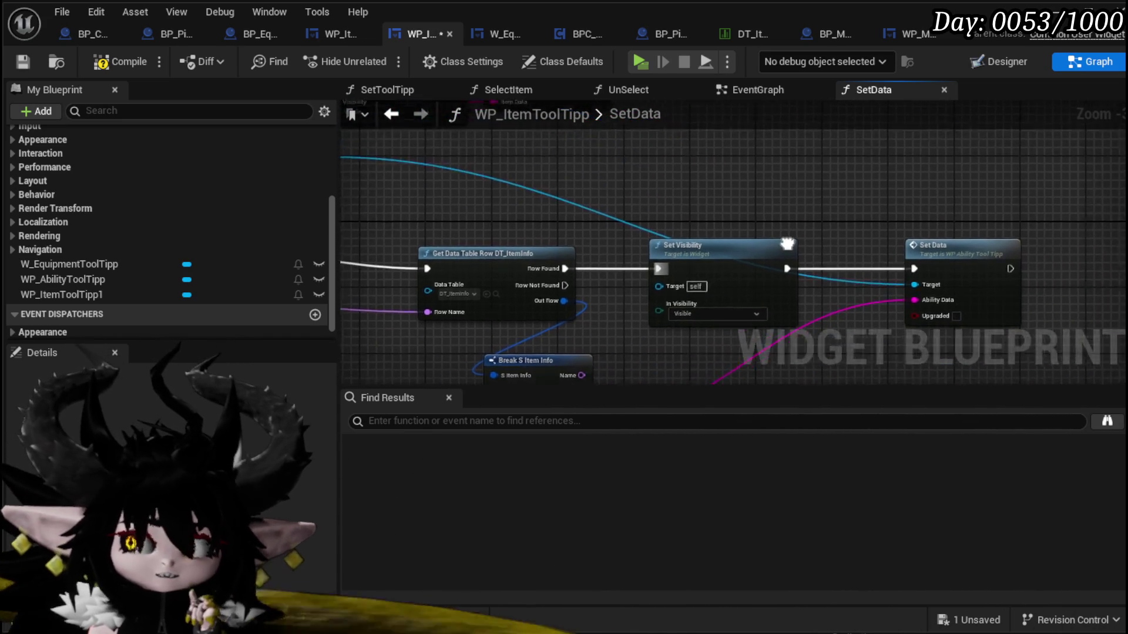
left_click_drag(380, 150, 492, 243)
left_click_drag(899, 230, 838, 308)
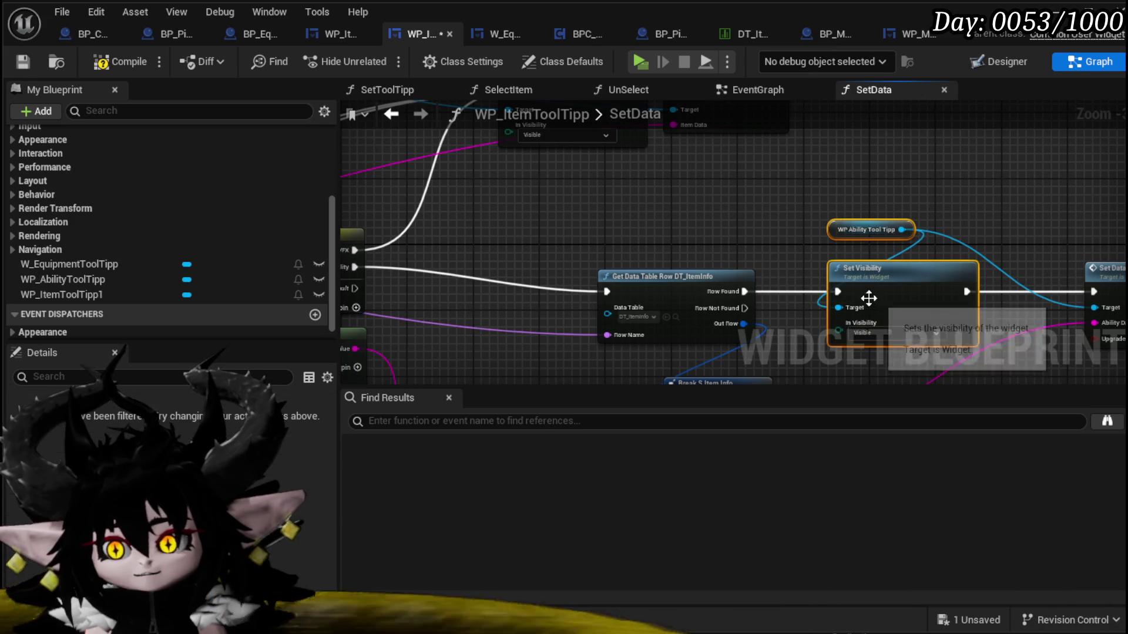
scroll(101, 193, "up", 5)
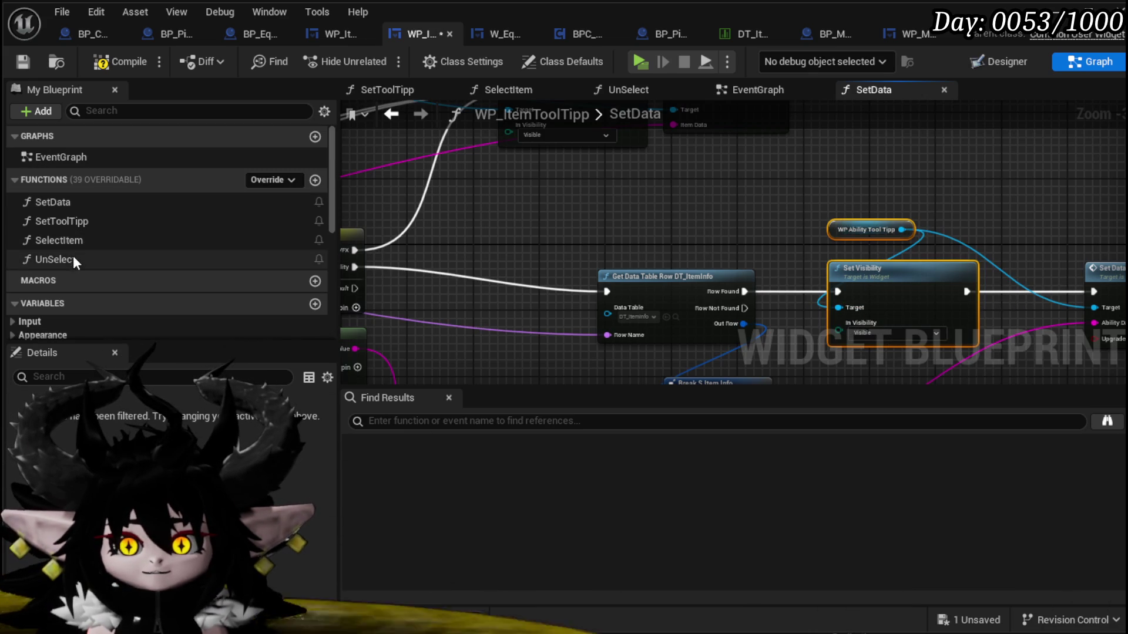
- In UnSelect, paste the ability tooltip getter, wire it to Set Visibility, delete the duplicate, and compile
double_click(73, 259)
key("ctrl+v")
left_click(578, 191)
mouse_move(840, 148)
left_mouse_down()
mouse_move(787, 151)
mouse_move(720, 222)
mouse_move(530, 315)
mouse_move(505, 353)
left_mouse_up()
left_click_drag(738, 189, 356, 155)
key("Delete")
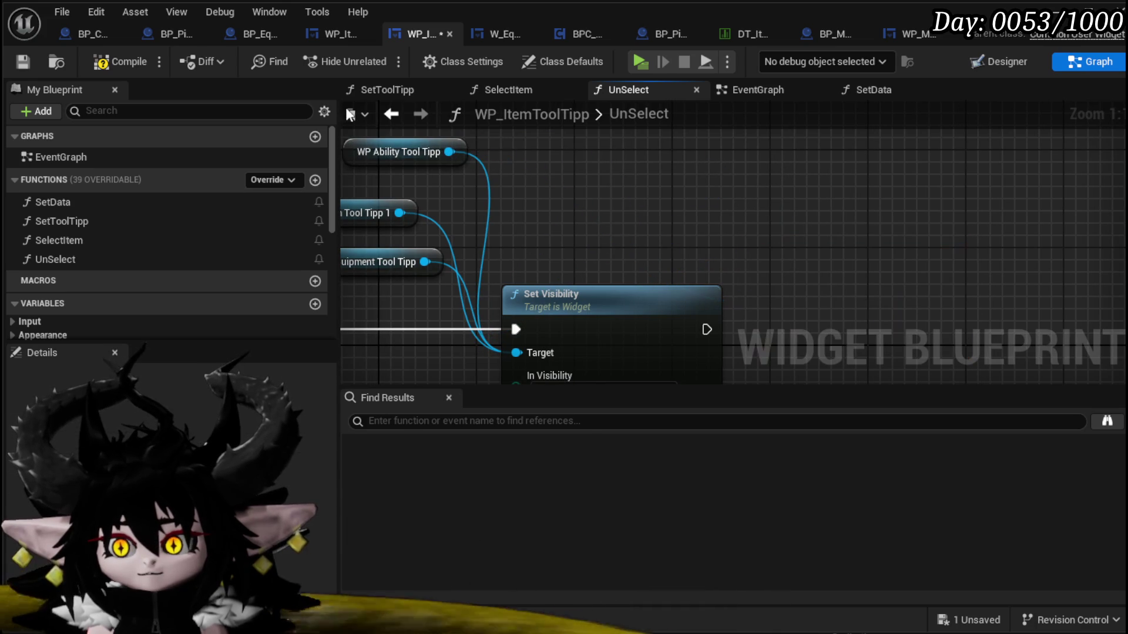
left_click(17, 62)
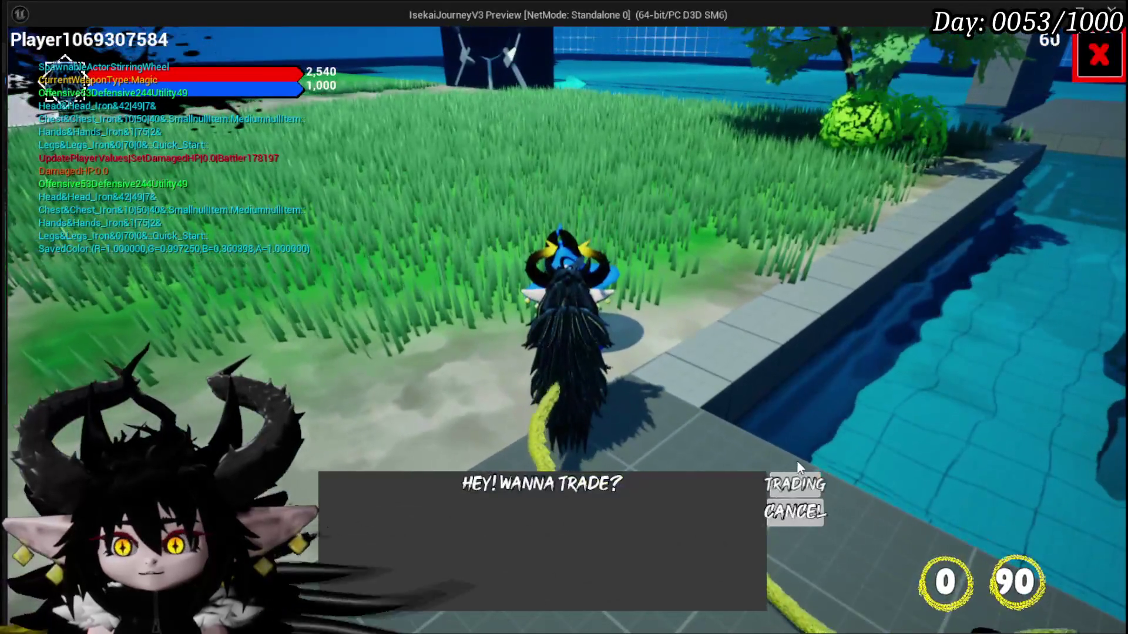
- Trade with the merchant and hover inventory items to confirm the Big Booooom ability card appears
left_click(790, 481)
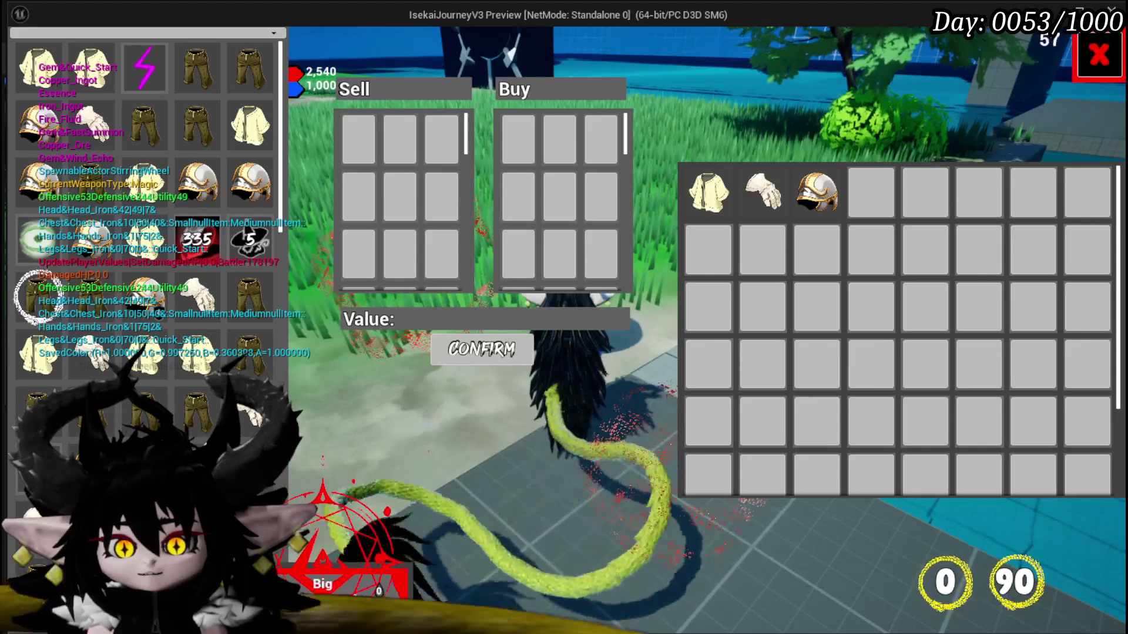
scroll(270, 270, "down", 3)
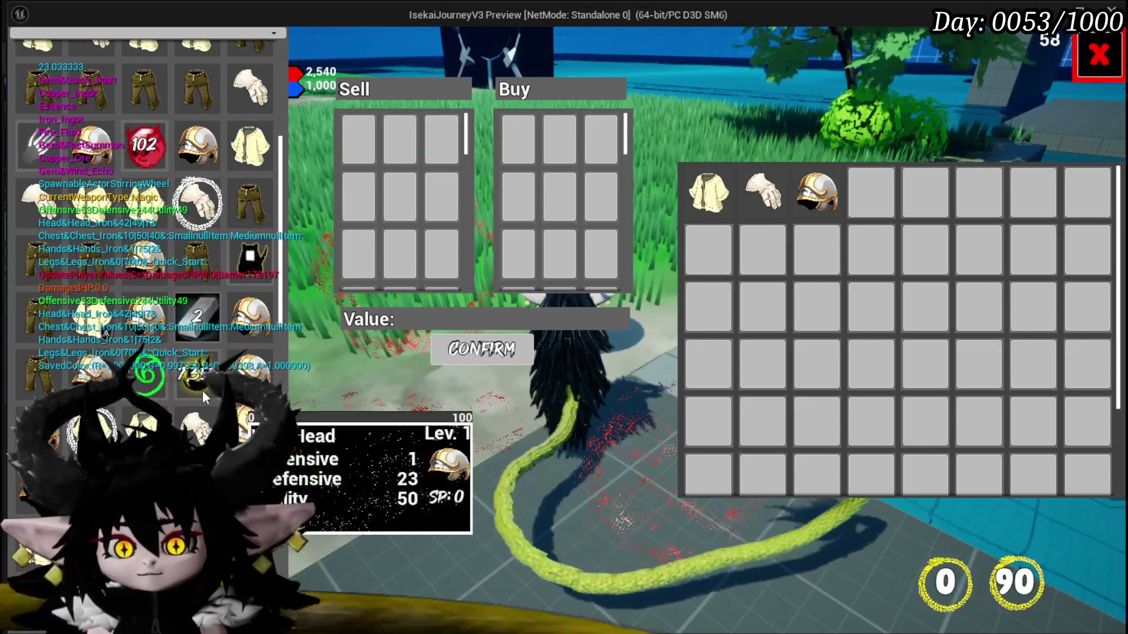
mouse_move(141, 143)
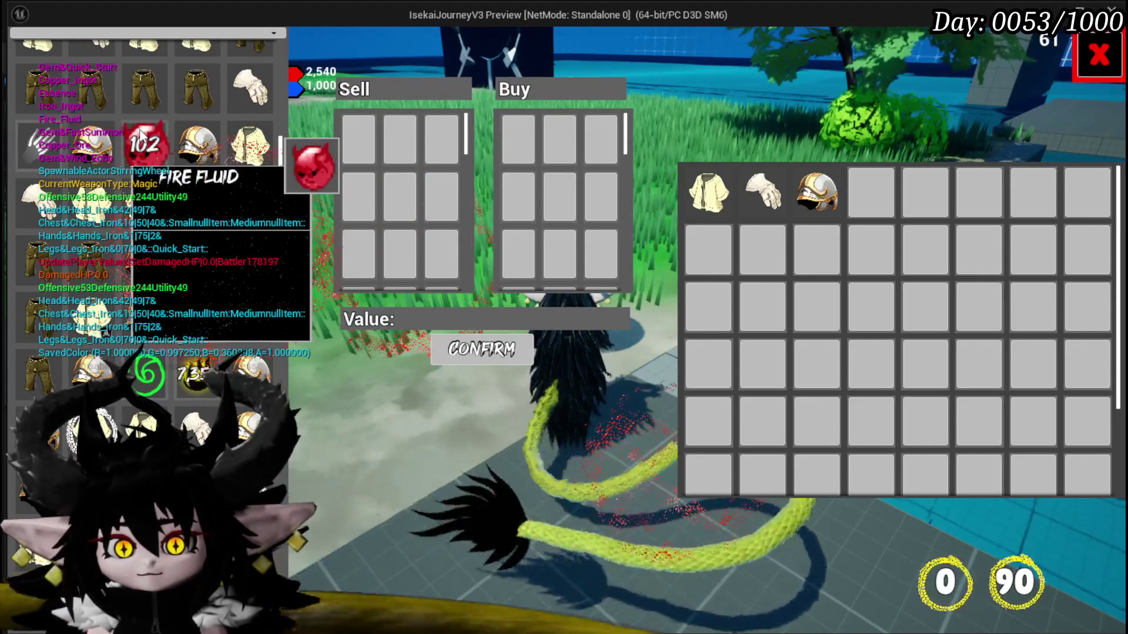
scroll(147, 341, "up", 2)
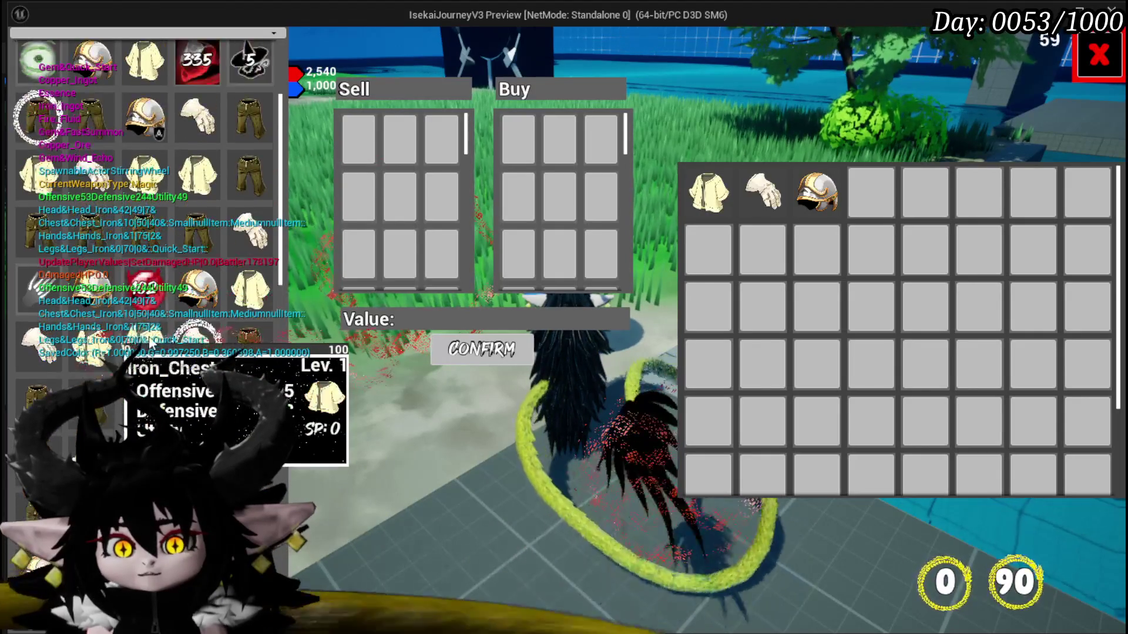
scroll(150, 347, "down", 5)
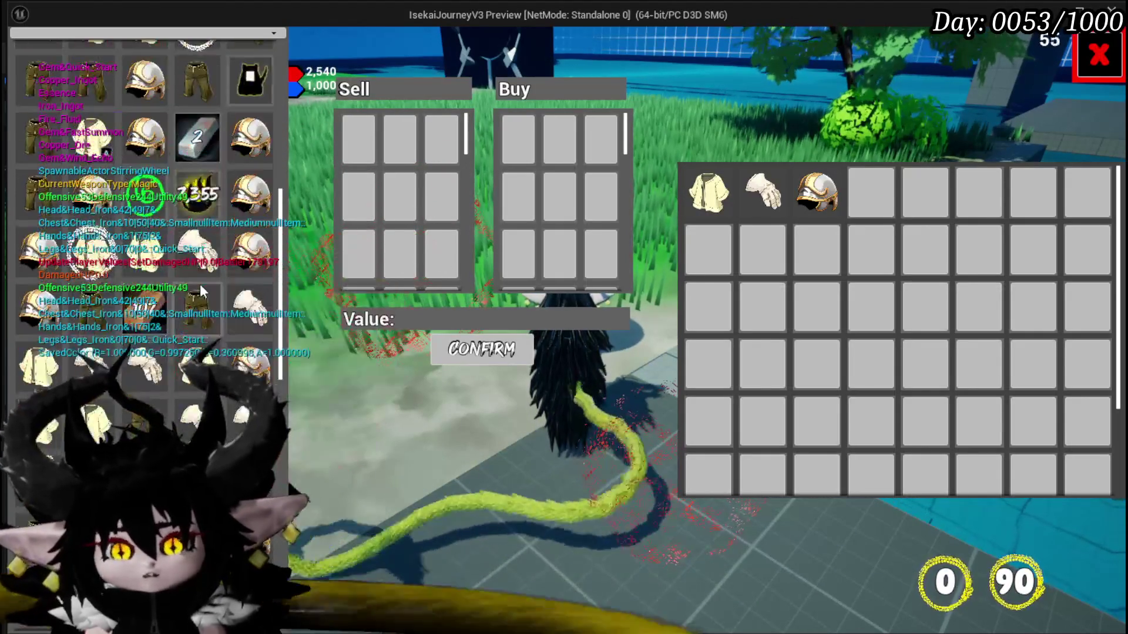
scroll(200, 288, "down", 3)
scroll(168, 376, "up", 4)
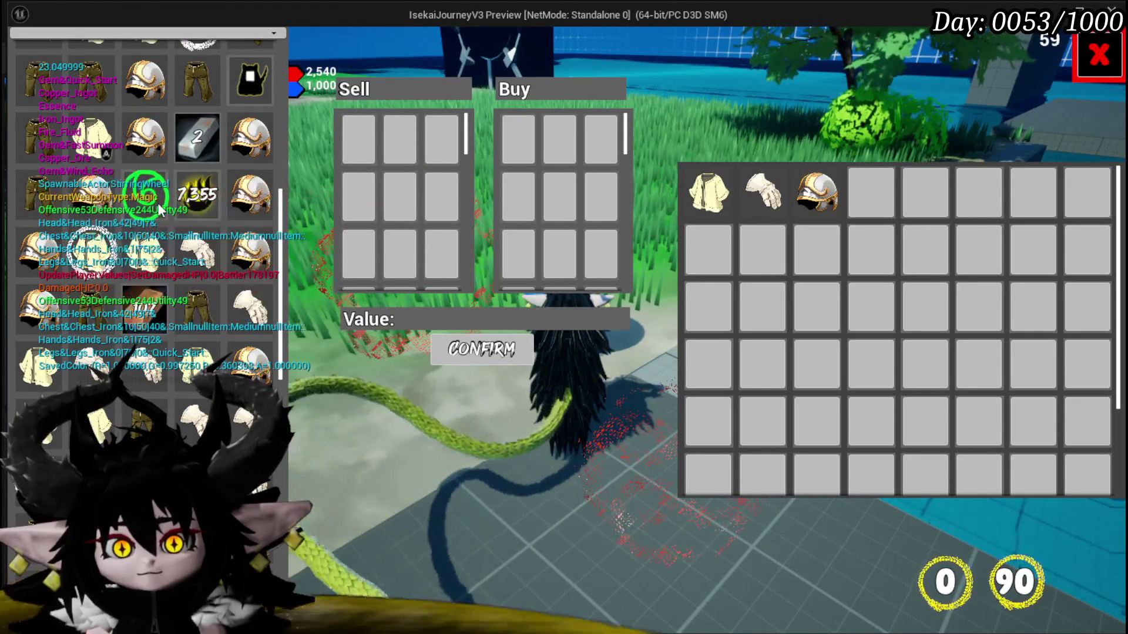
mouse_move(84, 199)
scroll(214, 264, "up", 3)
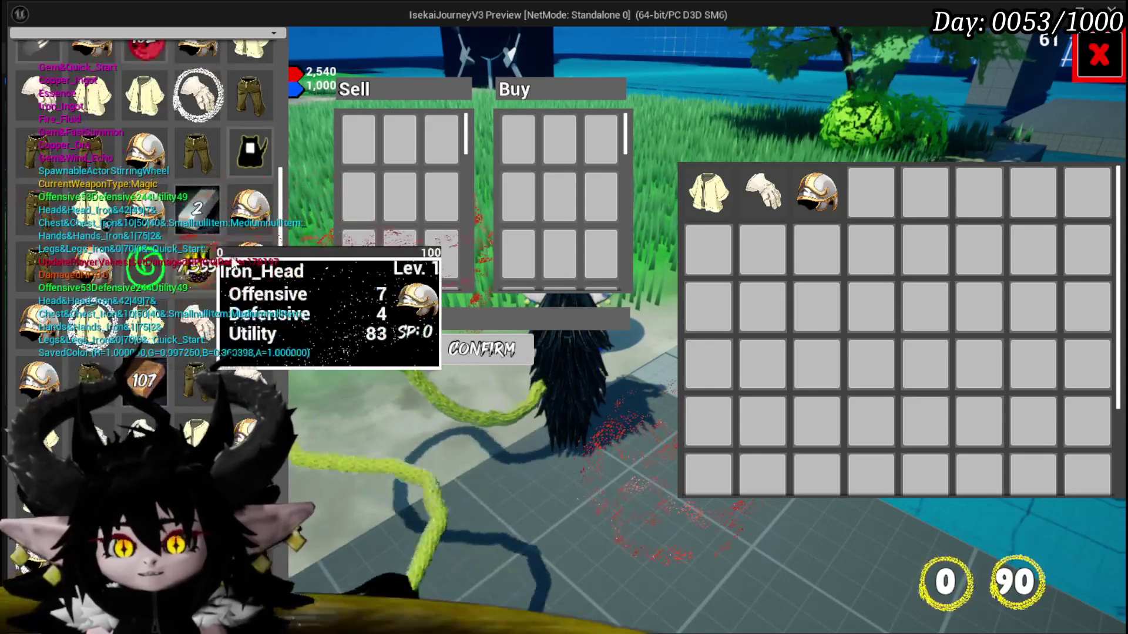
scroll(218, 283, "up", 2)
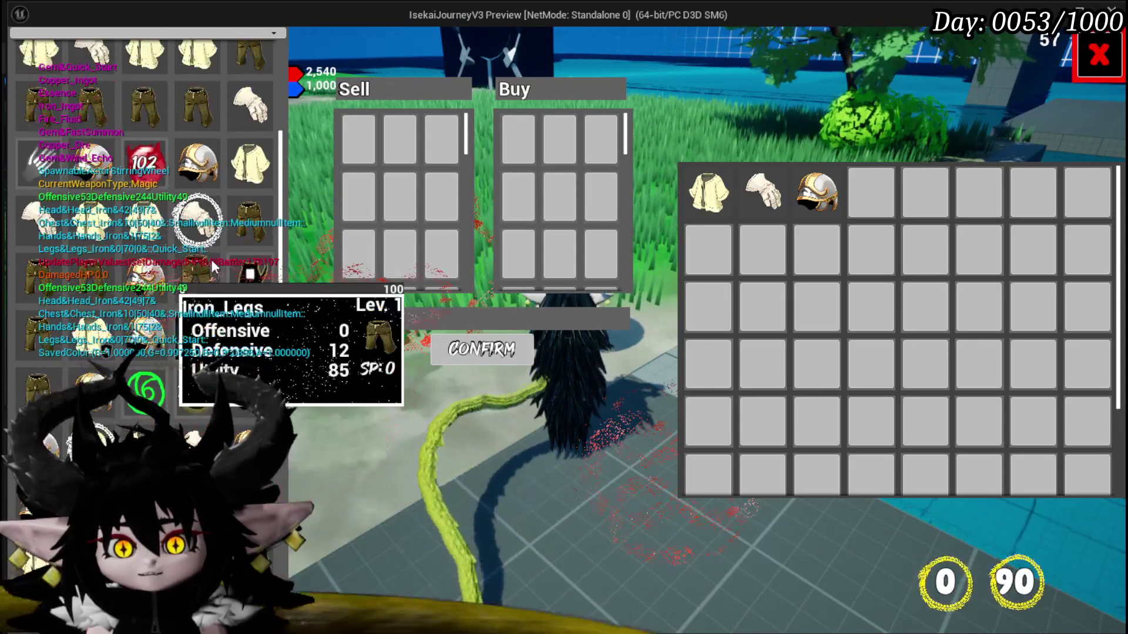
scroll(256, 235, "down", 2)
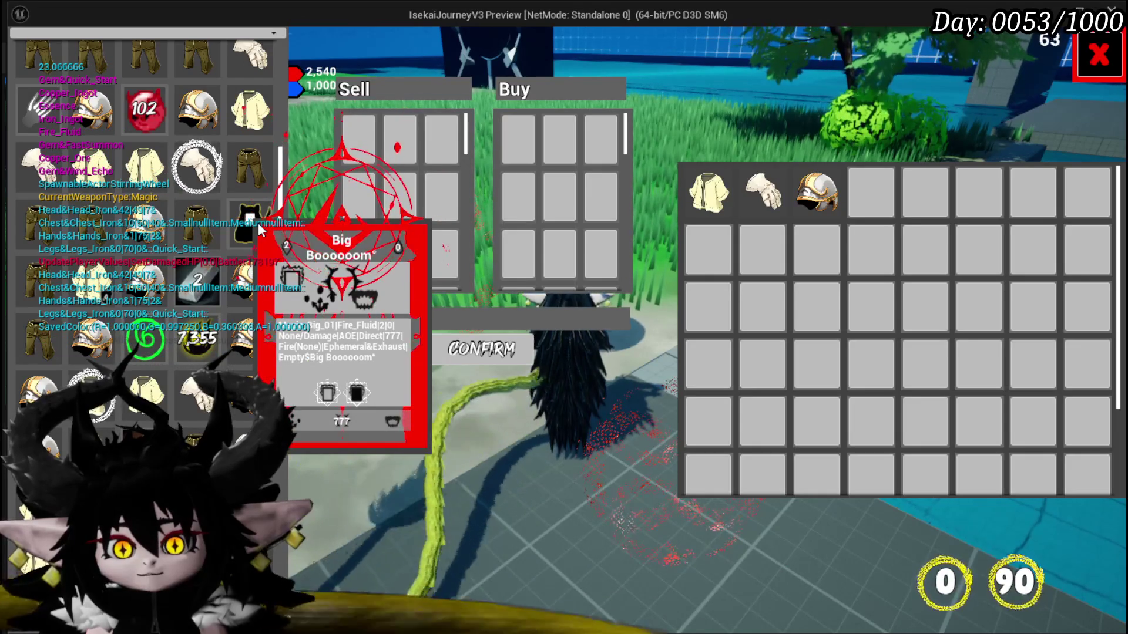
left_click(1099, 56)
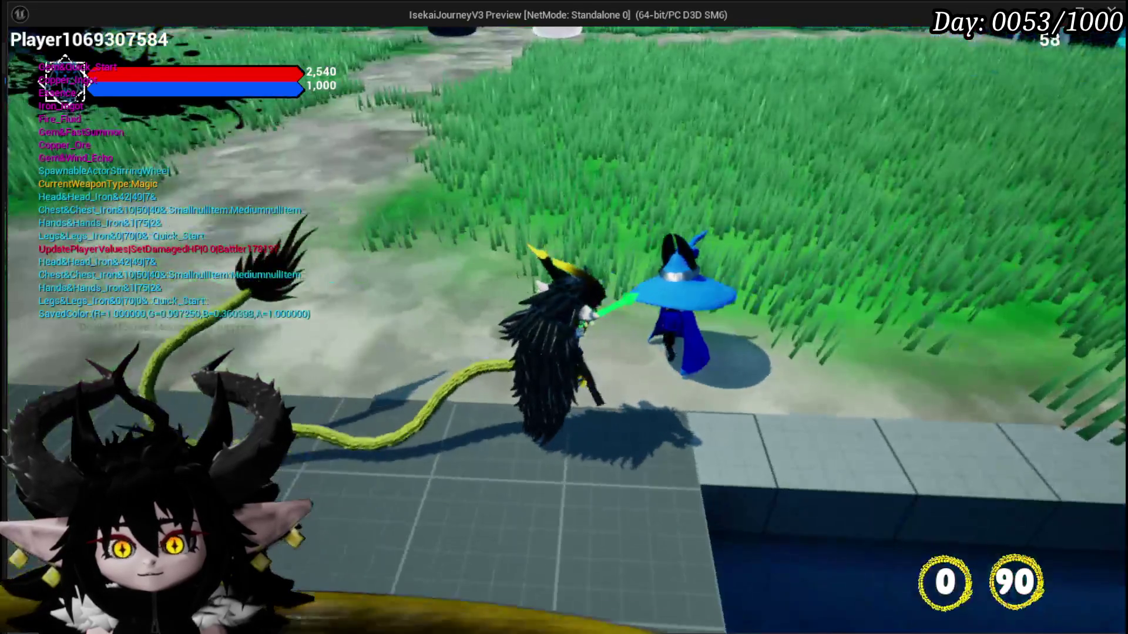
- Open and close the in-game inventory screen, then stop the game preview
left_click(229, 44)
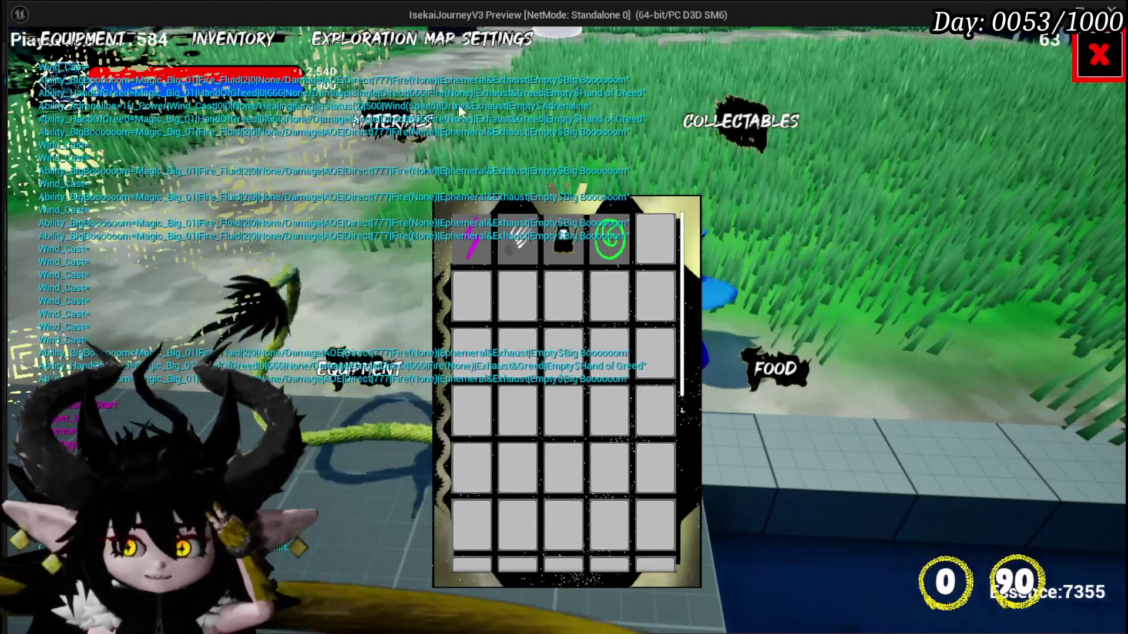
left_click(1121, 60)
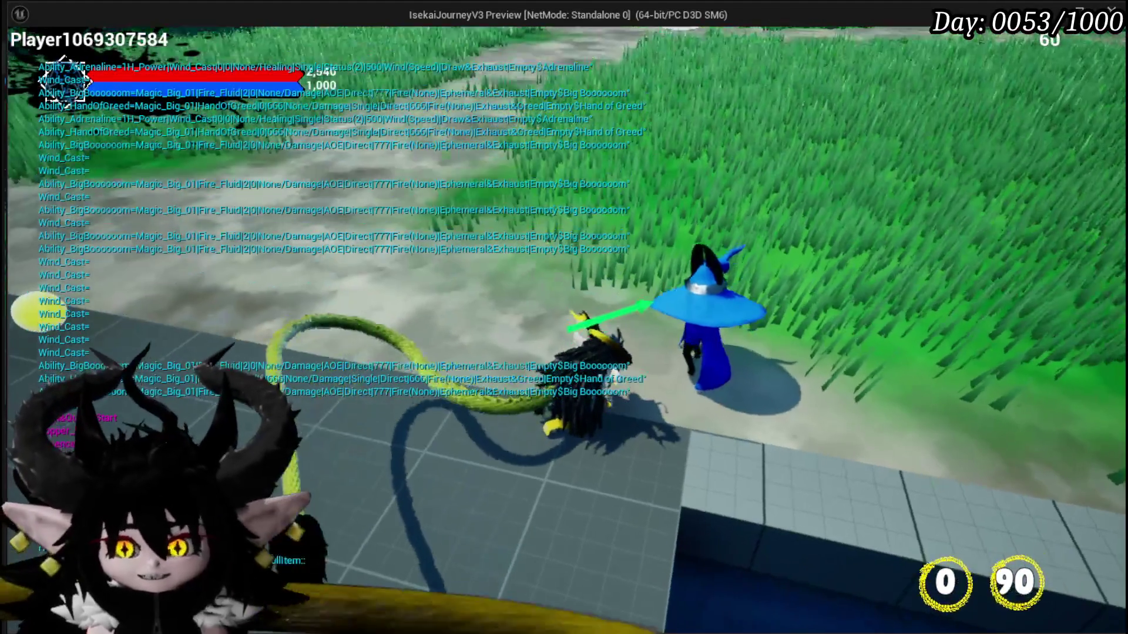
key("Escape")
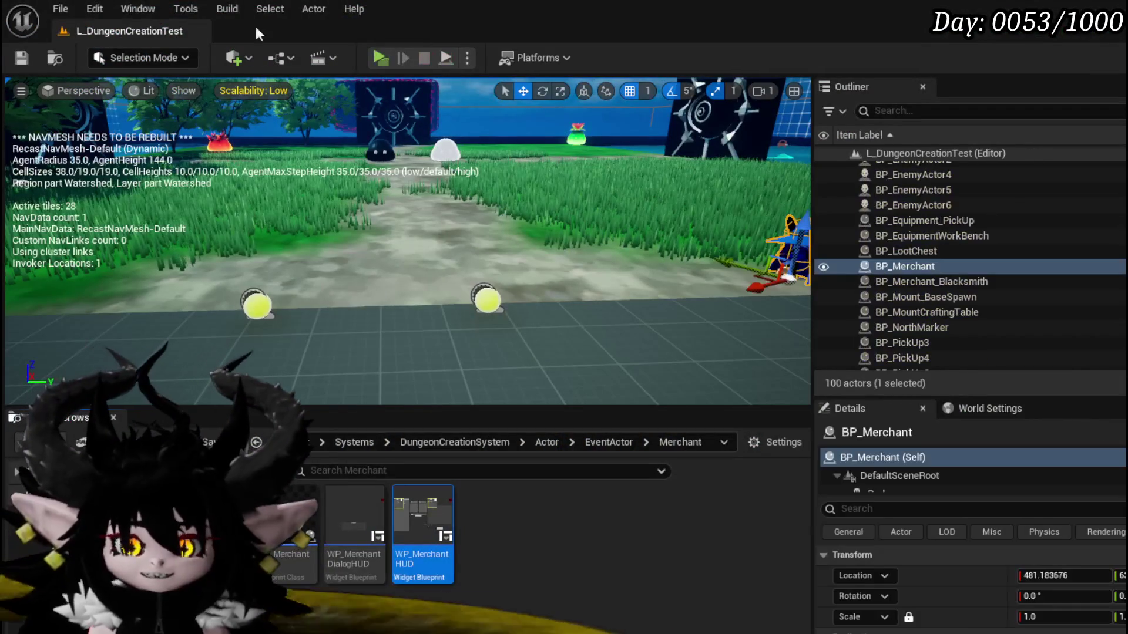
- Save the L_DungeonCreationTest level
left_click(33, 54)
key("p")
left_click(13, 55)
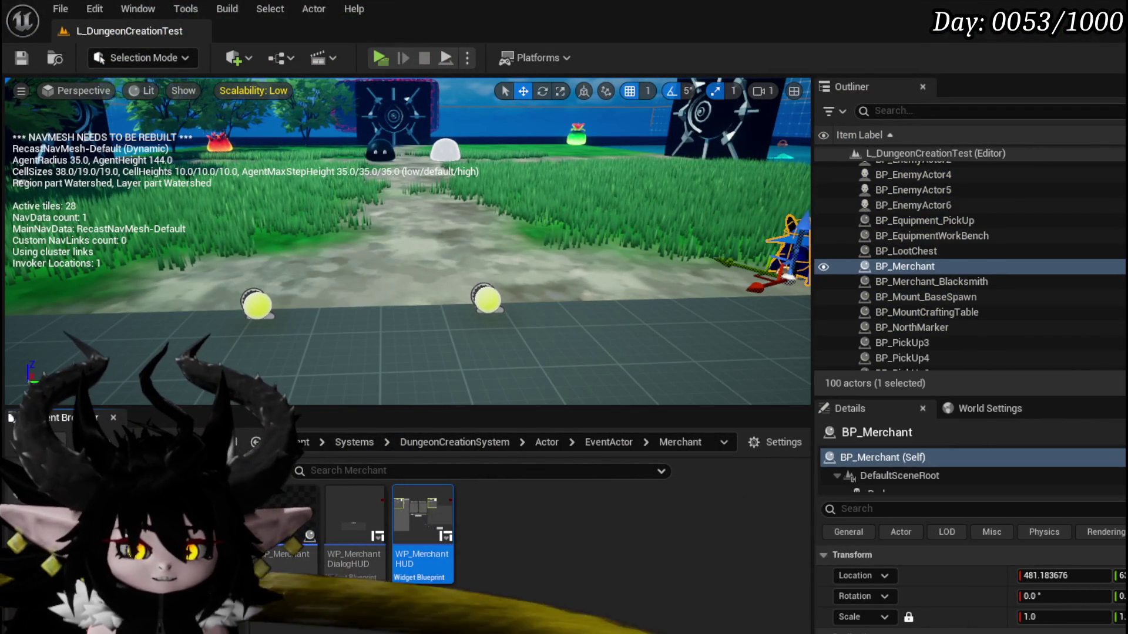
- In WP_ItemToolTipp, move the W Equipment Tool Tipp getter beside the other getters and save
key("alt+Tab")
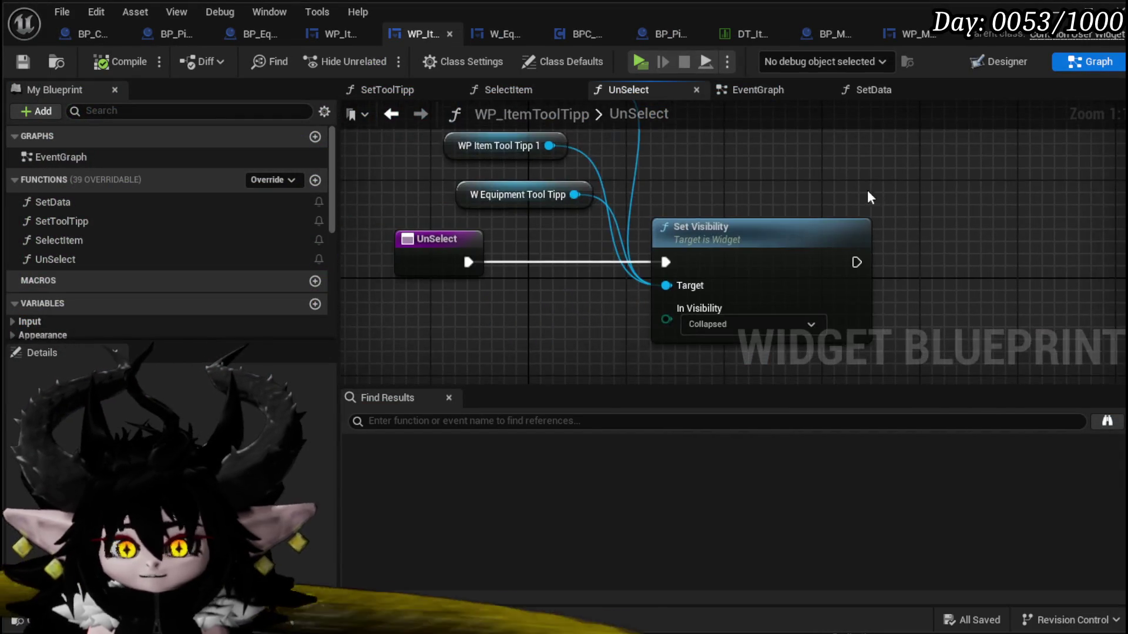
scroll(698, 259, "down", 3)
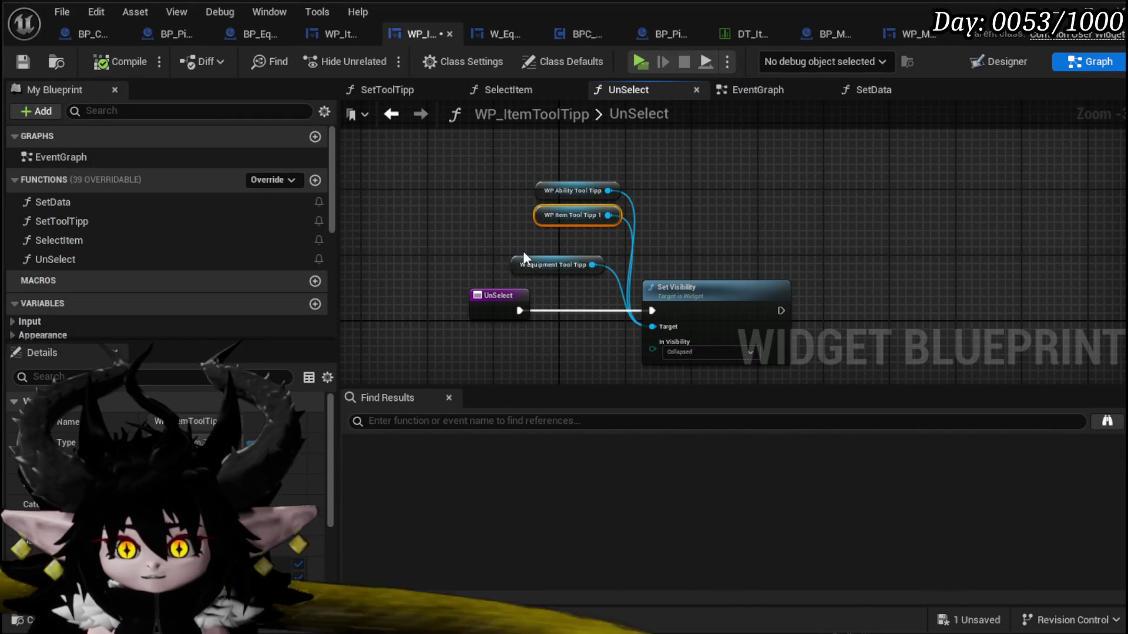
left_click_drag(518, 266, 543, 240)
key("ctrl+s")
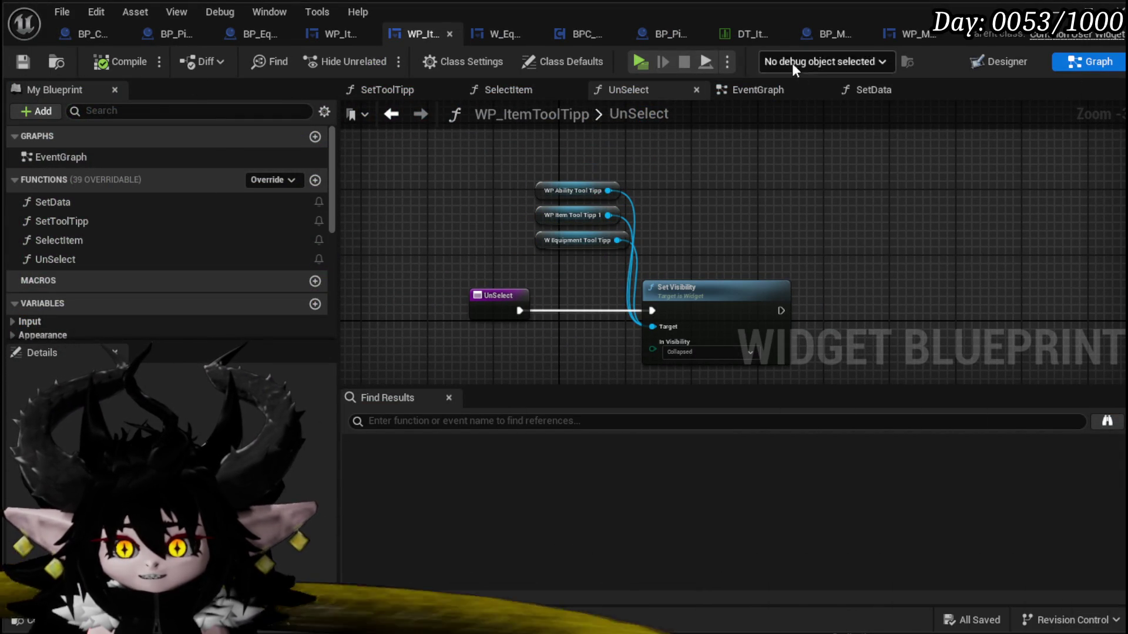
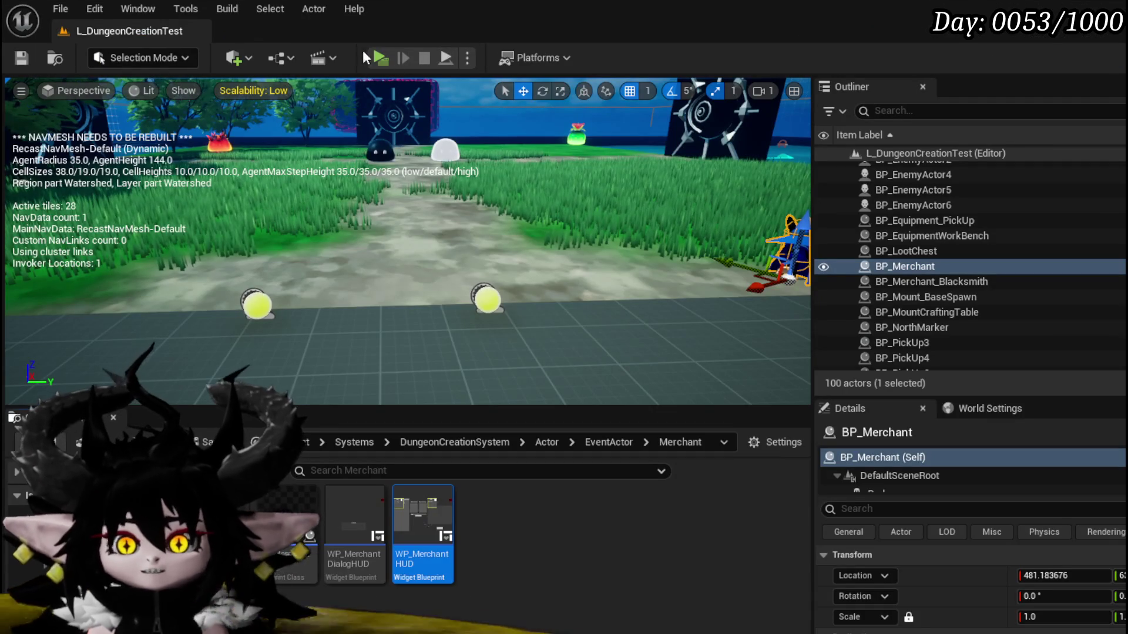
- Start a play session and walk the character up to the merchant to trade
left_click(380, 57)
key("w")
key("e")
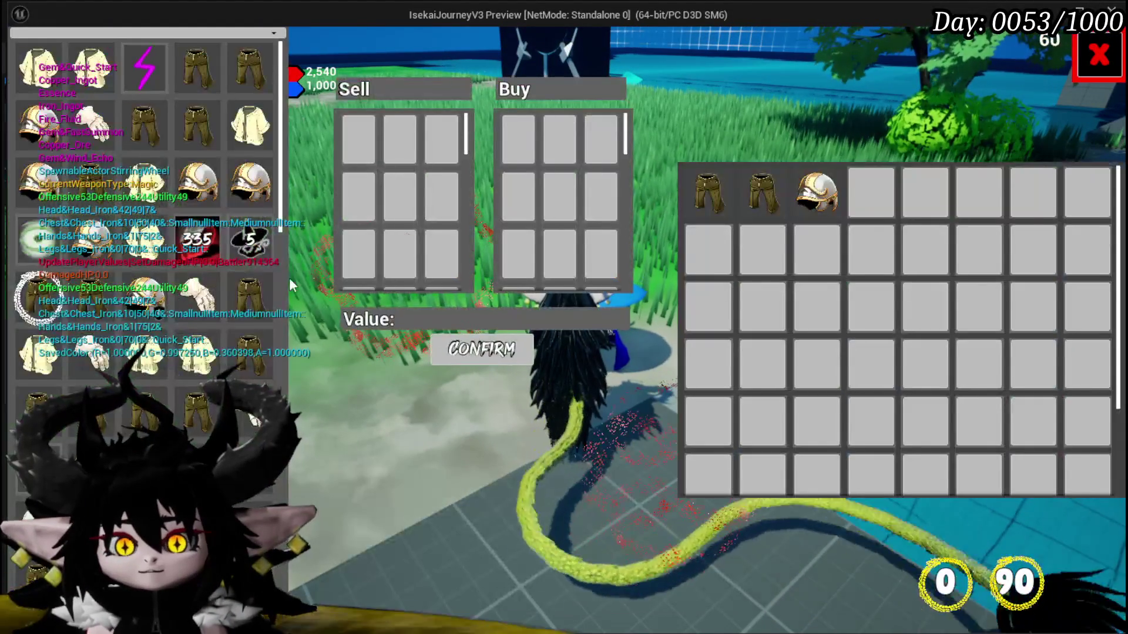
- Put Iron_Legs and four more items in the Sell offer for 953, then end play
mouse_move(147, 74)
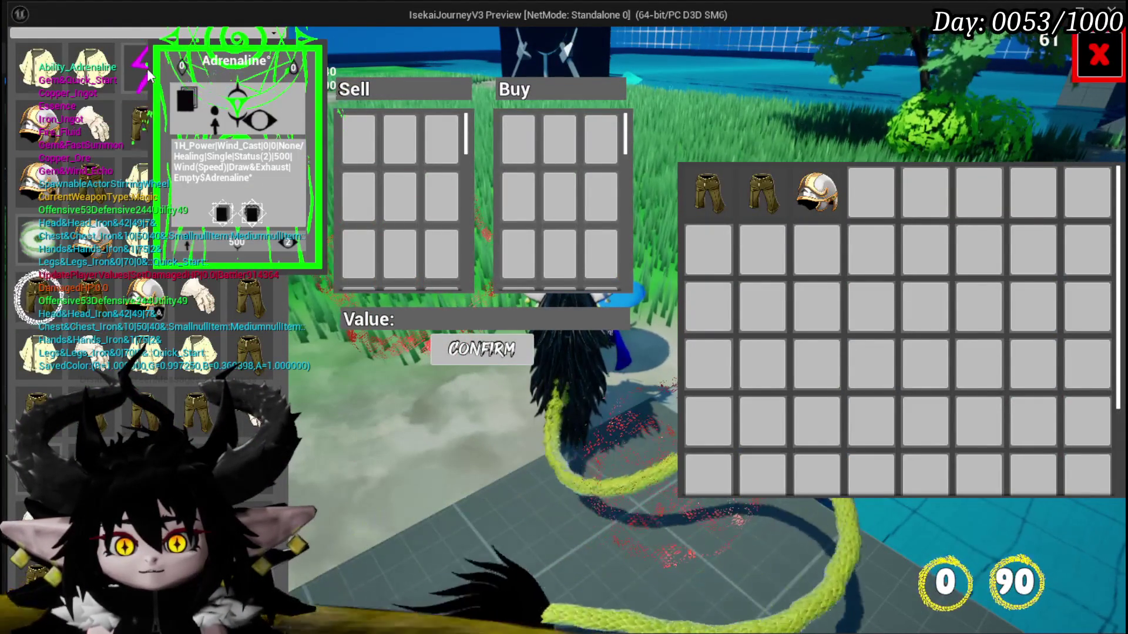
left_click(206, 82)
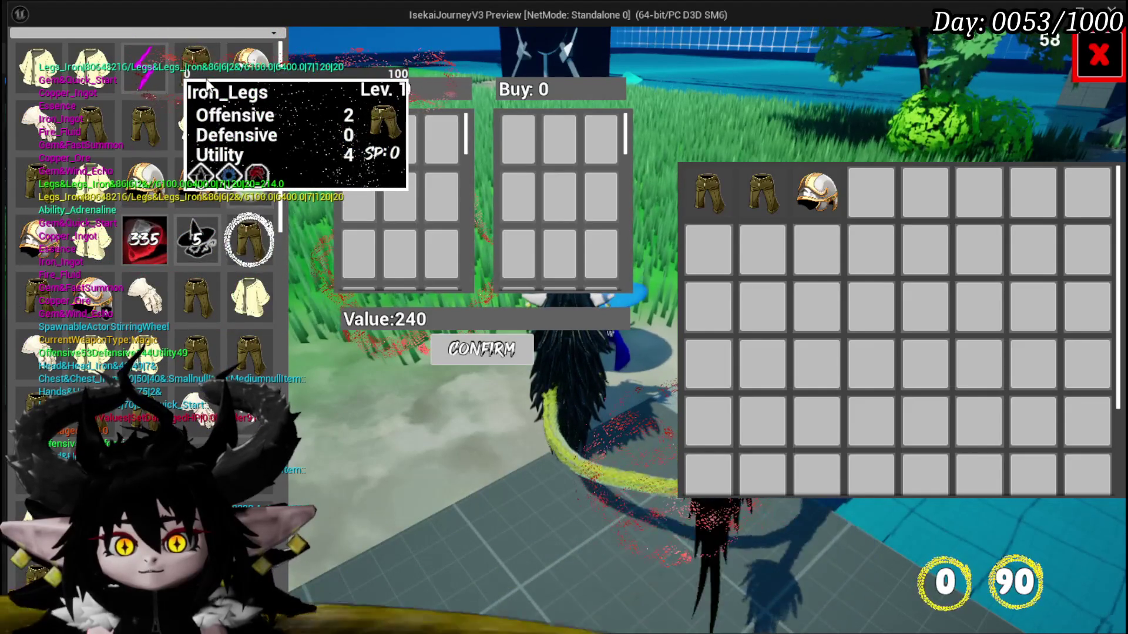
left_click(206, 82)
left_click(206, 83)
left_click(206, 82)
left_click(206, 83)
left_click(206, 82)
left_click(206, 82)
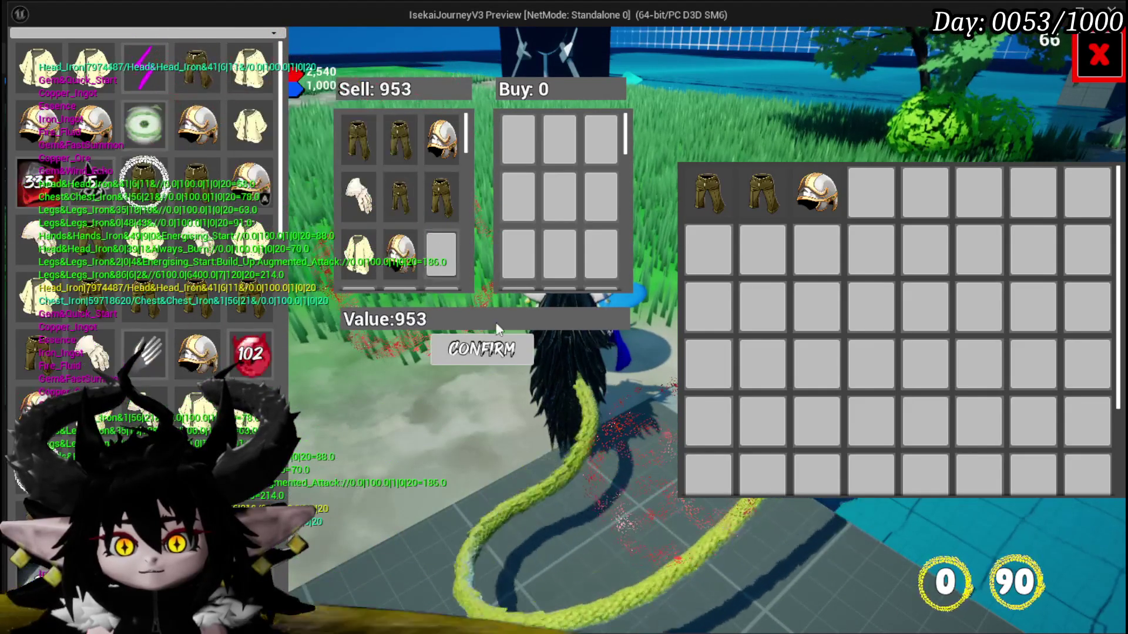
mouse_move(163, 71)
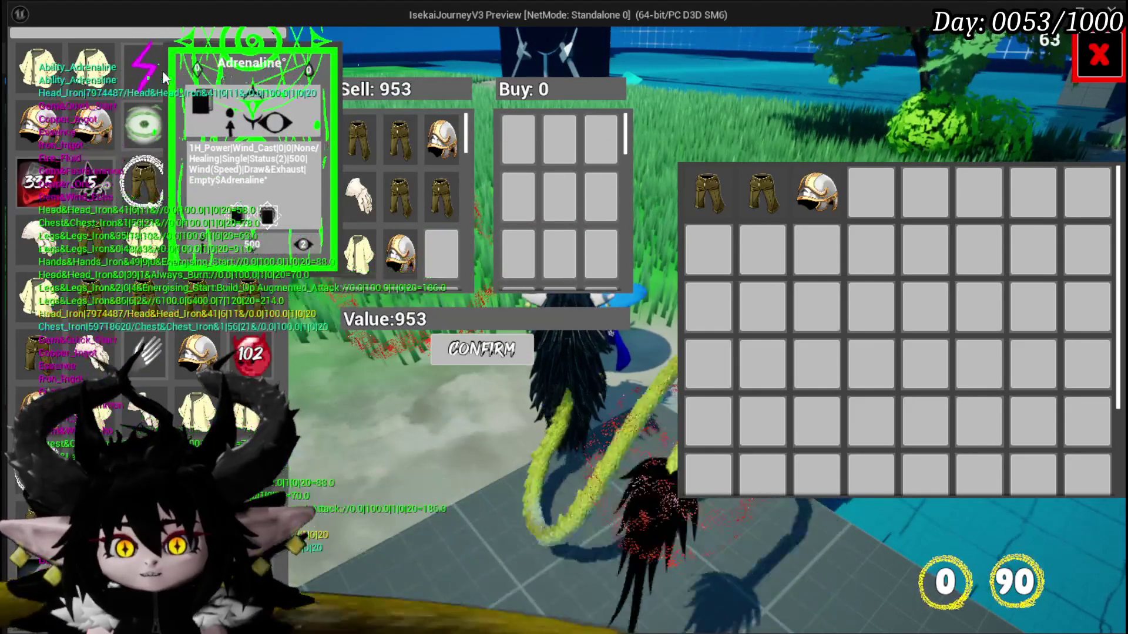
left_click(162, 70)
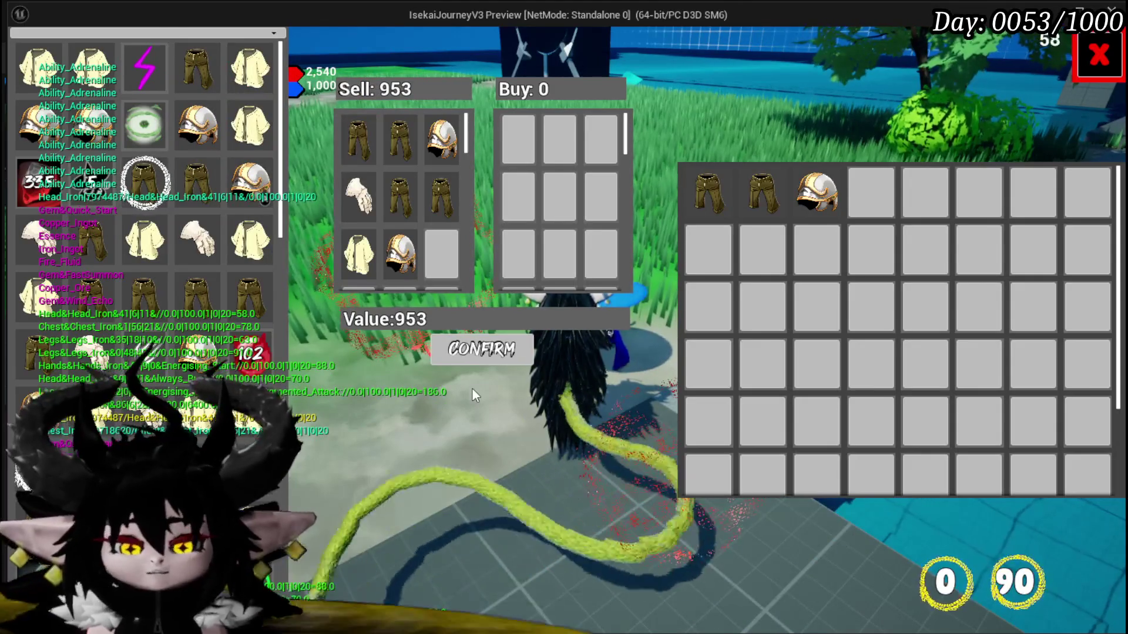
key("Escape")
key("ctrl+s")
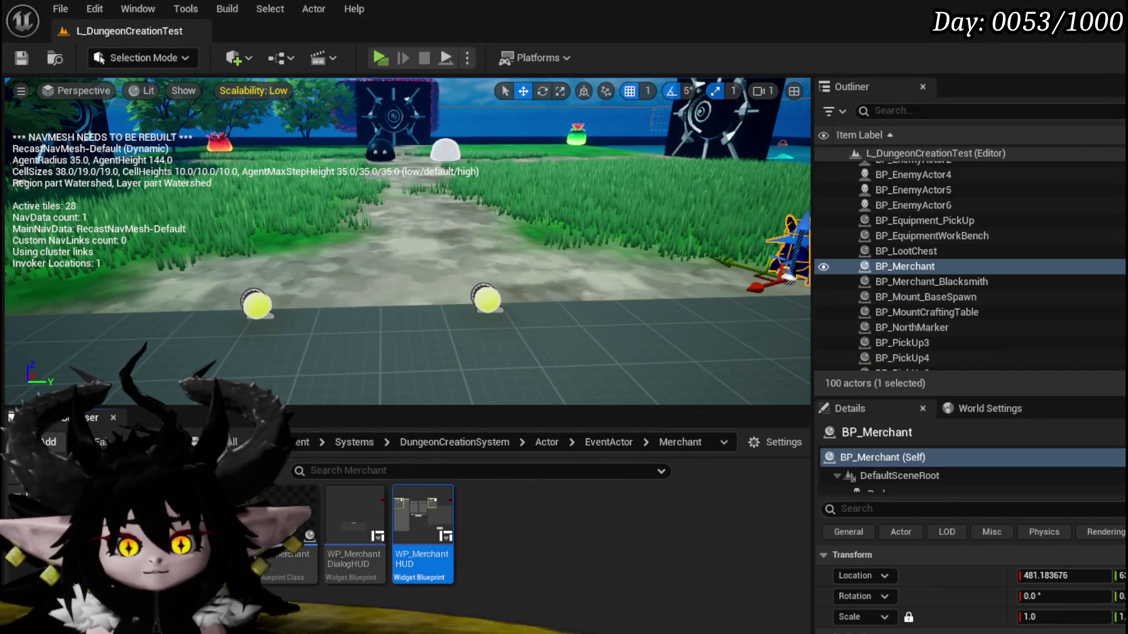
- Open WP_MerchantHUD's graph and its SelectPlayerItem function
key("alt+Tab")
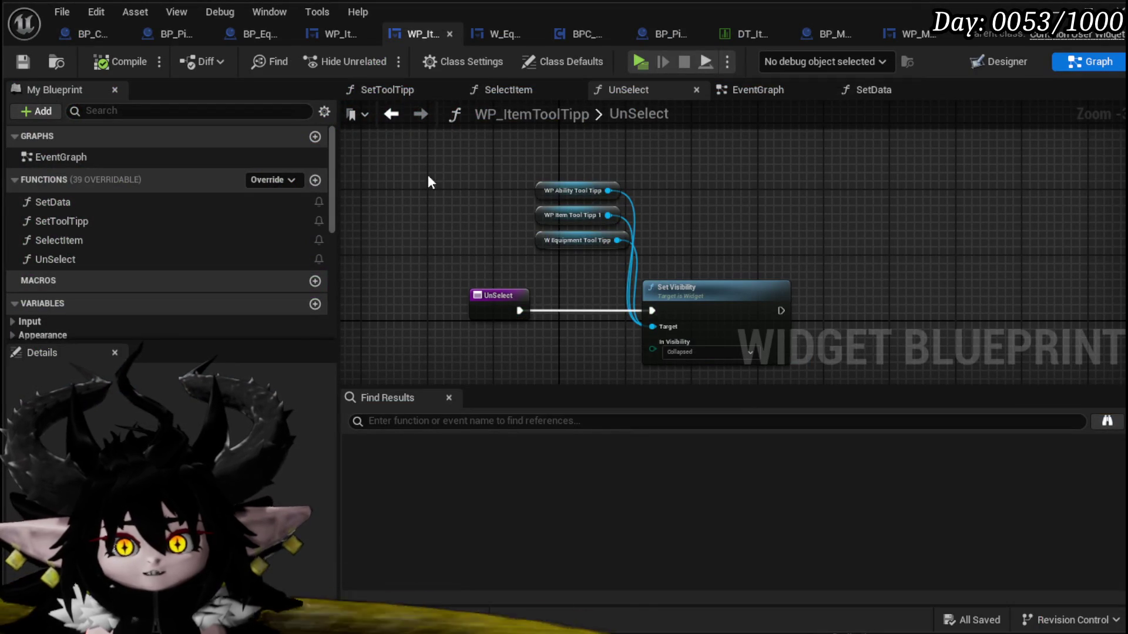
left_click(925, 34)
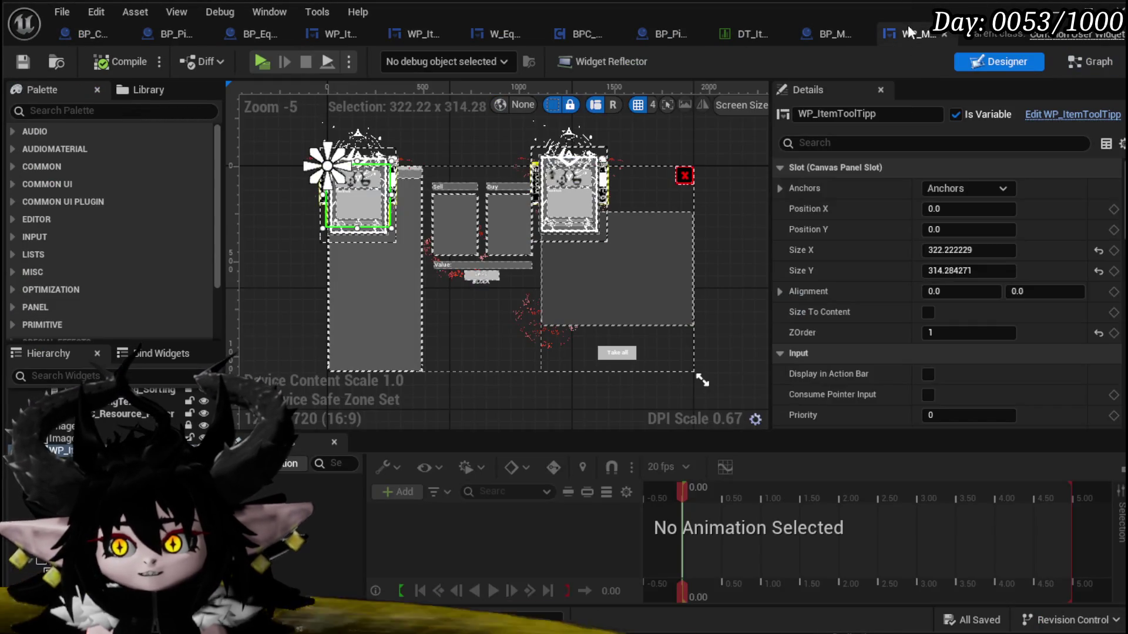
left_click(1107, 65)
scroll(78, 228, "up", 15)
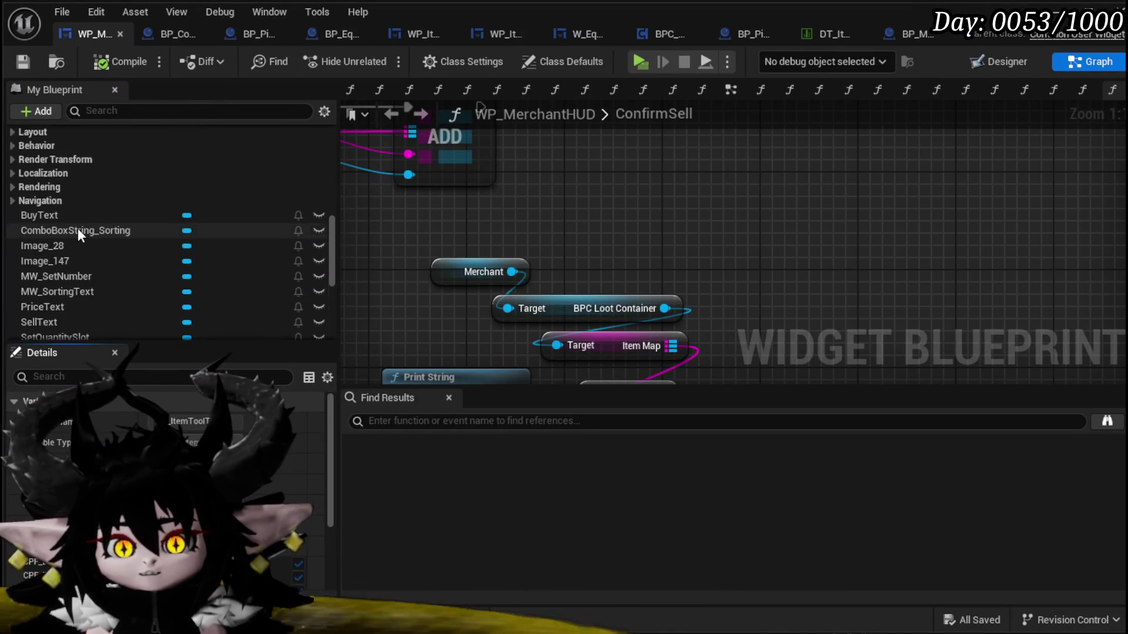
scroll(101, 178, "up", 5)
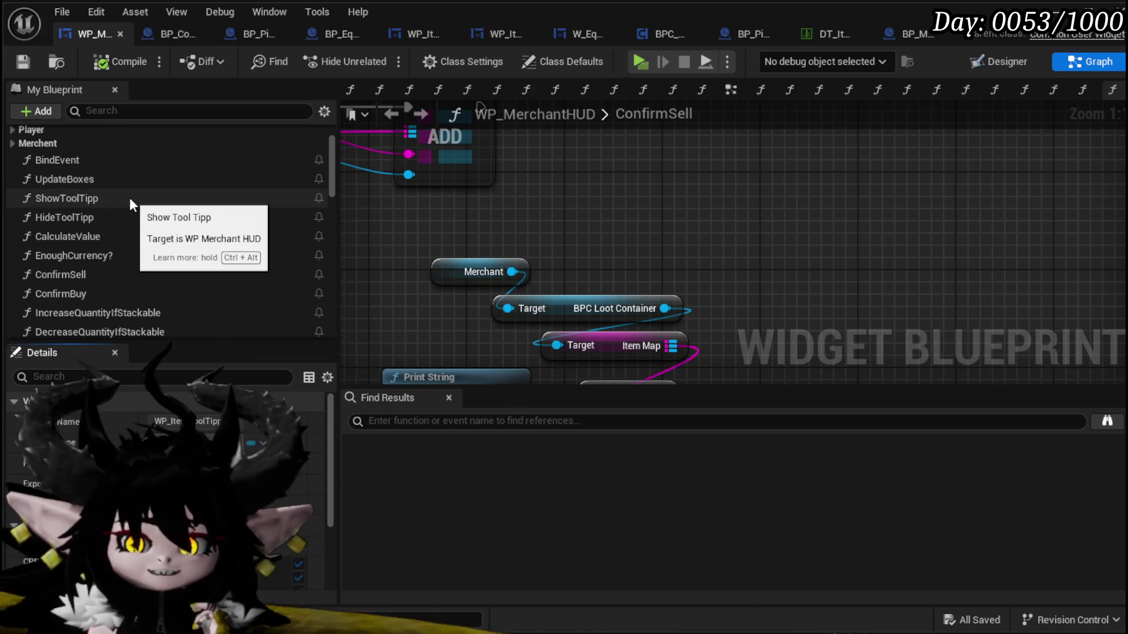
scroll(129, 197, "up", 3)
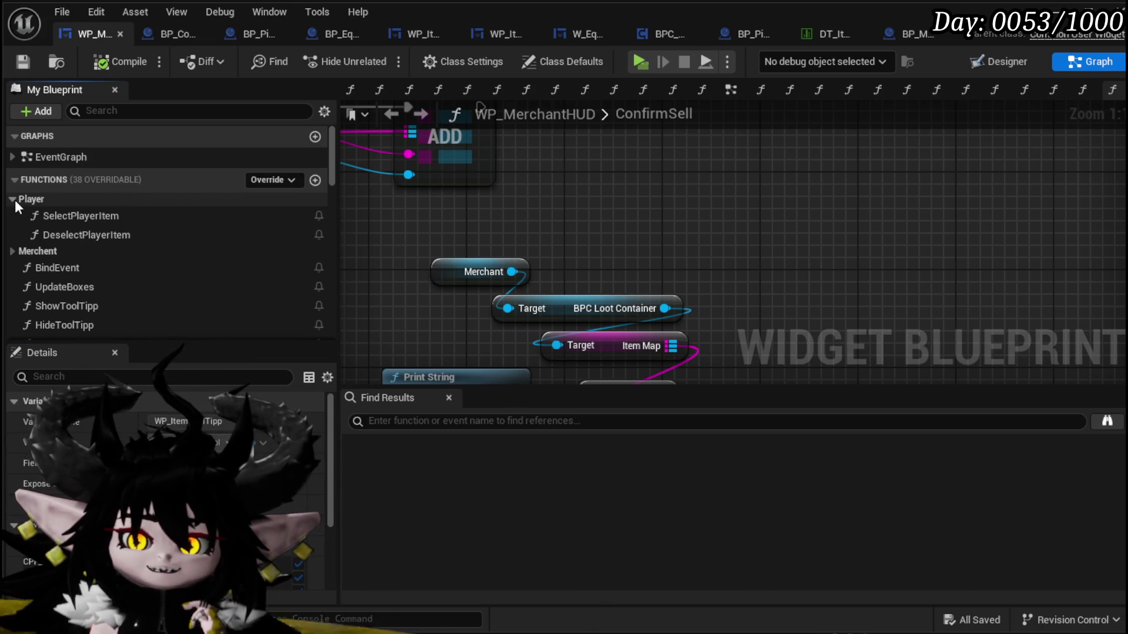
double_click(243, 216)
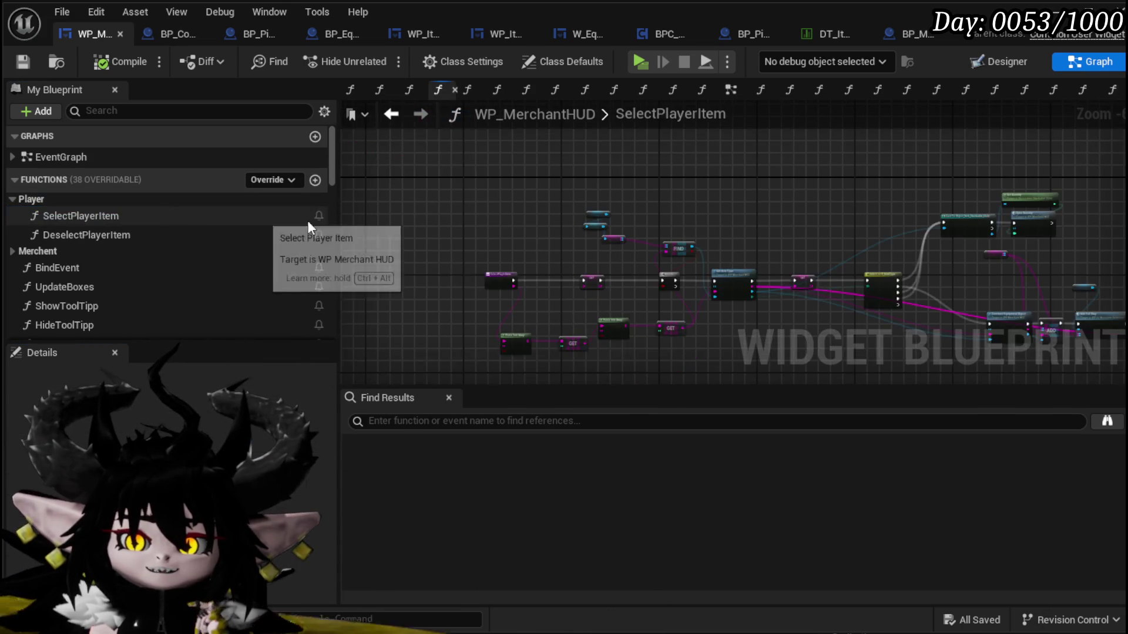
- Add a Cast To Object_Item_Collectable_Child node off the item-type switch's Collectable branch
scroll(604, 189, "up", 5)
mouse_move(585, 295)
left_mouse_down()
mouse_move(558, 372)
mouse_move(589, 317)
mouse_move(577, 293)
left_mouse_up()
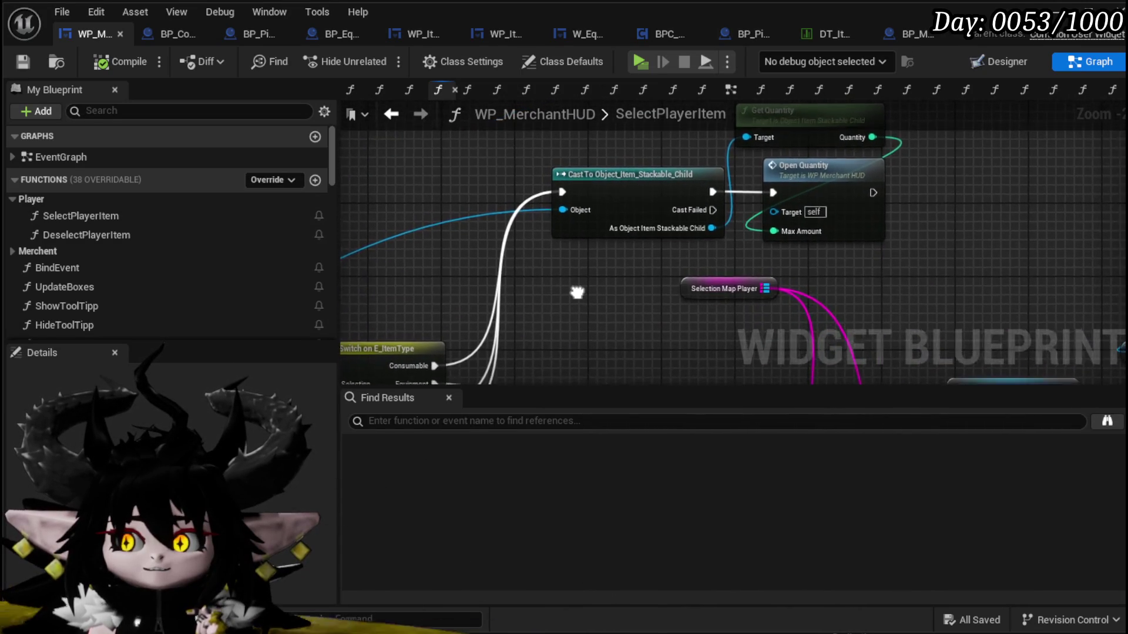
scroll(591, 232, "down", 3)
scroll(527, 351, "up", 3)
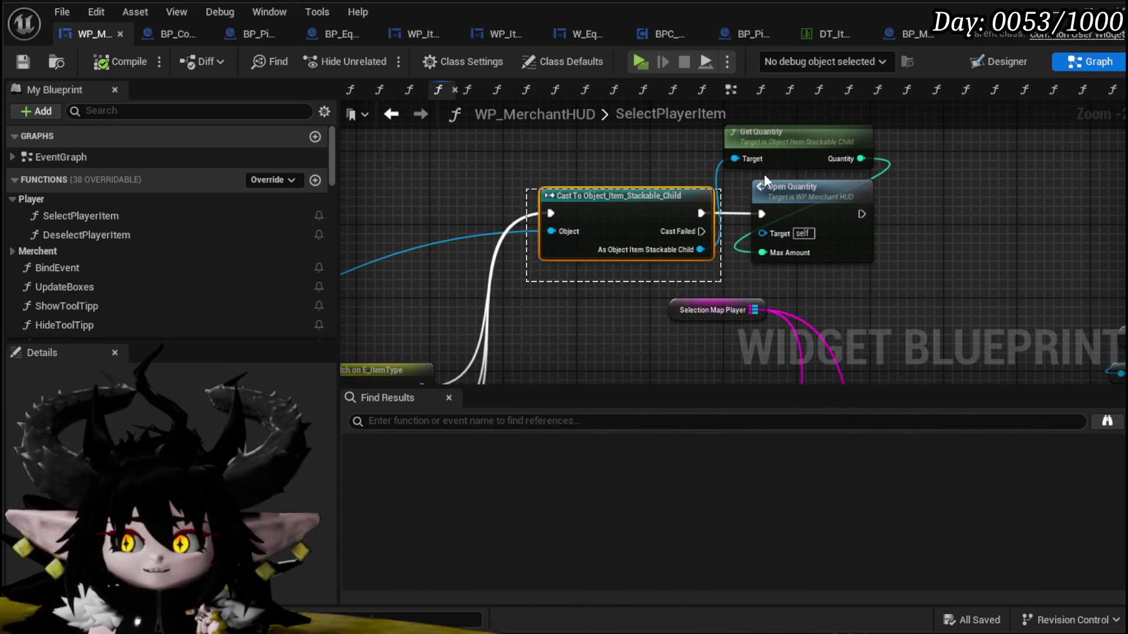
left_click_drag(705, 199, 764, 197)
left_click_drag(604, 351, 632, 252)
mouse_move(604, 295)
left_mouse_down()
mouse_move(593, 324)
mouse_move(548, 362)
mouse_move(513, 294)
mouse_move(449, 409)
mouse_move(574, 245)
left_mouse_up()
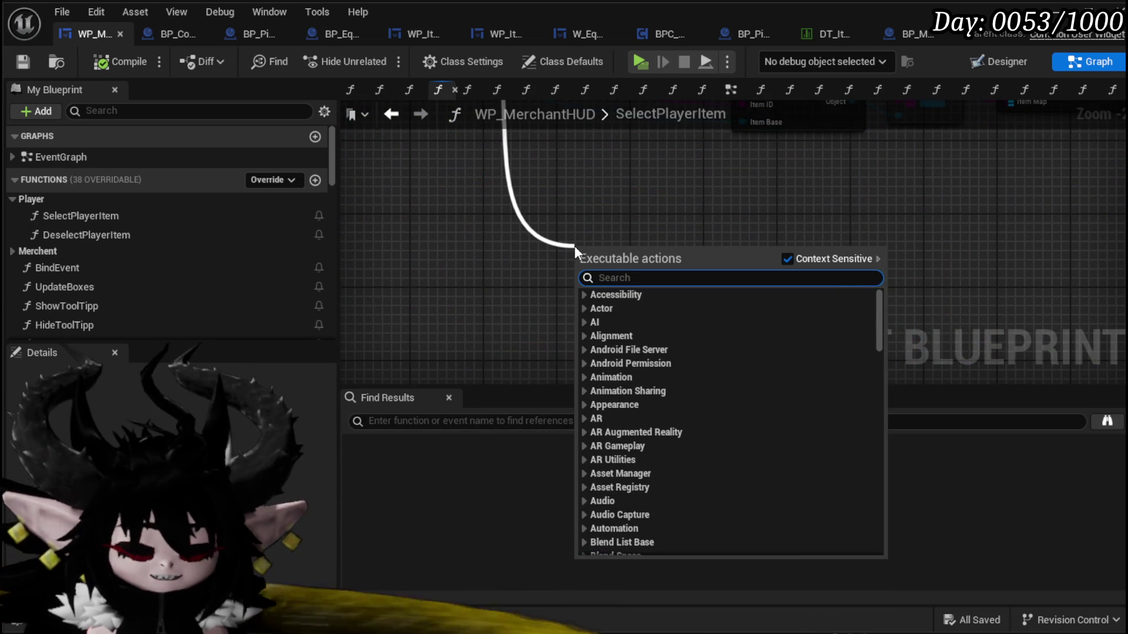
type("Collectable")
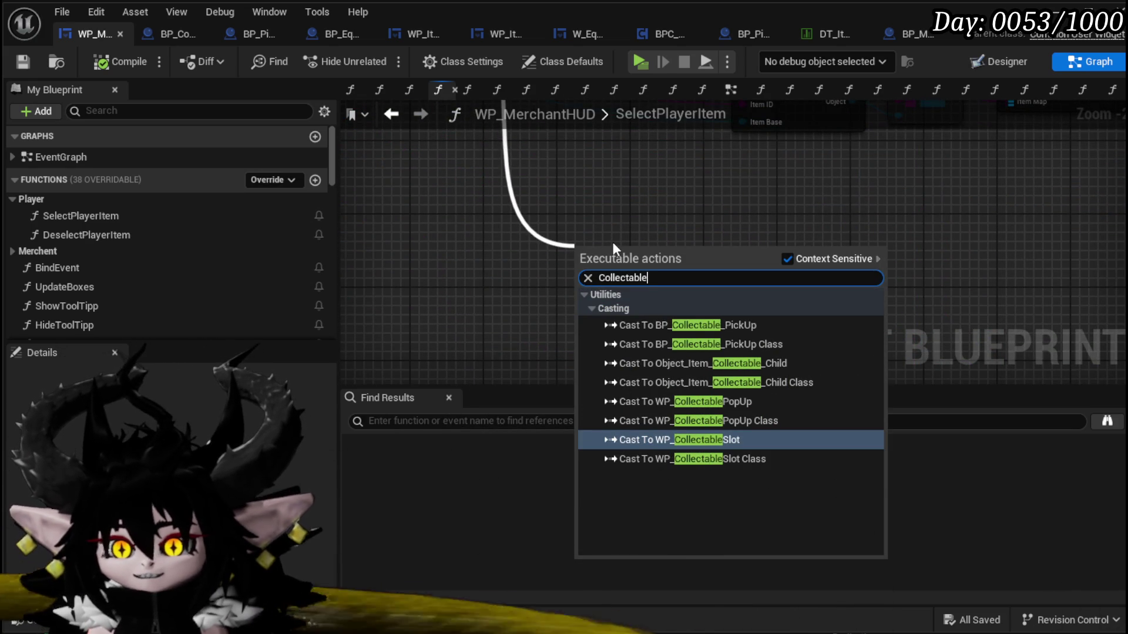
left_click(774, 368)
- Connect a Get node's output into the new Collectable cast
mouse_move(773, 365)
left_mouse_down()
mouse_move(681, 411)
mouse_move(599, 374)
left_mouse_up()
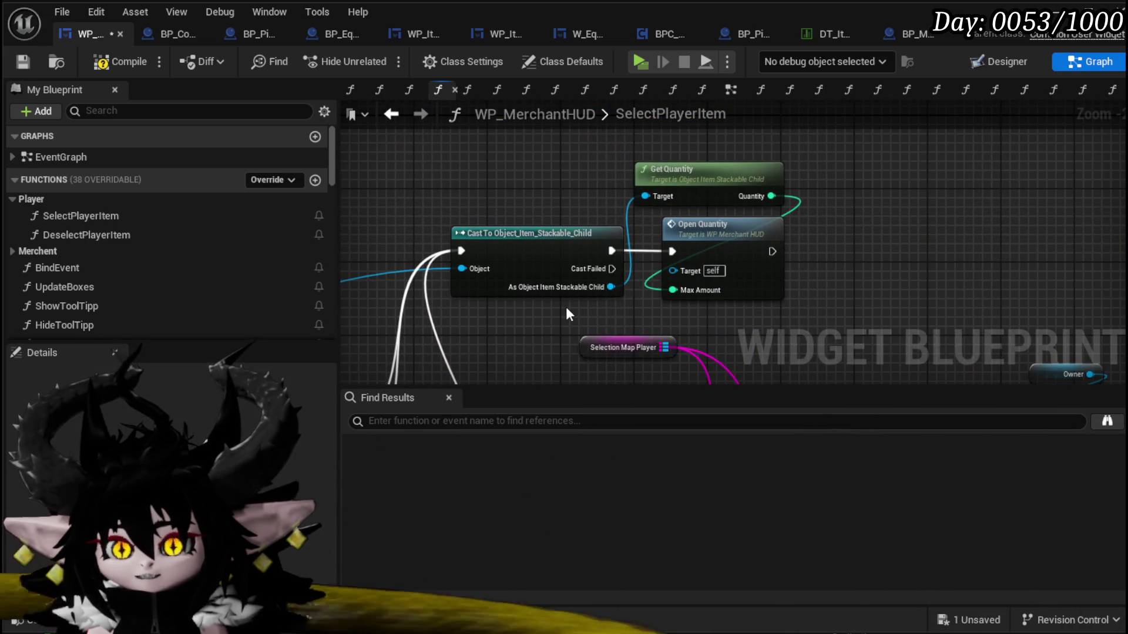
mouse_move(565, 305)
left_mouse_down()
mouse_move(581, 289)
mouse_move(586, 231)
mouse_move(607, 355)
mouse_move(565, 285)
left_mouse_up()
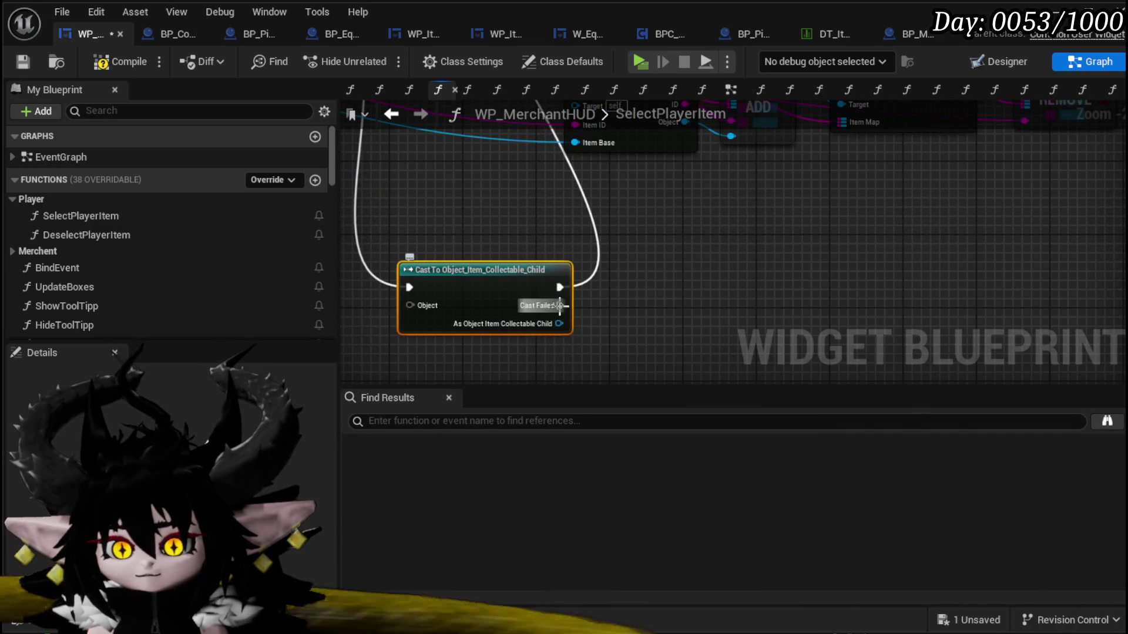
left_click_drag(556, 323, 605, 324)
left_click_drag(765, 191, 589, 303)
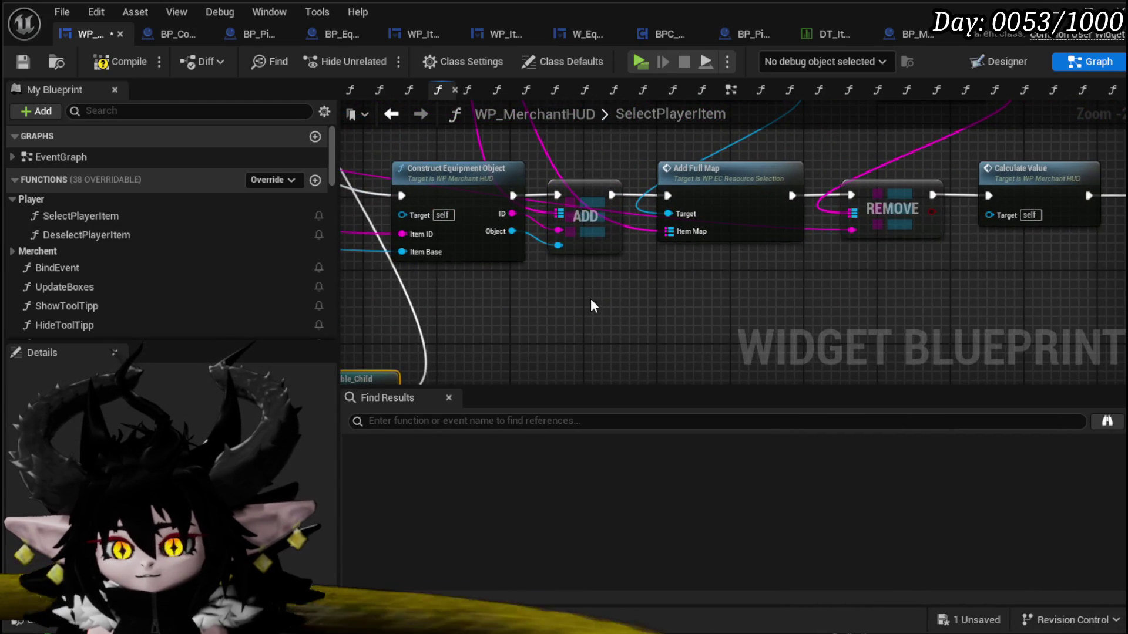
scroll(590, 298, "down", 3)
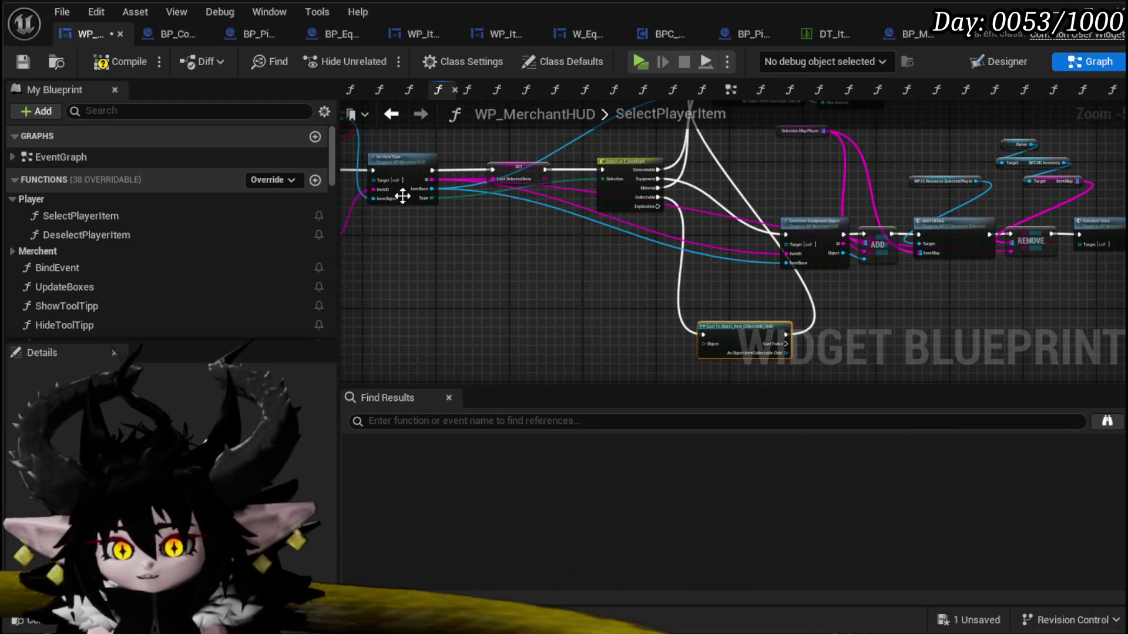
scroll(404, 196, "up", 3)
mouse_move(449, 157)
left_mouse_down()
mouse_move(792, 417)
mouse_move(963, 358)
mouse_move(1010, 238)
left_mouse_up()
- Move the SET node and item-type switch together next to Get Item Type
scroll(691, 311, "down", 3)
scroll(707, 237, "up", 2)
left_click_drag(675, 292, 684, 239)
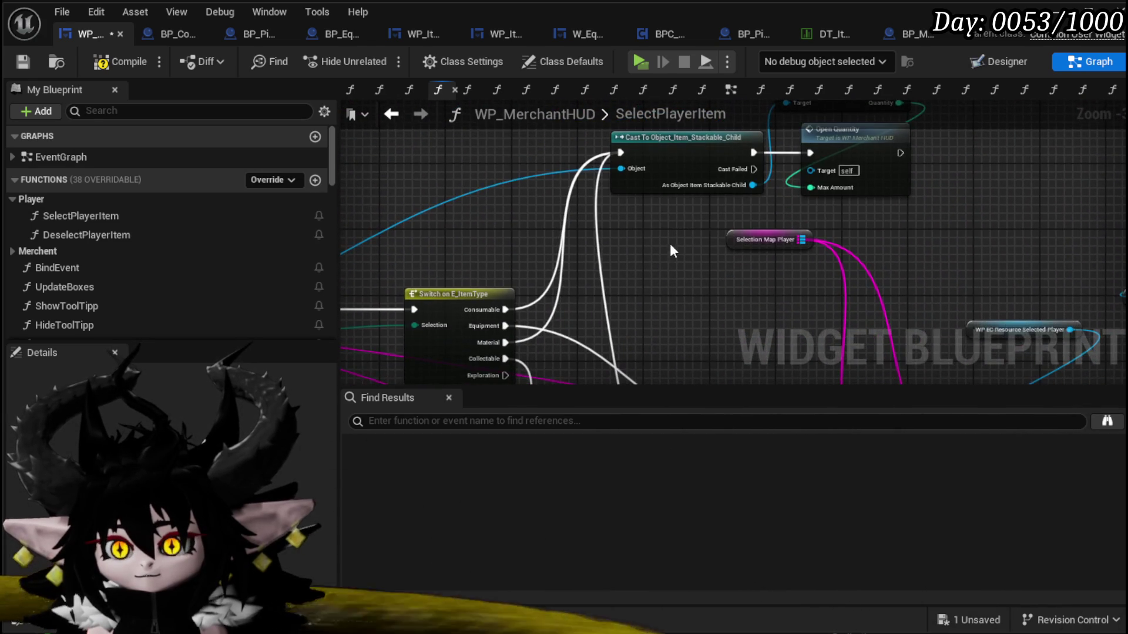
mouse_move(623, 270)
left_mouse_down()
mouse_move(527, 269)
mouse_move(680, 176)
mouse_move(681, 244)
left_mouse_up()
left_click_drag(787, 210, 620, 207)
left_click(605, 219, "ctrl")
left_click_drag(572, 157, 798, 139)
scroll(886, 214, "down", 6)
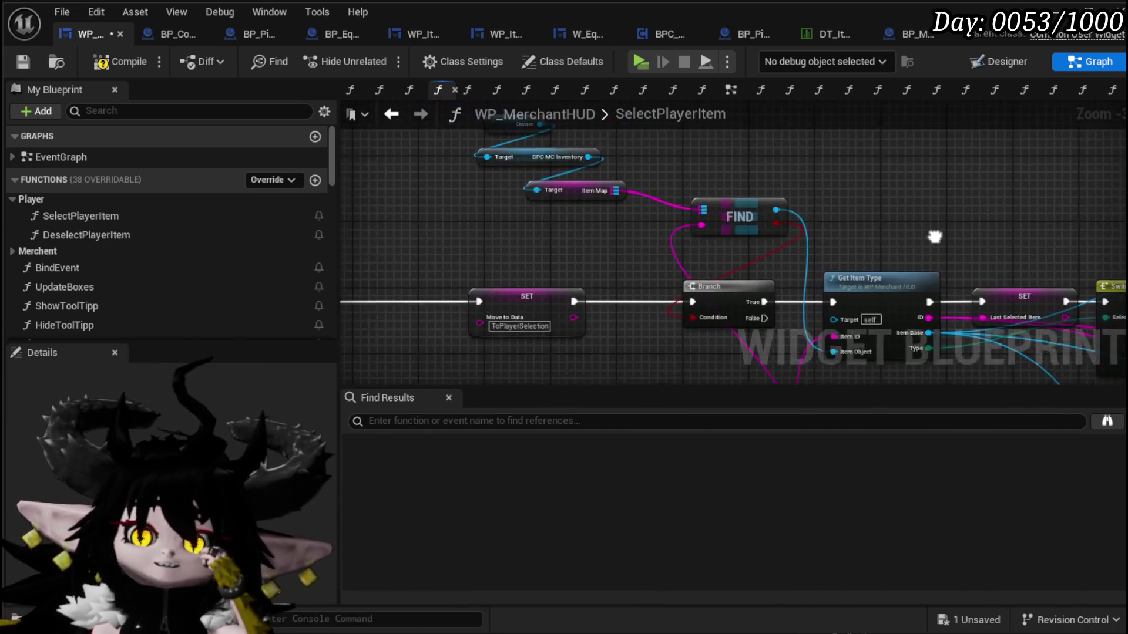
scroll(776, 241, "up", 1)
- Move SelectionMapPlayer down beside the ADD node in the ADD–REMOVE chain
mouse_move(787, 372)
left_mouse_down()
mouse_move(776, 313)
mouse_move(787, 338)
left_mouse_up()
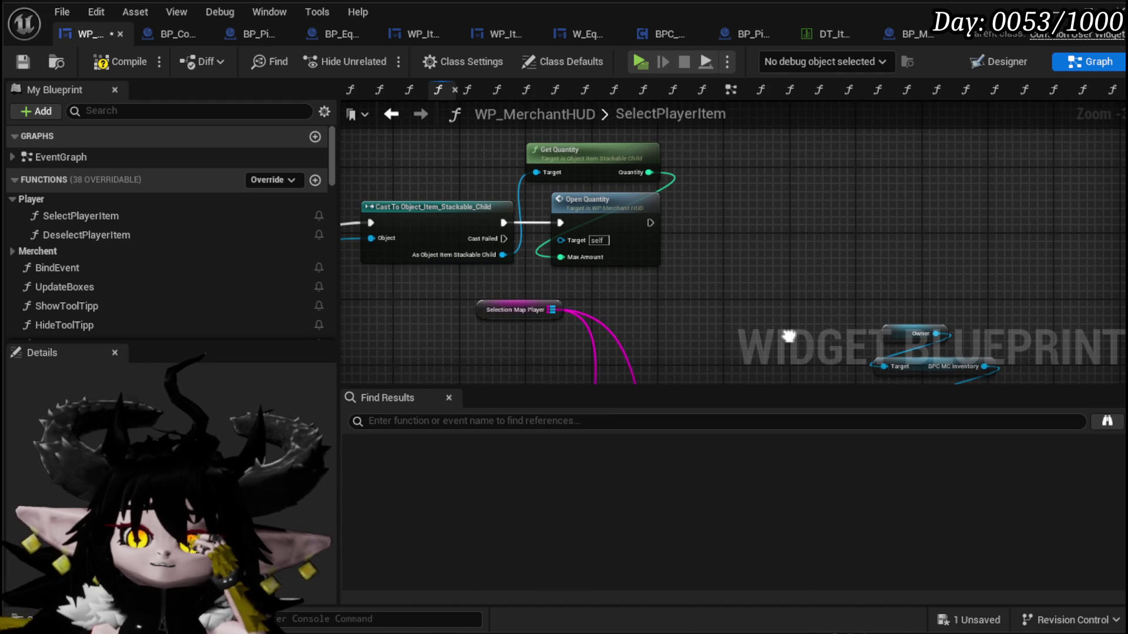
left_click_drag(788, 338, 783, 330)
mouse_move(868, 286)
left_mouse_down()
mouse_move(675, 199)
mouse_move(655, 176)
mouse_move(744, 172)
mouse_move(685, 219)
left_mouse_up()
scroll(630, 181, "down", 1)
left_click(496, 262)
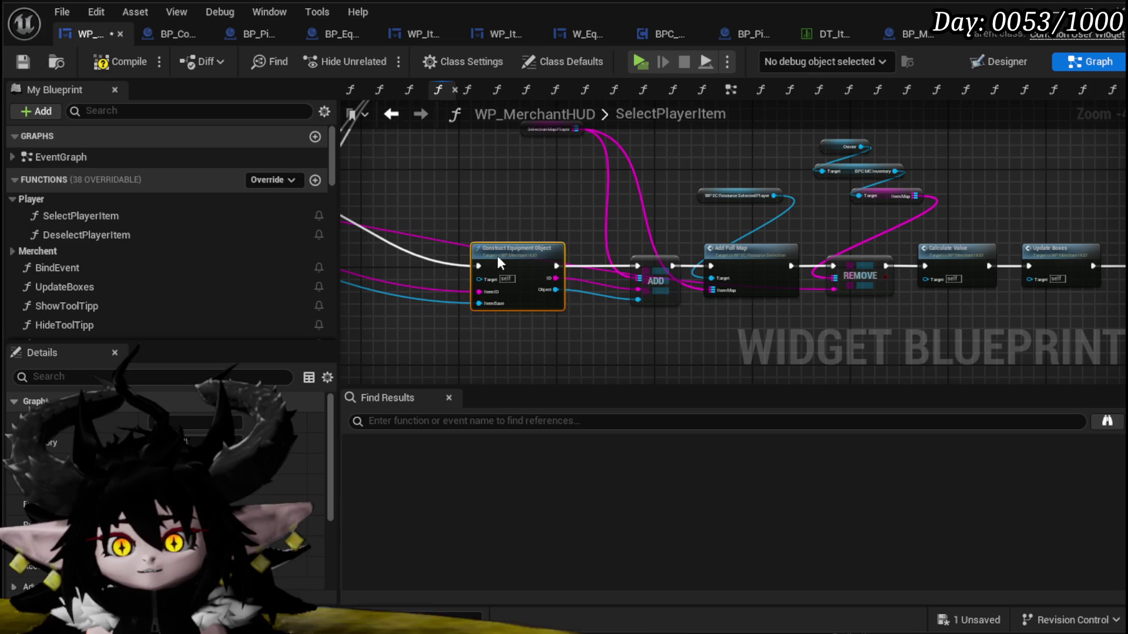
mouse_move(553, 126)
left_mouse_down()
mouse_move(512, 188)
mouse_move(592, 273)
left_mouse_up()
scroll(593, 259, "up", 2)
scroll(559, 209, "down", 1)
mouse_move(559, 209)
left_mouse_down()
mouse_move(536, 199)
mouse_move(503, 224)
left_mouse_up()
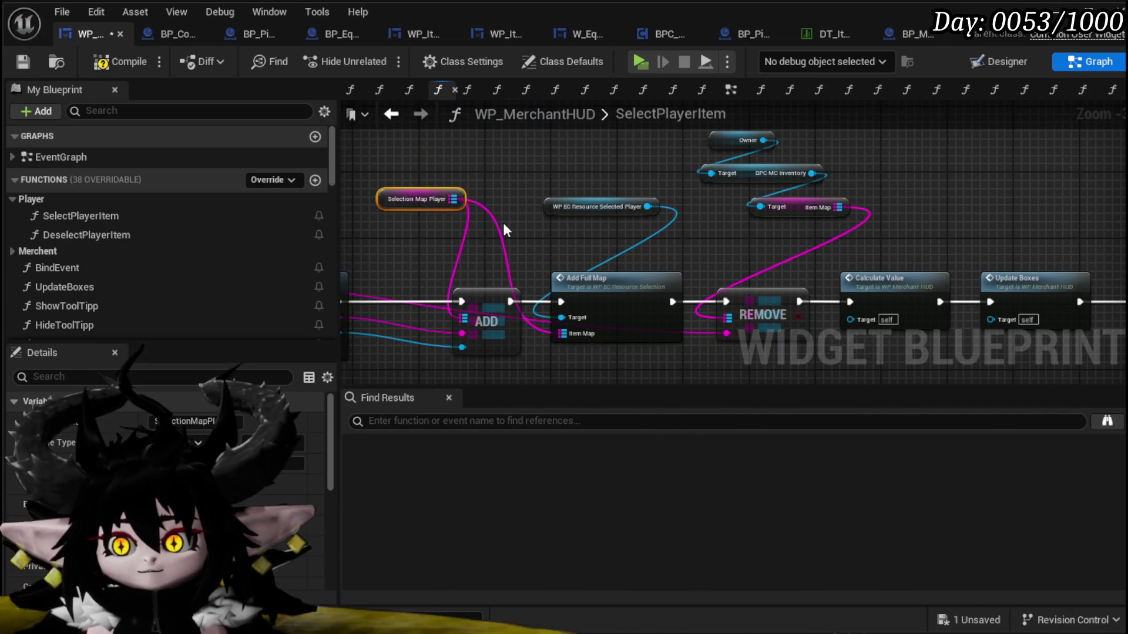
- Copy the ADD-to-Hide Tool Tipp node chain and paste it beside the Collectable cast
scroll(503, 224, "down", 1)
left_click_drag(429, 136, 910, 284)
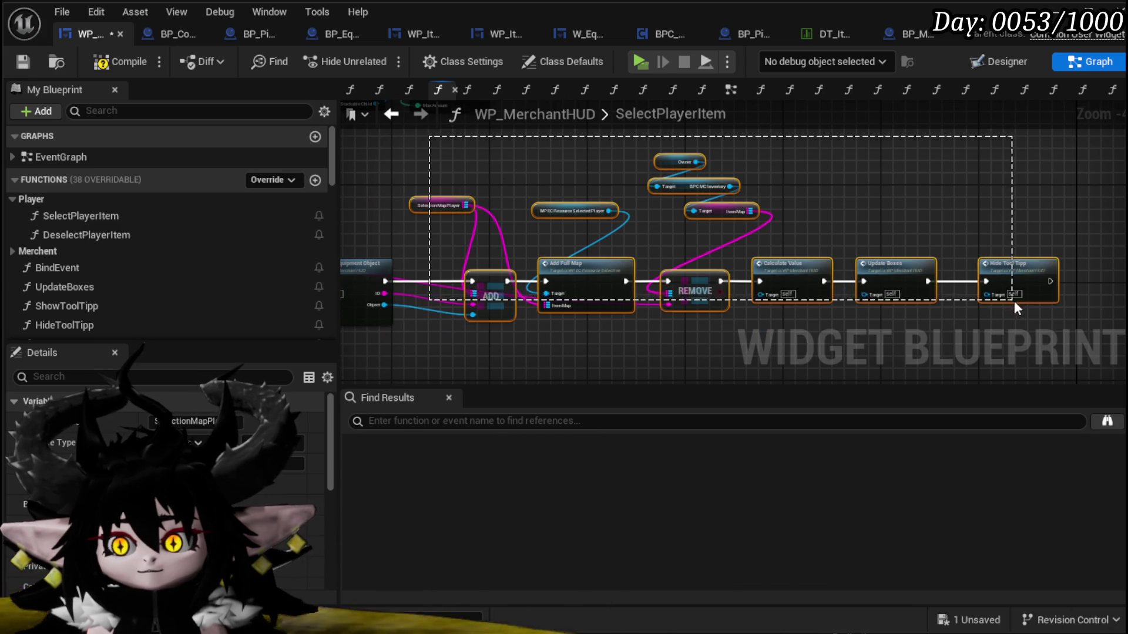
mouse_move(666, 271)
left_mouse_down()
mouse_move(676, 152)
mouse_move(792, 204)
left_mouse_up()
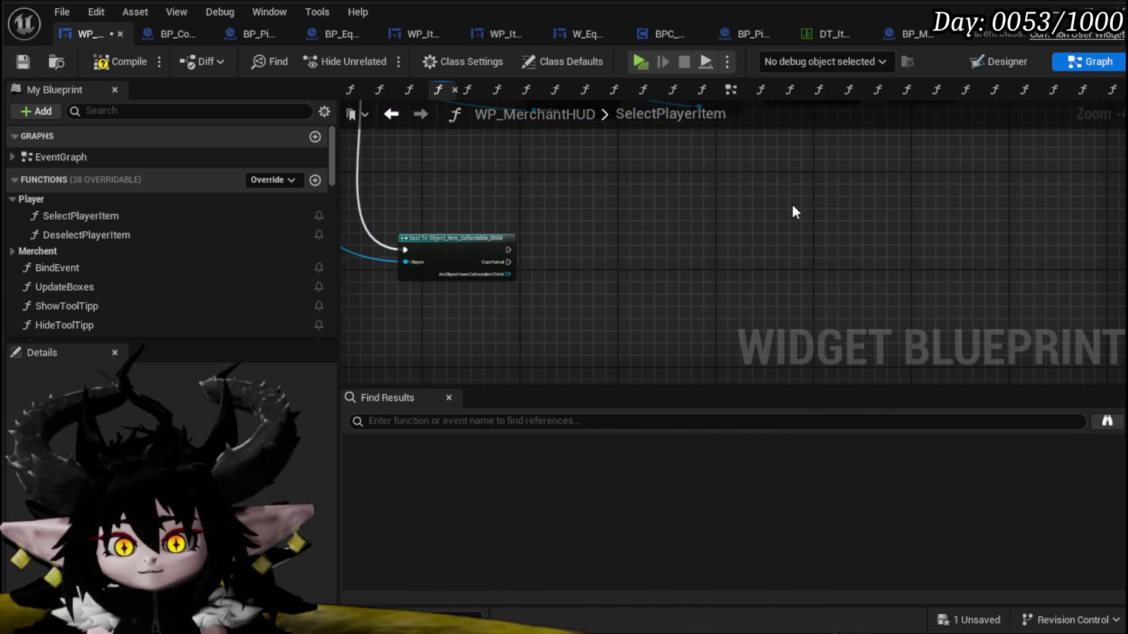
key("ctrl+v")
left_click_drag(639, 260, 664, 235)
left_click_drag(576, 224, 601, 316)
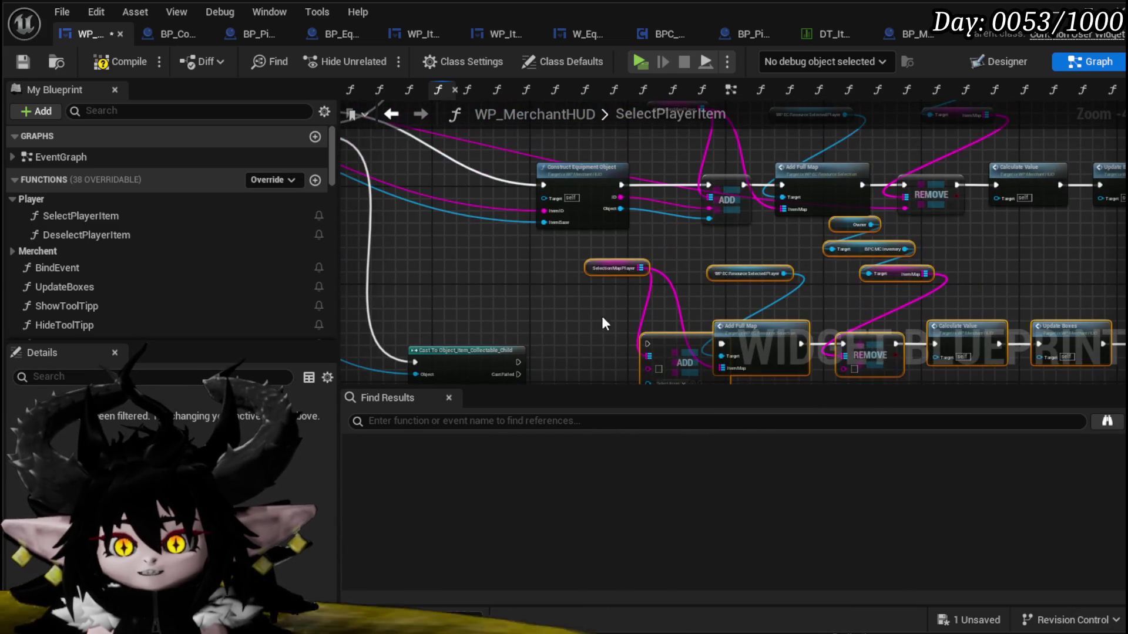
scroll(552, 255, "up", 2)
double_click(592, 191)
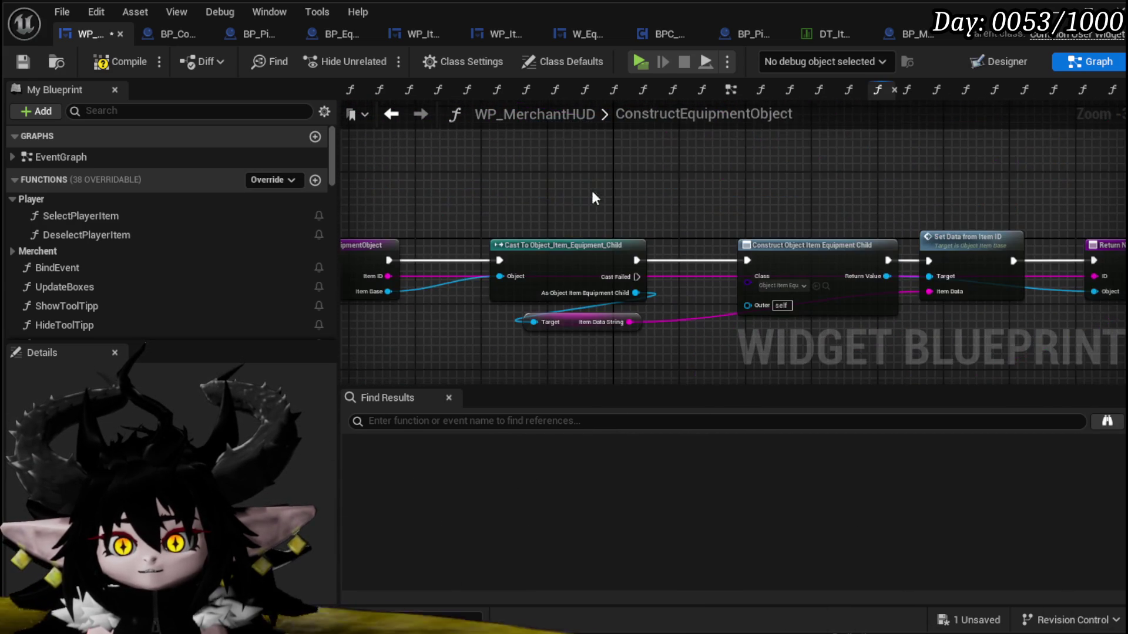
- Compile, then copy ConstructEquipmentObject's three item-construction nodes and return to SelectPlayerItem
scroll(640, 342, "up", 1)
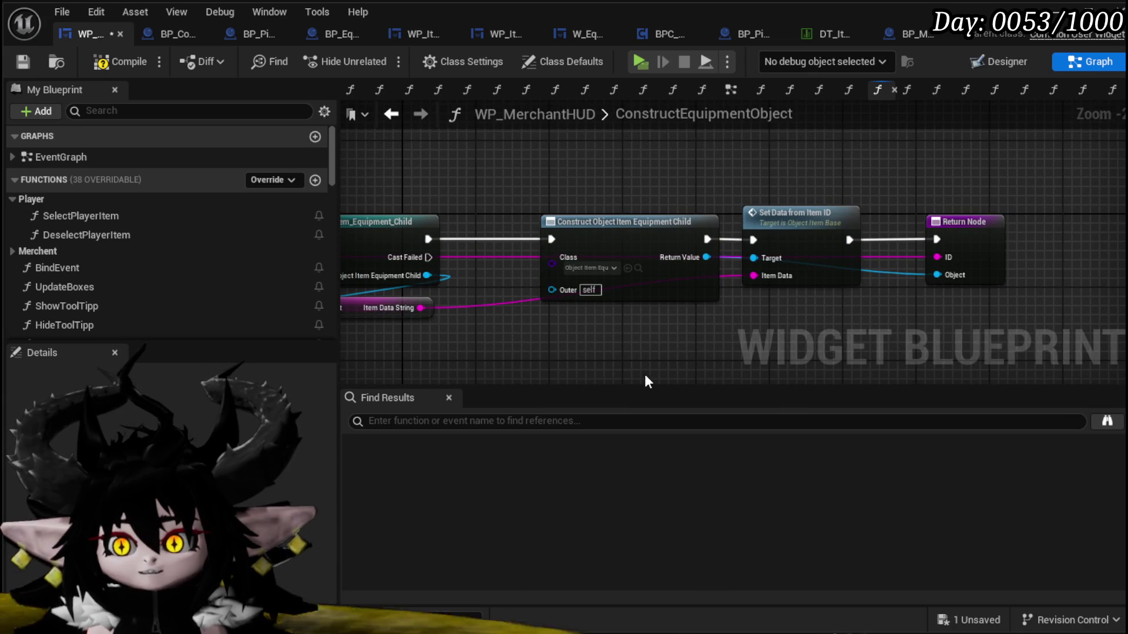
left_click_drag(469, 339, 576, 322)
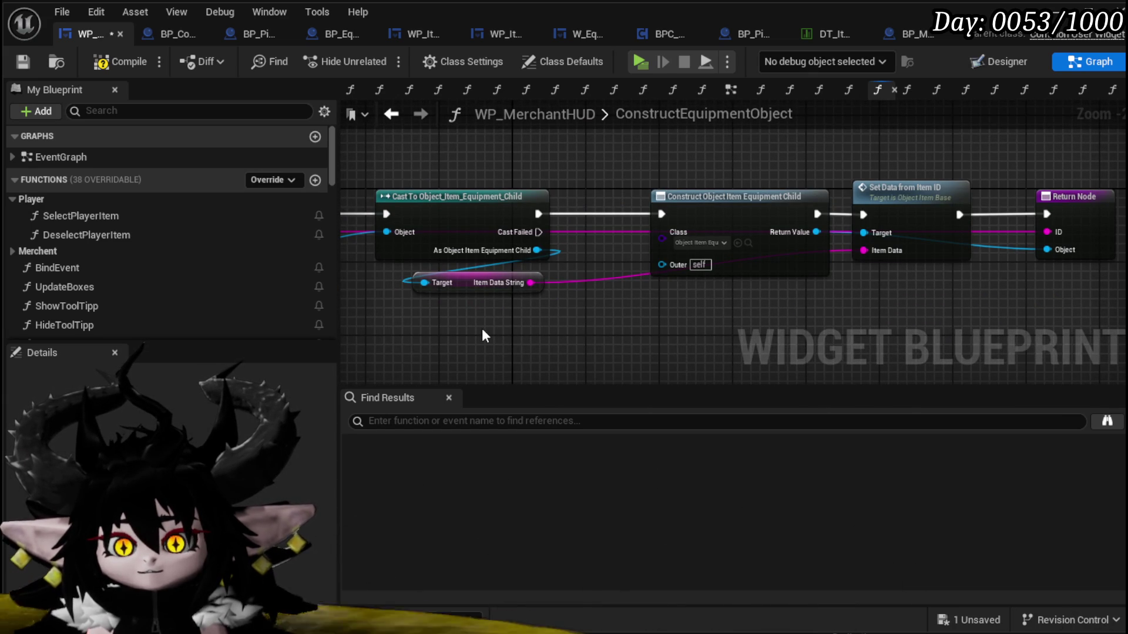
left_click(96, 68)
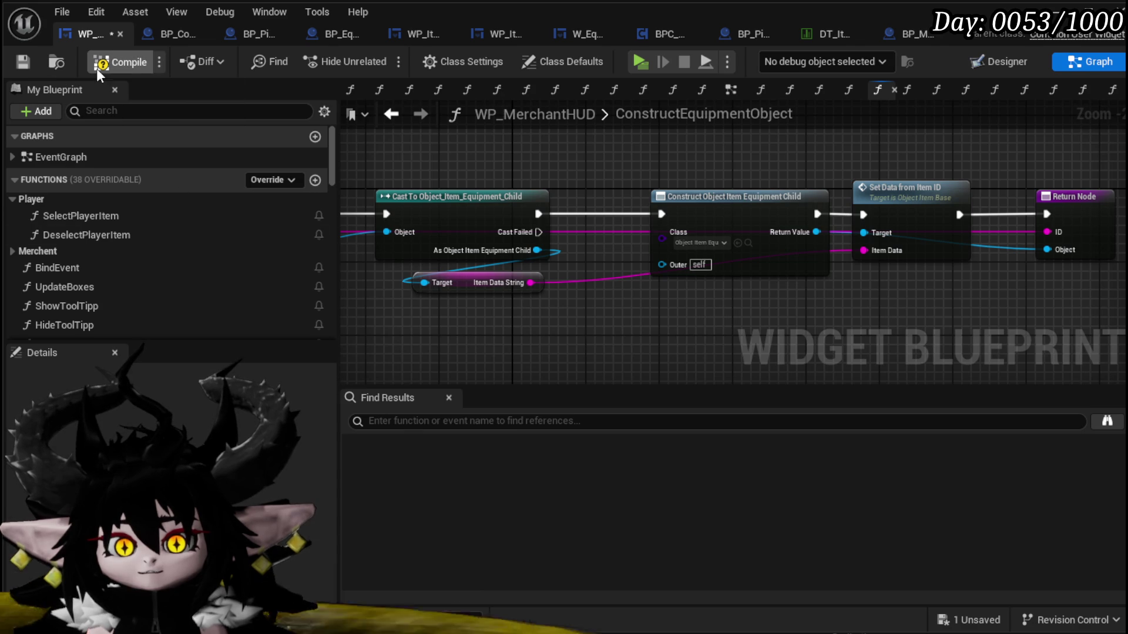
left_click(17, 64)
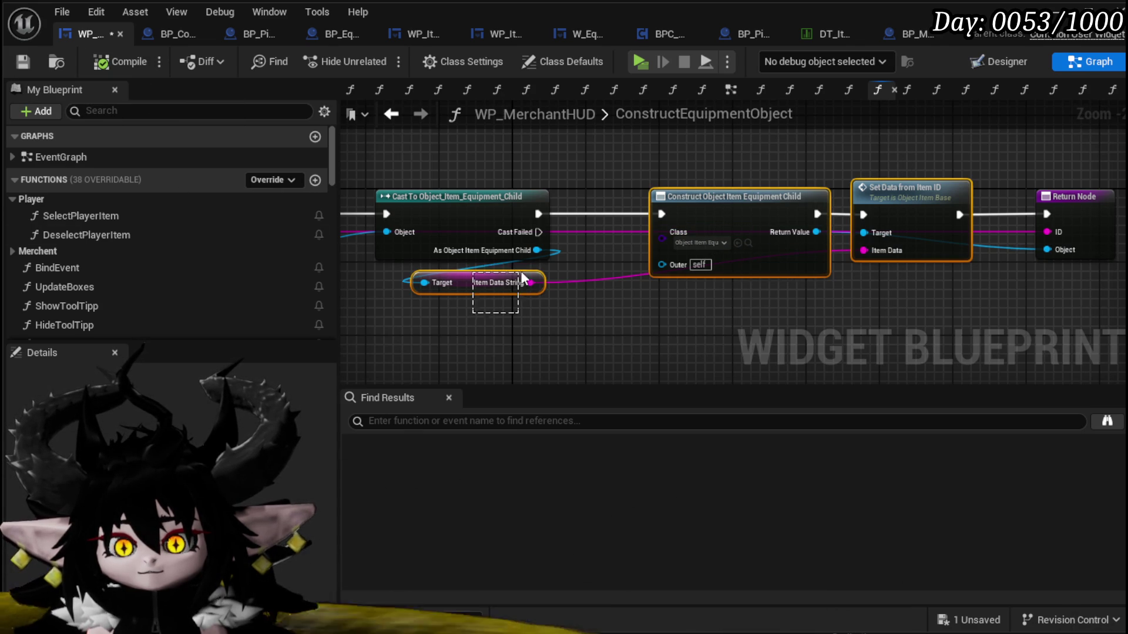
left_click_drag(522, 277, 520, 276)
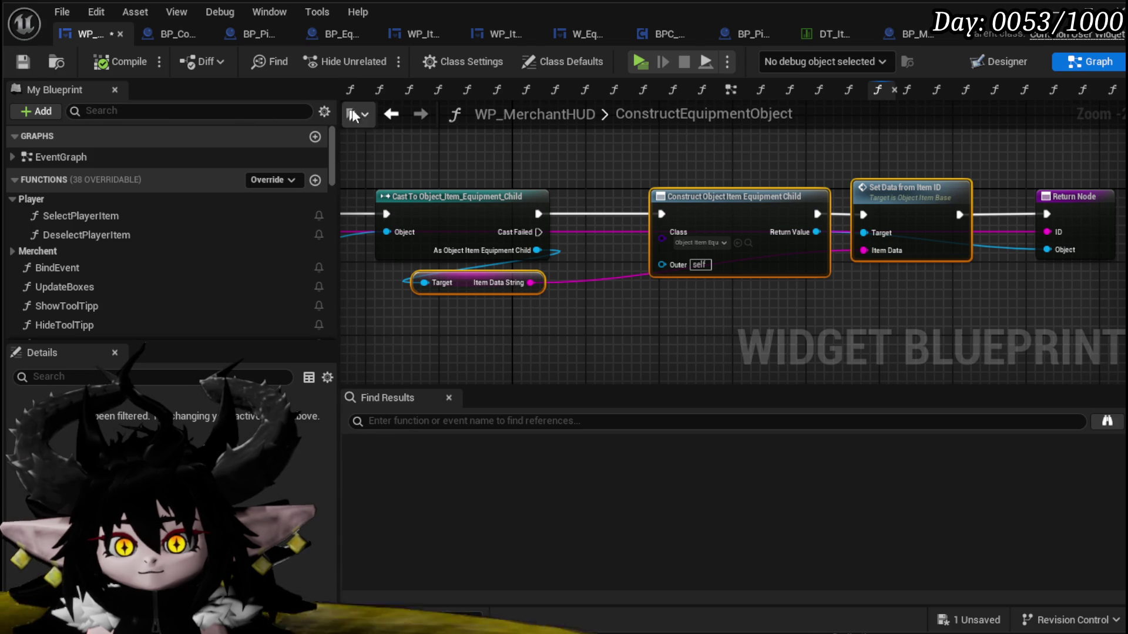
left_click(391, 113)
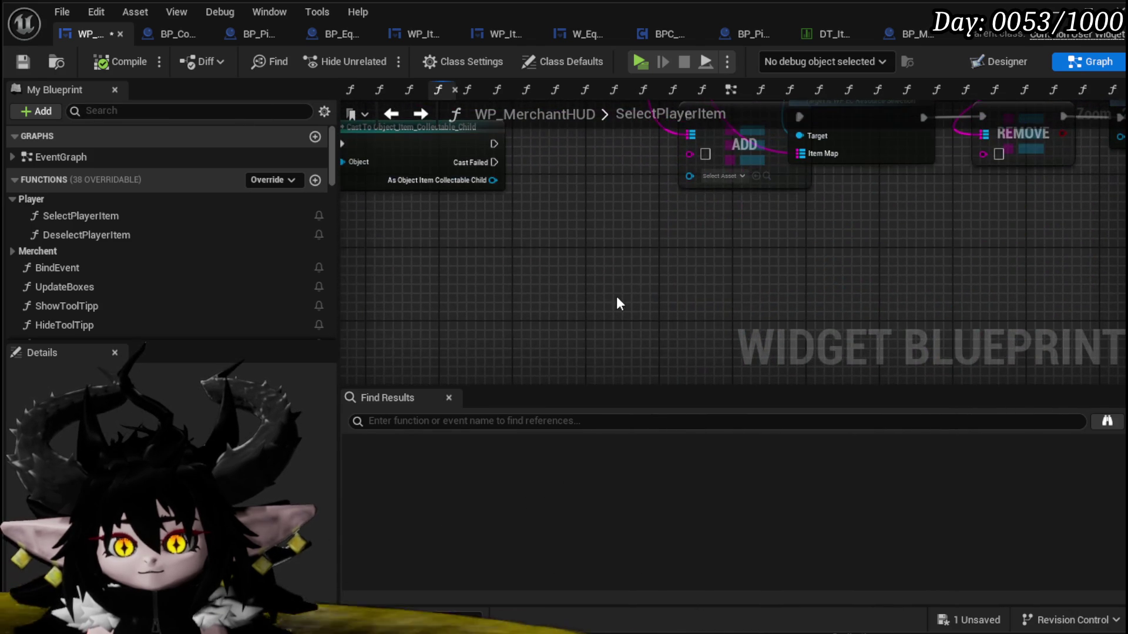
- Paste the construct nodes and set their class to Object_Item_Collectable_Child
key("ctrl+v")
left_click(698, 311)
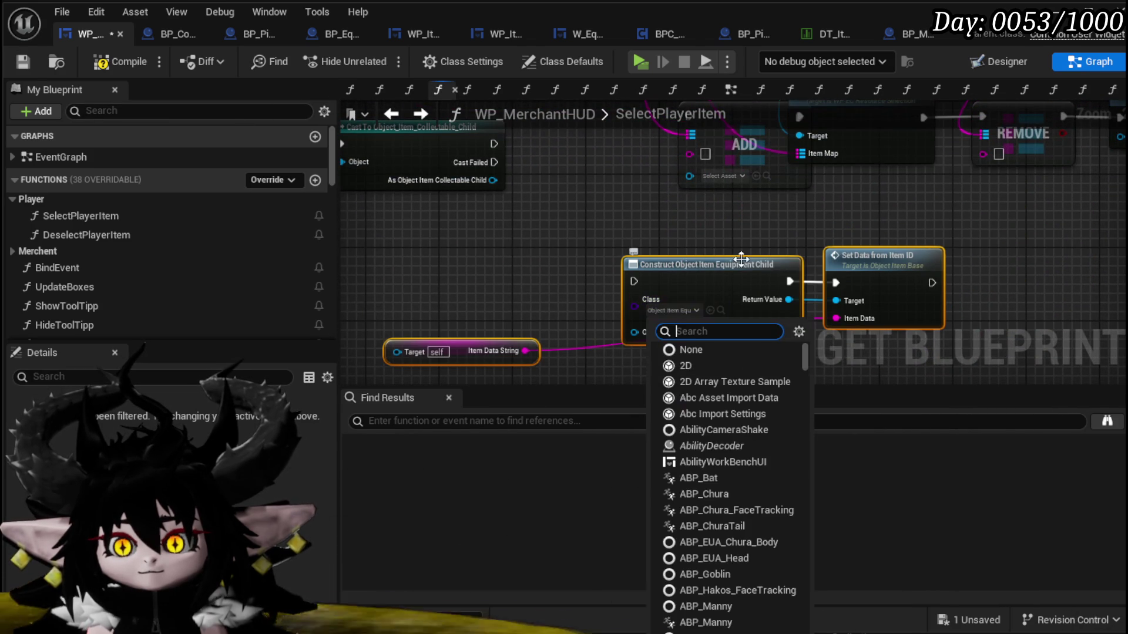
type("Collectable")
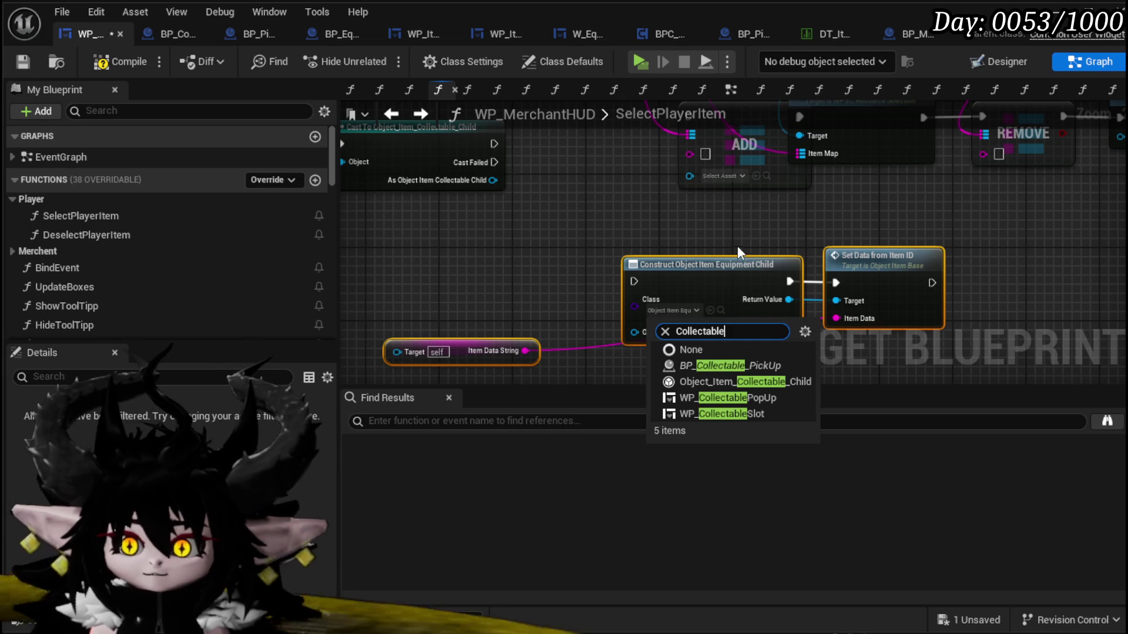
left_click(738, 383)
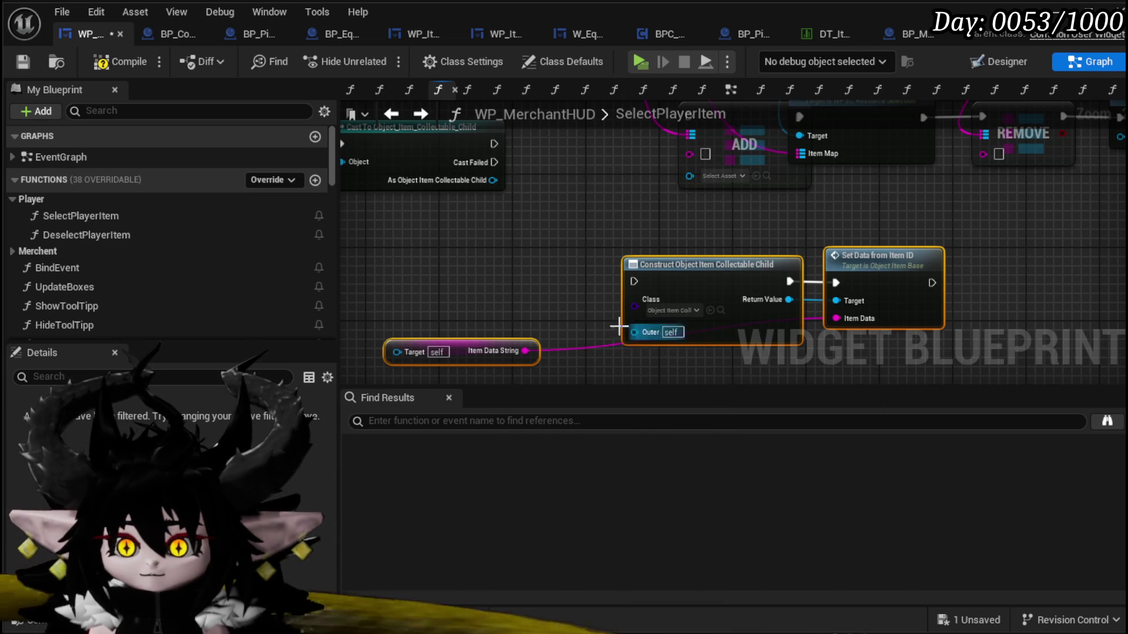
- Pull a connection from the collectable cast's output and search for 'Item' nodes
mouse_move(492, 180)
left_mouse_down()
mouse_move(416, 303)
mouse_move(403, 352)
mouse_move(435, 308)
left_mouse_up()
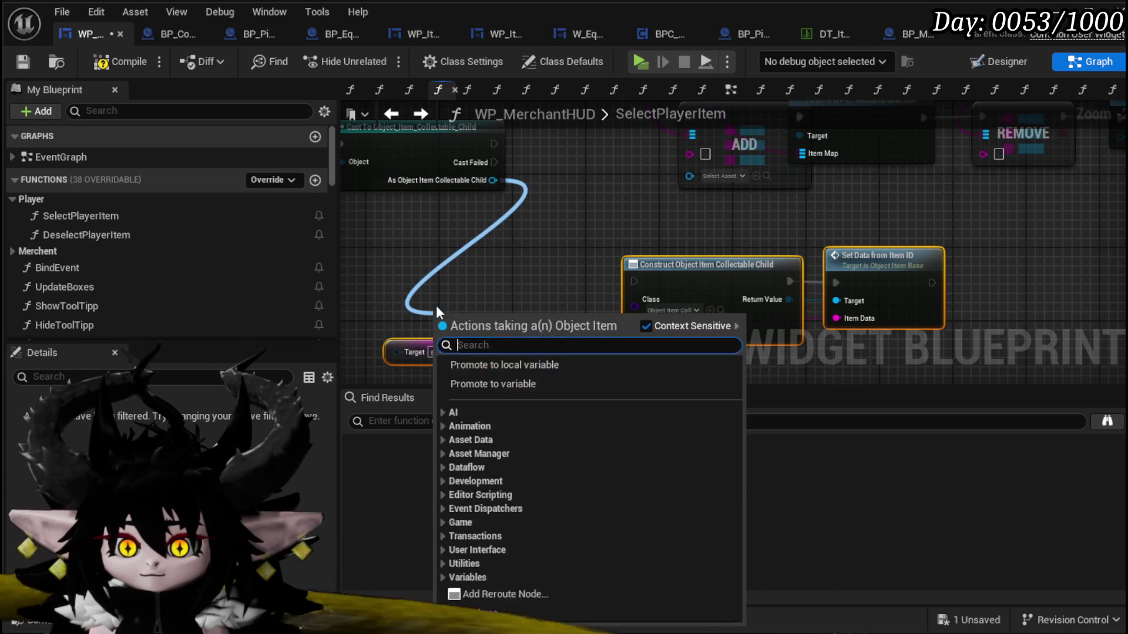
type("Item")
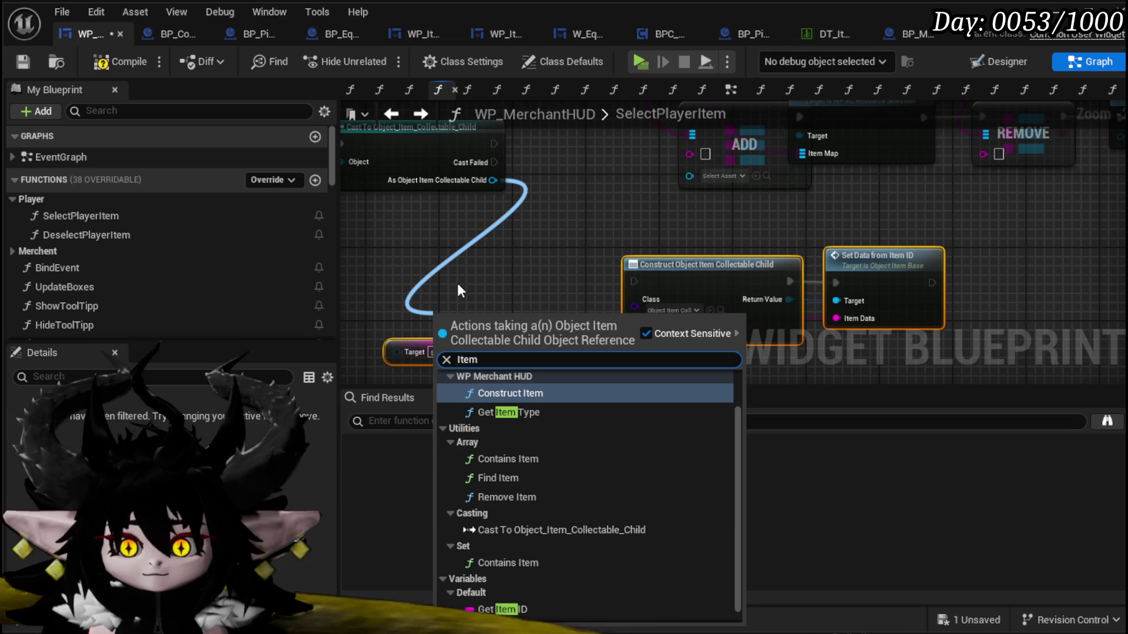
scroll(558, 407, "down", 1)
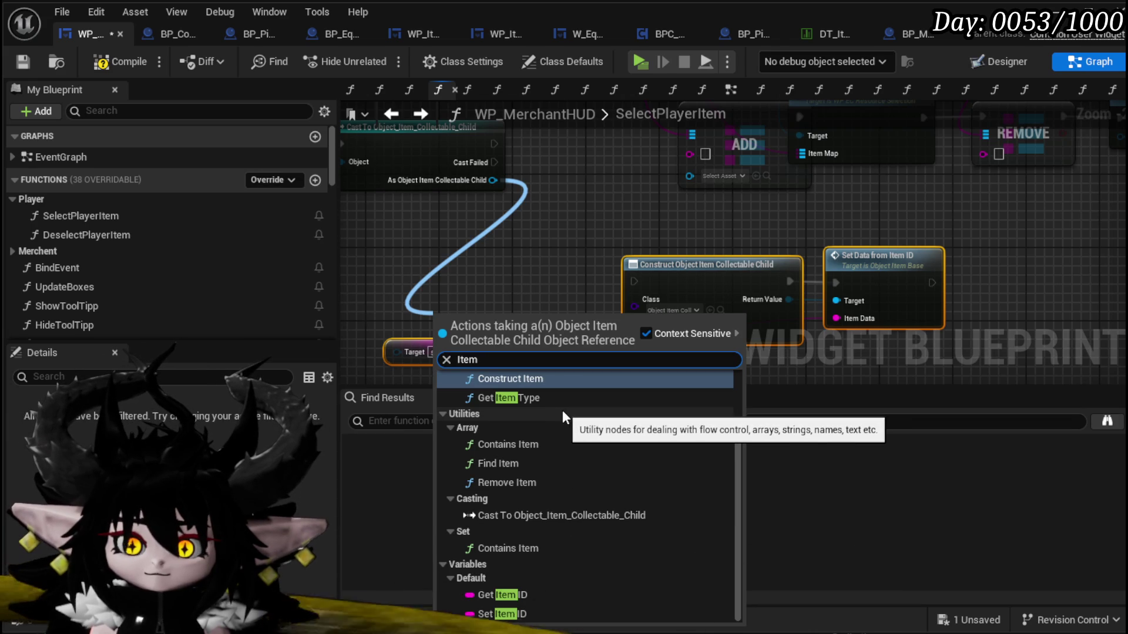
scroll(562, 410, "up", 2)
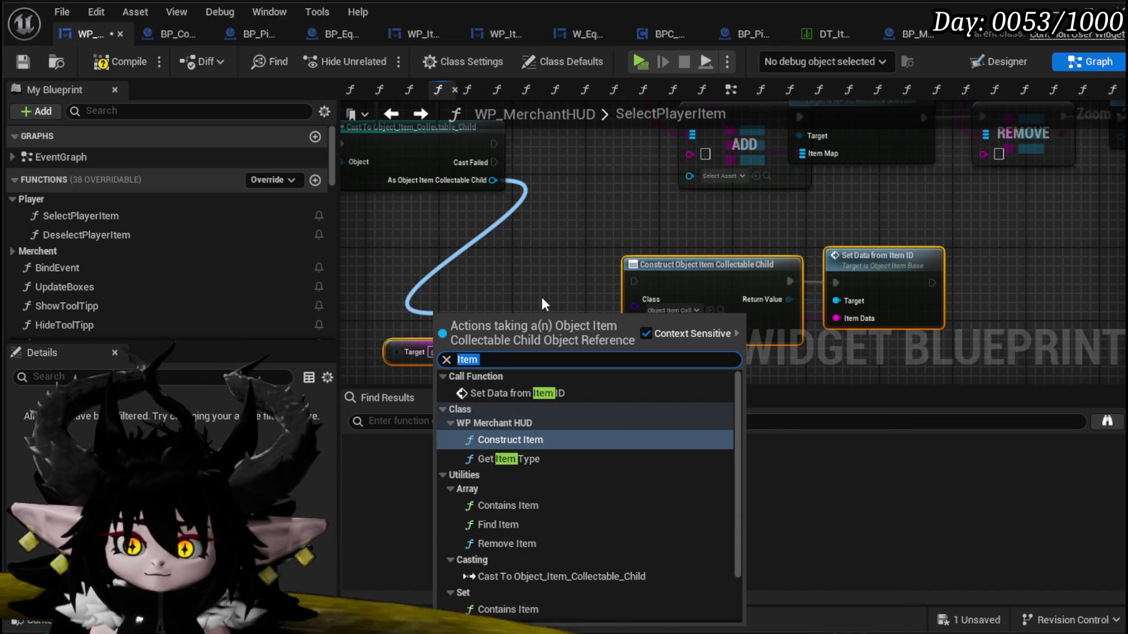
- Add a Get Item ID node fed by the collectable cast's output
type("String")
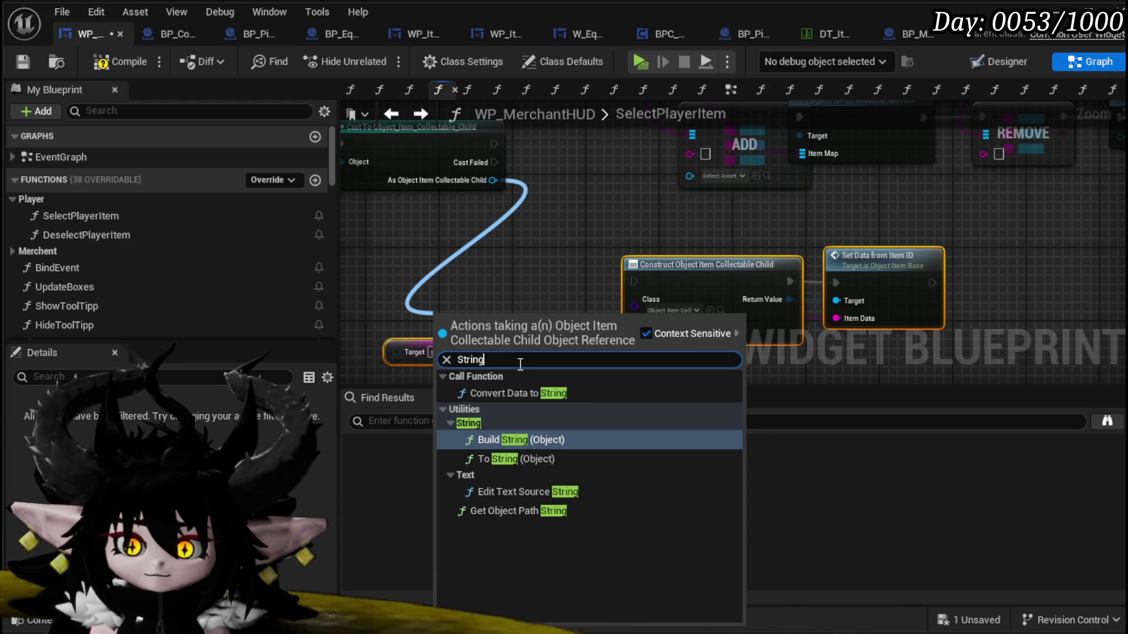
key("Escape")
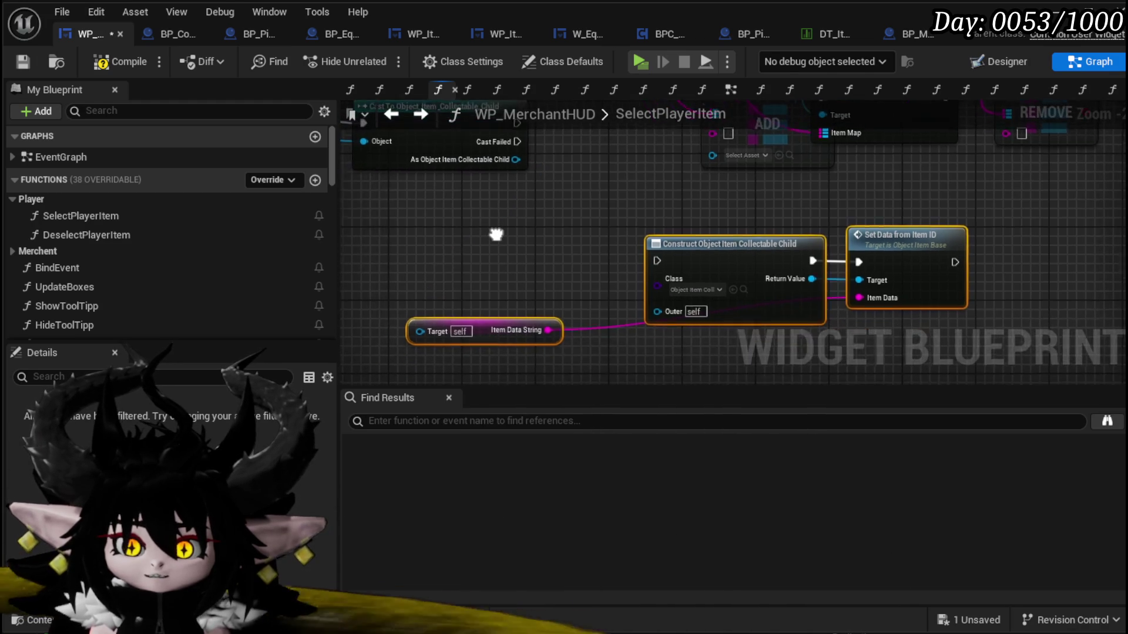
left_click_drag(491, 248, 484, 276)
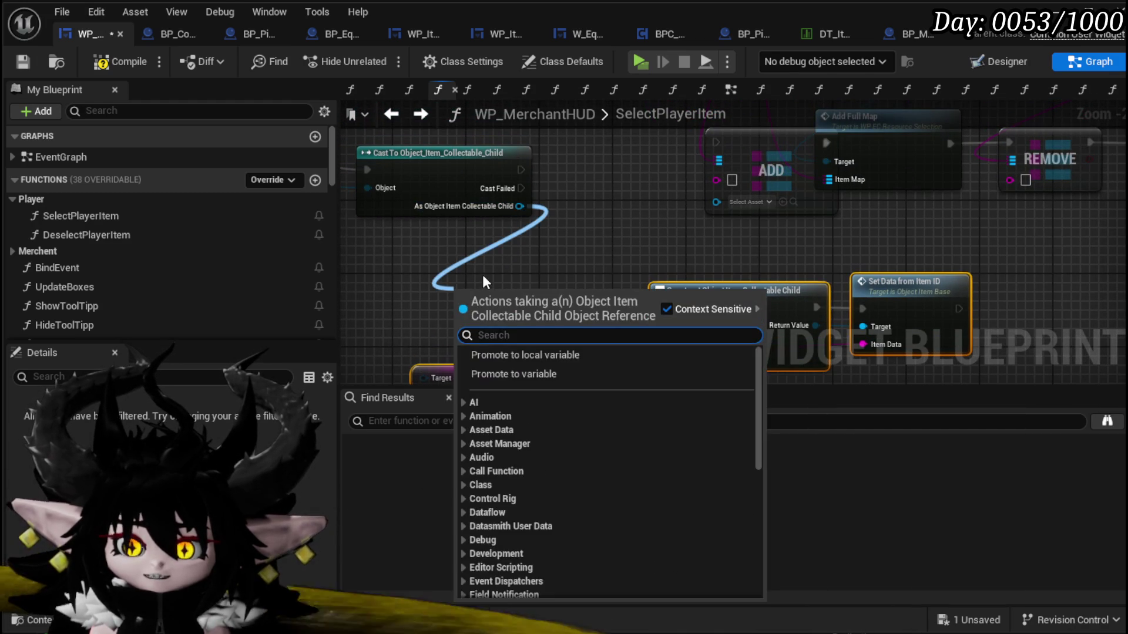
type("item")
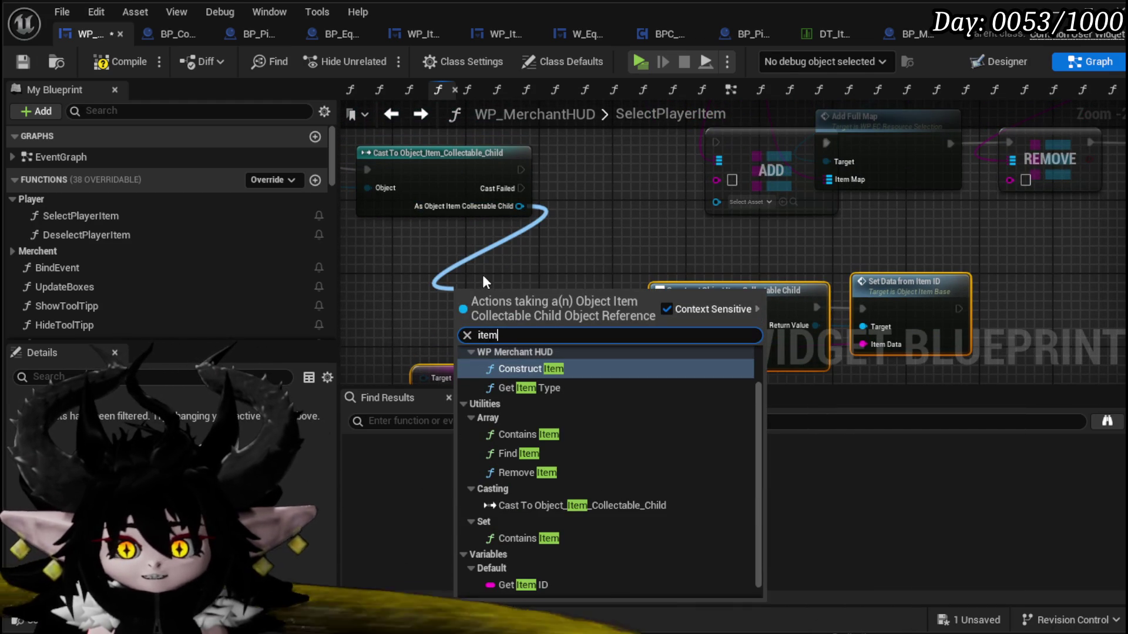
left_click(517, 585)
- Wire Item ID into Set Data from Item ID's Item Data input and tidy the nodes
mouse_move(534, 229)
left_mouse_down()
mouse_move(663, 235)
mouse_move(684, 217)
mouse_move(813, 261)
mouse_move(813, 229)
left_mouse_up()
left_click_drag(650, 236, 751, 228)
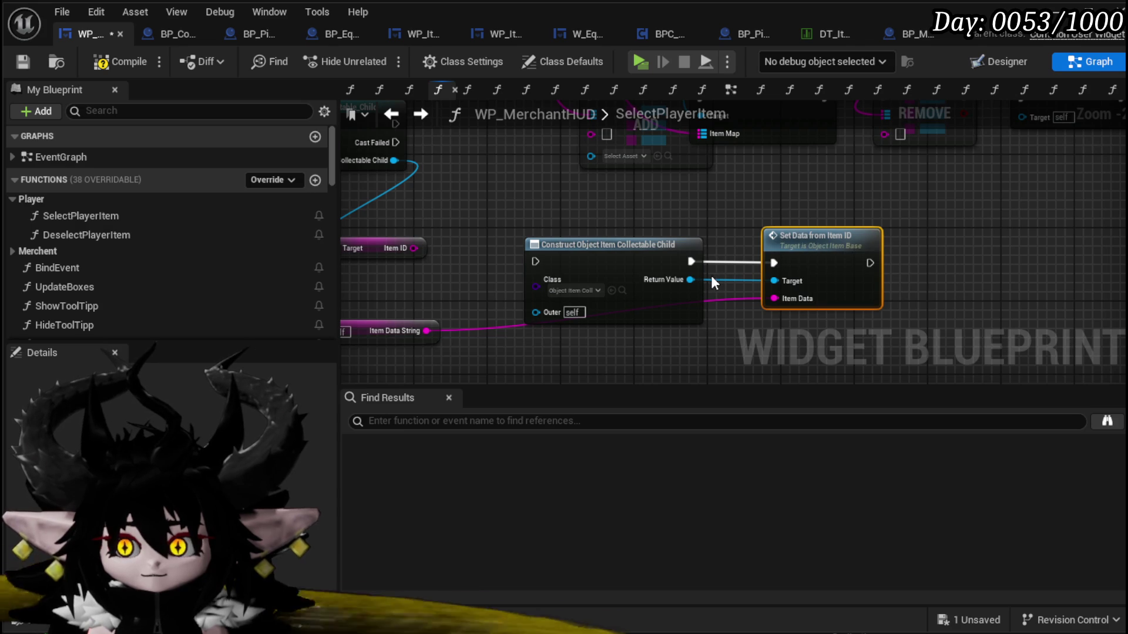
mouse_move(420, 247)
left_mouse_down()
mouse_move(822, 306)
mouse_move(786, 301)
left_mouse_up()
left_click_drag(588, 205, 627, 232)
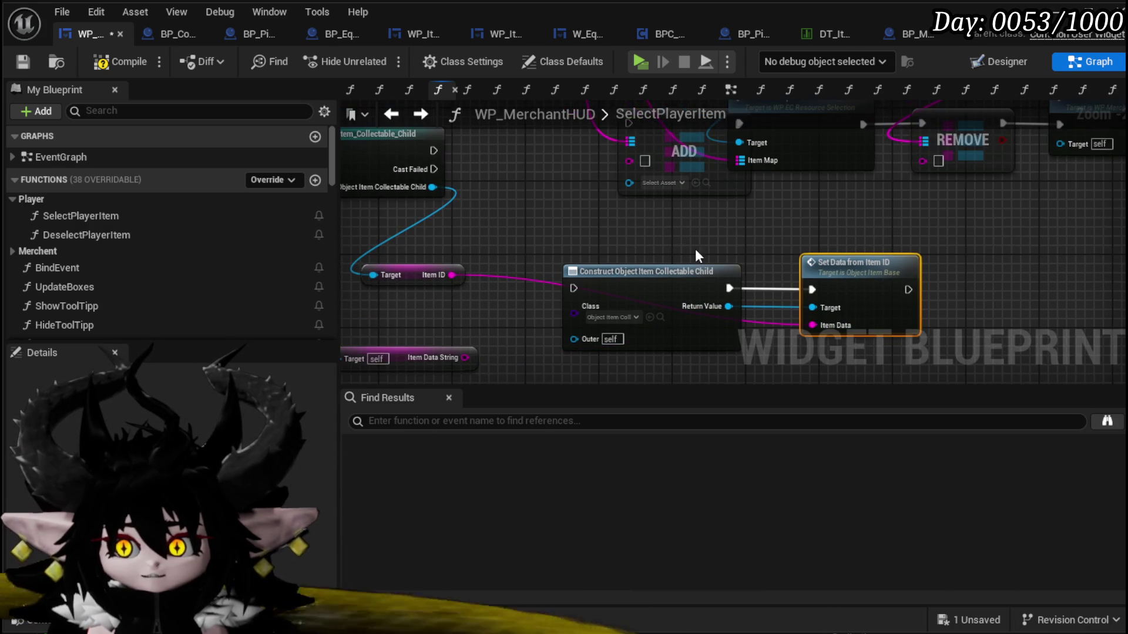
mouse_move(440, 151)
left_mouse_down()
mouse_move(532, 212)
mouse_move(473, 163)
left_mouse_up()
mouse_move(509, 196)
left_mouse_down()
mouse_move(664, 199)
mouse_move(700, 307)
mouse_move(728, 291)
mouse_move(569, 268)
mouse_move(558, 229)
mouse_move(418, 235)
left_mouse_up()
- Connect Return Value to Set Data's Target and Item ID to the ADD node
left_click_drag(677, 266, 641, 251)
left_click_drag(473, 256, 578, 297)
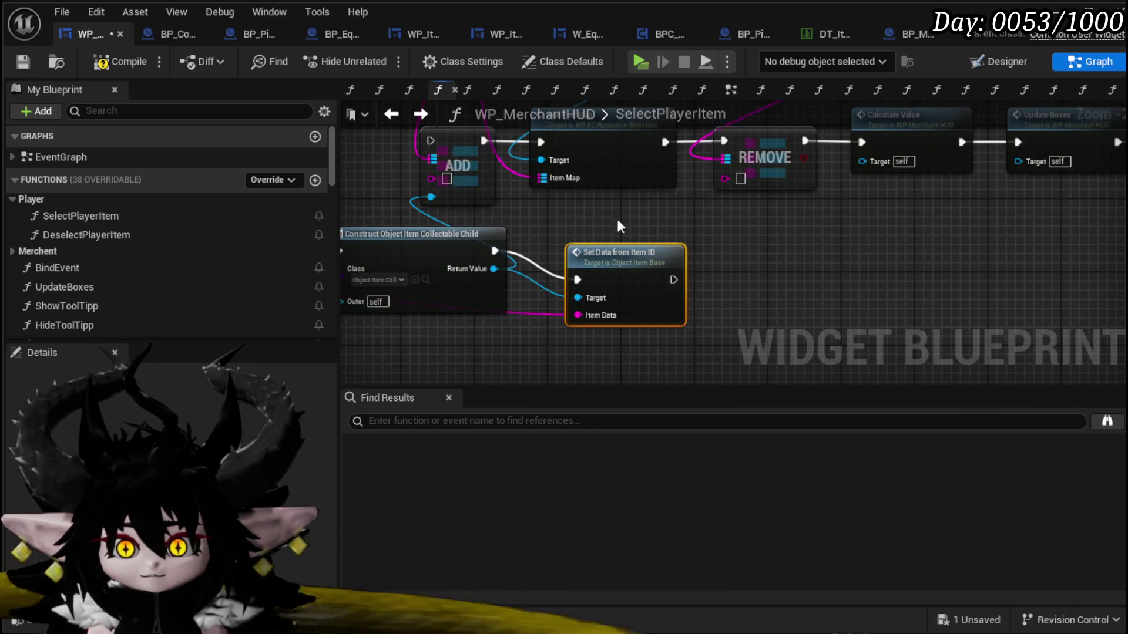
left_click_drag(570, 214, 521, 256)
scroll(431, 321, "down", 1)
left_click_drag(370, 321, 531, 218)
- Move the ADD-to-Hide Tool Tipp chain down-right and chain Set Data's execution into ADD
scroll(494, 235, "down", 1)
mouse_move(439, 270)
left_mouse_down()
mouse_move(1077, 177)
mouse_move(844, 221)
left_mouse_up()
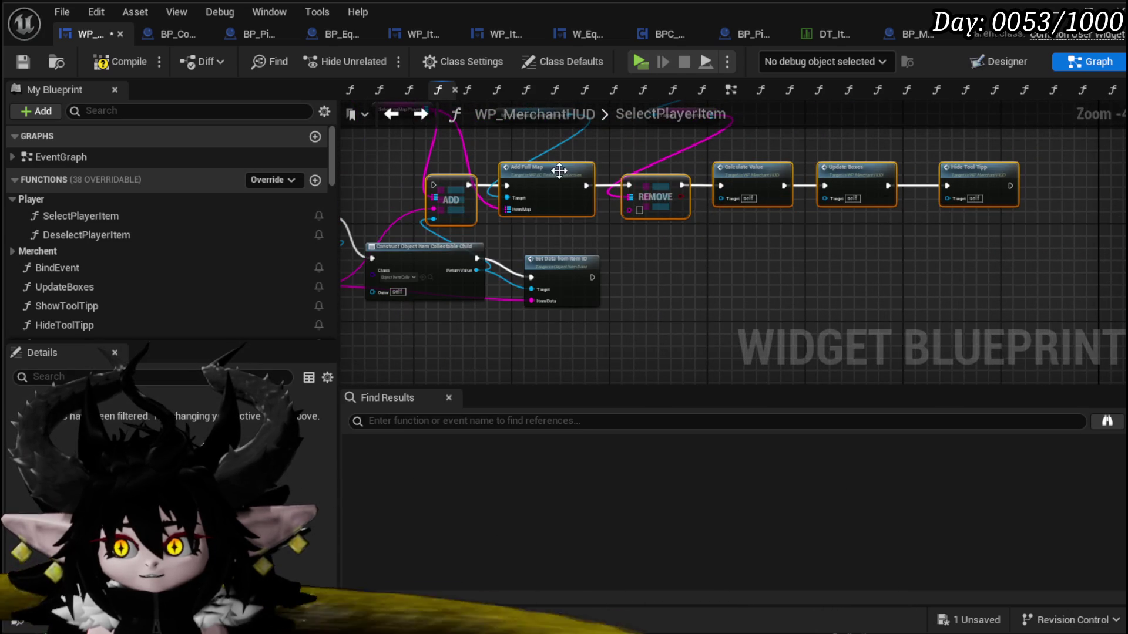
mouse_move(586, 186)
left_mouse_down()
mouse_move(723, 277)
mouse_move(672, 262)
left_mouse_up()
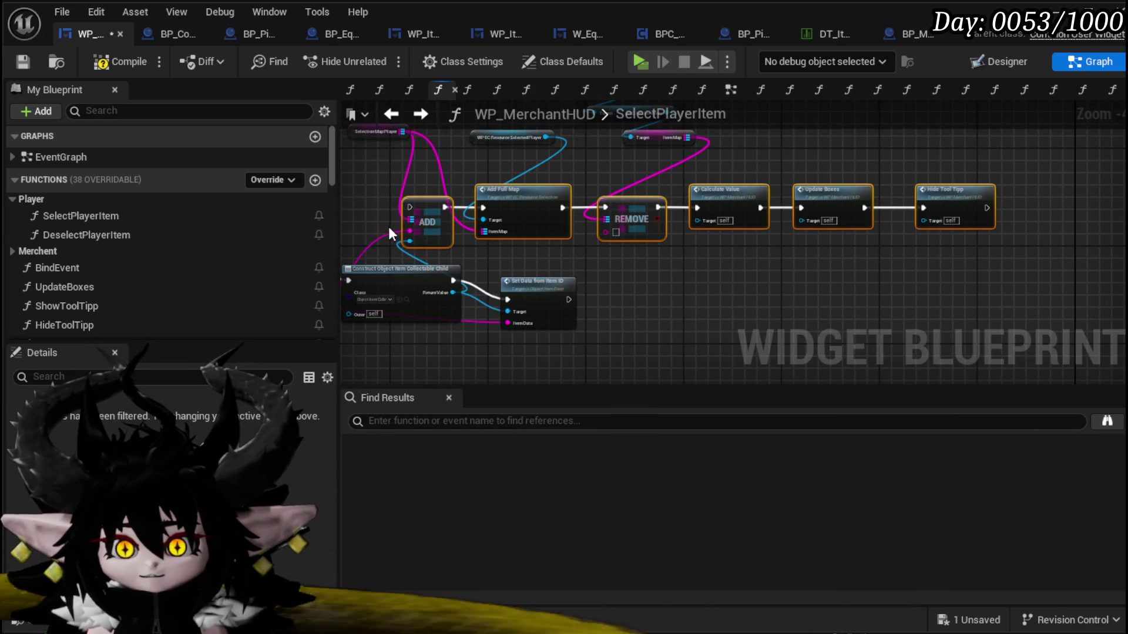
mouse_move(535, 193)
left_mouse_down()
mouse_move(741, 262)
mouse_move(738, 279)
left_mouse_up()
left_click_drag(569, 300, 609, 300)
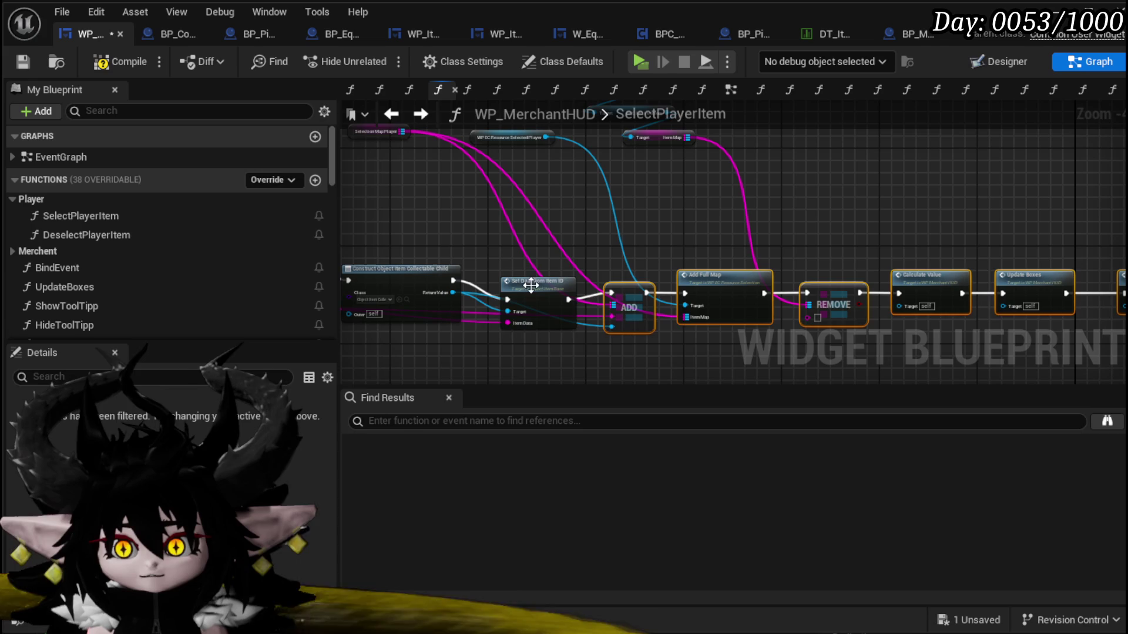
- Reposition the three getter nodes and connect Item ID to the REMOVE node
left_click_drag(617, 167, 556, 262)
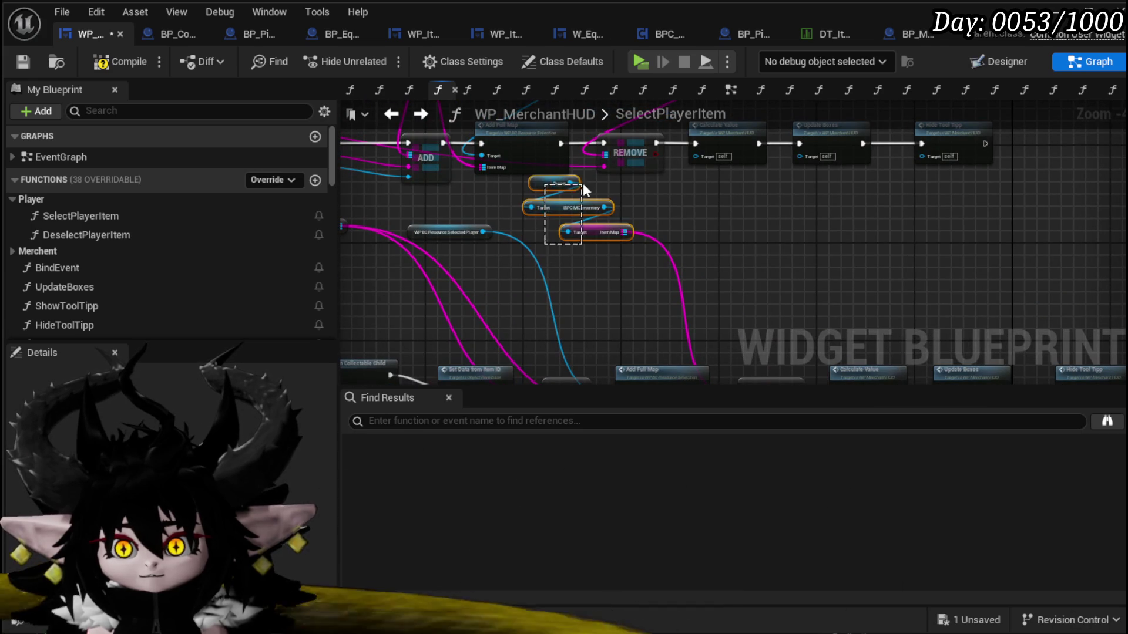
left_click_drag(582, 184, 582, 184)
left_click_drag(600, 232, 749, 339)
left_click_drag(377, 291, 554, 238)
mouse_move(625, 172)
left_mouse_down()
mouse_move(762, 276)
mouse_move(658, 189)
left_mouse_up()
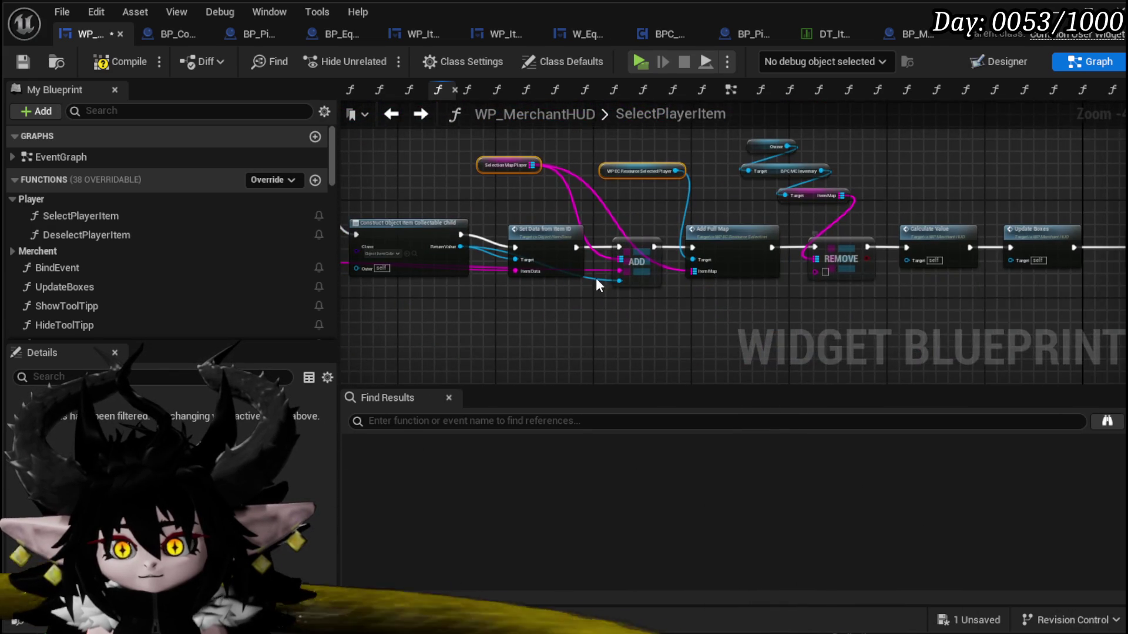
mouse_move(448, 278)
left_mouse_down()
mouse_move(1002, 320)
mouse_move(984, 291)
mouse_move(748, 283)
left_mouse_up()
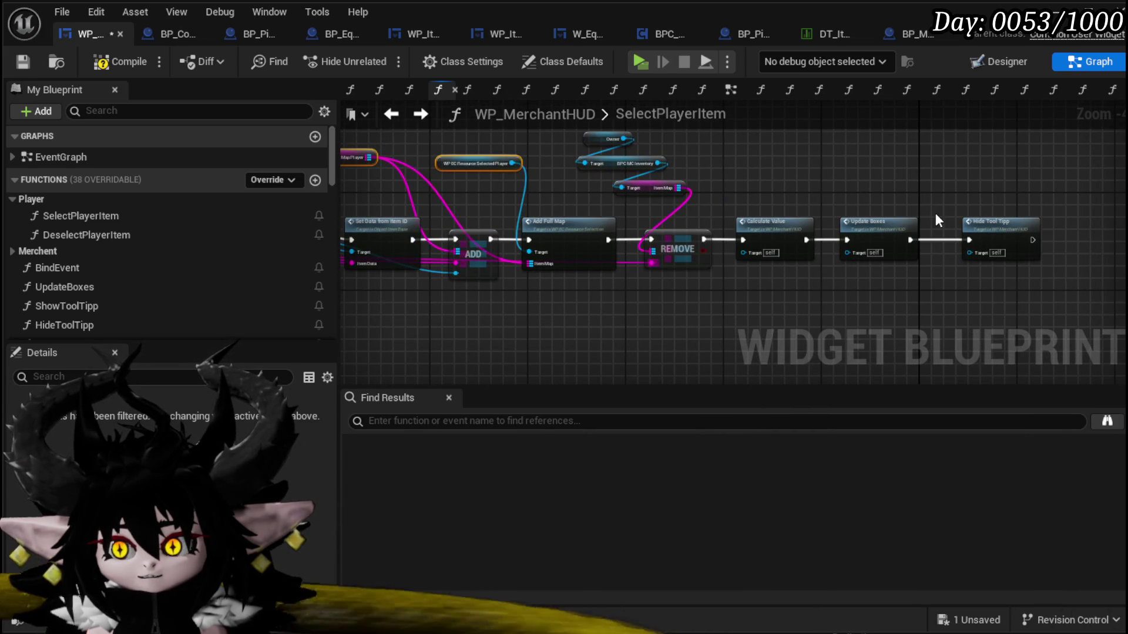
scroll(936, 220, "up", 2)
- Save WP_MerchantHUD and select the Add Full Map node
left_click(13, 62)
left_click_drag(865, 175, 760, 170)
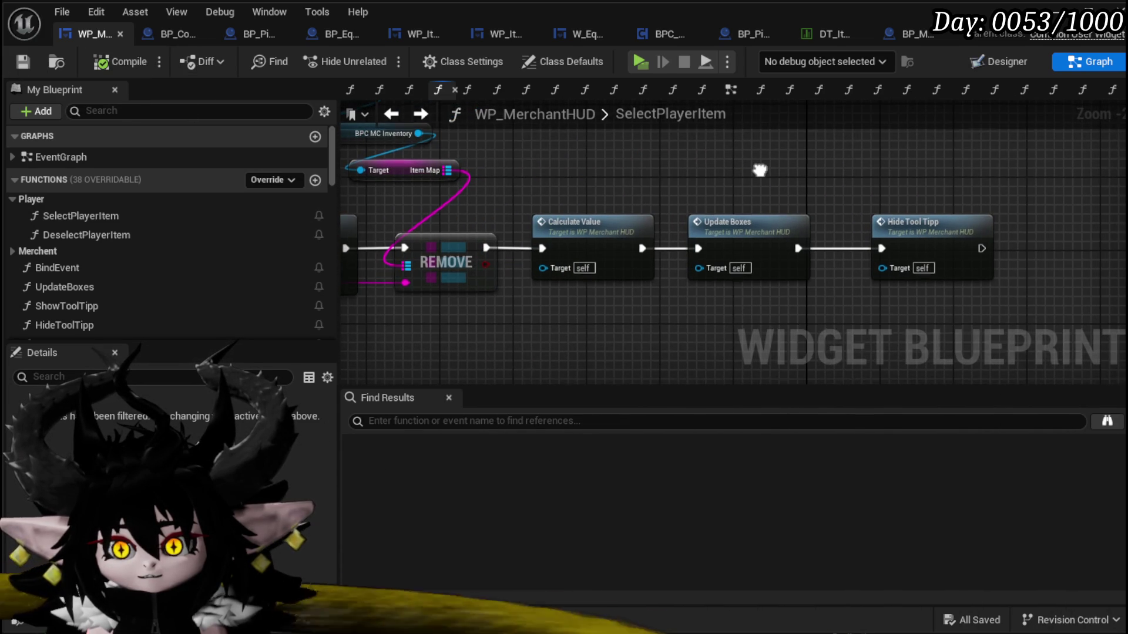
left_click_drag(347, 207, 718, 212)
left_click(700, 259)
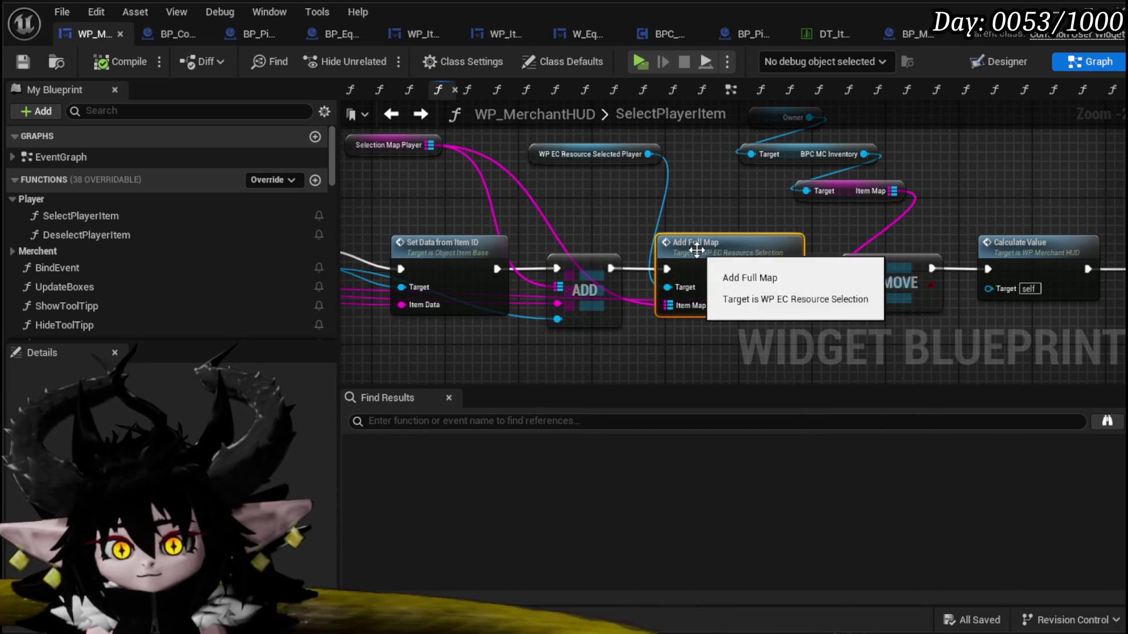
- Open AddFullMap, find the Set Info call, and jump into WP_ItemSlot's SetInfo function
double_click(699, 253)
scroll(688, 274, "up", 8)
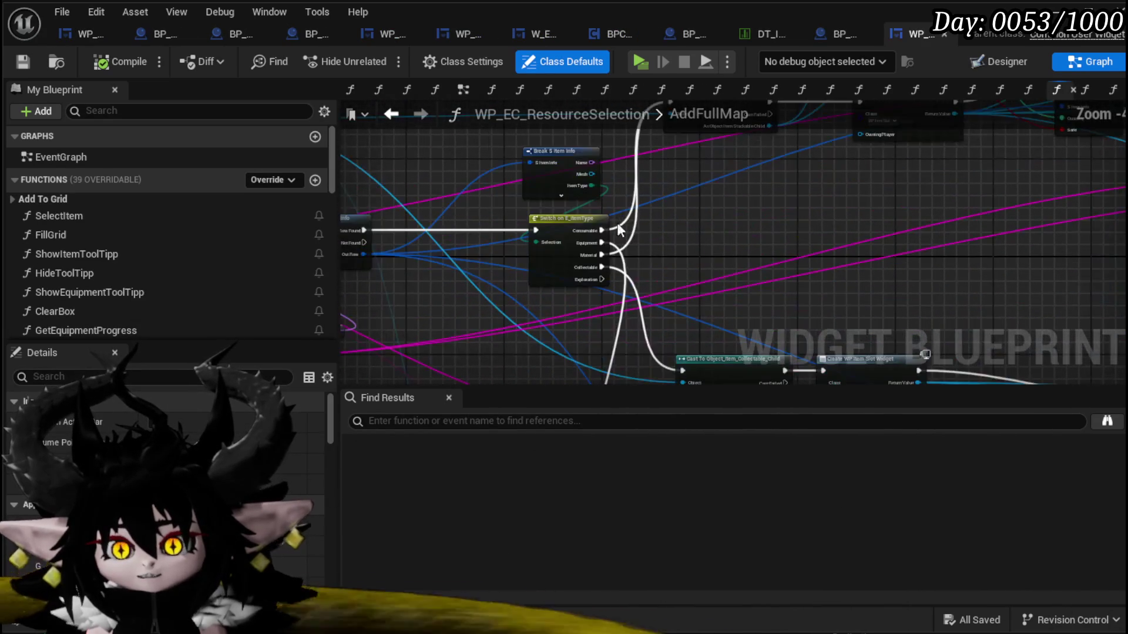
mouse_move(573, 288)
left_mouse_down()
mouse_move(549, 71)
mouse_move(314, 27)
left_mouse_up()
mouse_move(649, 317)
left_mouse_down()
mouse_move(463, 221)
mouse_move(459, 244)
left_mouse_up()
scroll(461, 229, "down", 2)
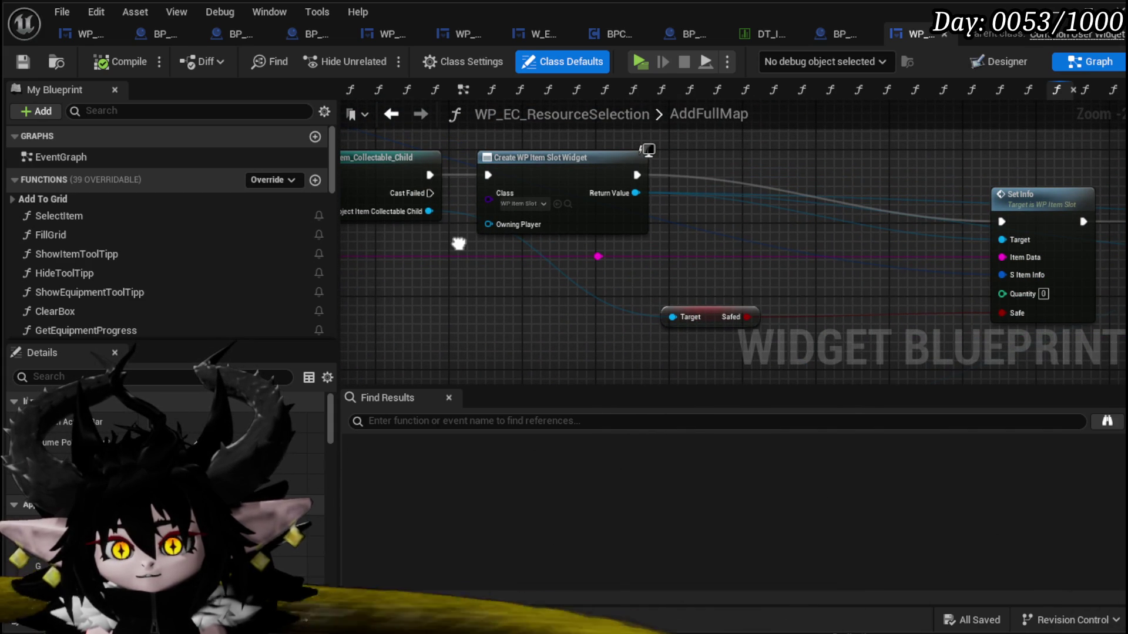
left_click_drag(728, 270, 539, 250)
scroll(606, 240, "down", 3)
mouse_move(606, 240)
left_mouse_down()
mouse_move(746, 260)
mouse_move(554, 252)
mouse_move(846, 258)
mouse_move(366, 249)
mouse_move(613, 256)
left_mouse_up()
scroll(716, 241, "up", 2)
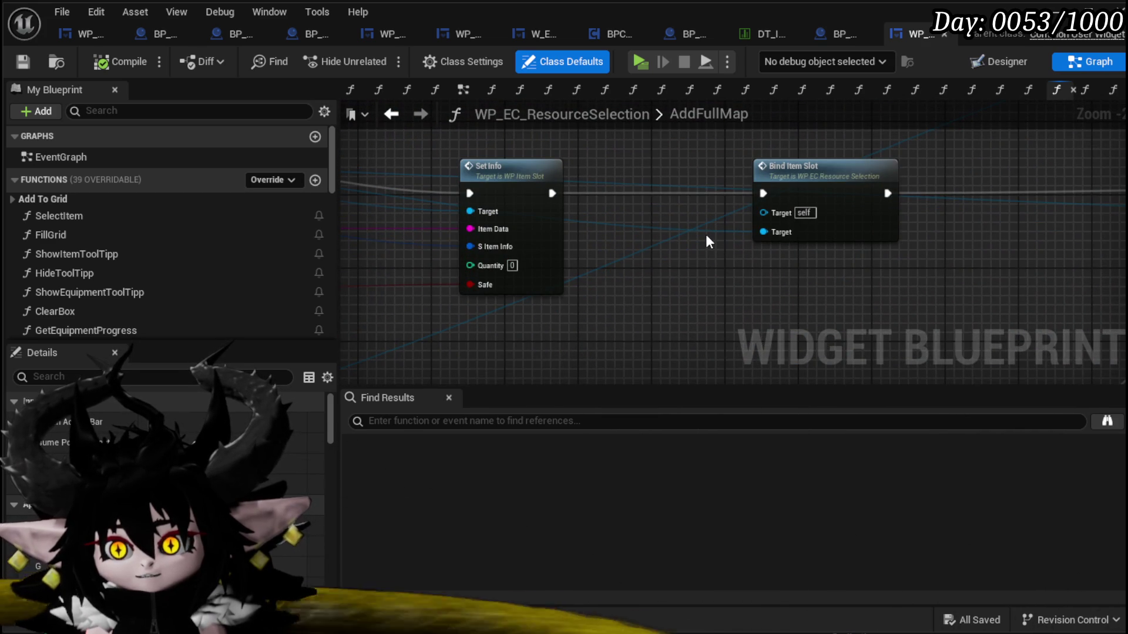
left_click(530, 181)
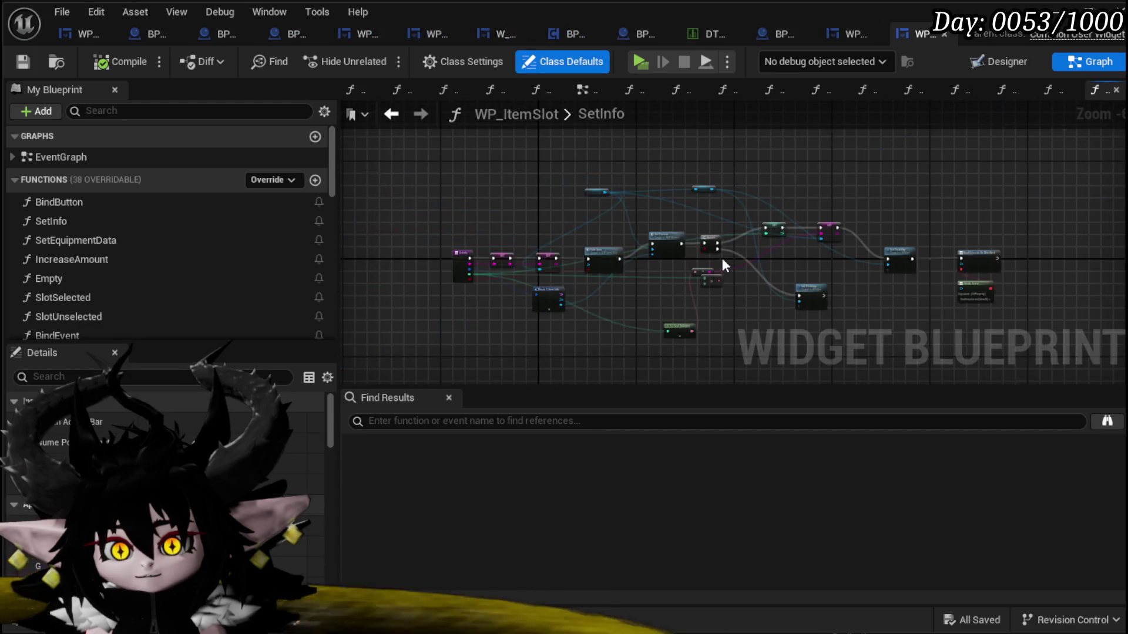
- Inspect SetInfo's Set Texture, Branch, MW Button and To Text nodes, then return to L_DungeonCreationTest
scroll(721, 259, "up", 5)
left_click_drag(1071, 252, 435, 258)
scroll(606, 262, "up", 2)
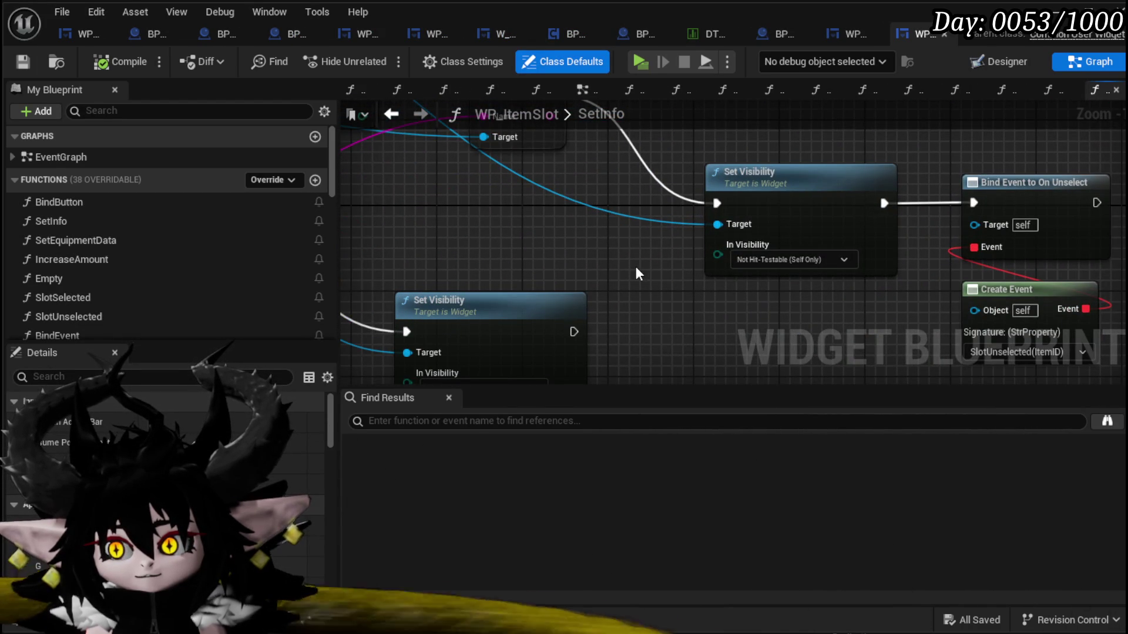
mouse_move(636, 270)
left_mouse_down()
mouse_move(616, 268)
mouse_move(673, 272)
mouse_move(605, 279)
mouse_move(692, 246)
mouse_move(632, 237)
mouse_move(748, 259)
left_mouse_up()
scroll(630, 264, "down", 3)
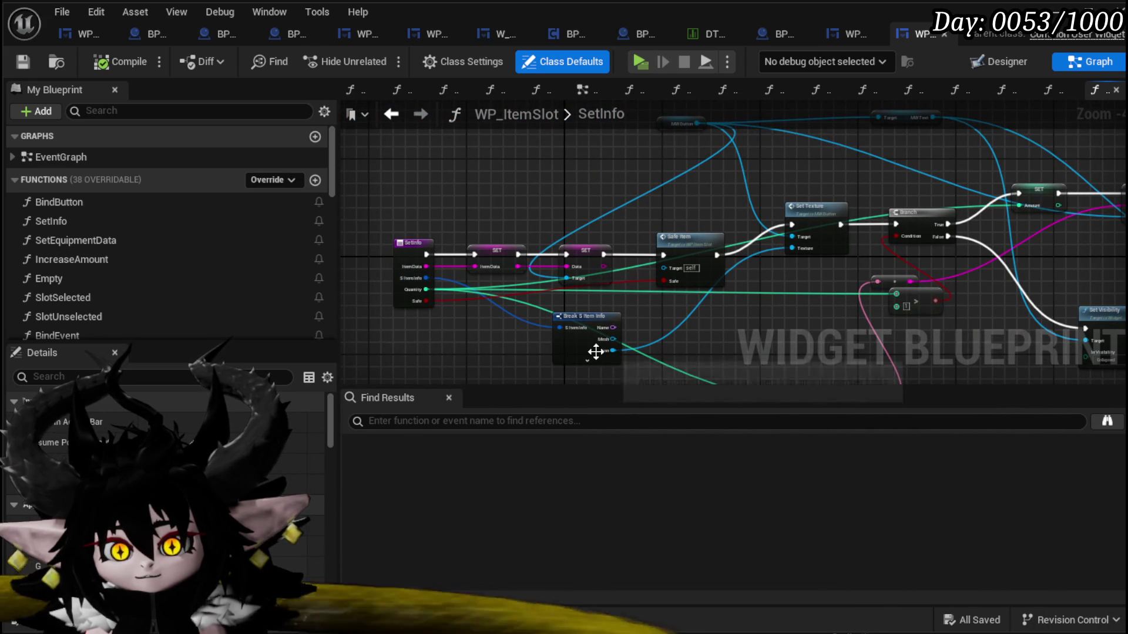
left_click_drag(604, 233, 511, 270)
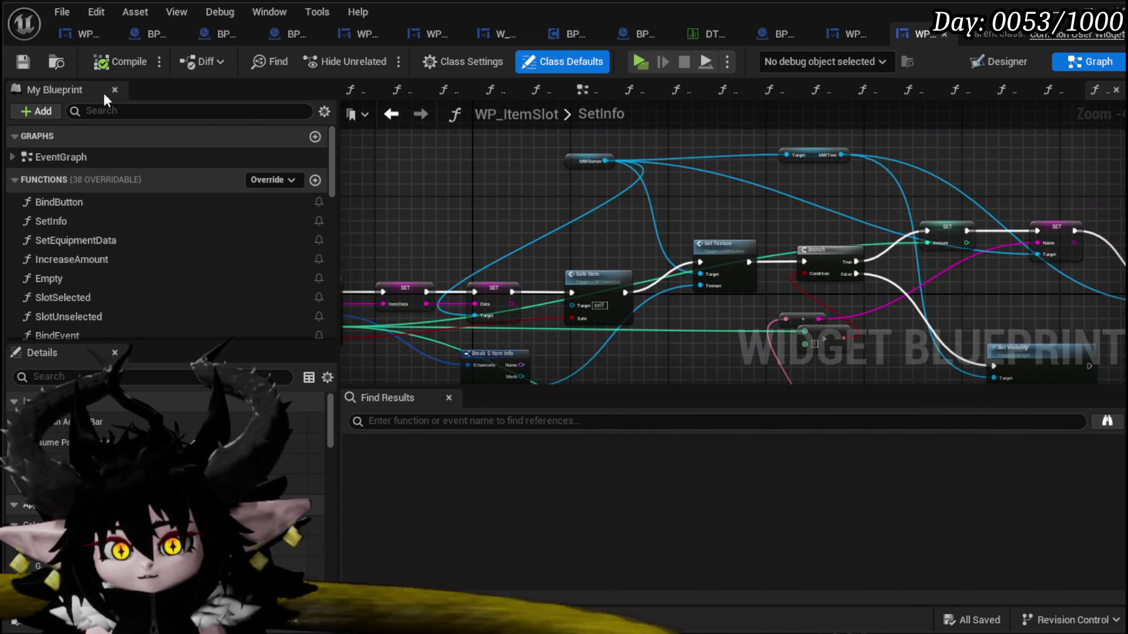
mouse_move(777, 294)
left_mouse_down()
mouse_move(759, 230)
mouse_move(841, 249)
left_mouse_up()
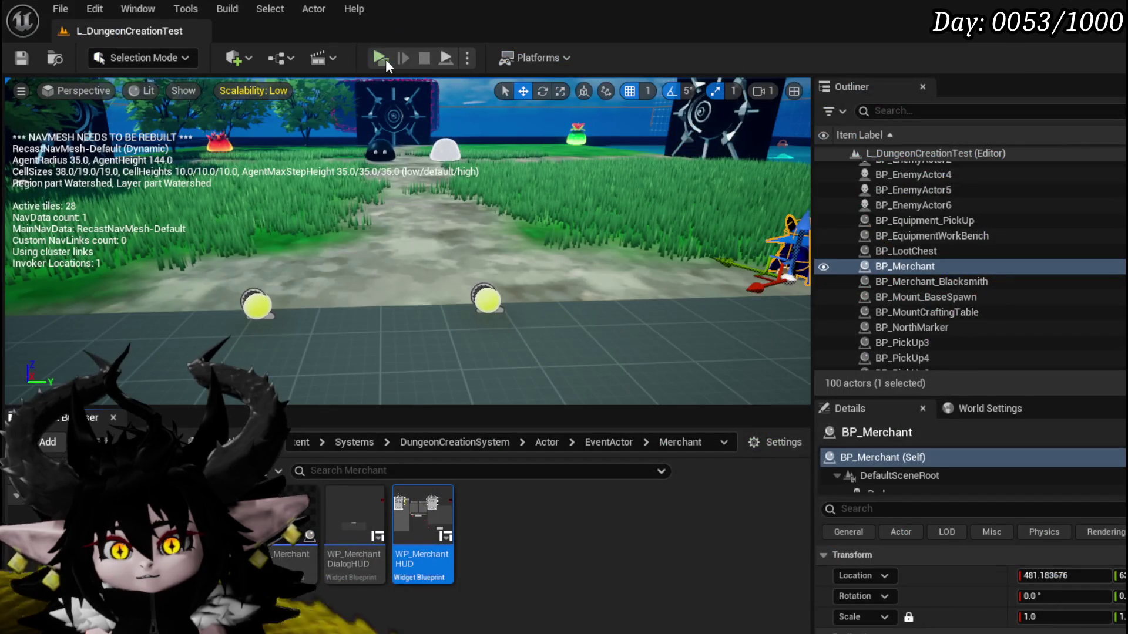
left_click(385, 59)
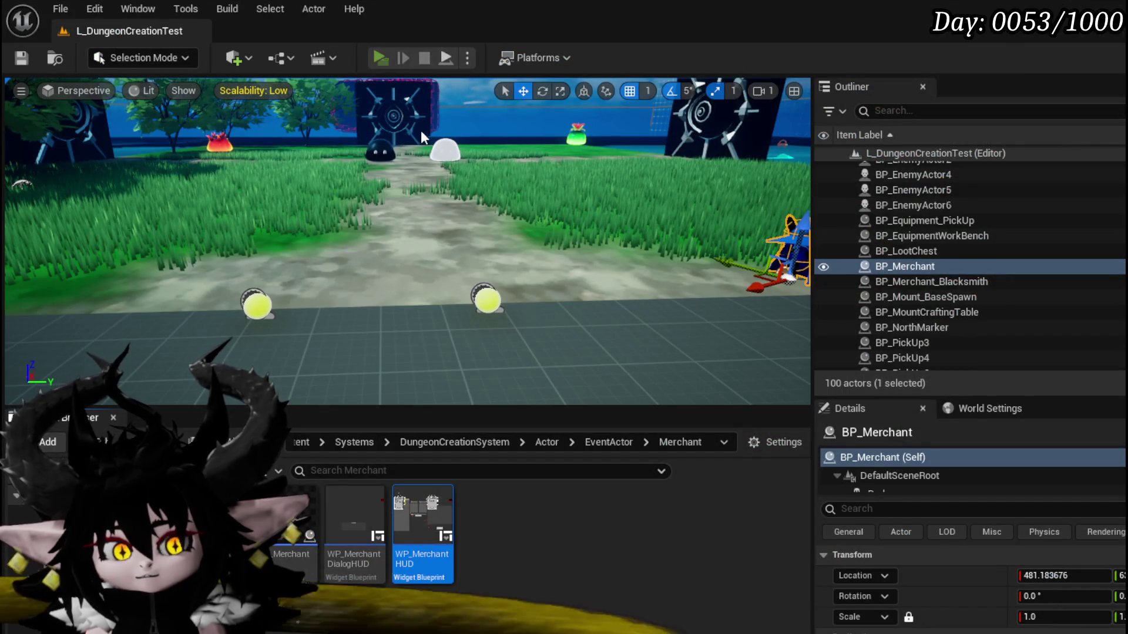
- In a standalone preview, sell the Hand of Greed item to the merchant, then stop the preview
key("w")
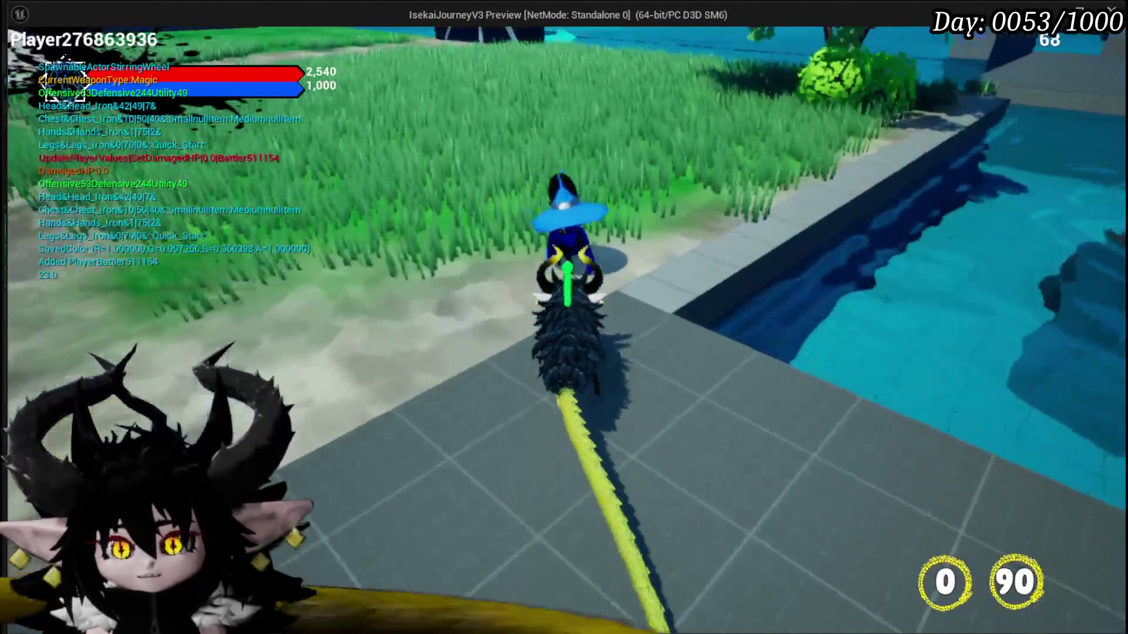
left_click(793, 499)
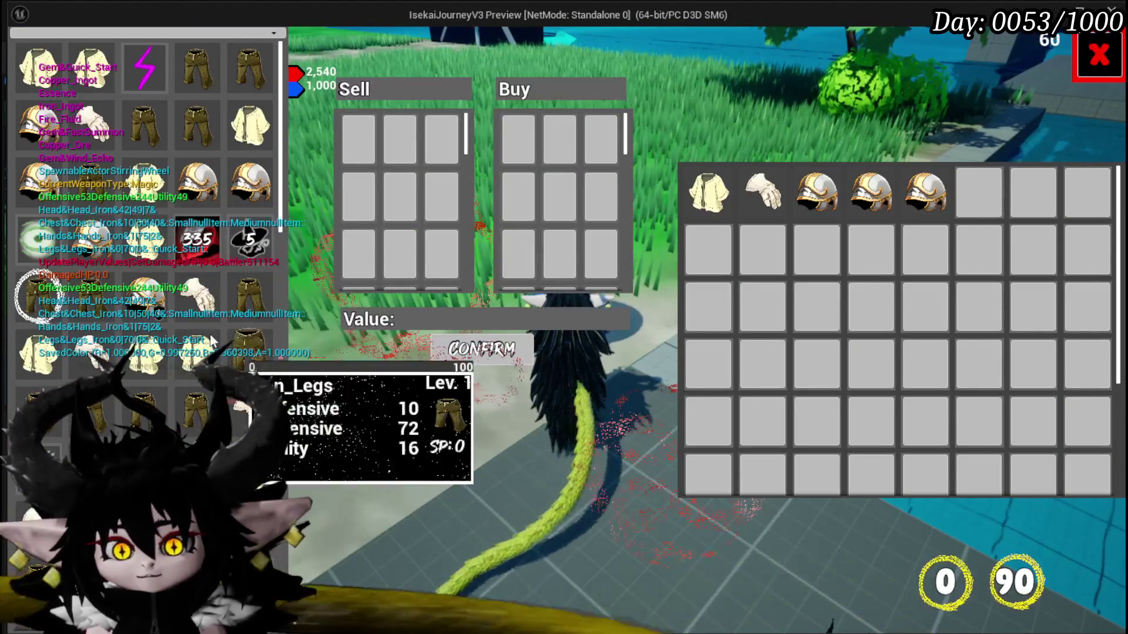
mouse_move(365, 135)
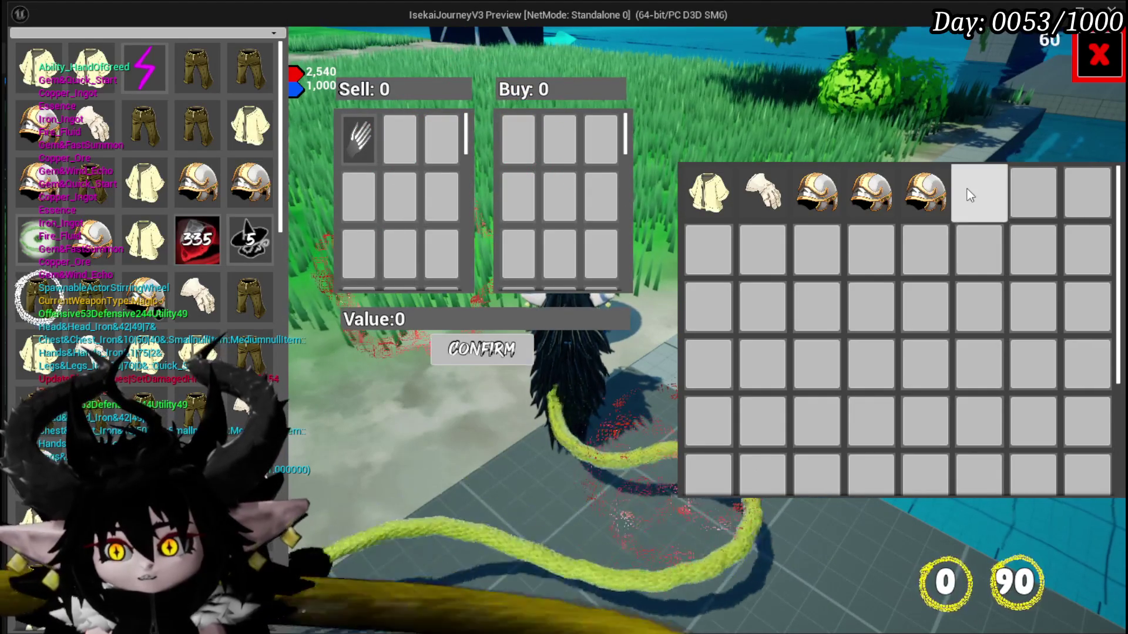
left_click(464, 356)
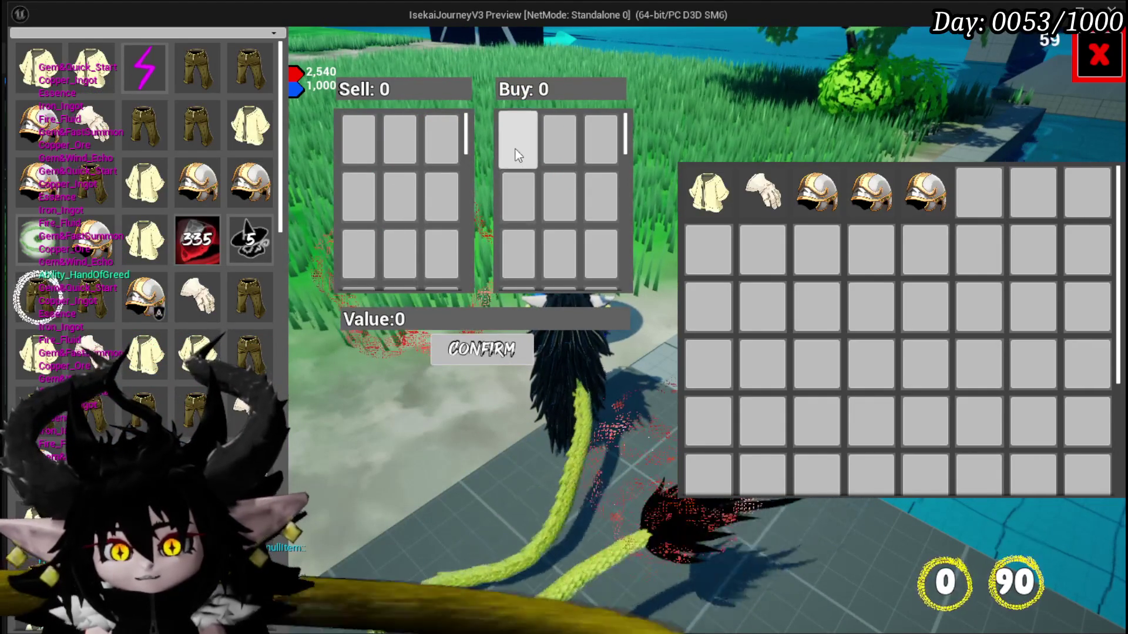
key("Escape")
left_click(27, 59)
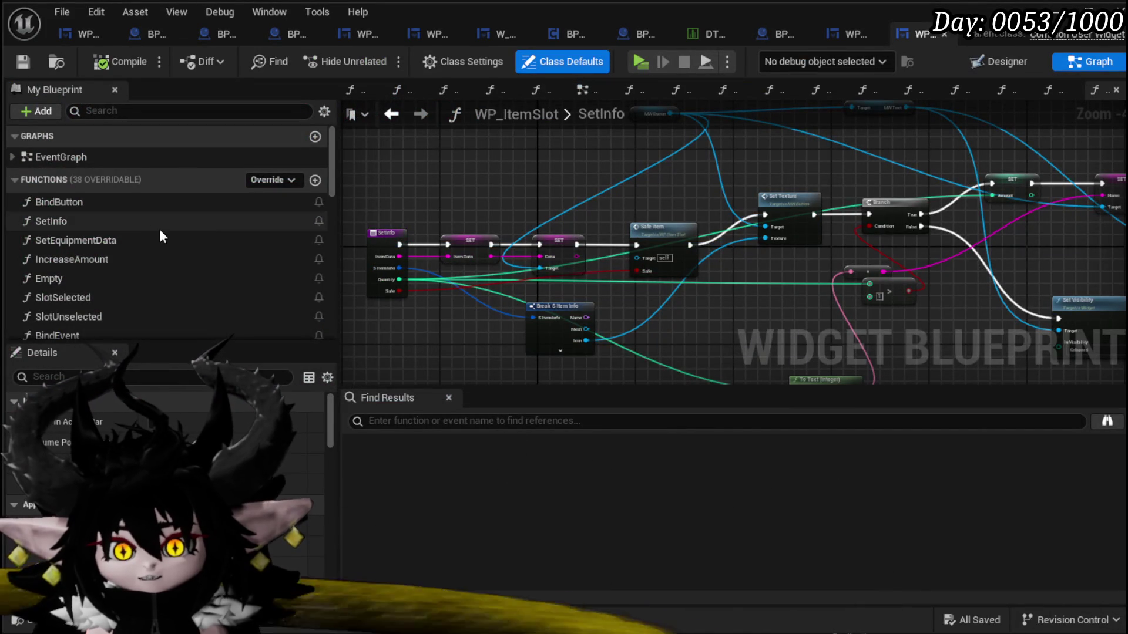
- Open the ConfirmSell function graph of the WP_MerchantHUD blueprint
scroll(104, 221, "down", 5)
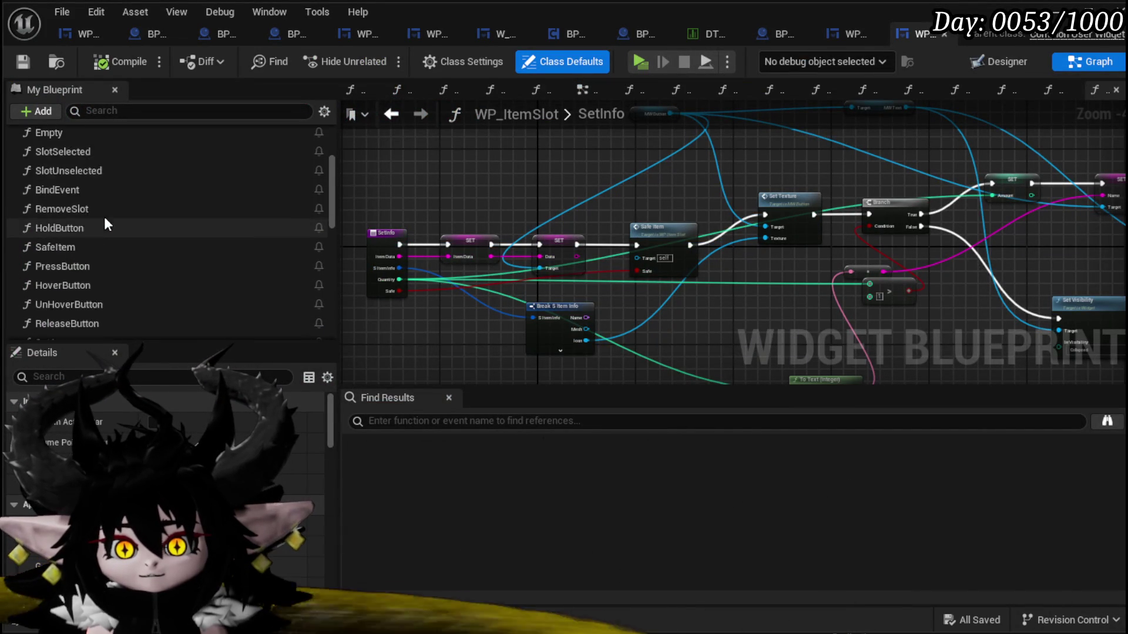
scroll(100, 213, "up", 6)
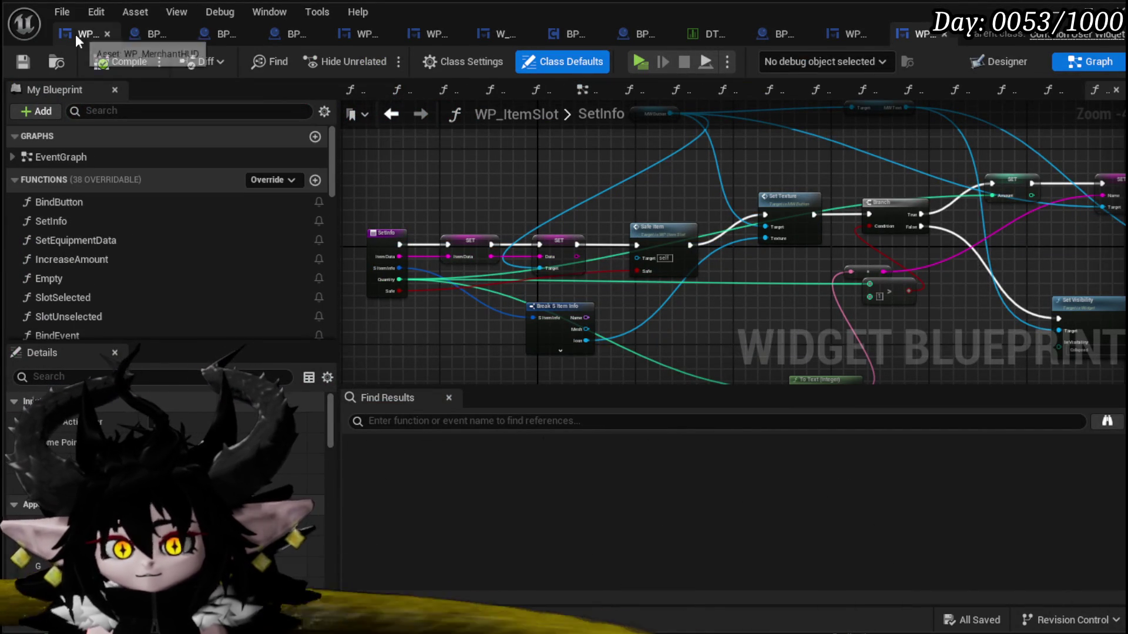
left_click(75, 34)
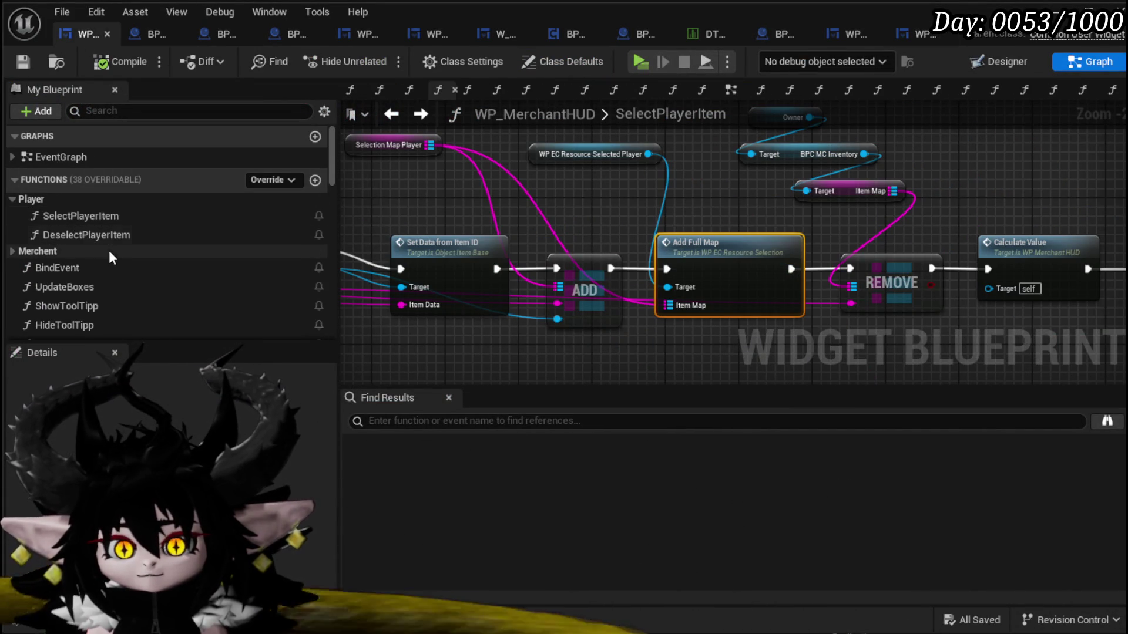
scroll(164, 252, "down", 3)
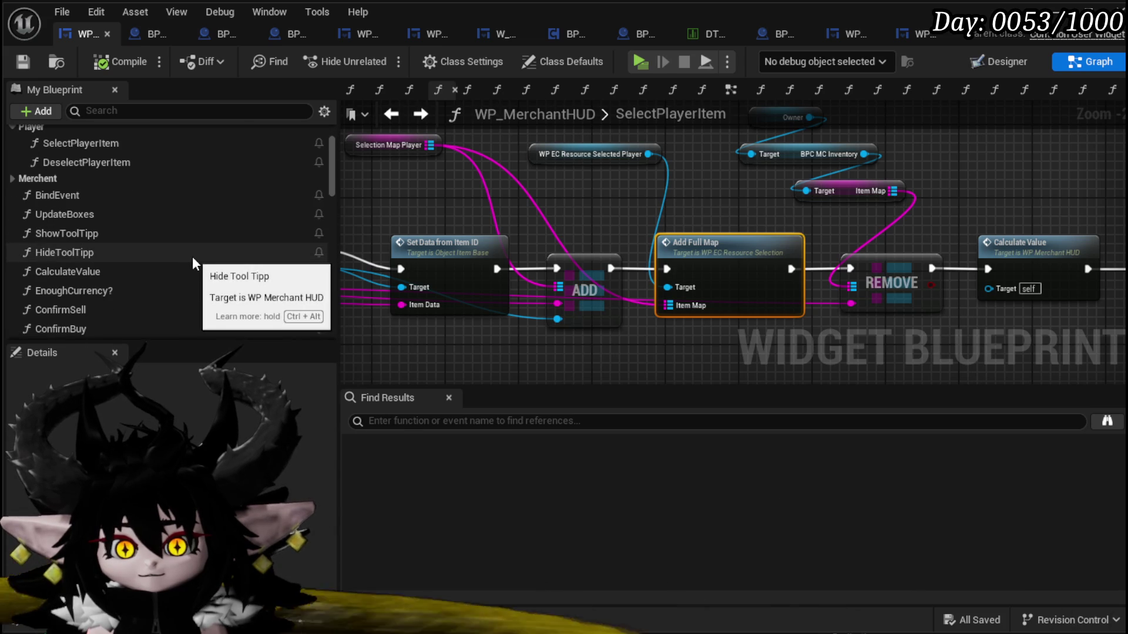
scroll(193, 258, "down", 1)
scroll(193, 259, "down", 1)
double_click(110, 260)
- Move the CLEAR through Update Boxes nodes lower in ConfirmSell and save WP_MerchantHUD
scroll(551, 247, "down", 6)
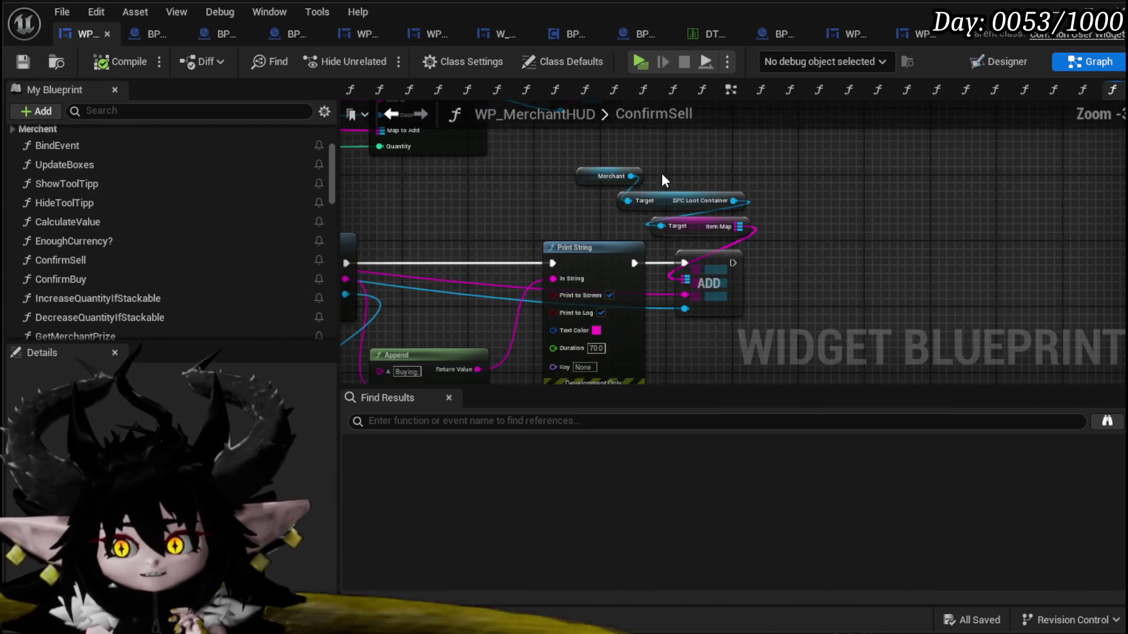
scroll(653, 266, "up", 3)
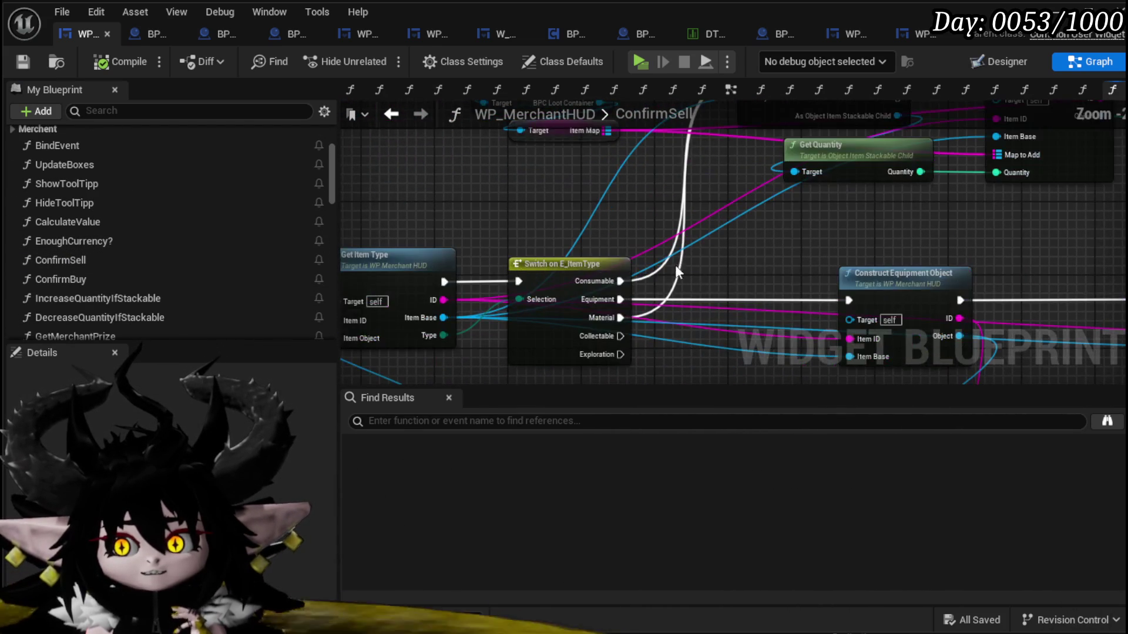
mouse_move(650, 339)
left_mouse_down()
mouse_move(609, 283)
mouse_move(486, 216)
mouse_move(561, 340)
left_mouse_up()
scroll(486, 216, "down", 1)
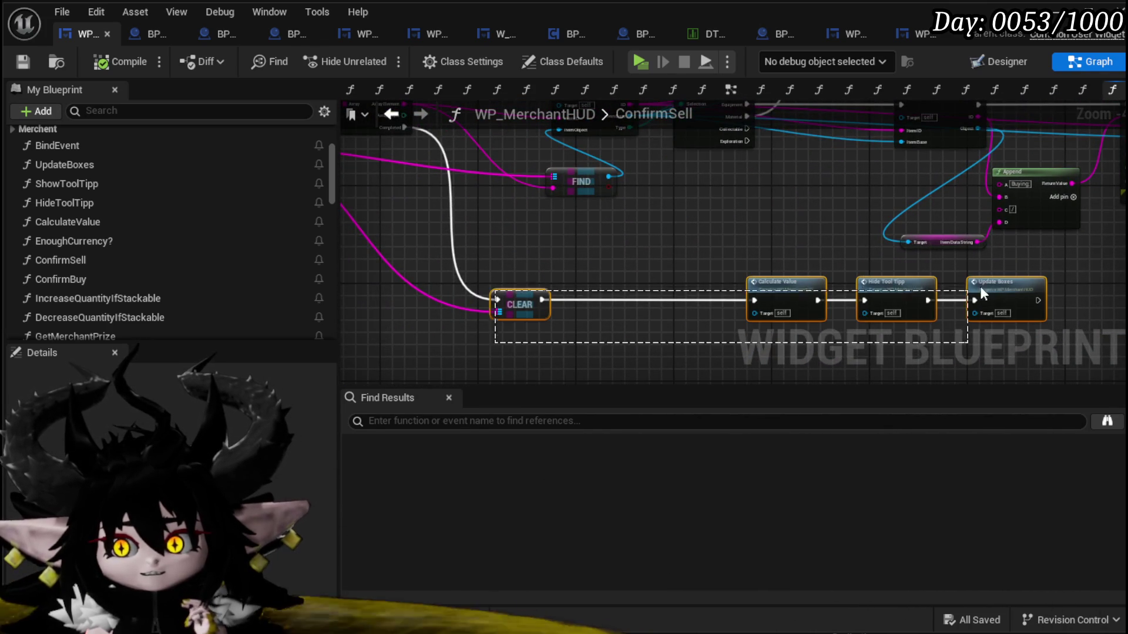
left_click_drag(966, 299, 1051, 344)
left_click_drag(904, 300, 907, 368)
mouse_move(806, 241)
left_mouse_down()
mouse_move(658, 240)
mouse_move(581, 281)
left_mouse_up()
left_click_drag(524, 302, 607, 385)
mouse_move(621, 322)
left_mouse_down()
mouse_move(856, 315)
mouse_move(729, 298)
mouse_move(568, 378)
mouse_move(936, 247)
mouse_move(718, 271)
left_mouse_up()
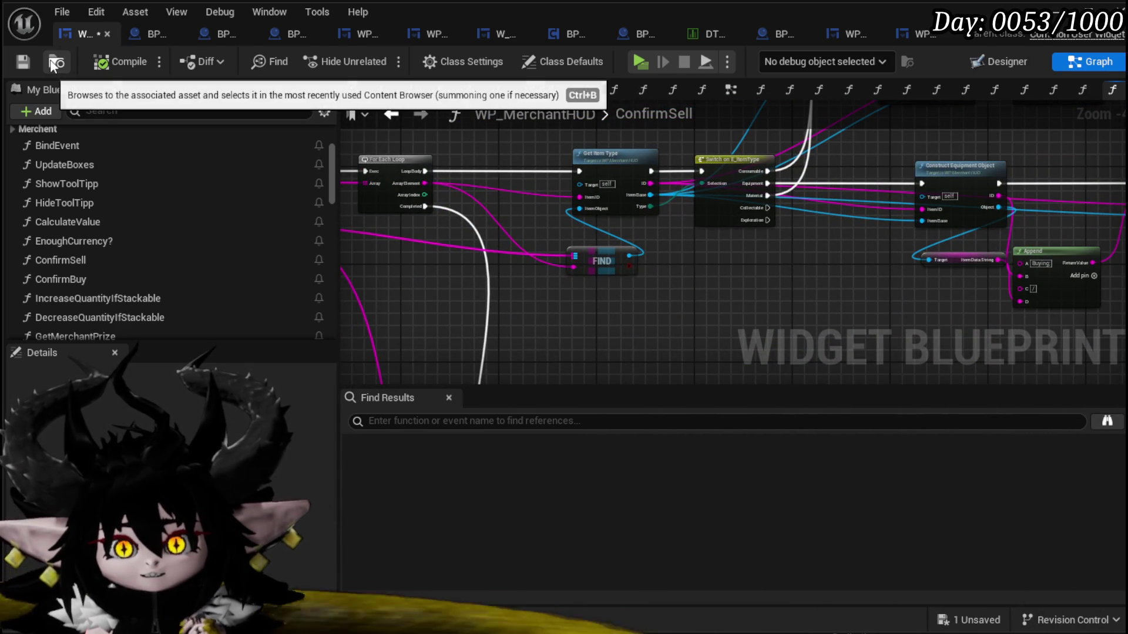
left_click(30, 60)
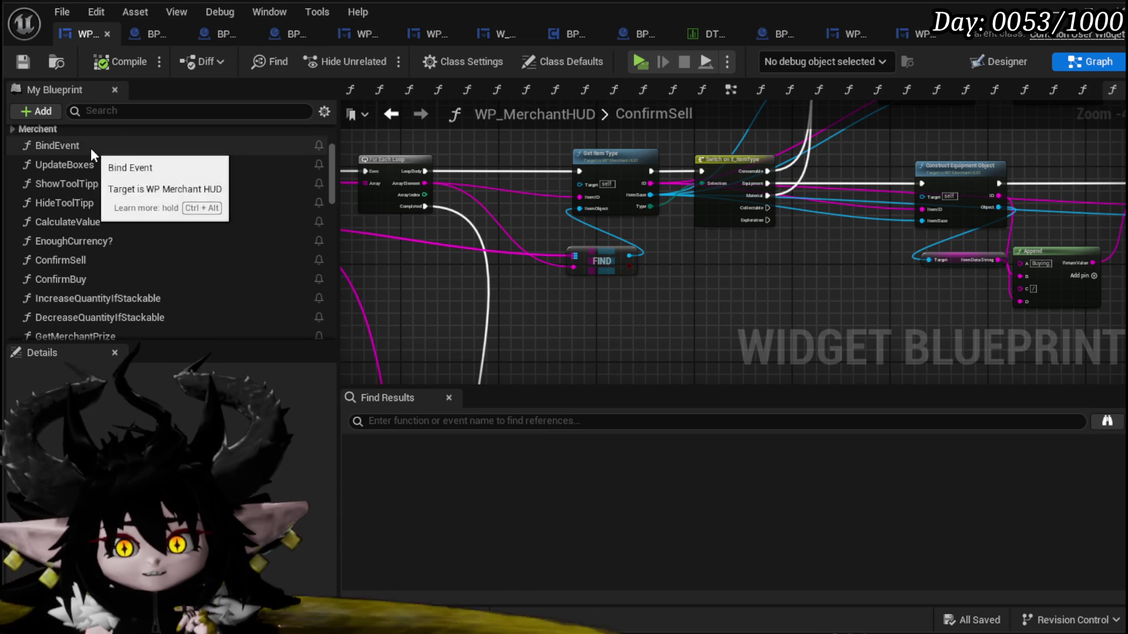
- Open the SelectPlayerItem graph and nudge its Cast To node into place
scroll(90, 148, "up", 5)
double_click(109, 192)
left_click_drag(387, 203, 787, 216)
scroll(787, 216, "down", 1)
mouse_move(622, 201)
left_mouse_down()
mouse_move(604, 200)
mouse_move(837, 198)
mouse_move(785, 234)
mouse_move(745, 240)
left_mouse_up()
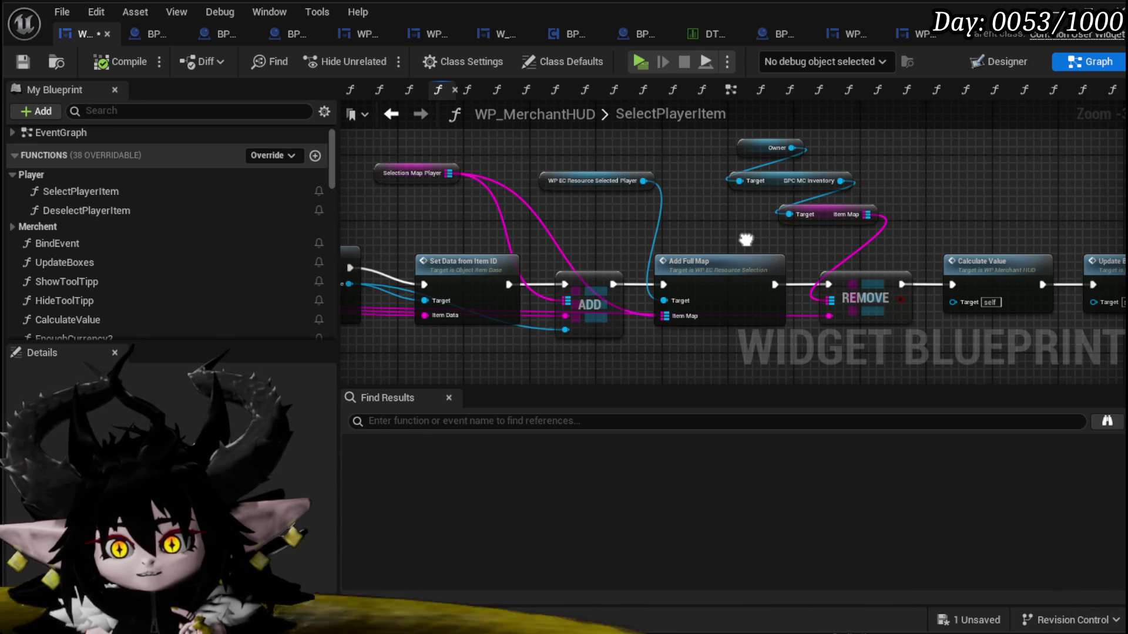
- Select the Cast To through Hide Tool Tipp node chain and save WP_MerchantHUD
scroll(743, 237, "down", 3)
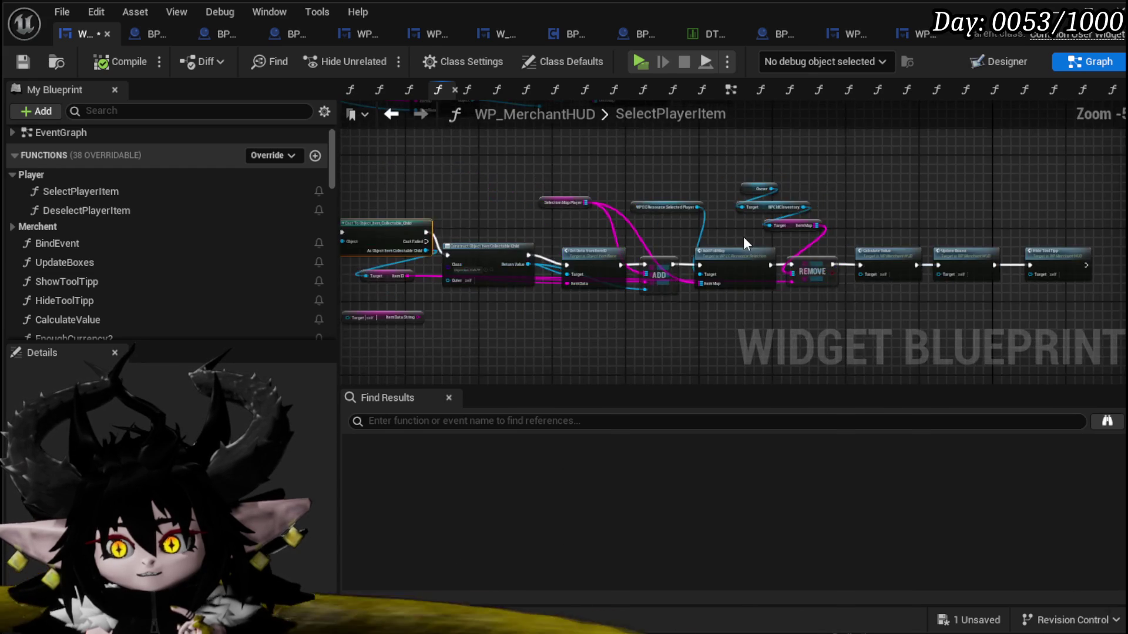
left_click_drag(446, 194, 1051, 286)
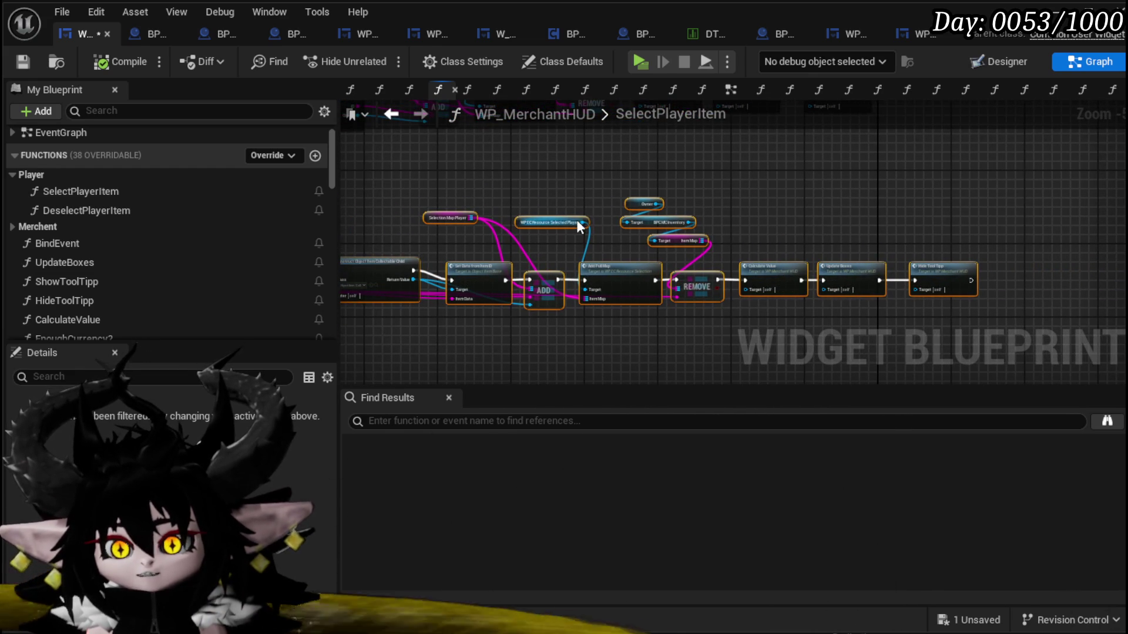
left_click_drag(659, 281, 701, 226)
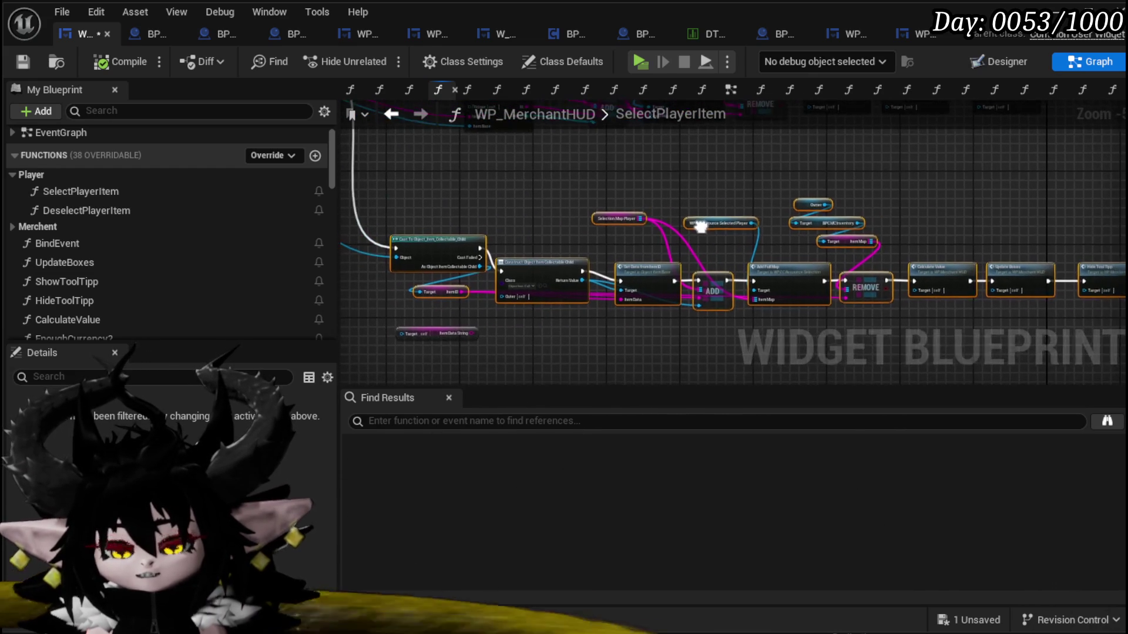
left_click(22, 61)
- Switch to the ConfirmSell function graph from My Blueprint
mouse_move(469, 163)
left_mouse_down()
mouse_move(454, 165)
mouse_move(919, 256)
left_mouse_up()
scroll(403, 154, "down", 3)
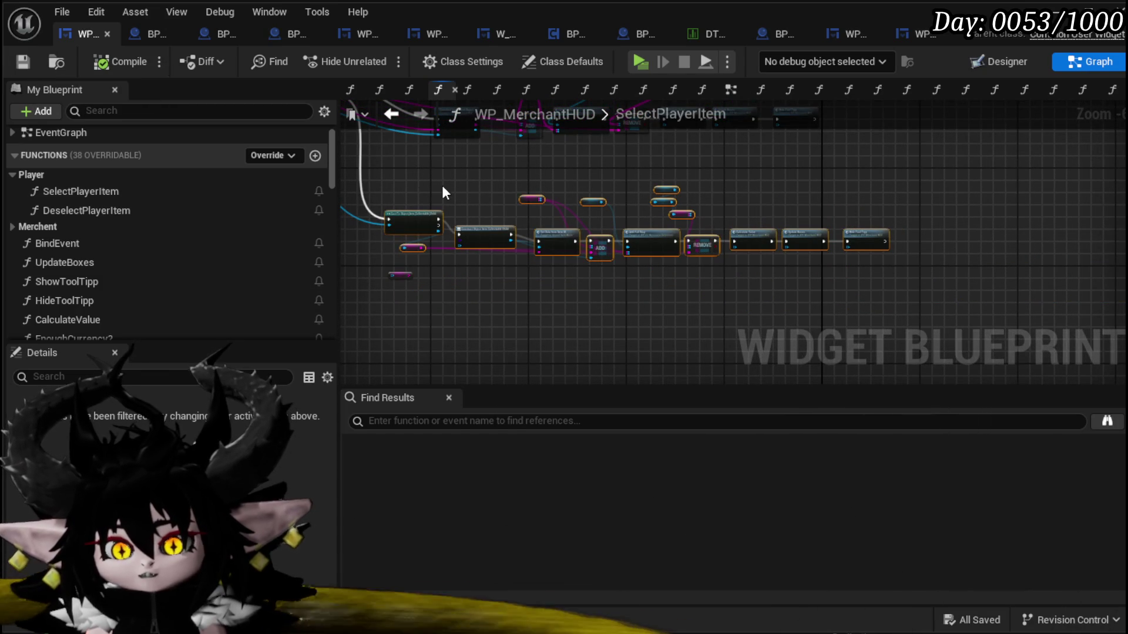
scroll(126, 226, "down", 3)
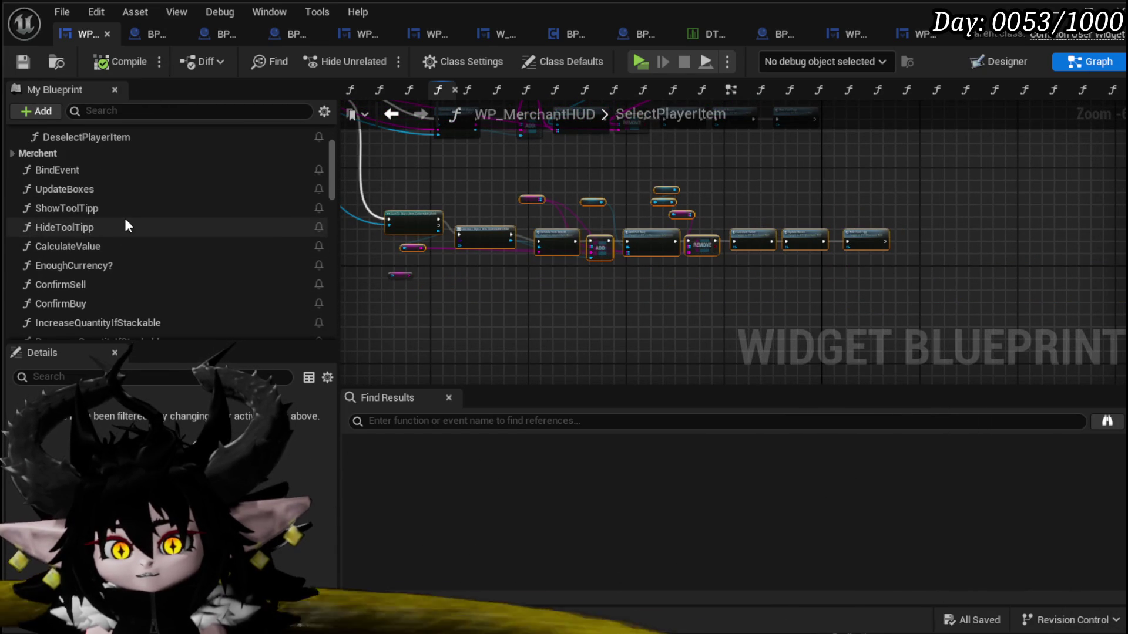
scroll(124, 226, "down", 2)
double_click(110, 236)
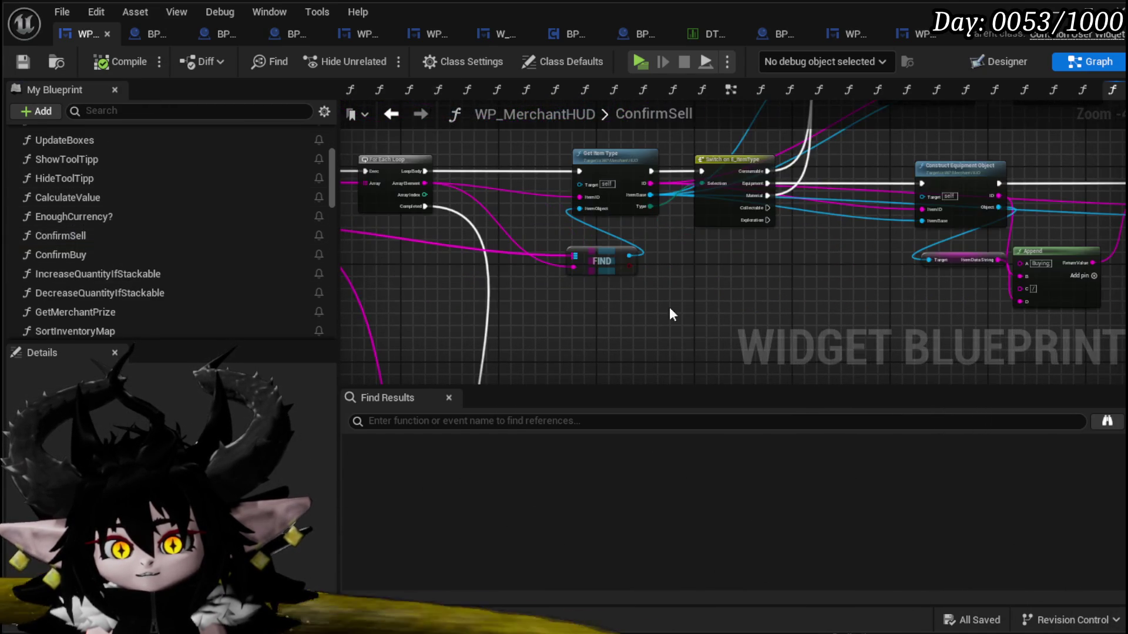
- Paste the copied chain into ConfirmSell and connect the Switch's Collectable case to its Cast node
scroll(556, 243, "down", 5)
key("ctrl+v")
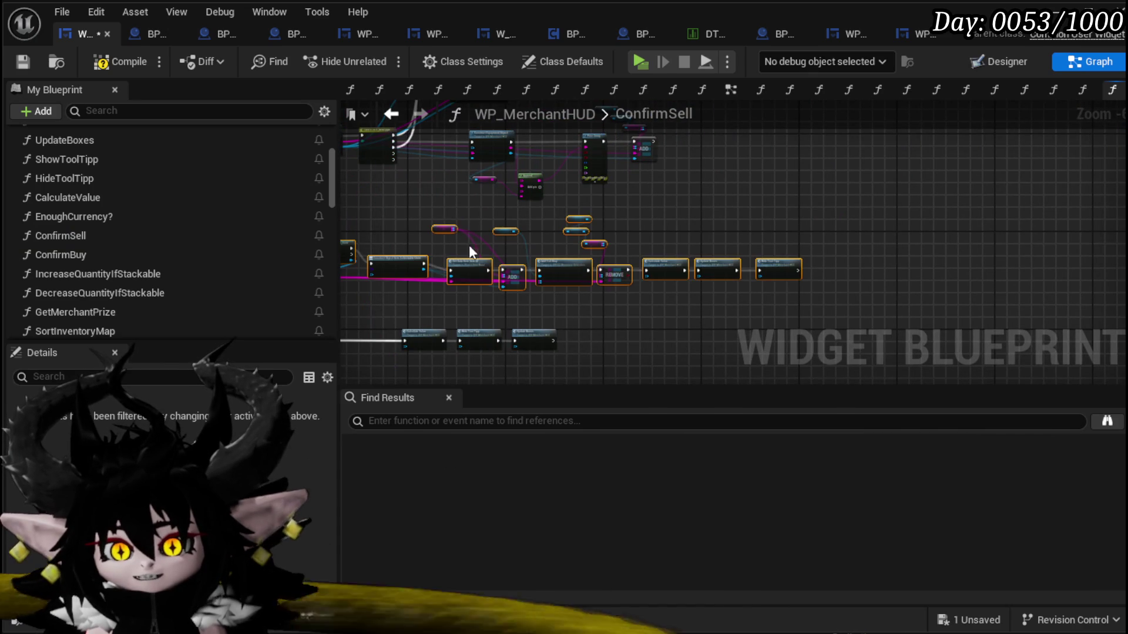
left_click_drag(558, 255, 604, 240)
scroll(462, 201, "up", 5)
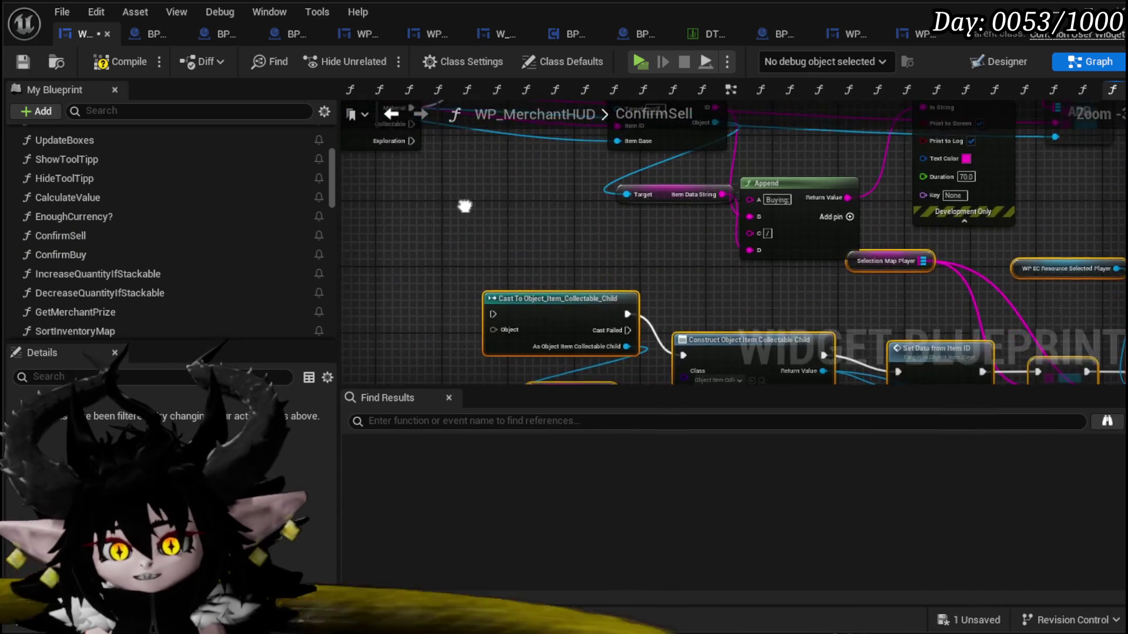
mouse_move(494, 167)
left_mouse_down()
mouse_move(574, 354)
mouse_move(495, 265)
mouse_move(552, 352)
mouse_move(617, 335)
mouse_move(785, 339)
mouse_move(650, 302)
mouse_move(735, 355)
mouse_move(756, 312)
mouse_move(372, 252)
left_mouse_up()
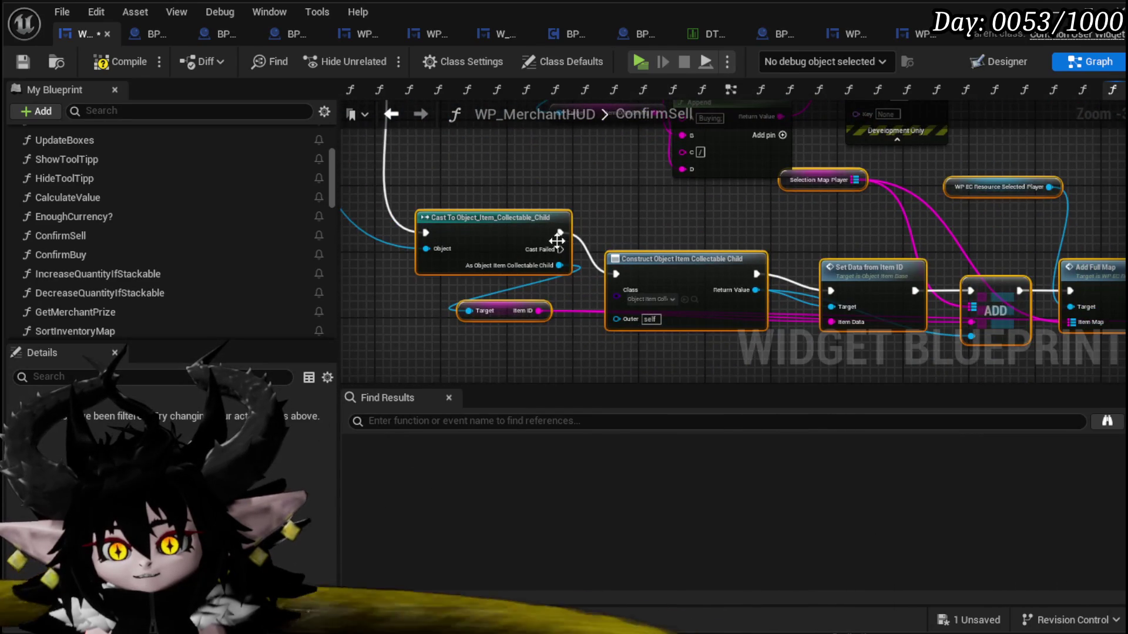
- Delete the Owner, BPC MC Inventory and Item Map getters, then save WP_MerchantHUD
mouse_move(764, 238)
left_mouse_down()
mouse_move(470, 247)
mouse_move(558, 309)
mouse_move(617, 258)
left_mouse_up()
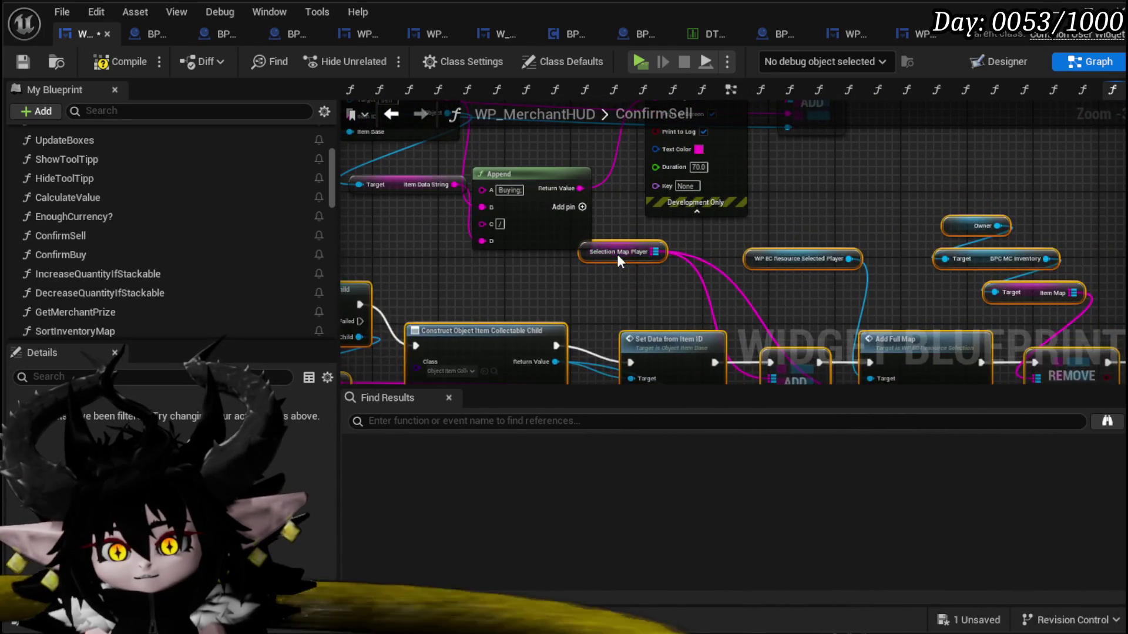
left_click(657, 322)
left_click_drag(656, 322, 534, 235)
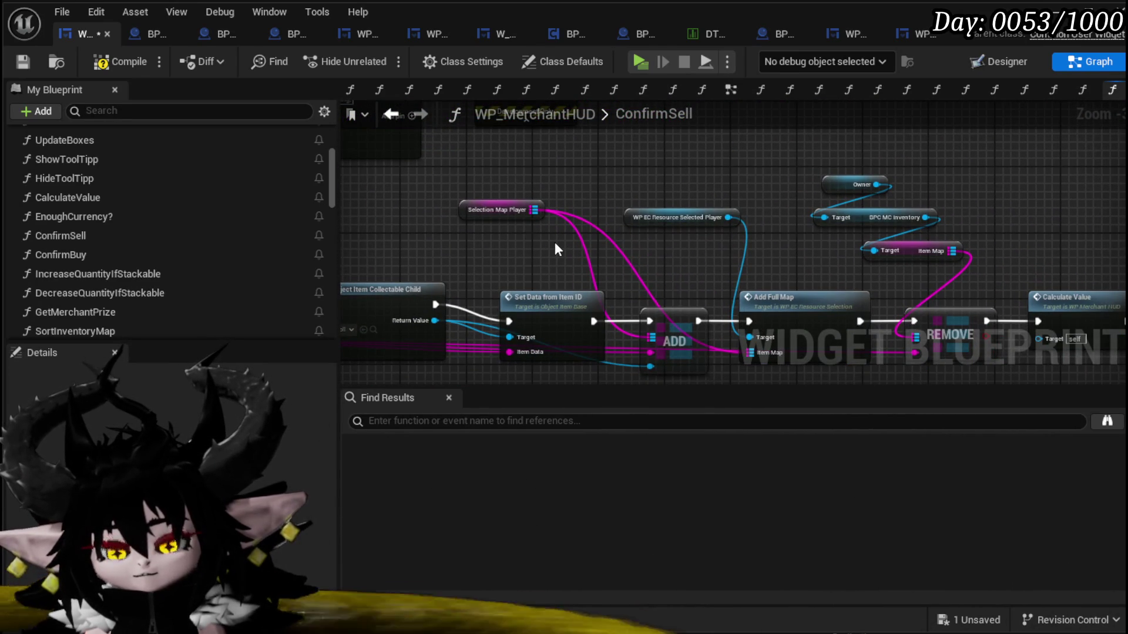
mouse_move(478, 208)
left_mouse_down()
mouse_move(722, 169)
mouse_move(597, 197)
mouse_move(700, 305)
mouse_move(709, 346)
left_mouse_up()
left_click_drag(717, 299, 682, 168)
key("Delete")
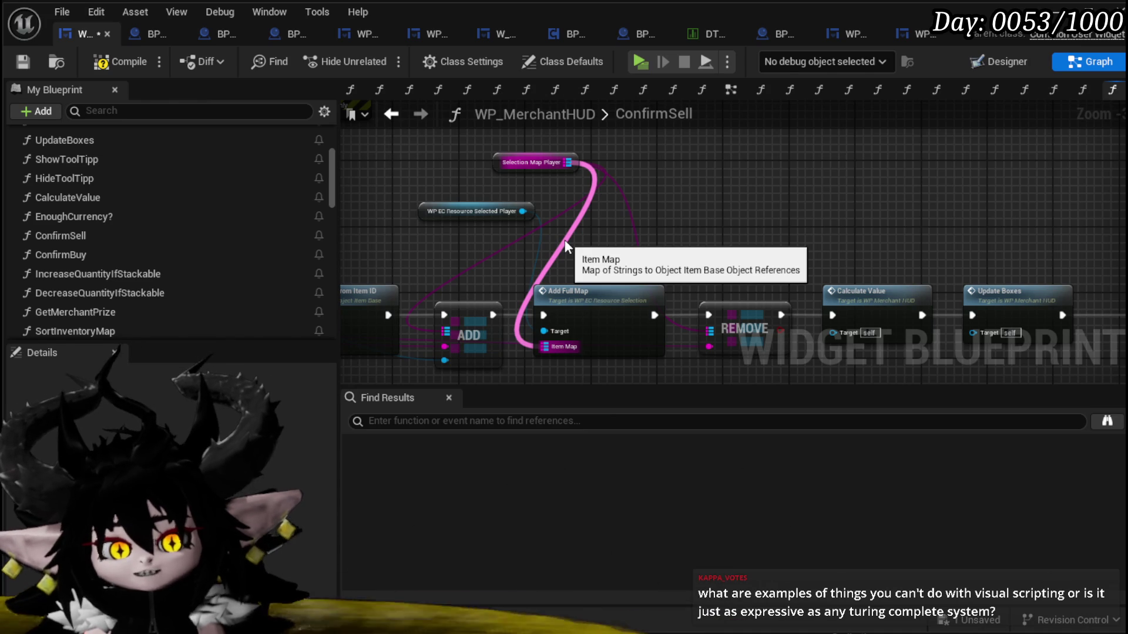
left_click_drag(565, 240, 643, 250)
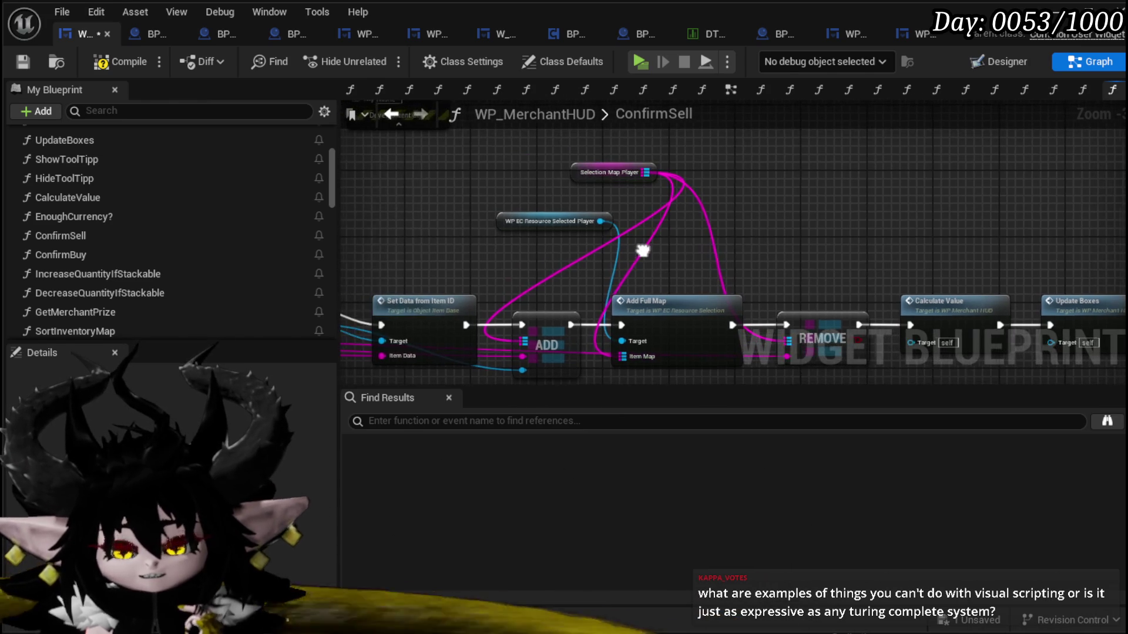
left_click(22, 66)
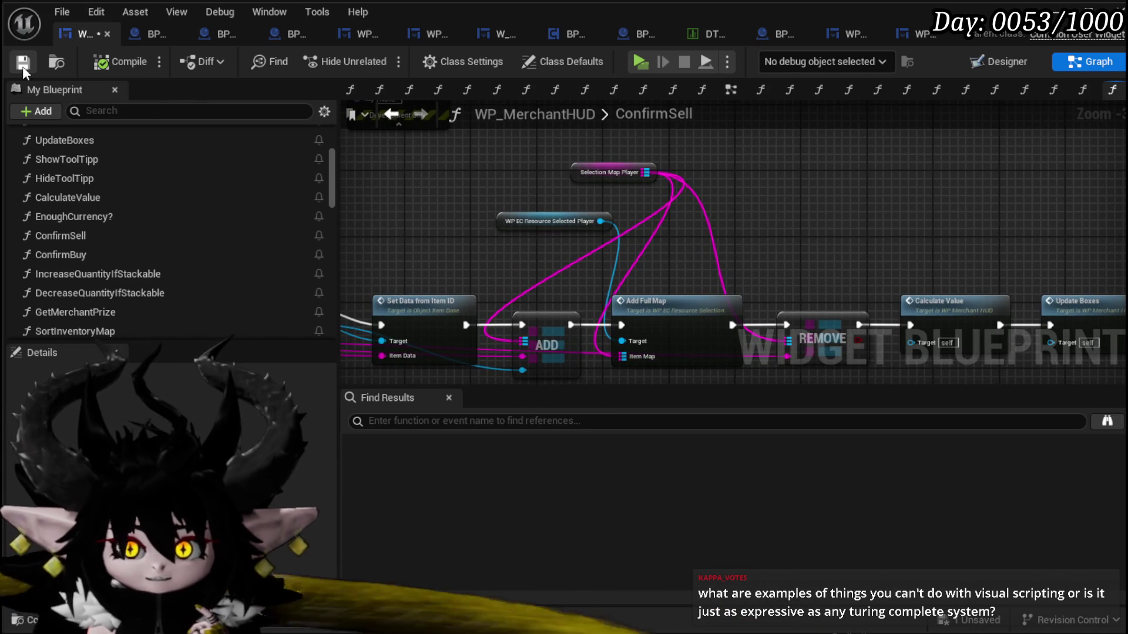
mouse_move(471, 185)
left_mouse_down()
mouse_move(488, 216)
mouse_move(517, 175)
left_mouse_up()
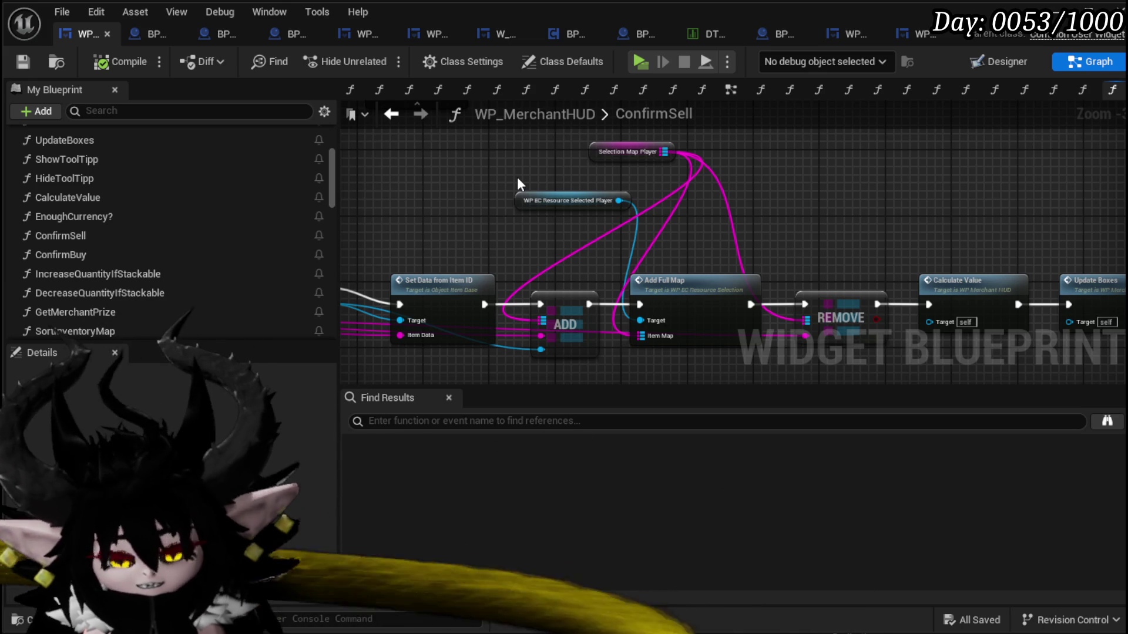
scroll(517, 177, "down", 3)
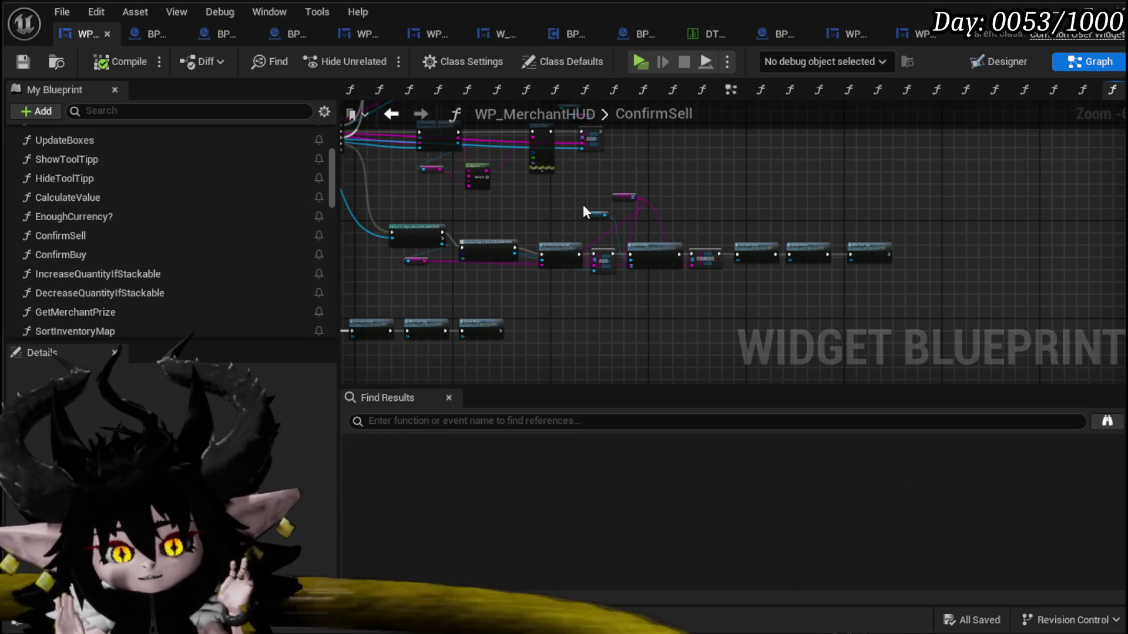
left_click(634, 264)
left_click(870, 253)
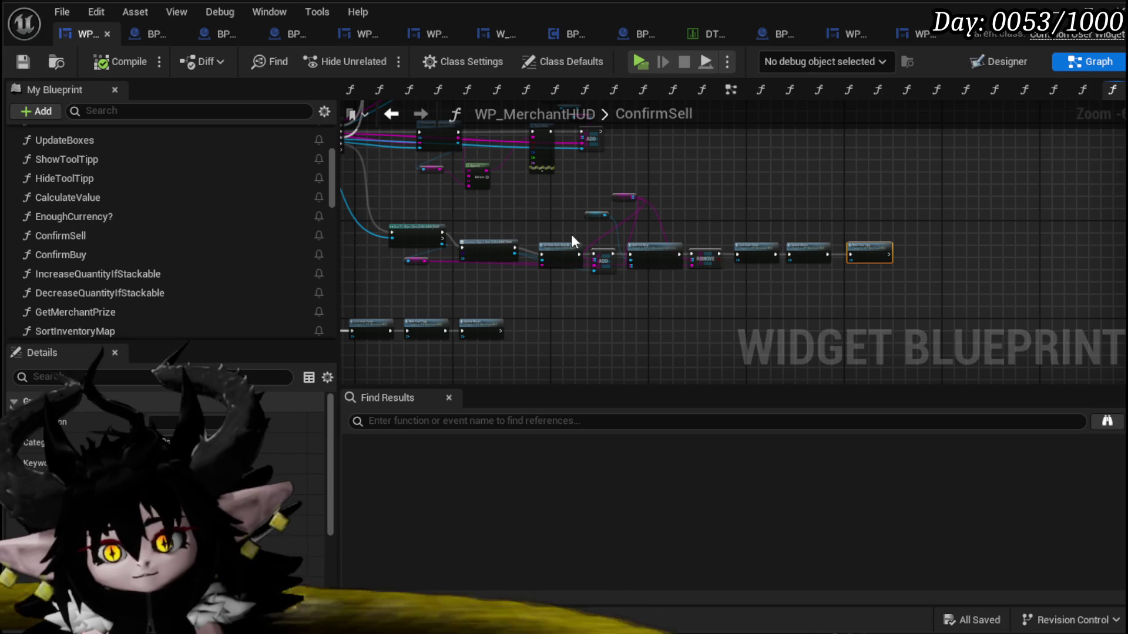
scroll(529, 294, "up", 4)
left_click_drag(550, 276, 568, 293)
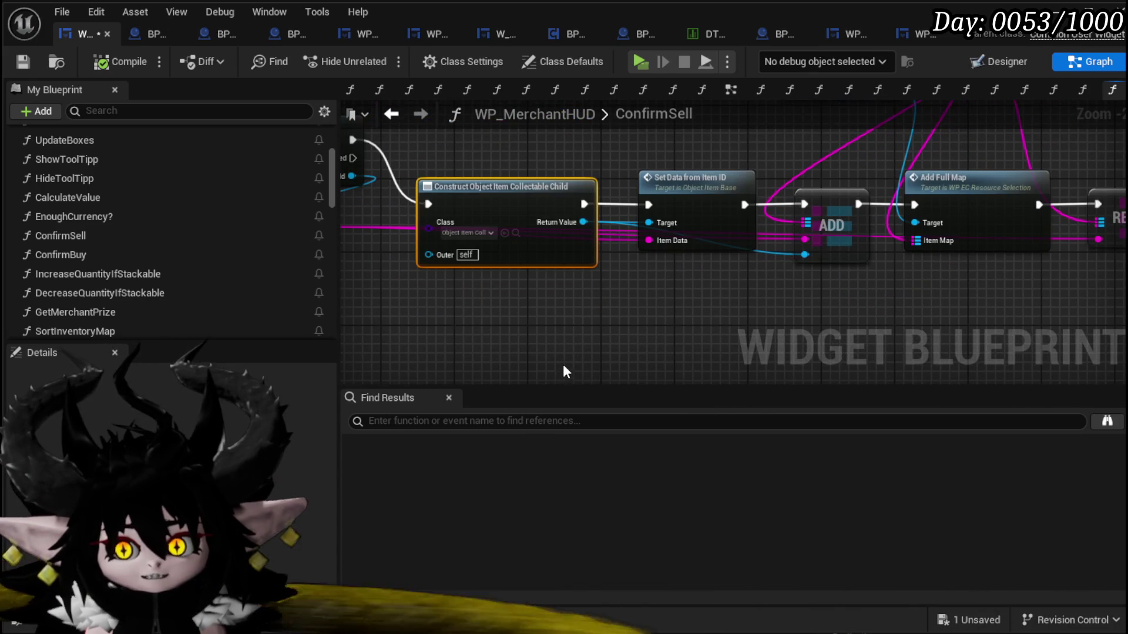
left_click(559, 324)
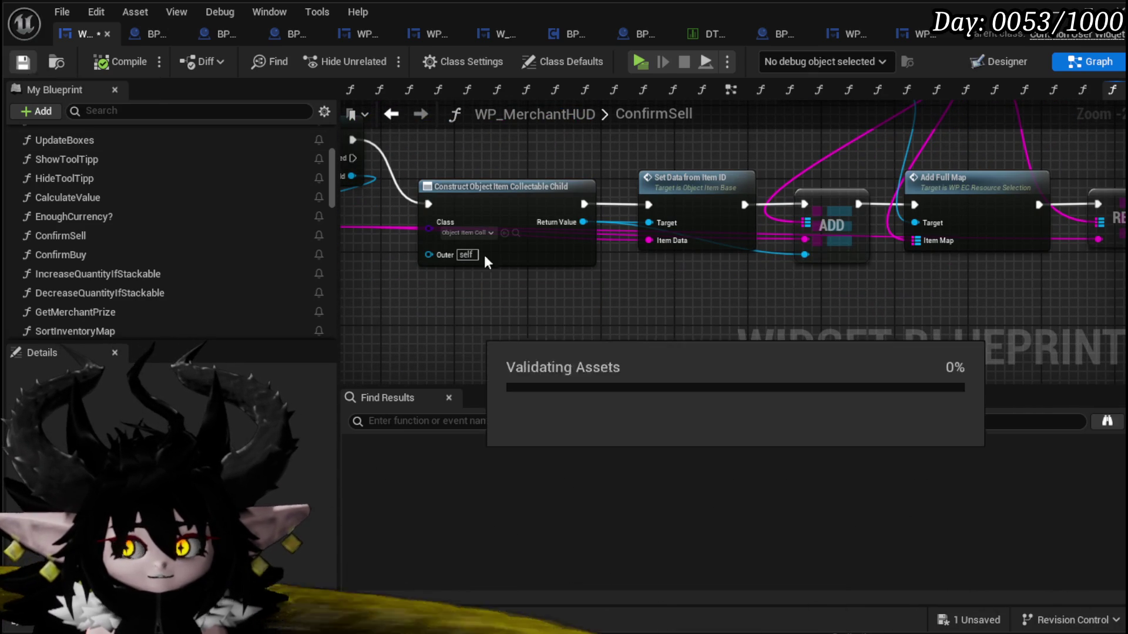
key("ctrl+s")
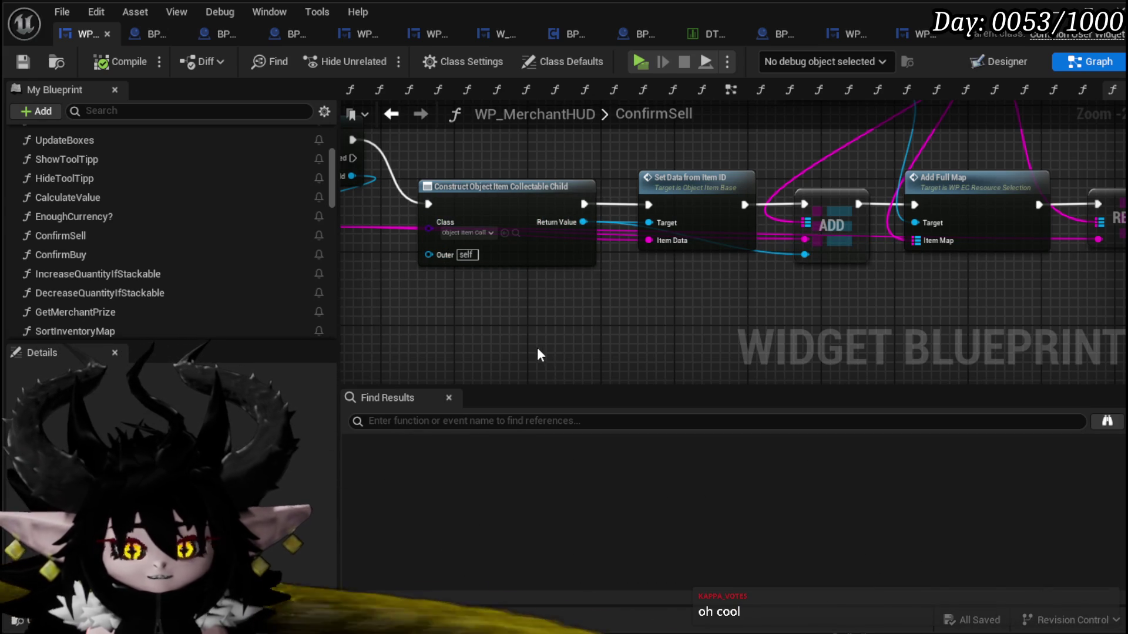
left_click_drag(541, 355, 570, 342)
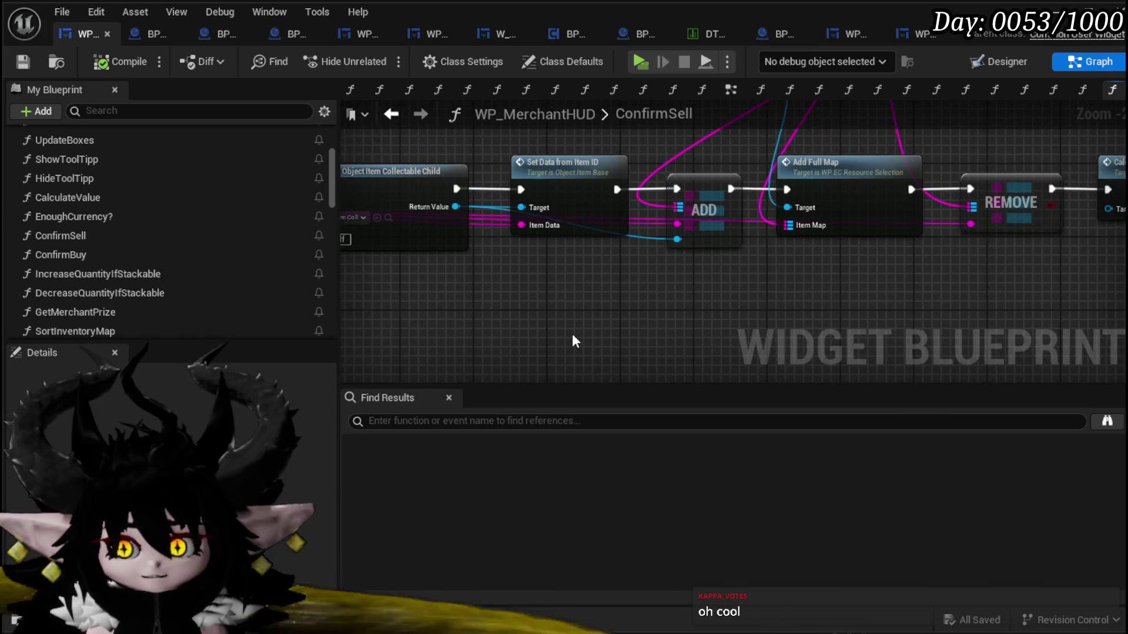
scroll(573, 343, "down", 3)
scroll(572, 334, "up", 1)
left_click_drag(443, 292, 559, 193)
left_click(603, 289)
left_click_drag(604, 289, 619, 321)
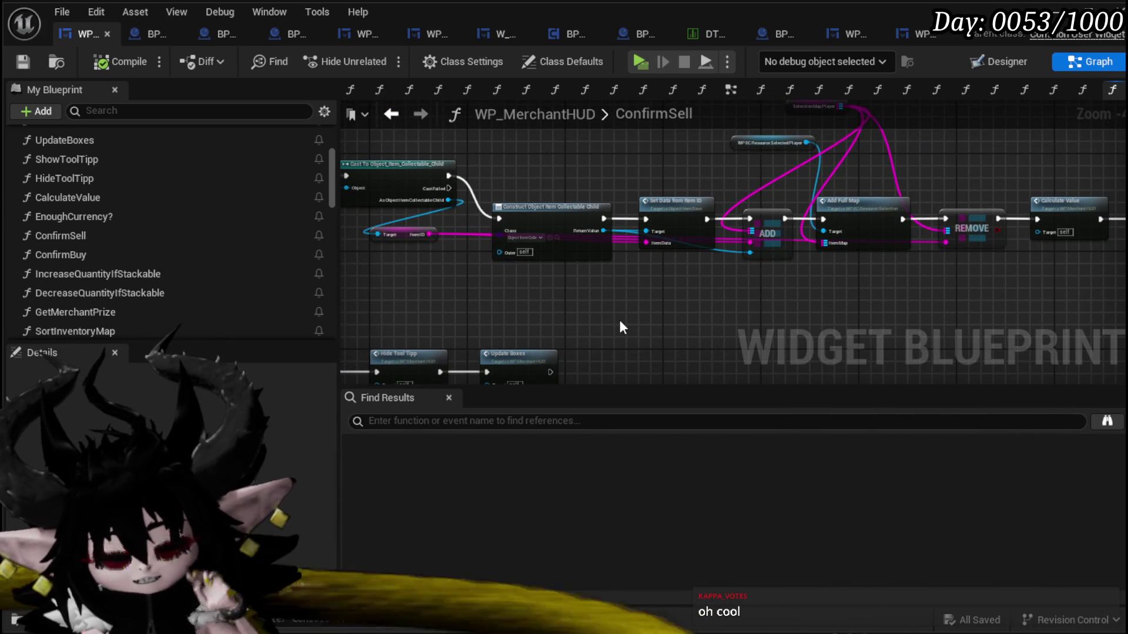
scroll(619, 319, "up", 2)
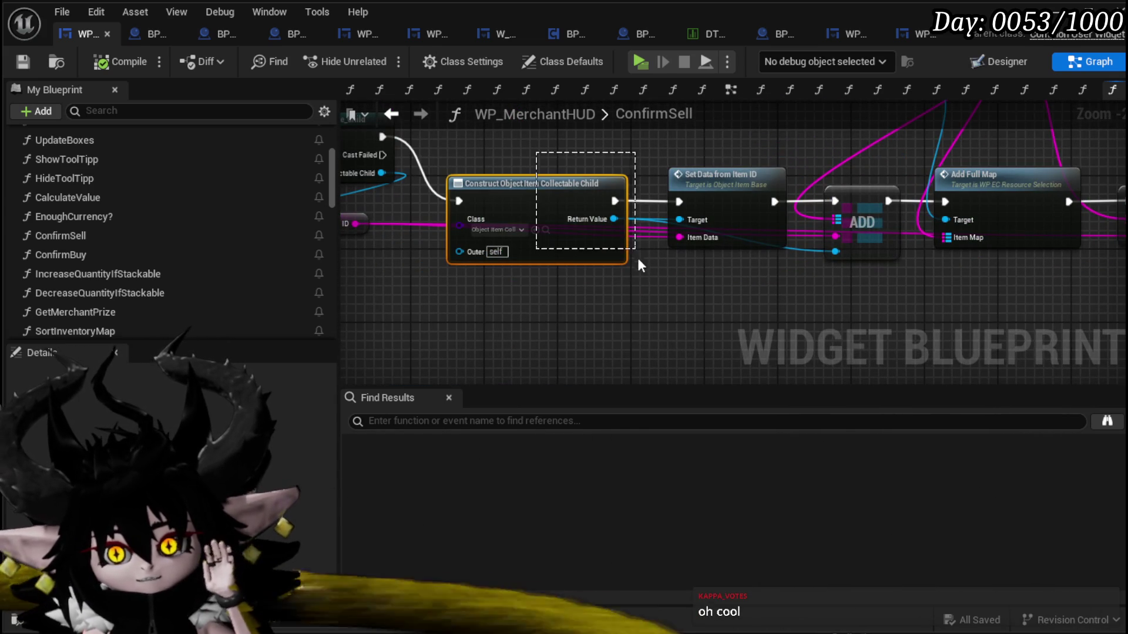
left_click(654, 304)
mouse_move(654, 304)
left_mouse_down()
mouse_move(689, 318)
mouse_move(619, 297)
mouse_move(475, 210)
mouse_move(593, 220)
left_mouse_up()
right_click(594, 220)
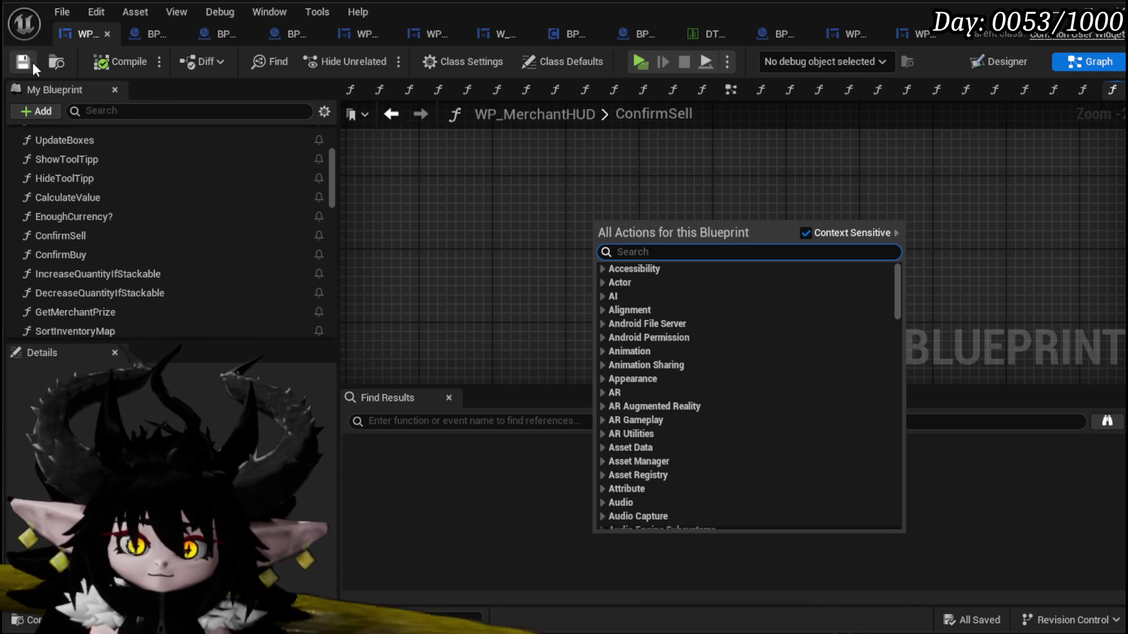
left_click(161, 30)
- Add an AI MoveTo node to BP_Collectable_PickUp's EventGraph via the 'ai move' search
left_click(147, 31)
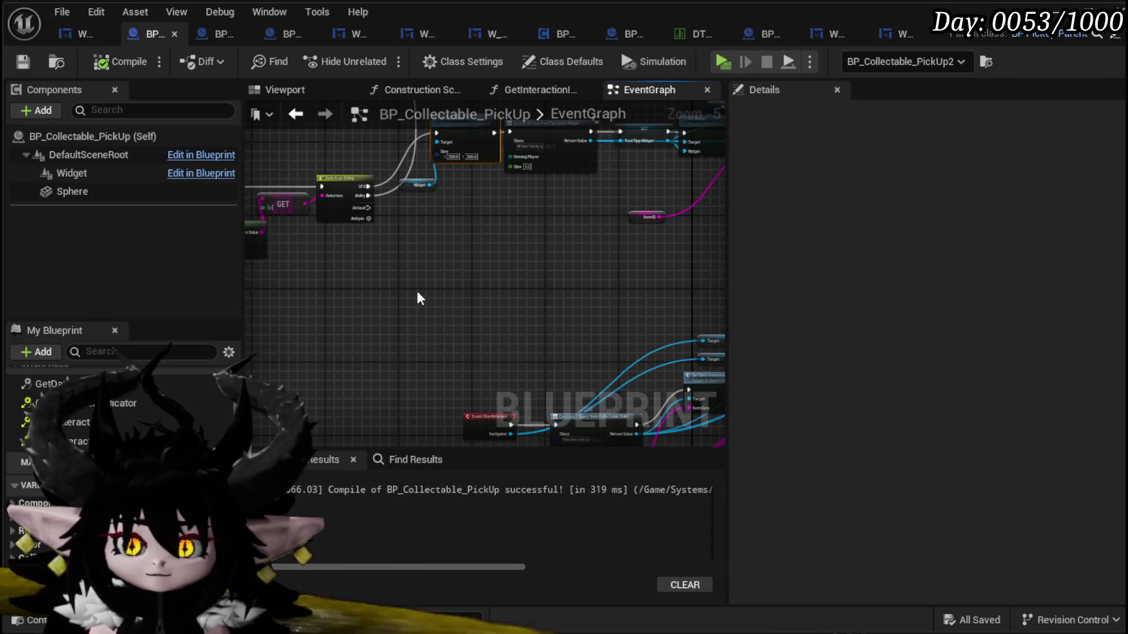
right_click(344, 299)
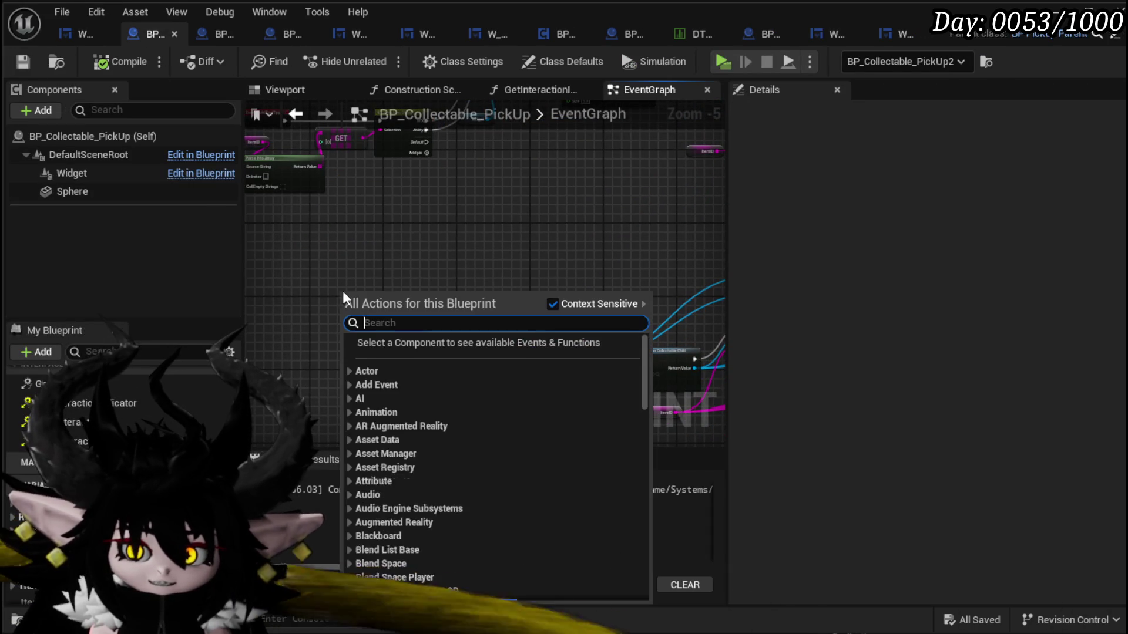
type("ai move")
left_click(388, 376)
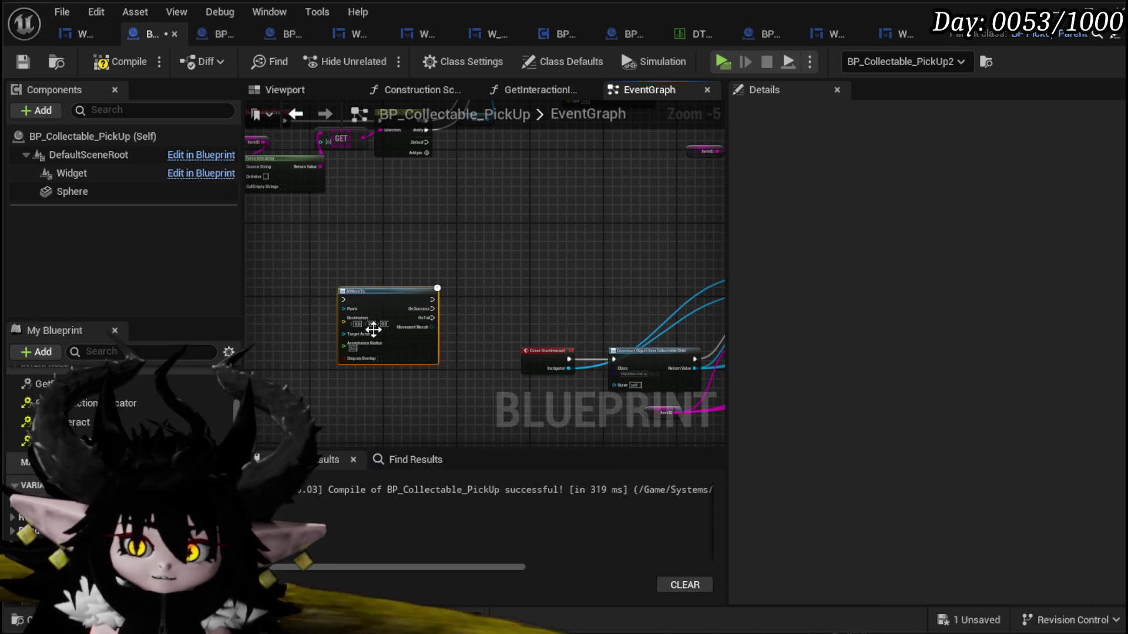
scroll(352, 340, "up", 4)
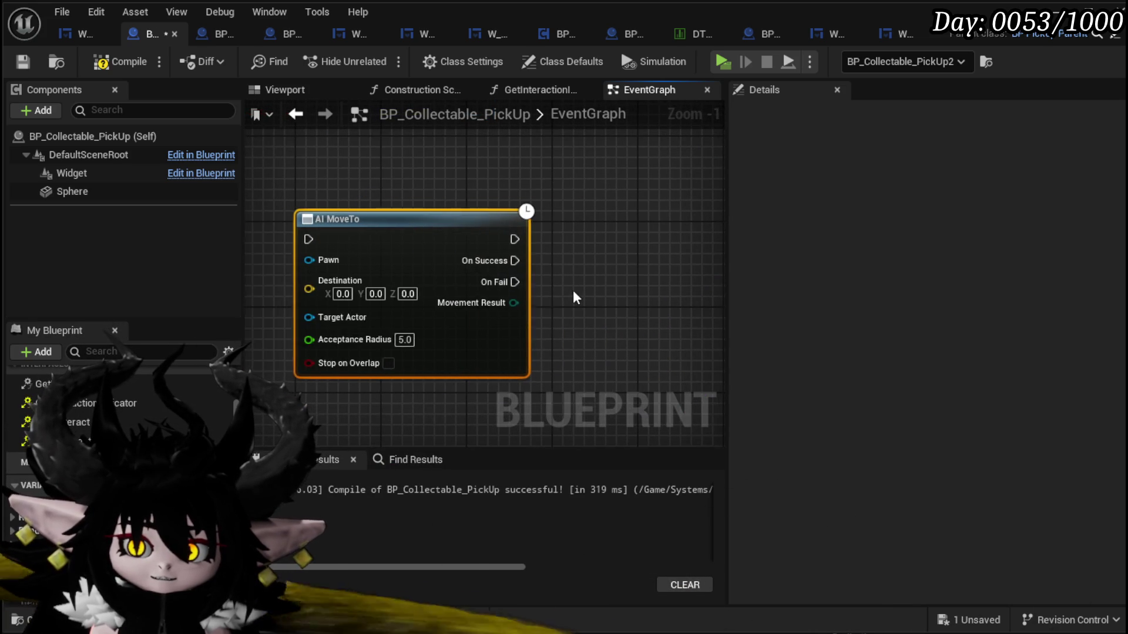
left_click(608, 298)
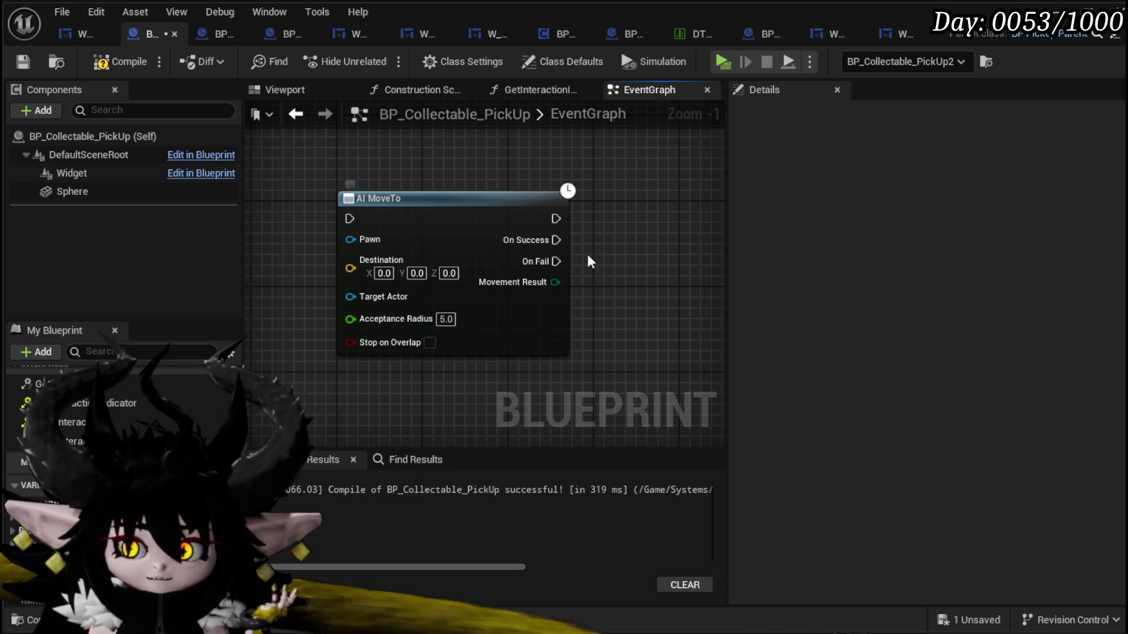
left_click_drag(409, 214, 386, 200)
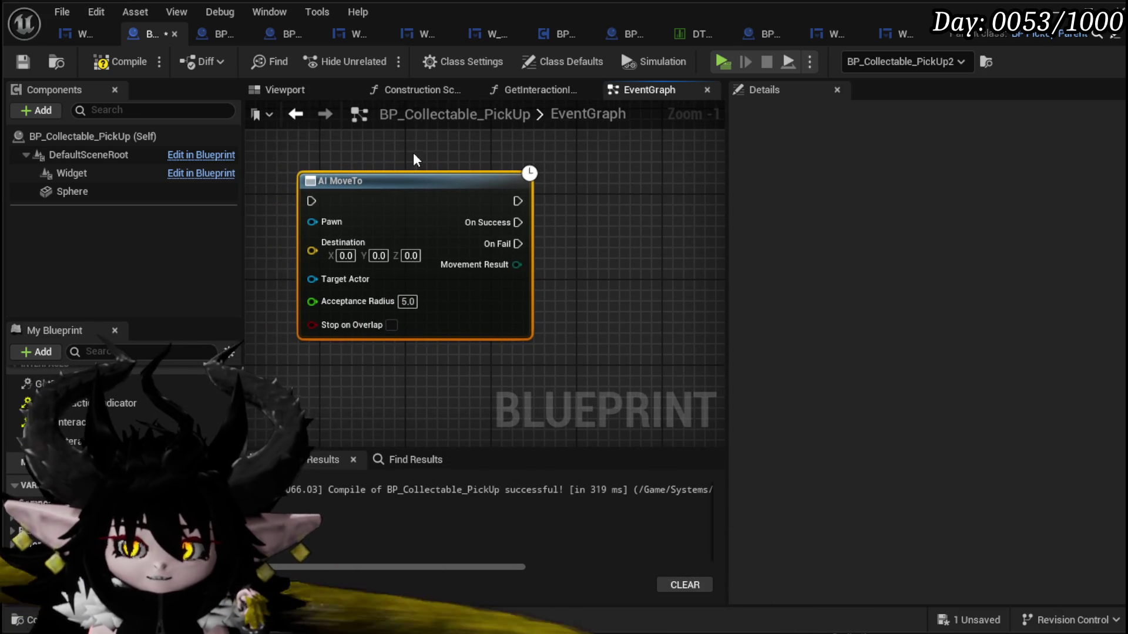
left_click(610, 345)
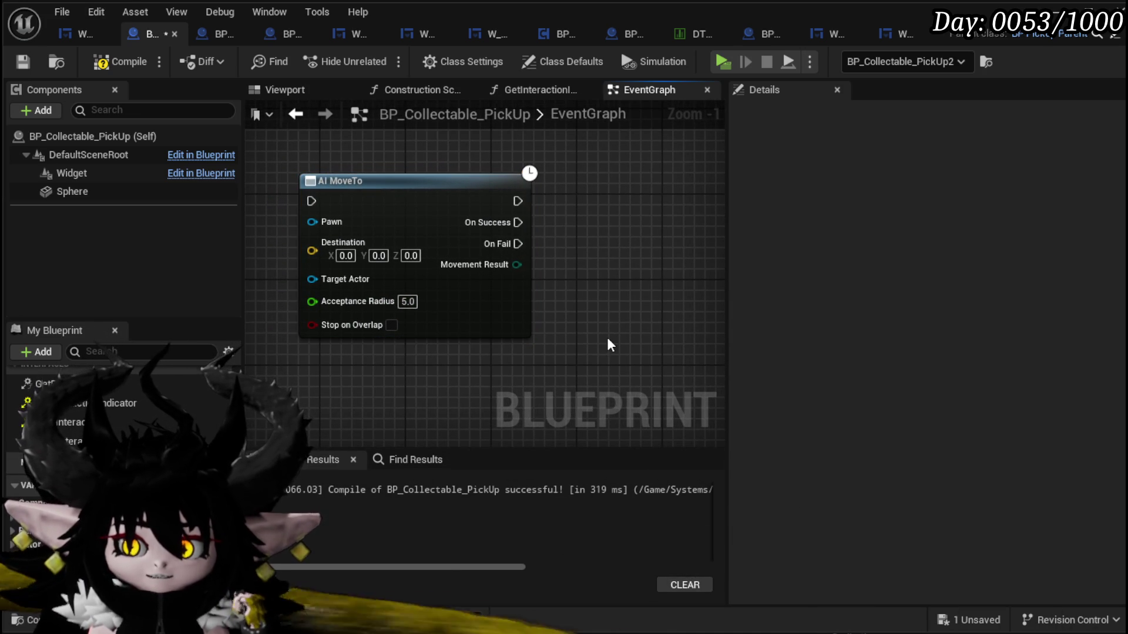
- Delete the AI MoveTo node again, leaving the EventGraph empty
mouse_move(531, 178)
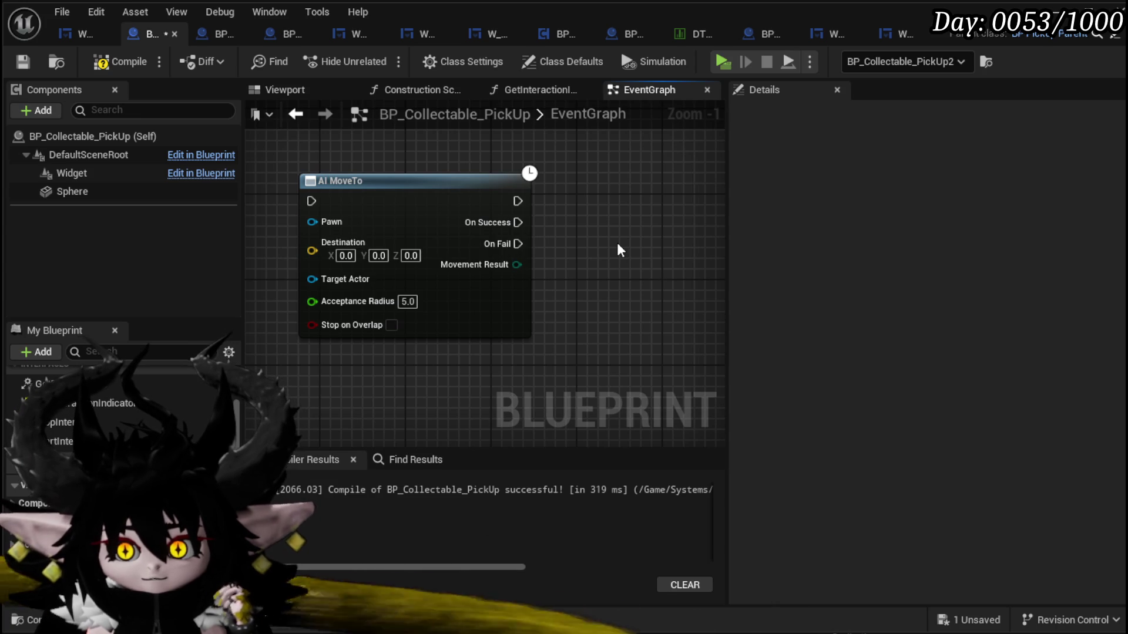
scroll(617, 249, "down", 1)
left_click_drag(296, 368, 594, 156)
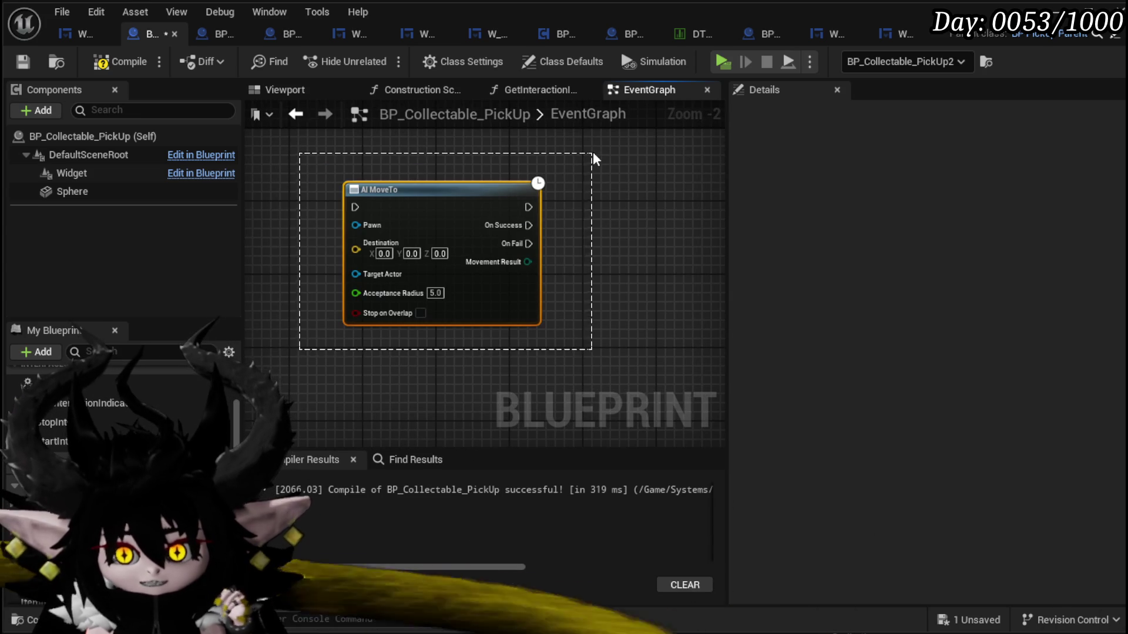
left_click(596, 159)
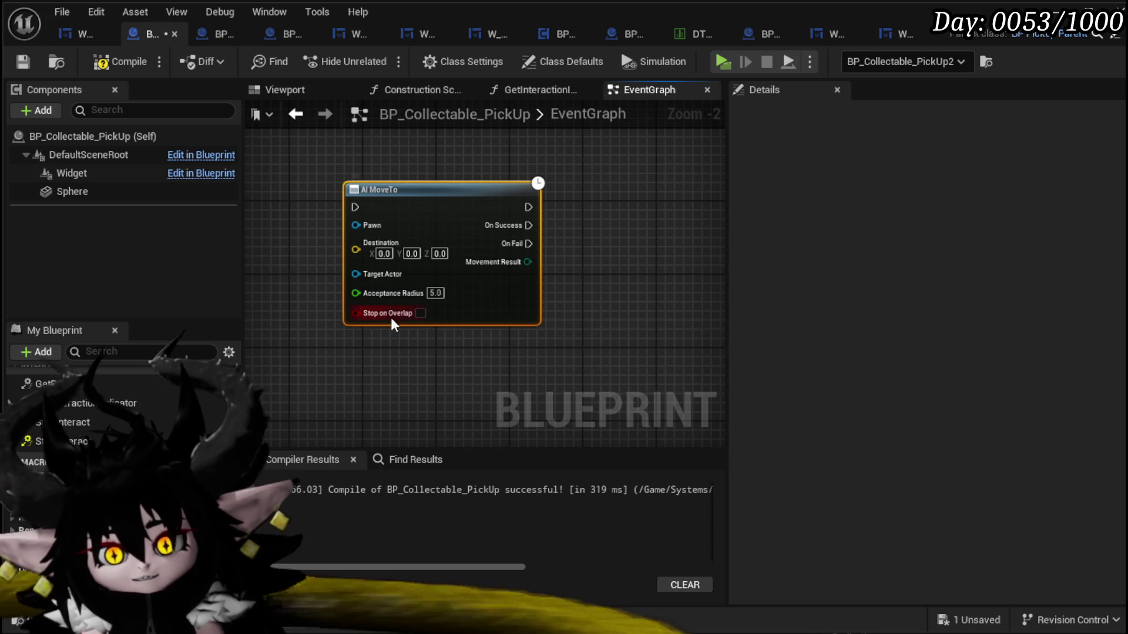
key("Delete")
right_click(376, 253)
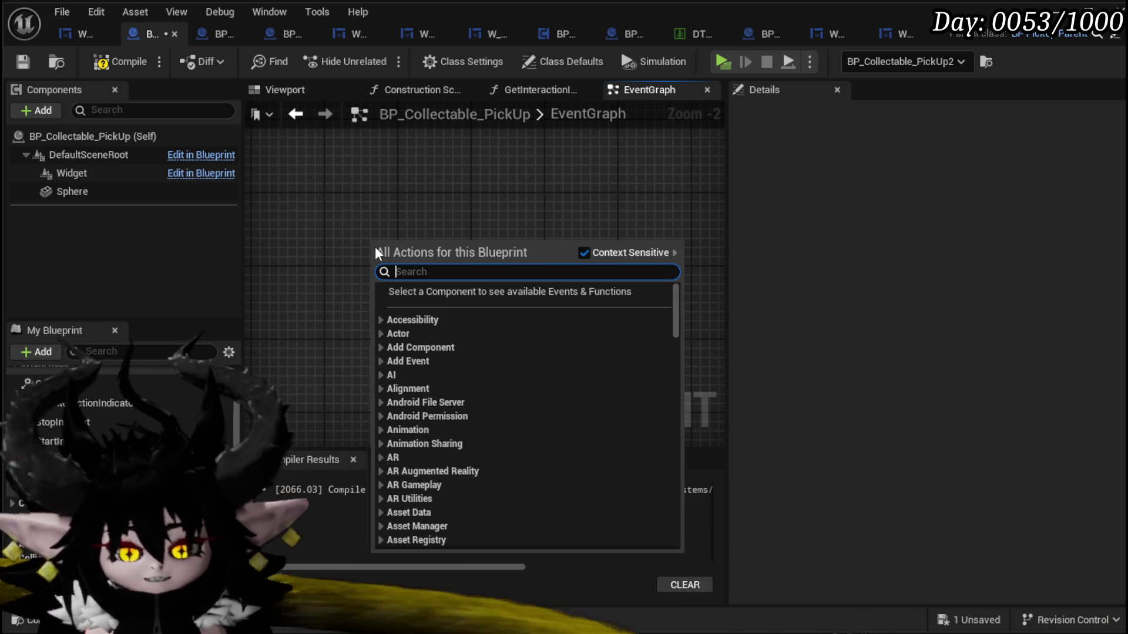
key("Escape")
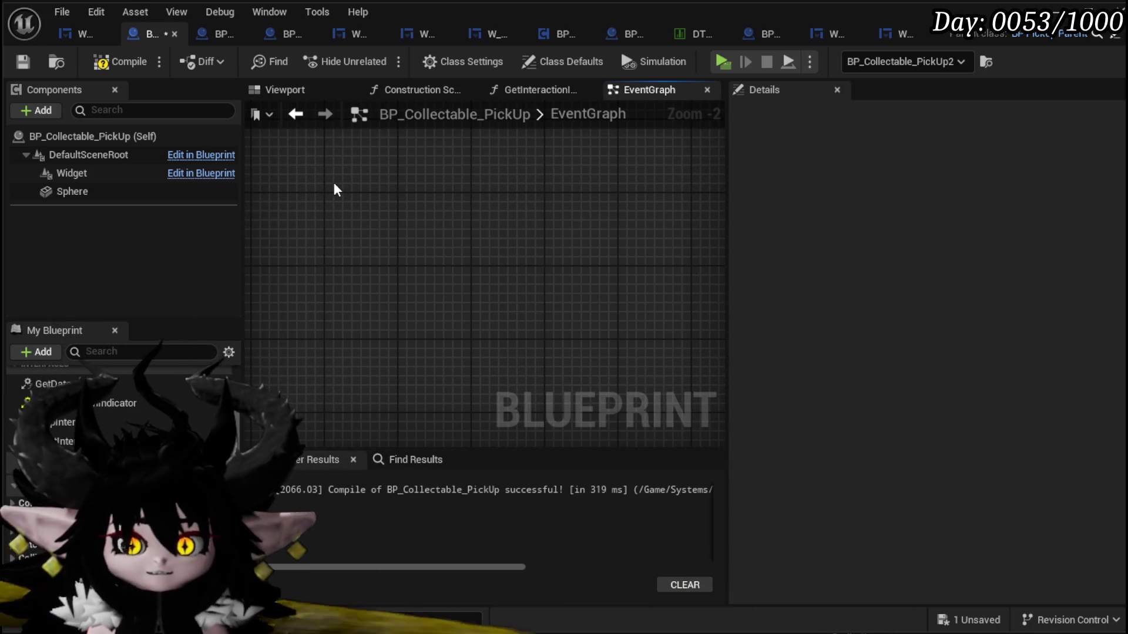
- Move the Widget getter next to the Set Draw Size node in the EventGraph
scroll(317, 282, "down", 6)
scroll(390, 302, "up", 3)
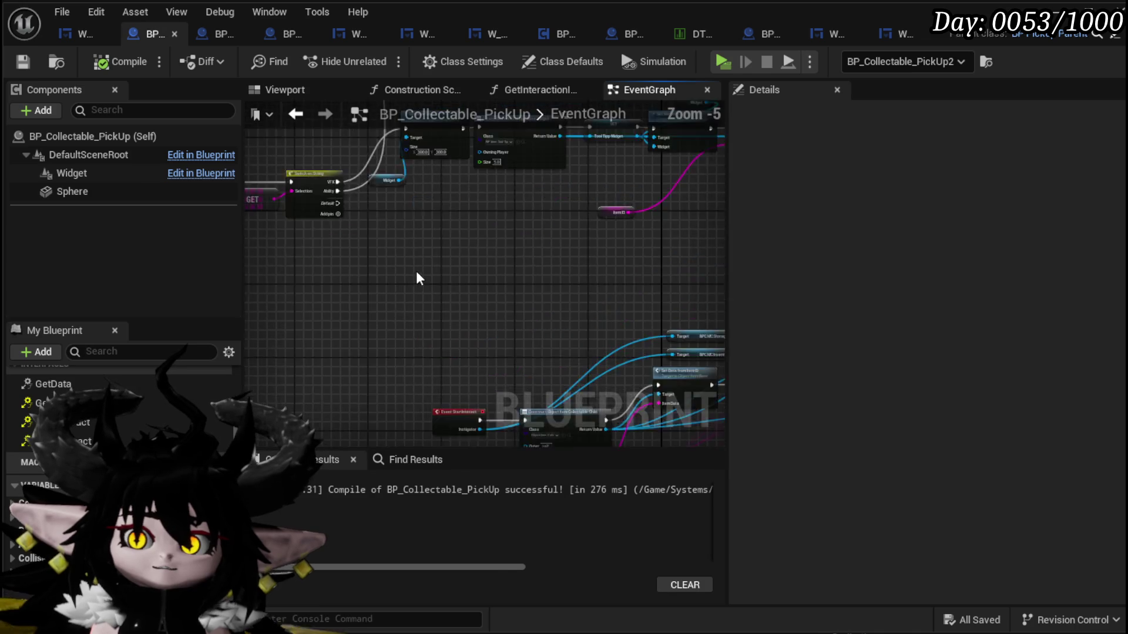
left_click_drag(419, 278, 405, 355)
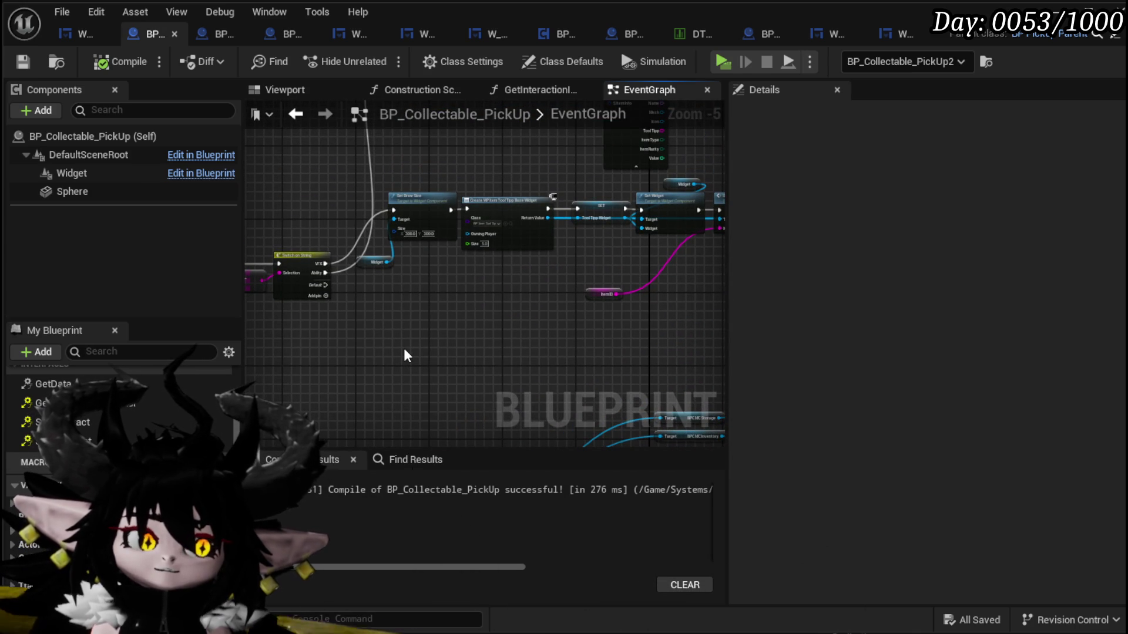
left_click_drag(393, 349, 348, 332)
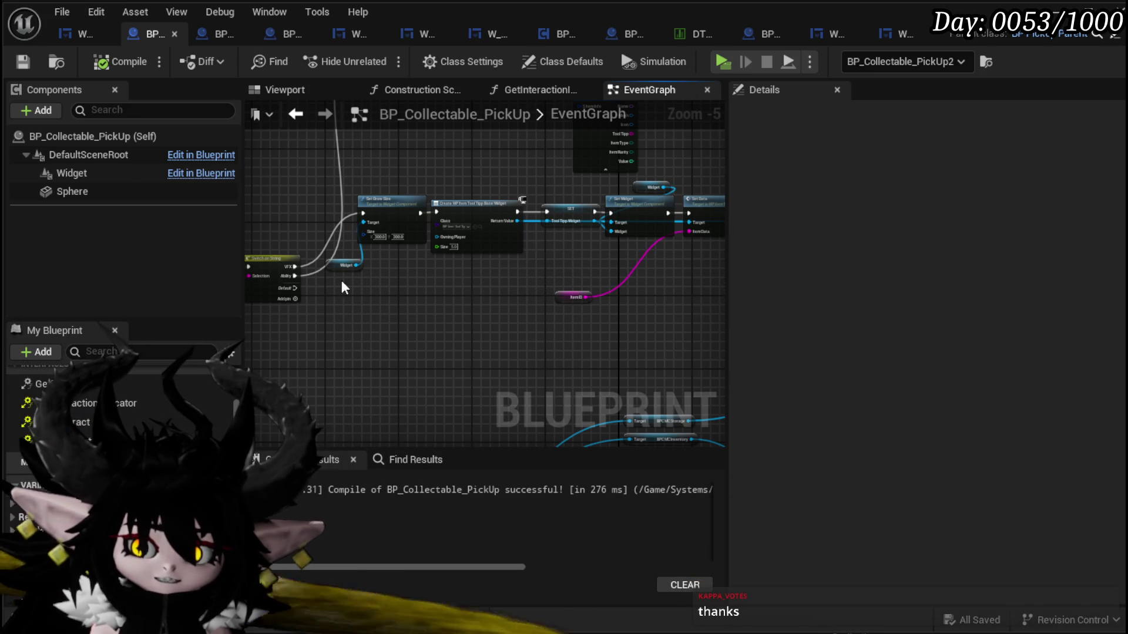
left_click_drag(345, 265, 381, 261)
left_click(460, 284)
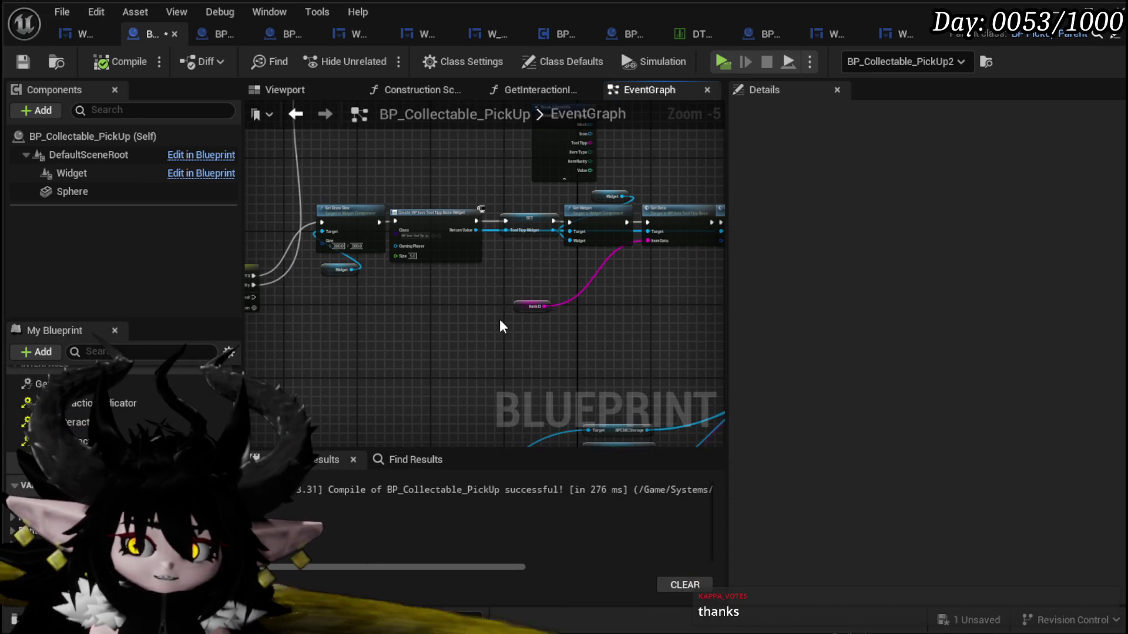
- Save BP_Collectable_PickUp so it compiles successfully
scroll(453, 304, "down", 1)
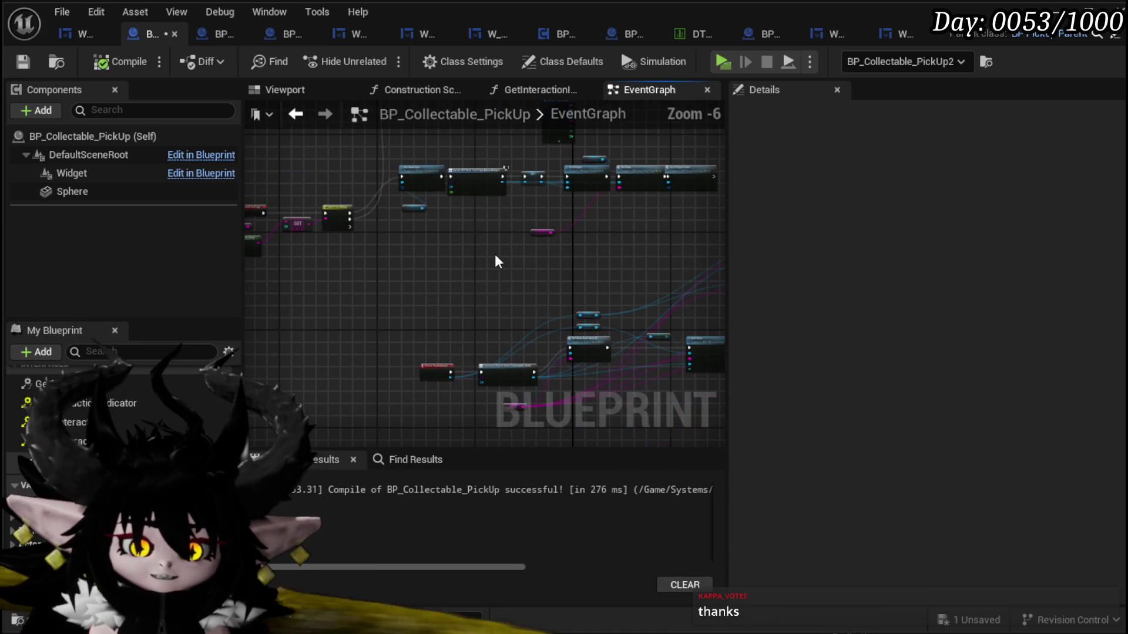
left_click(12, 61)
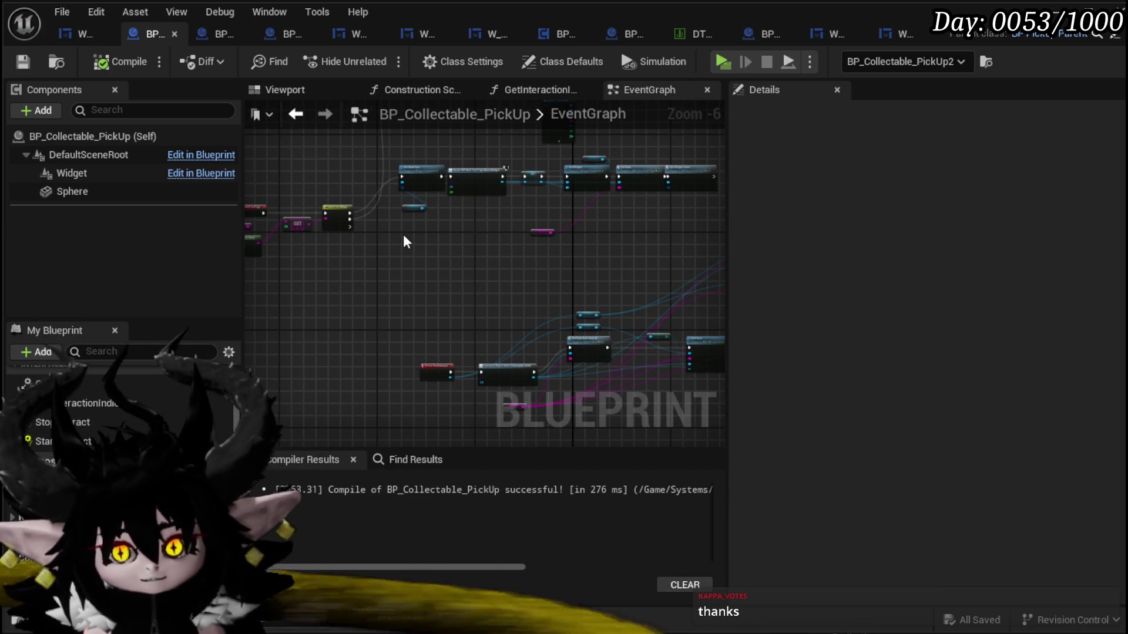
scroll(406, 241, "up", 2)
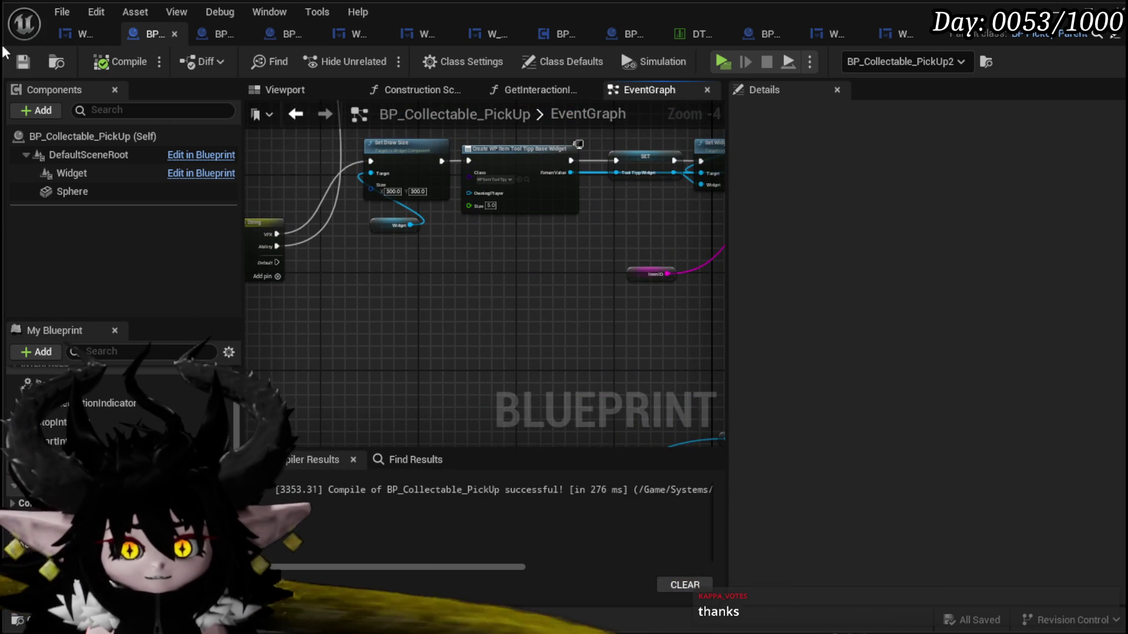
scroll(331, 277, "down", 1)
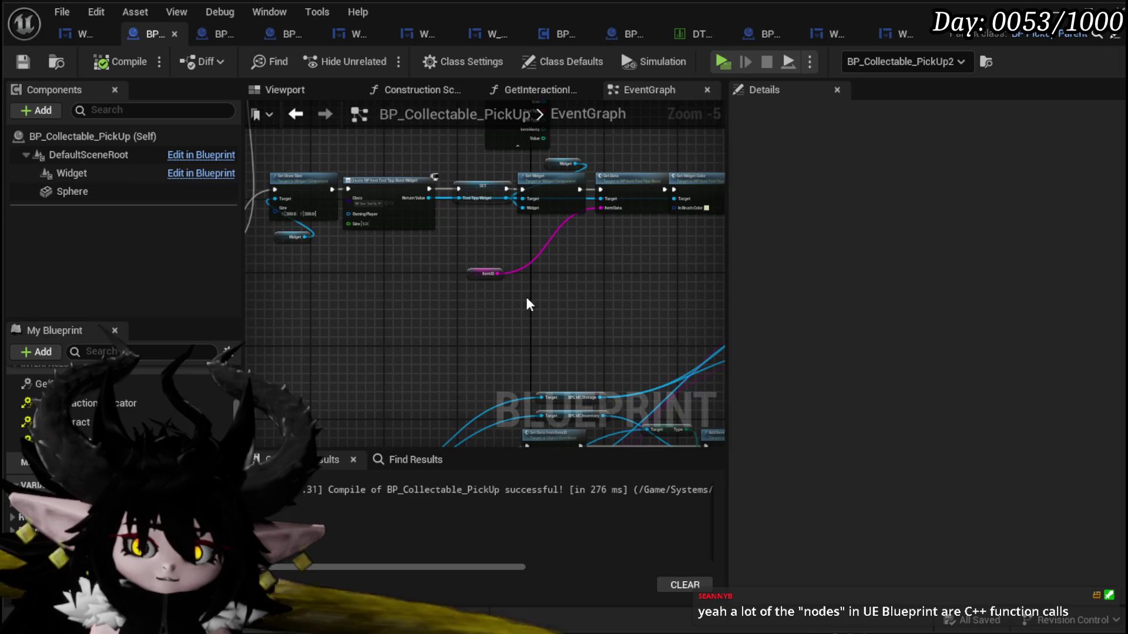
scroll(485, 215, "down", 2)
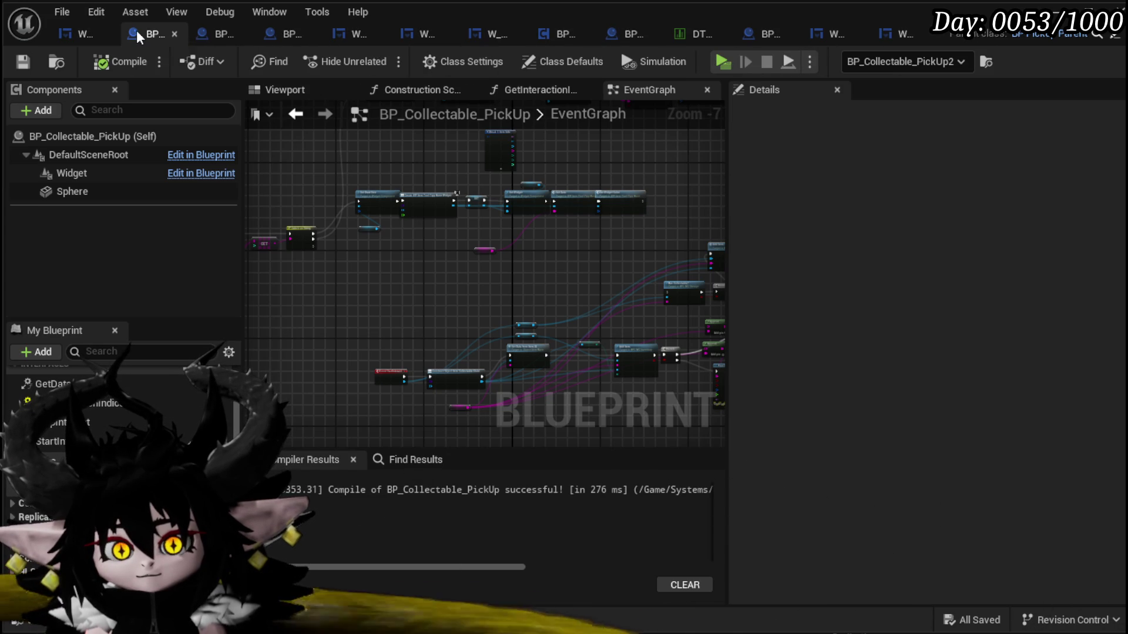
- In WP_MerchantHUD's ConfirmSell, place the Item ID getter above Construct and shift the Cast To node
left_click(79, 33)
scroll(551, 209, "up", 7)
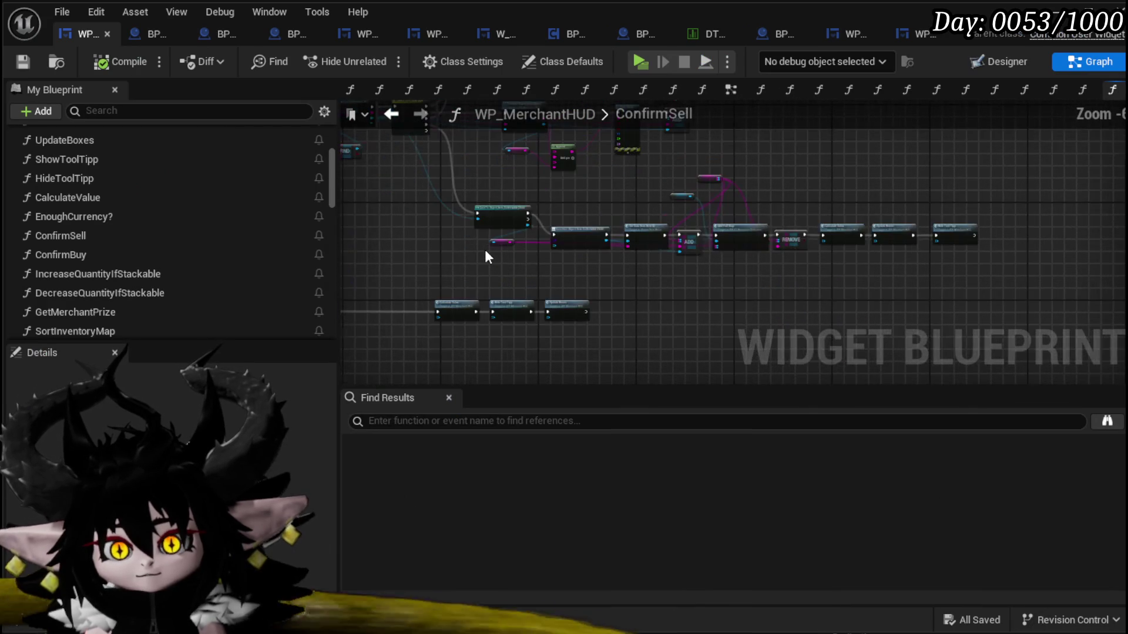
left_click_drag(552, 273, 782, 182)
left_click_drag(589, 181, 568, 246)
scroll(568, 246, "down", 3)
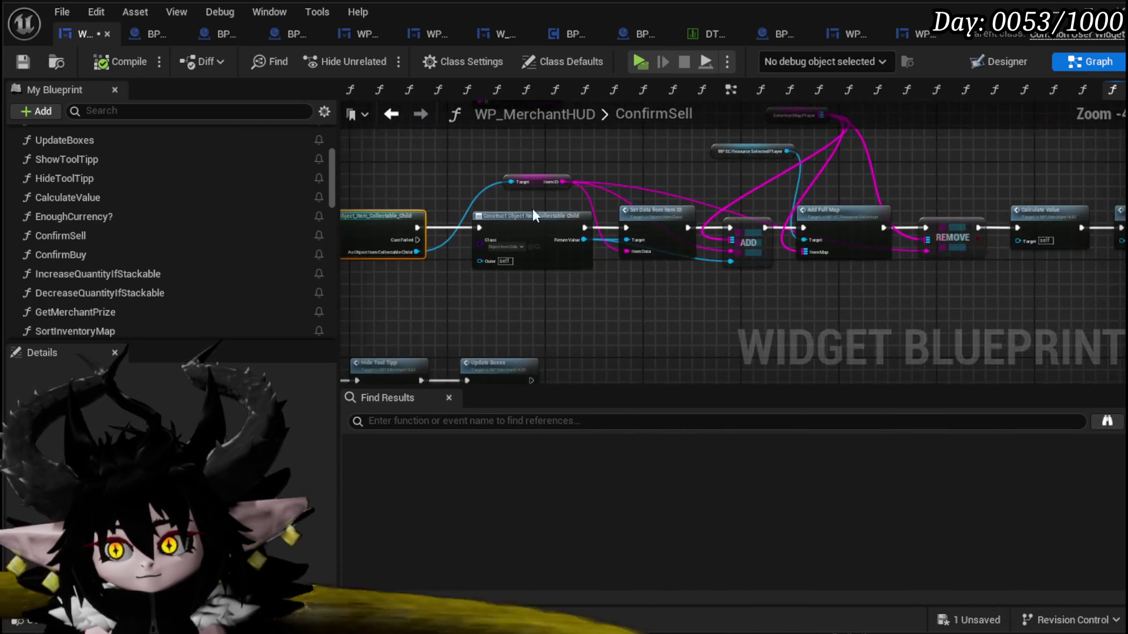
mouse_move(807, 286)
left_mouse_down()
mouse_move(683, 317)
mouse_move(574, 302)
left_mouse_up()
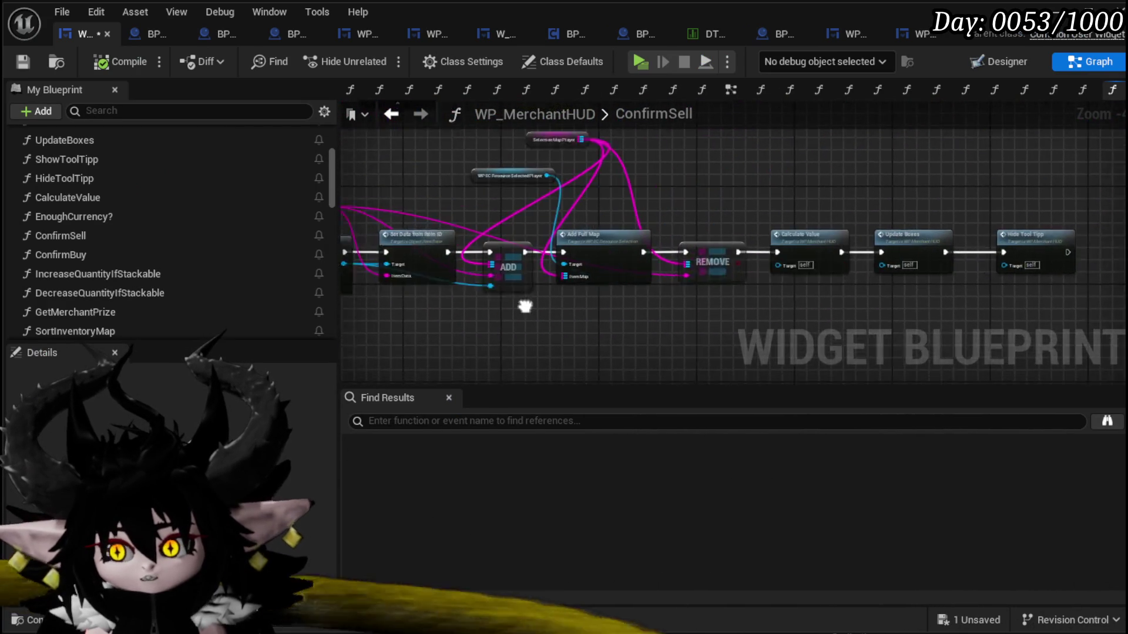
scroll(574, 320, "up", 2)
left_click_drag(605, 252, 581, 304)
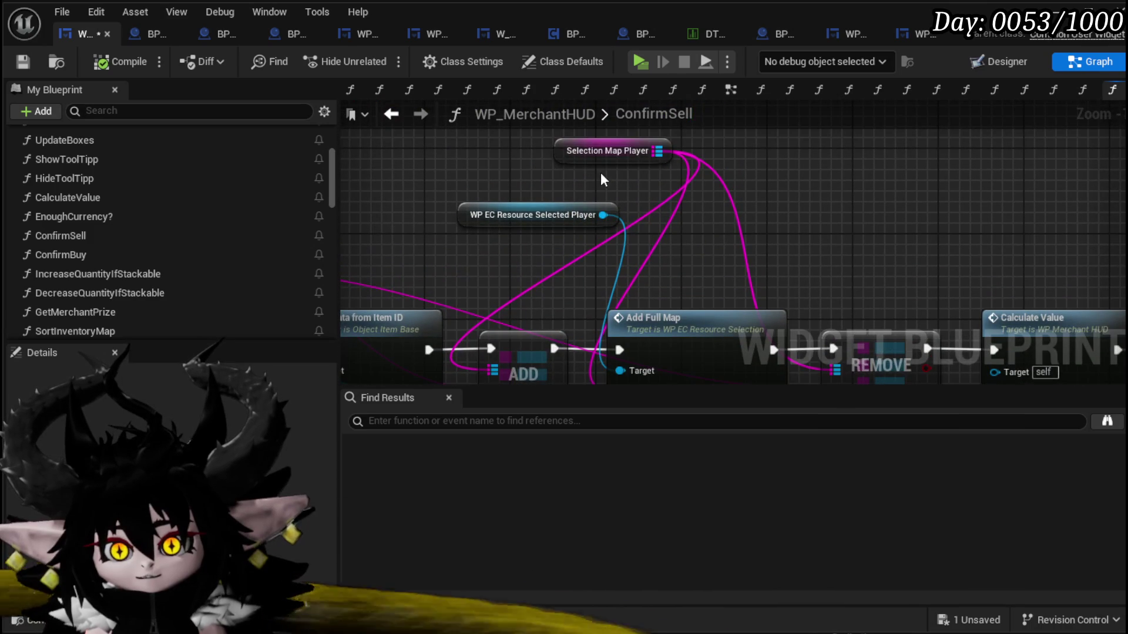
mouse_move(672, 238)
left_mouse_down()
mouse_move(672, 179)
mouse_move(696, 234)
left_mouse_up()
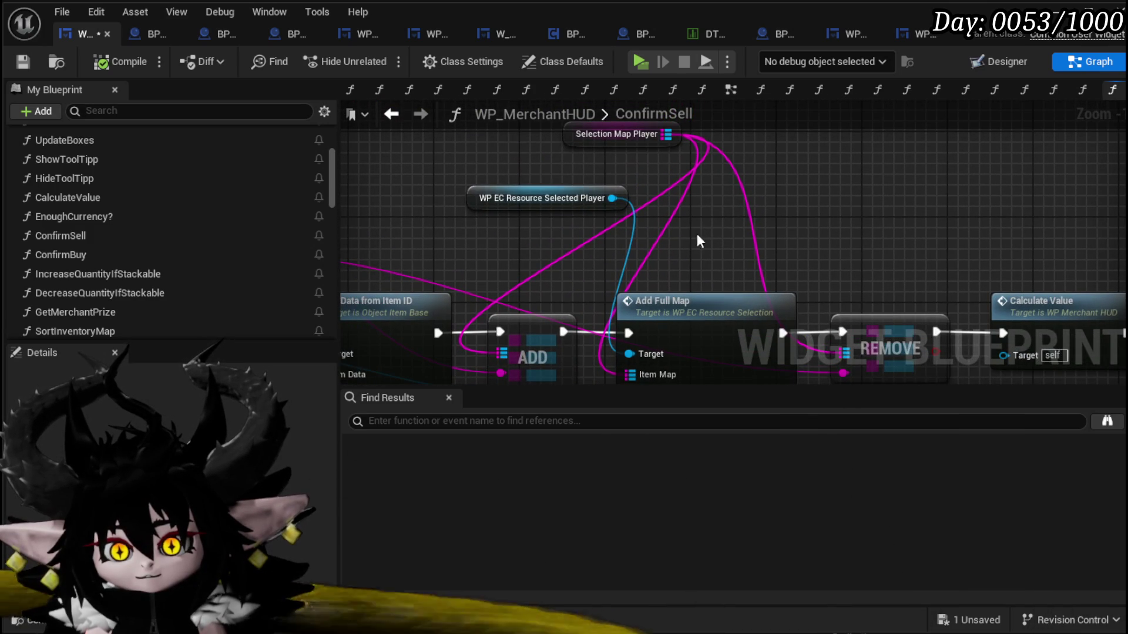
- Disconnect Selection Map Player from the ADD node and Add Full Map's Item Map
left_click(651, 200, "alt")
left_click(669, 217, "alt")
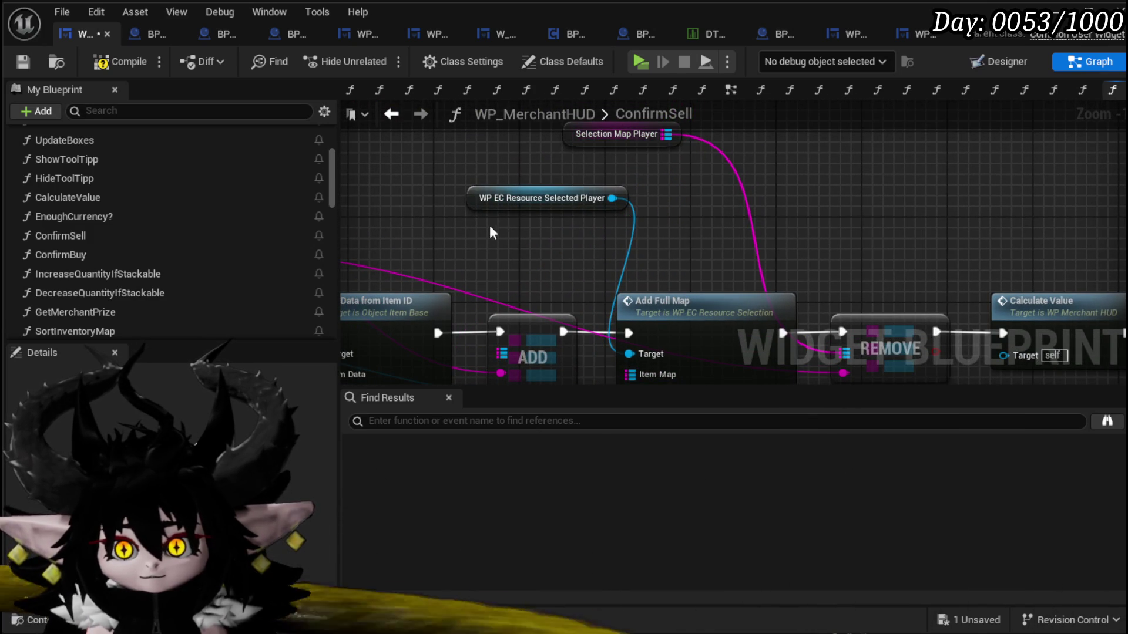
left_click_drag(492, 229, 541, 244)
right_click(541, 239)
left_click_drag(570, 197, 628, 182)
scroll(188, 235, "down", 3)
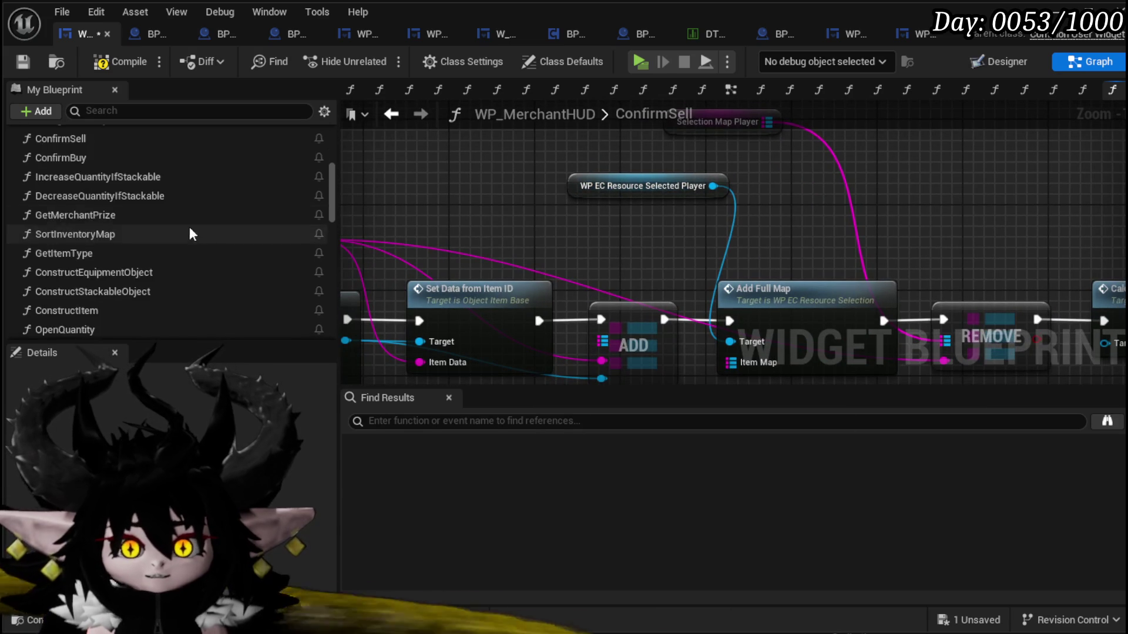
scroll(194, 229, "down", 10)
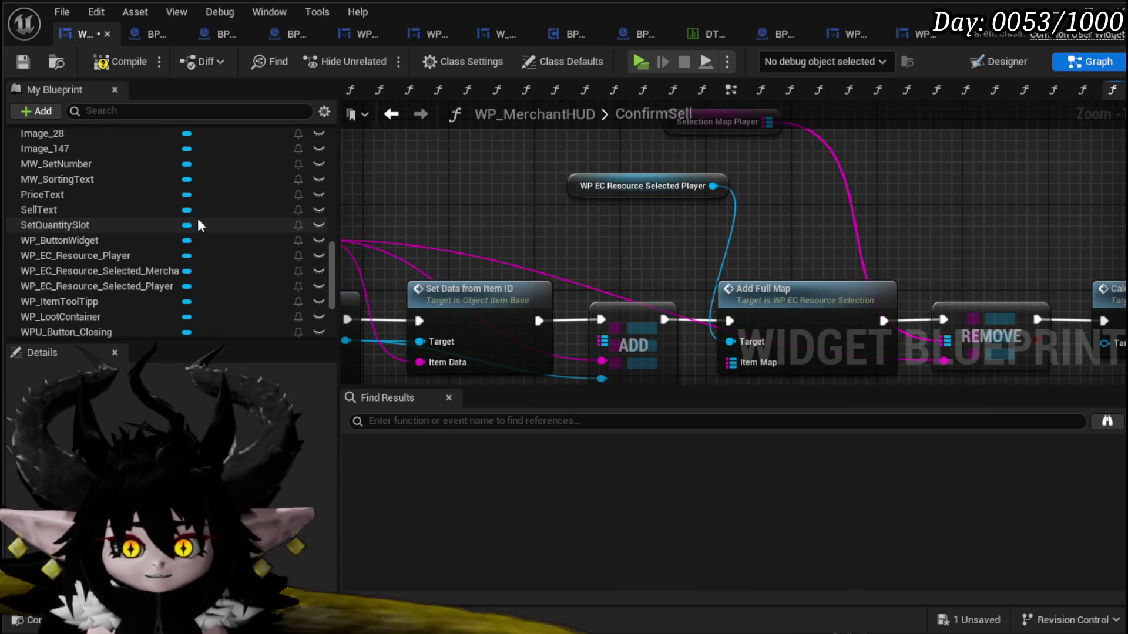
- Select the merchant's selected-resource variable in My Blueprint
mouse_move(150, 271)
left_mouse_down()
mouse_move(276, 260)
mouse_move(119, 274)
left_mouse_up()
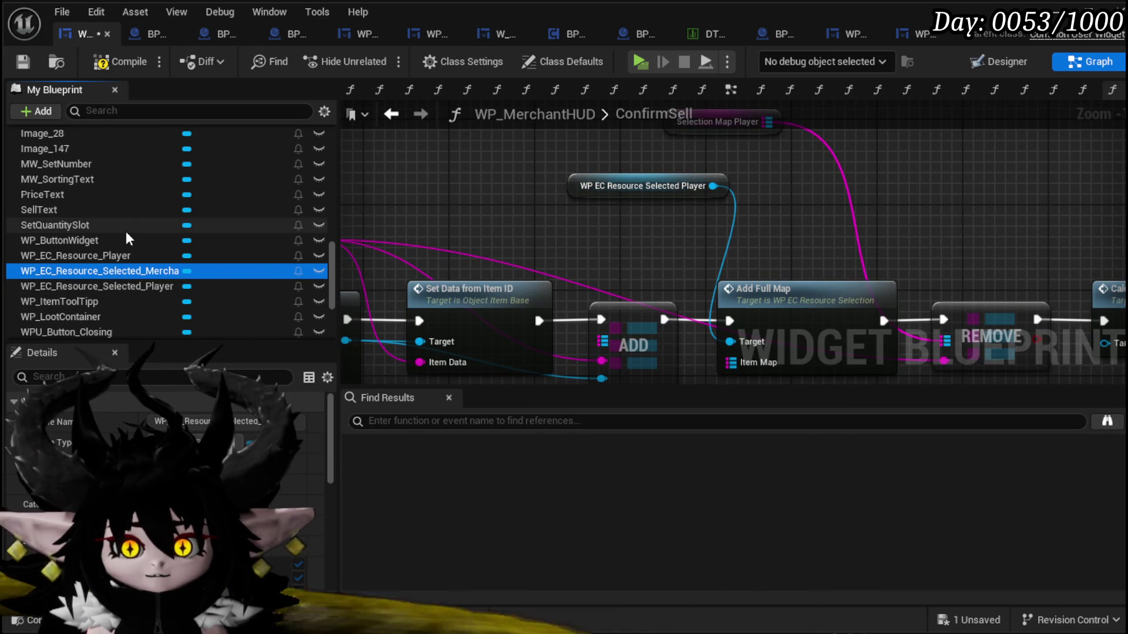
scroll(410, 188, "down", 8)
scroll(477, 257, "up", 8)
mouse_move(476, 255)
left_mouse_down()
mouse_move(787, 187)
mouse_move(649, 217)
left_mouse_up()
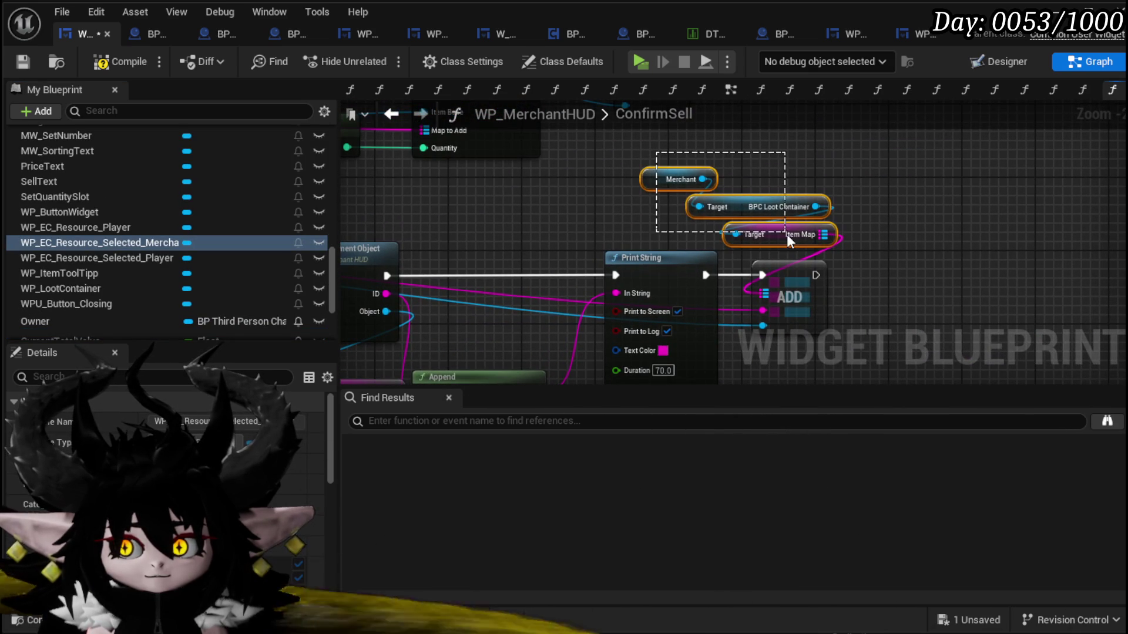
- Paste the Merchant > BPC Loot Container > Item Map getters and add a Map ADD node from Item Map
scroll(637, 274, "down", 3)
scroll(646, 196, "up", 4)
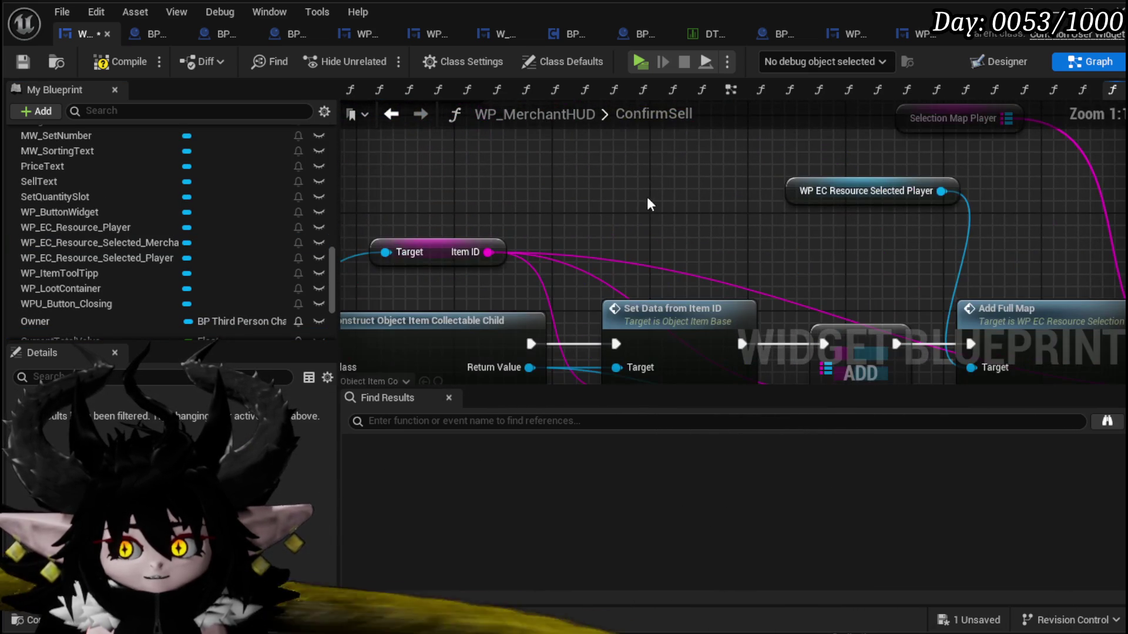
key("ctrl+v")
mouse_move(823, 239)
left_mouse_down()
mouse_move(638, 212)
mouse_move(650, 341)
mouse_move(630, 340)
left_mouse_up()
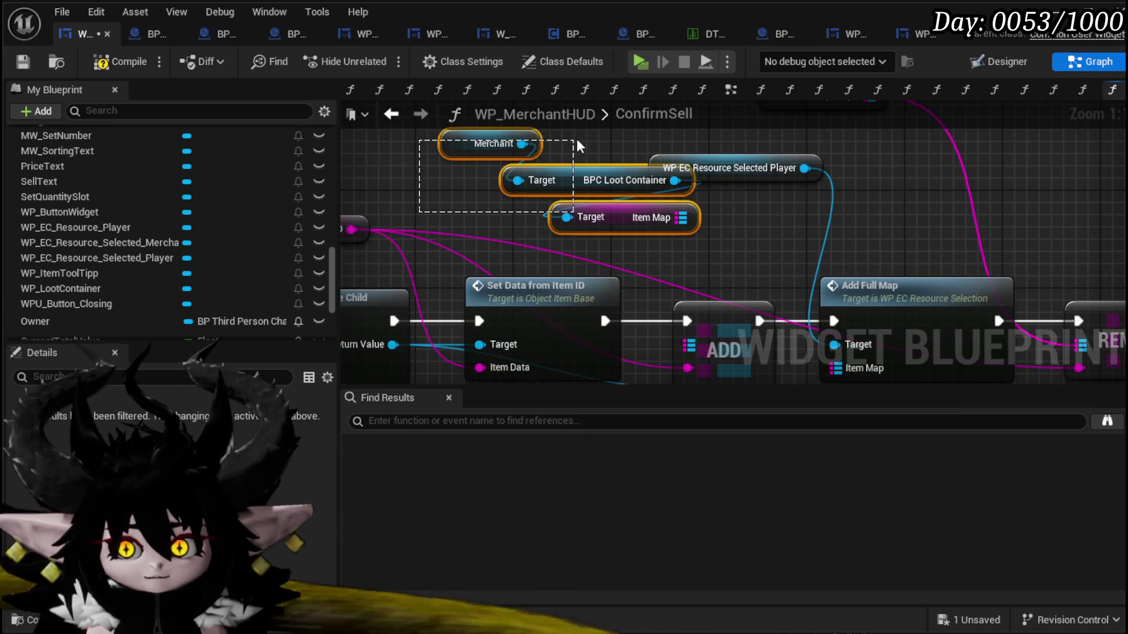
left_click_drag(572, 144, 573, 144)
mouse_move(662, 221)
left_mouse_down()
mouse_move(527, 209)
mouse_move(608, 210)
left_mouse_up()
type("add")
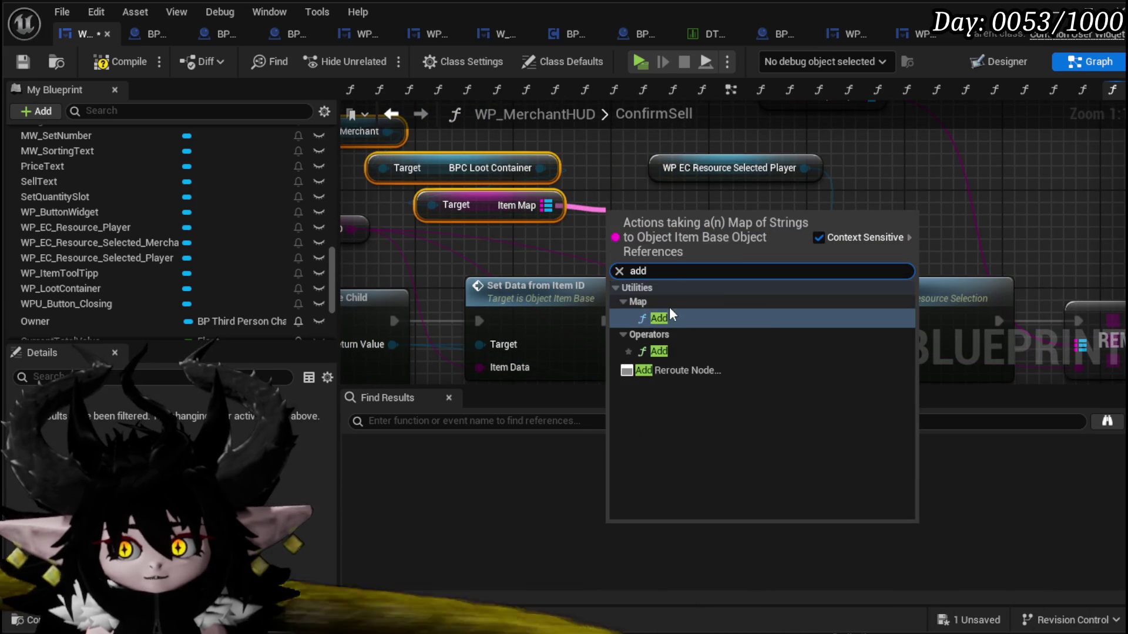
left_click(657, 318)
- Delete the old player-map ADD and wire Set Data → new ADD → Add Full Map
left_click(675, 273)
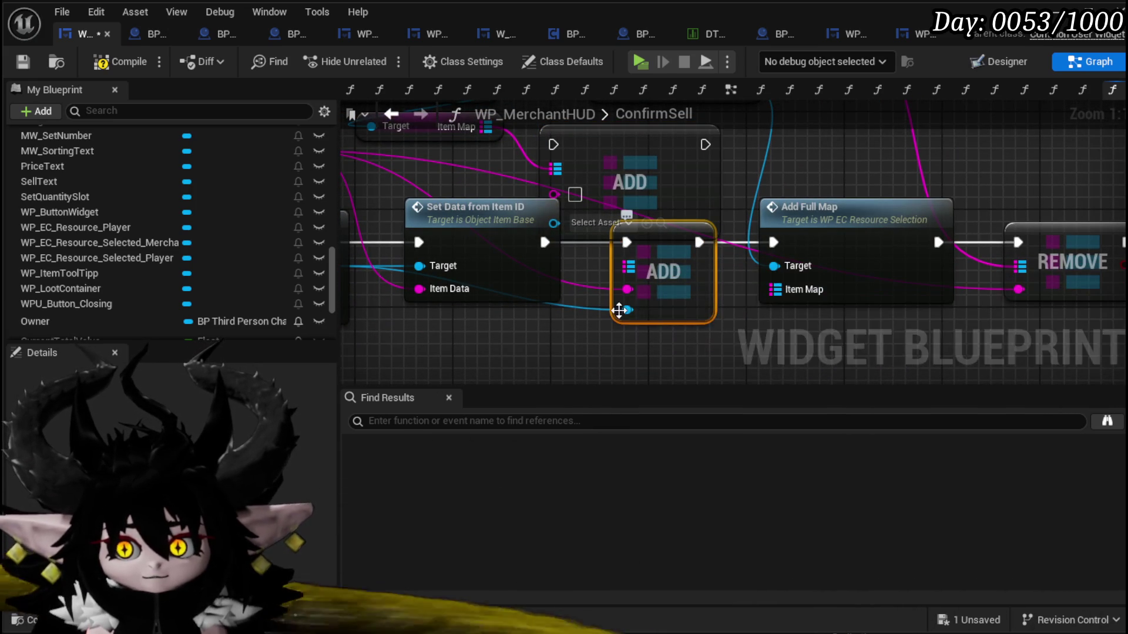
mouse_move(626, 310)
left_mouse_down()
mouse_move(566, 213)
mouse_move(695, 279)
left_mouse_up()
key("Delete")
left_click_drag(544, 242, 639, 242)
mouse_move(711, 242)
left_mouse_down()
mouse_move(780, 251)
mouse_move(773, 242)
left_mouse_up()
scroll(734, 247, "down", 4)
mouse_move(455, 287)
left_mouse_down()
mouse_move(692, 315)
mouse_move(763, 281)
mouse_move(897, 257)
left_mouse_up()
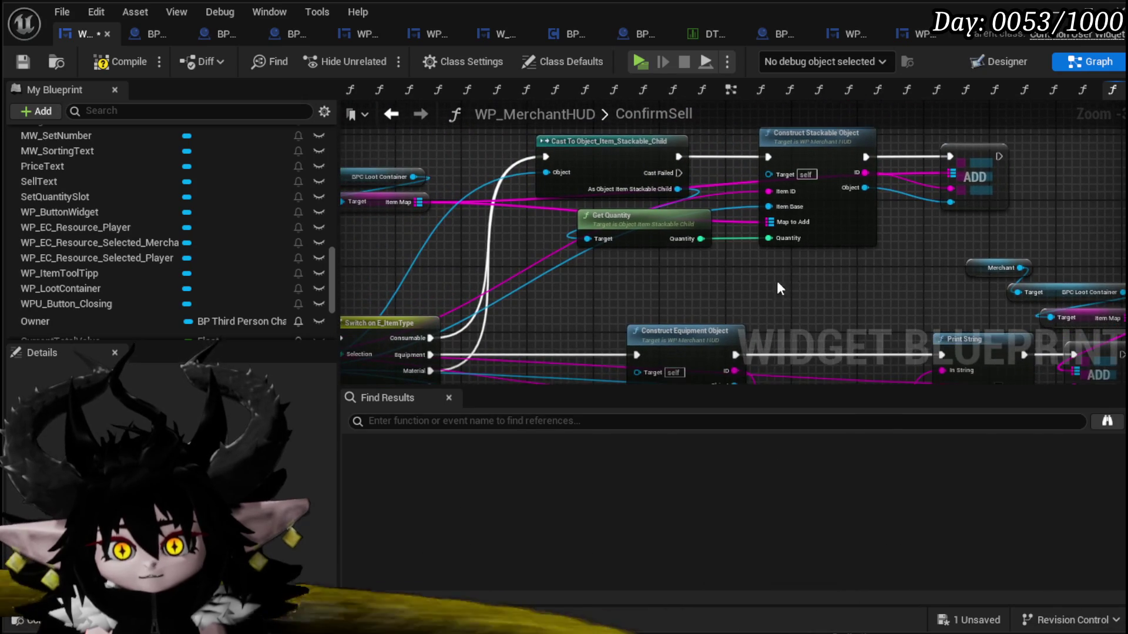
- Move the Merchant, loot container and Item Map getter nodes above the stackable branch
left_click_drag(792, 280, 861, 291)
left_click_drag(536, 256, 658, 299)
left_click_drag(475, 293, 605, 179)
left_click_drag(544, 264, 684, 219)
key("Escape")
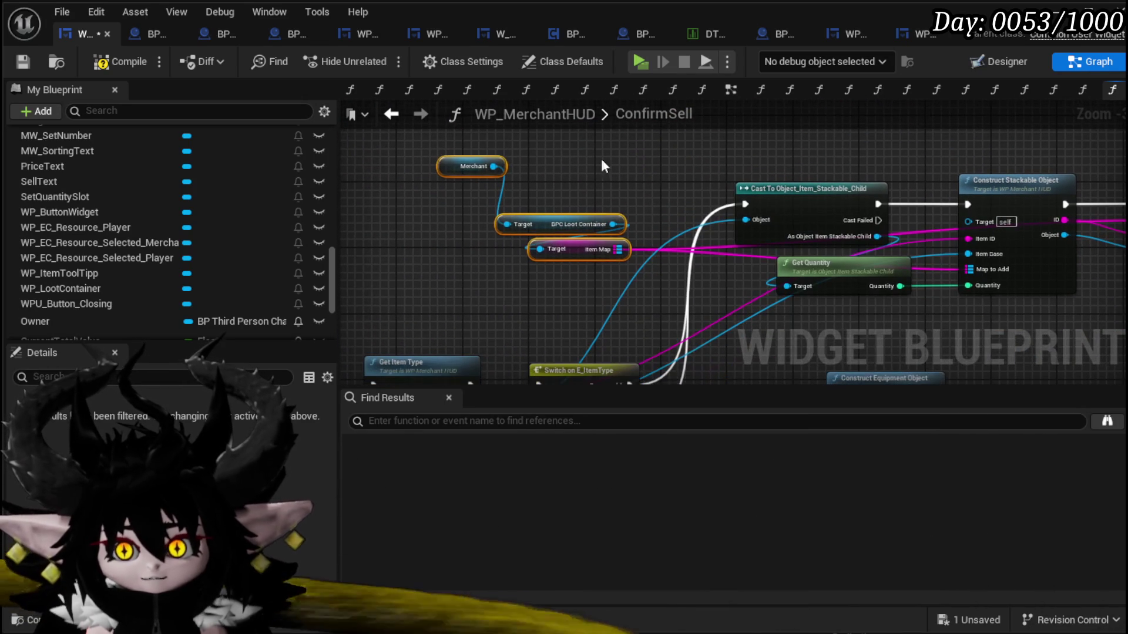
left_click(455, 166)
left_click_drag(455, 167, 463, 174)
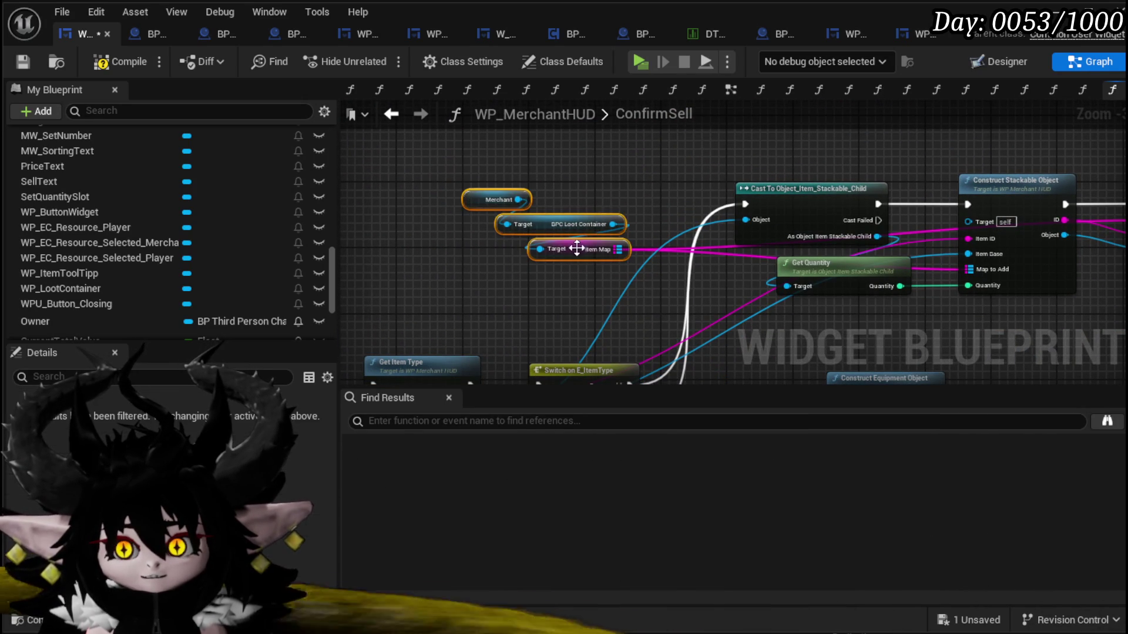
left_click_drag(576, 248, 642, 199)
left_click_drag(501, 230, 375, 272)
mouse_move(552, 218)
left_mouse_down()
mouse_move(624, 180)
mouse_move(631, 150)
left_mouse_up()
key("Escape")
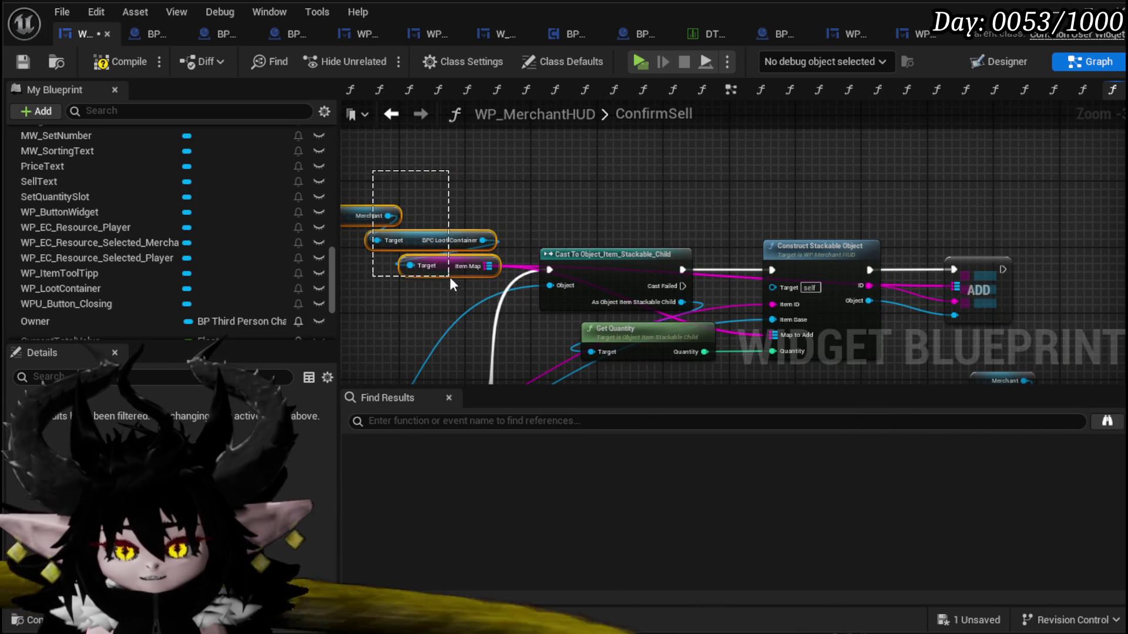
left_click_drag(450, 269, 635, 204)
- Move the CLEAR node over toward Calculate Value
left_click_drag(760, 195, 636, 167)
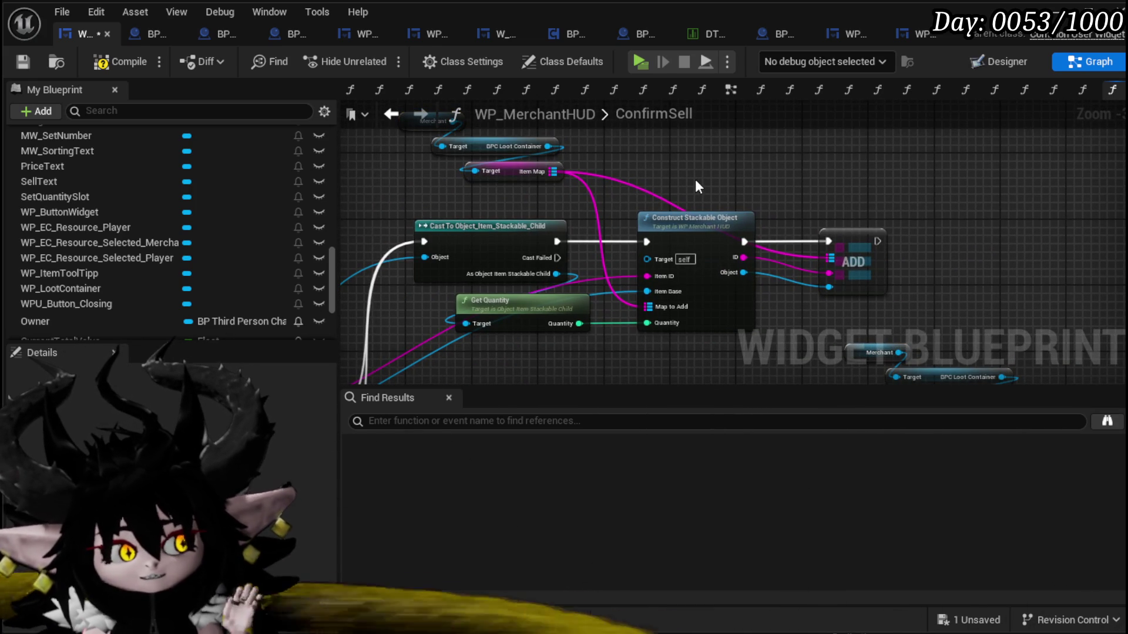
mouse_move(695, 180)
left_mouse_down()
mouse_move(775, 184)
mouse_move(517, 222)
left_mouse_up()
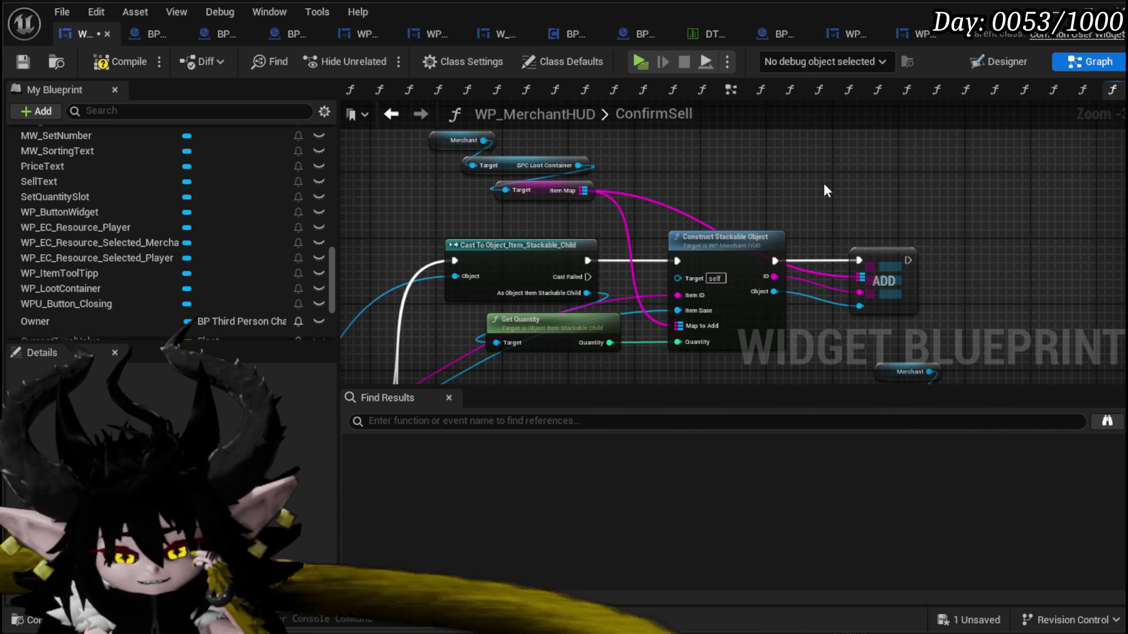
mouse_move(824, 182)
left_mouse_down()
mouse_move(547, 271)
mouse_move(699, 274)
mouse_move(486, 319)
left_mouse_up()
scroll(548, 271, "down", 2)
scroll(495, 280, "up", 3)
scroll(699, 281, "down", 2)
scroll(659, 290, "up", 2)
scroll(487, 319, "down", 3)
scroll(620, 298, "up", 3)
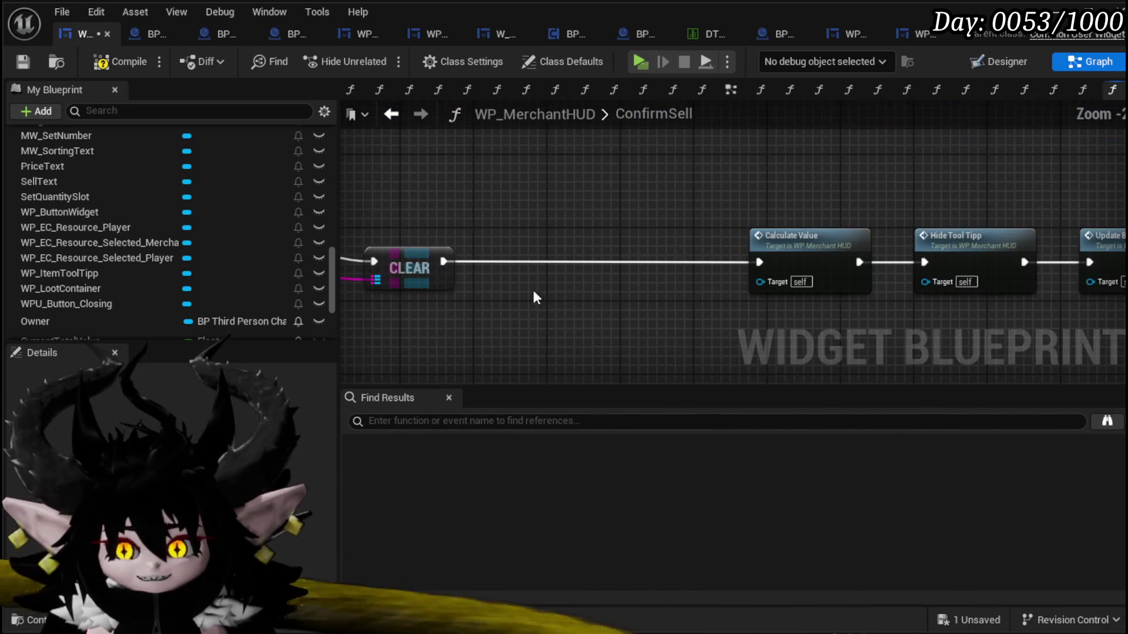
mouse_move(411, 268)
left_mouse_down()
mouse_move(674, 259)
mouse_move(636, 265)
left_mouse_up()
- Shift Construct Equipment Object to the left and the Append node up and right
left_click_drag(844, 143, 579, 243)
scroll(499, 317, "down", 3)
scroll(544, 277, "up", 4)
left_click(447, 251)
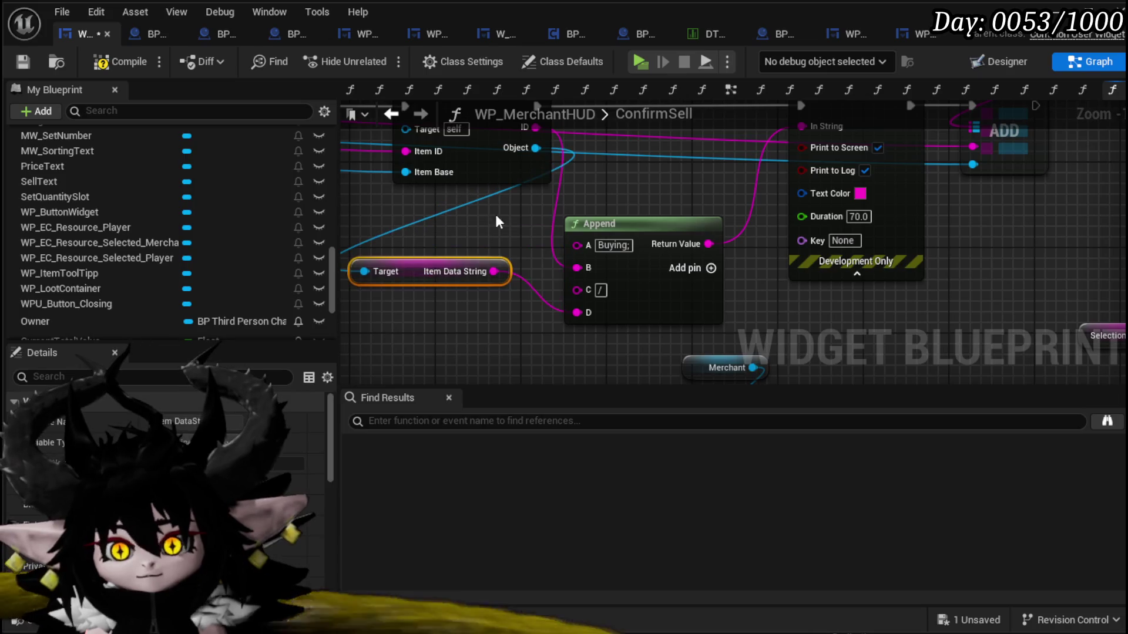
scroll(634, 203, "down", 2)
mouse_move(524, 307)
left_mouse_down()
mouse_move(565, 263)
mouse_move(706, 284)
left_mouse_up()
left_click_drag(584, 223, 464, 209)
left_click_drag(566, 341, 520, 305)
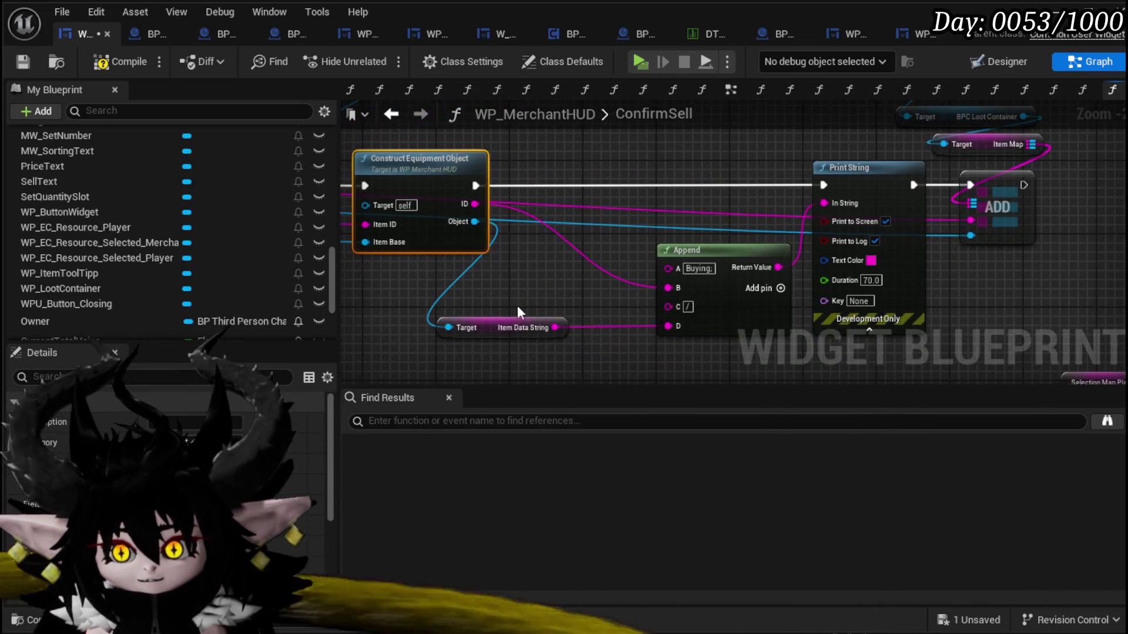
left_click_drag(719, 249, 691, 249)
- Pan across to frame the stackable branch and the loot container nodes
mouse_move(730, 154)
left_mouse_down()
mouse_move(688, 211)
mouse_move(727, 329)
mouse_move(784, 362)
left_mouse_up()
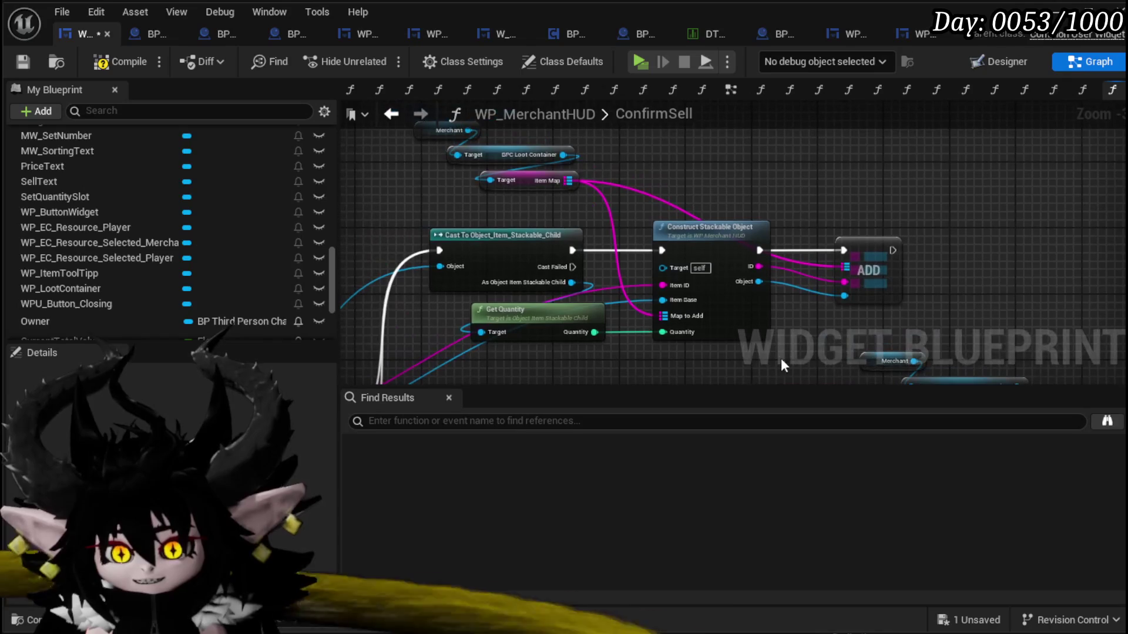
left_click_drag(516, 200, 542, 235)
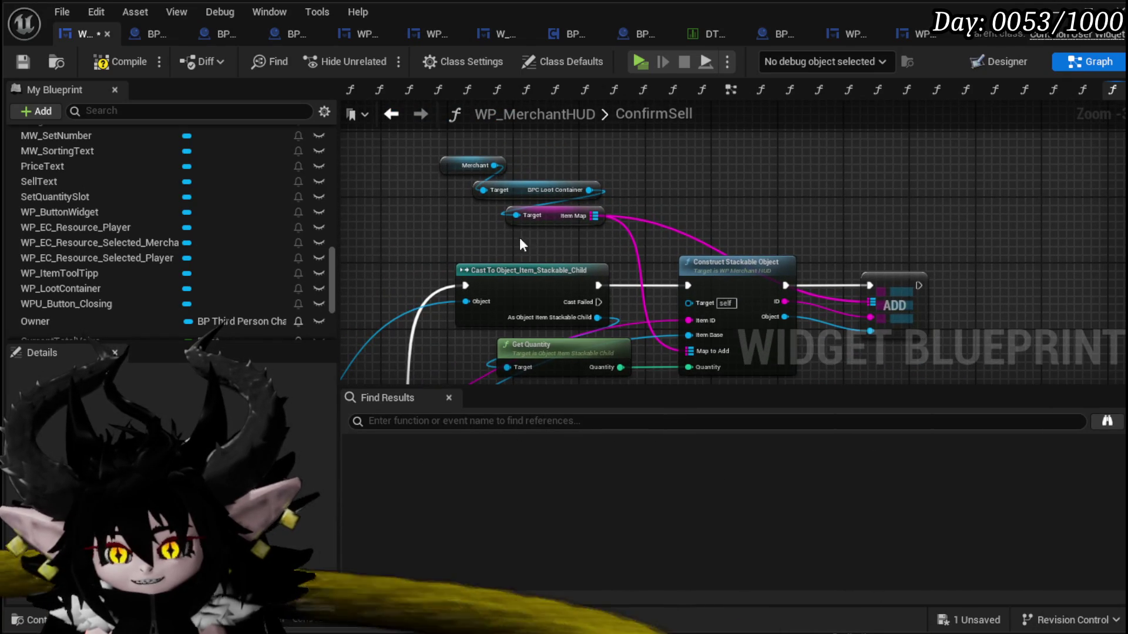
left_click_drag(477, 209, 456, 204)
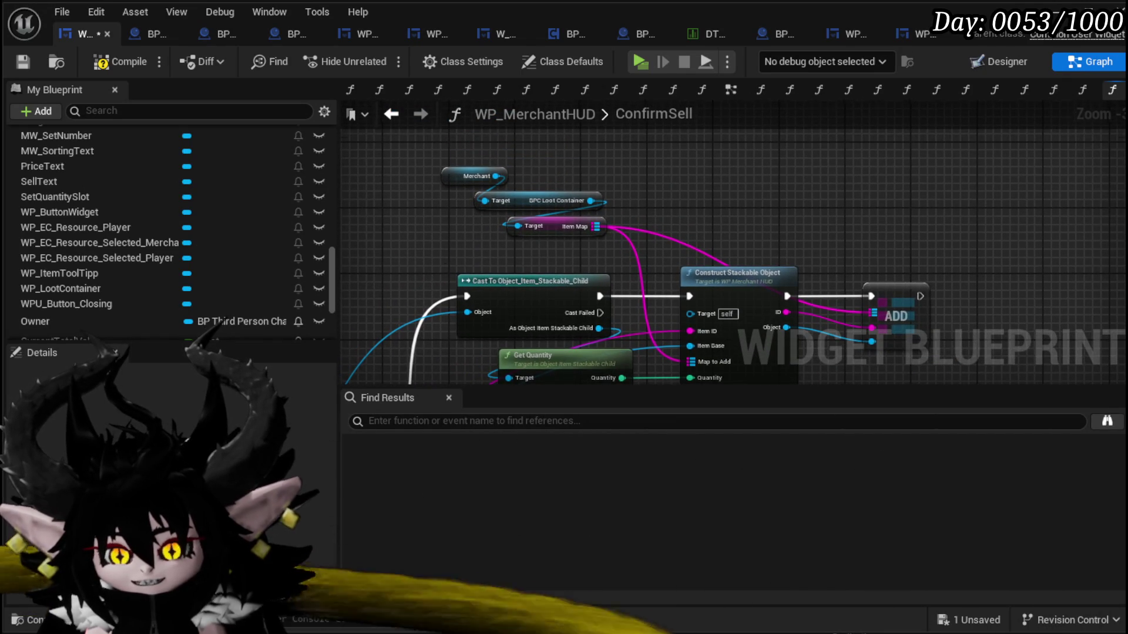
left_click_drag(438, 249, 432, 232)
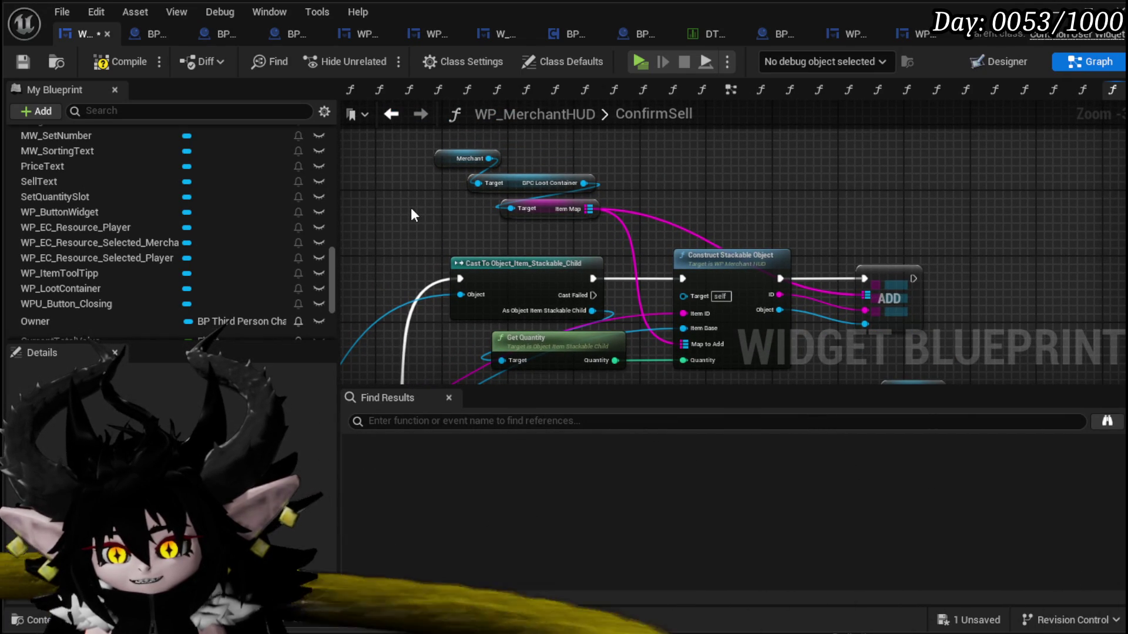
mouse_move(422, 252)
left_mouse_down()
mouse_move(417, 200)
mouse_move(623, 233)
mouse_move(403, 223)
mouse_move(364, 235)
mouse_move(517, 259)
mouse_move(714, 193)
mouse_move(348, 305)
mouse_move(587, 312)
mouse_move(753, 298)
mouse_move(641, 365)
left_mouse_up()
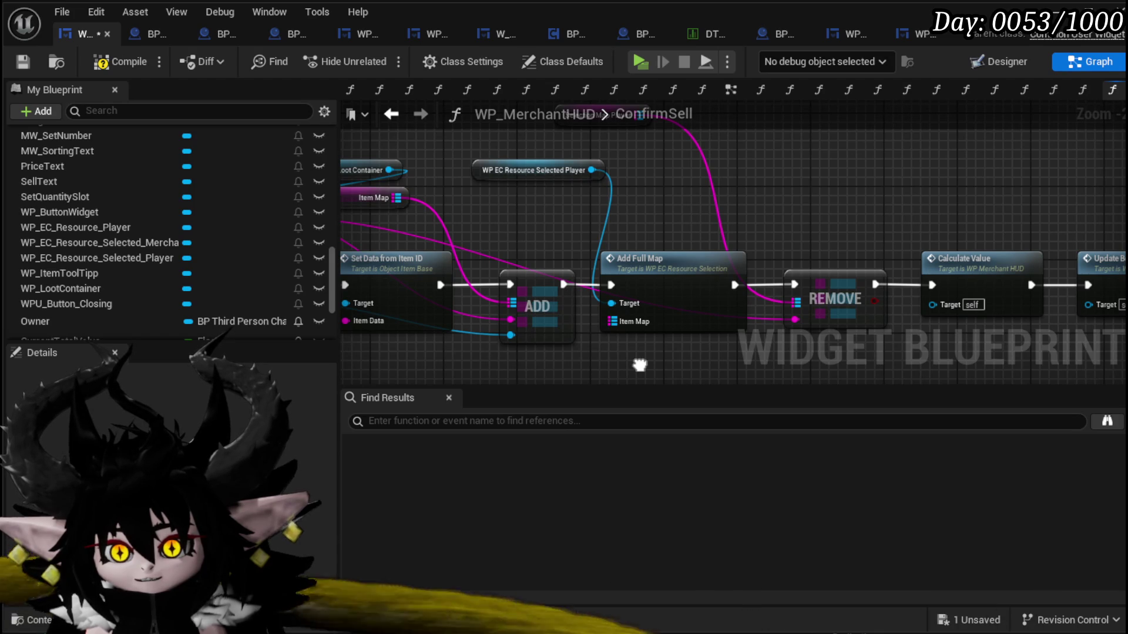
- Wire ADD's exec output directly into REMOVE and delete the Add Full Map node
left_click(664, 260)
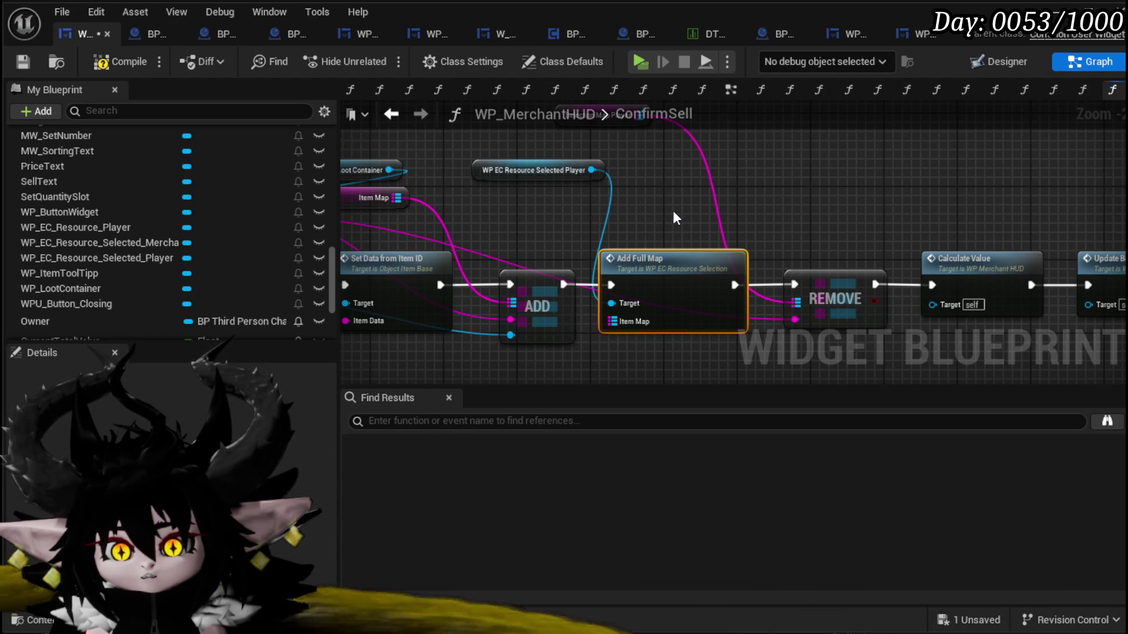
left_click_drag(564, 285, 794, 285)
key("Delete")
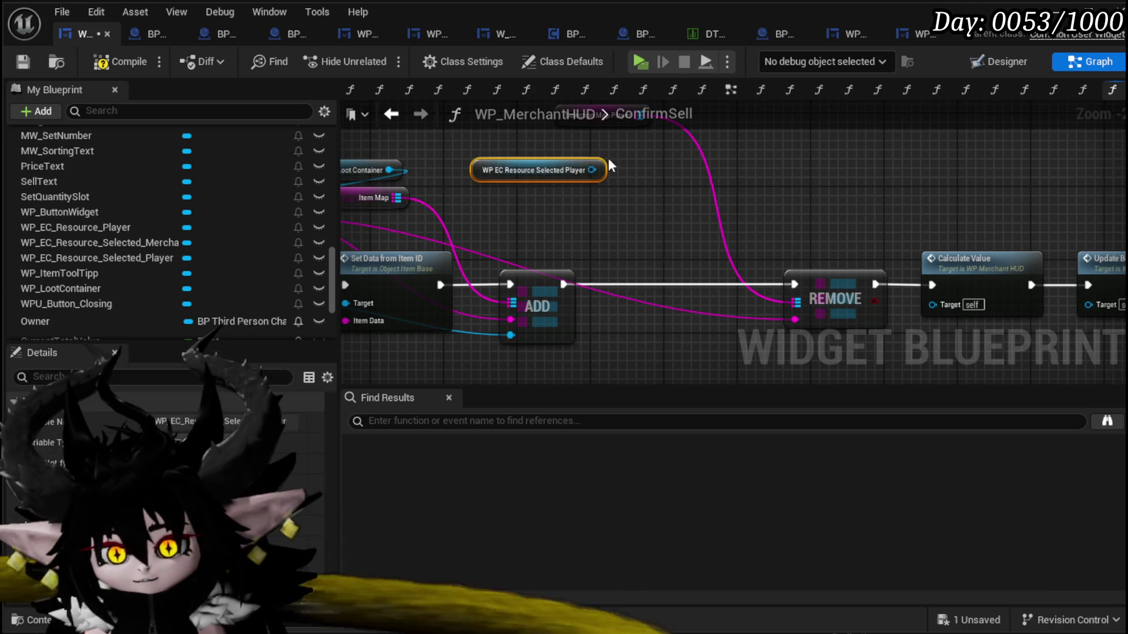
scroll(583, 156, "down", 2)
scroll(629, 245, "up", 2)
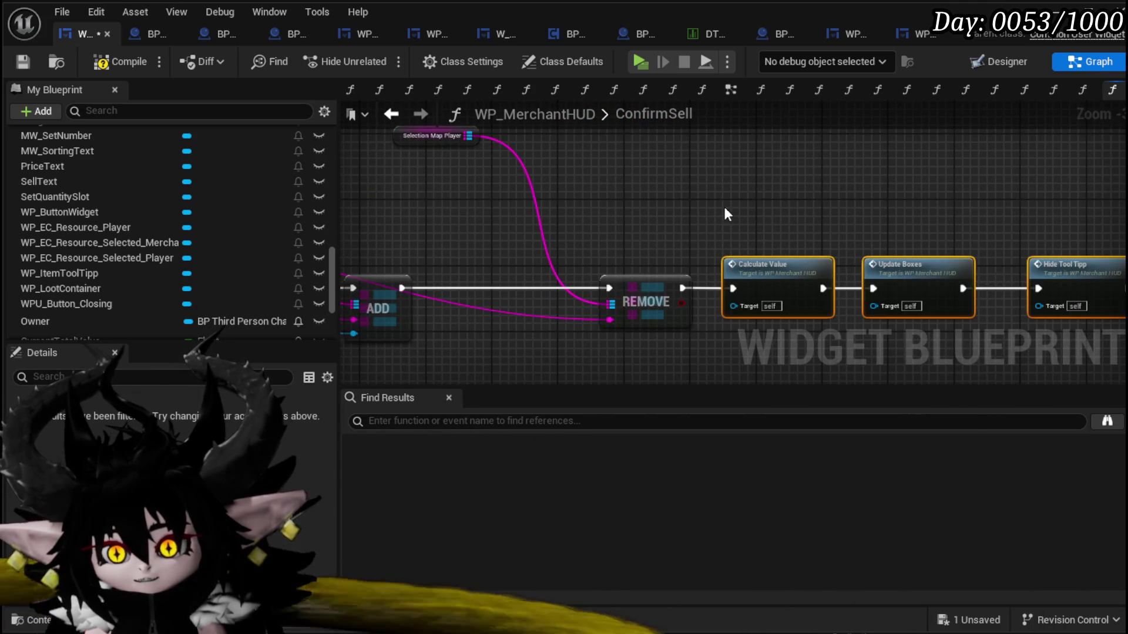
scroll(726, 214, "down", 2)
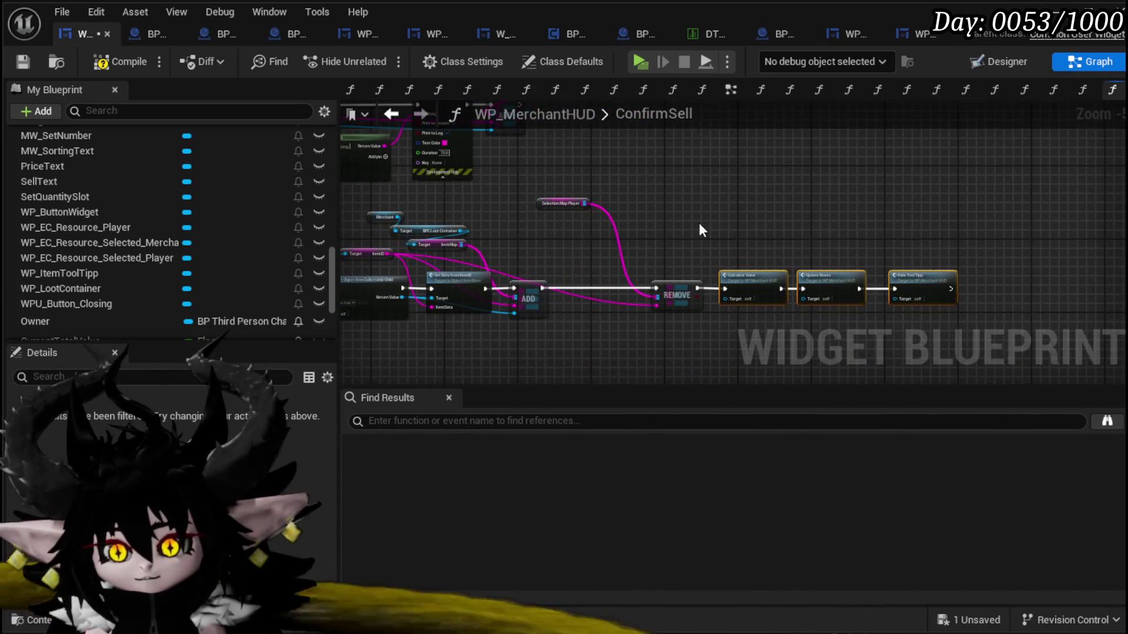
scroll(864, 255, "up", 3)
- Move REMOVE next to ADD and review the collectable and equipment branches of ConfirmSell
left_click_drag(956, 303, 771, 304)
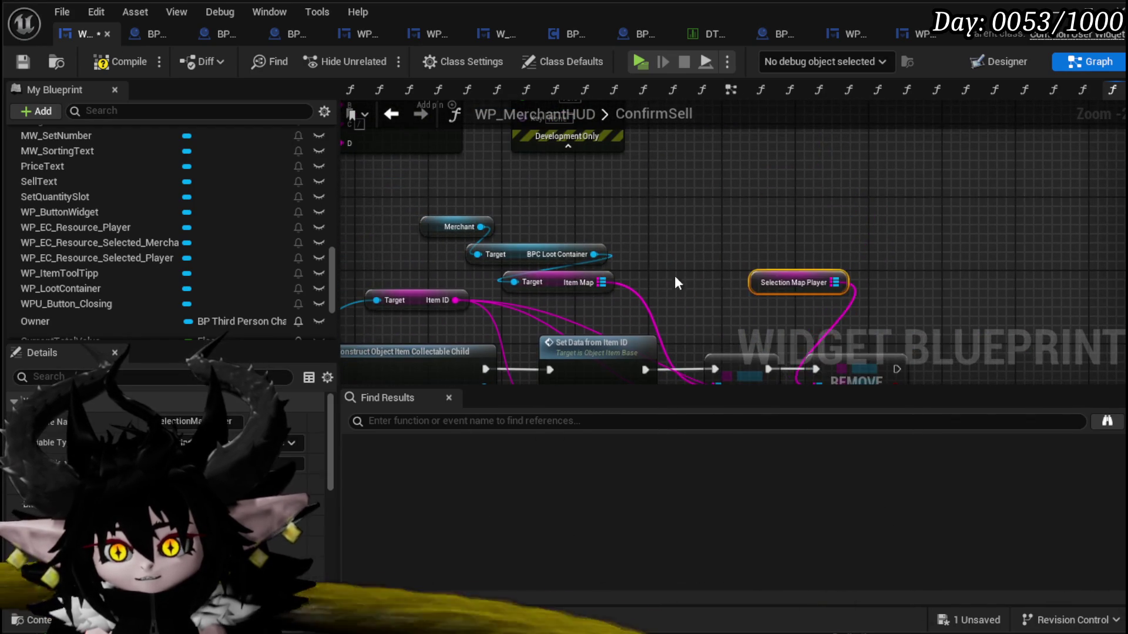
left_click_drag(690, 284, 761, 189)
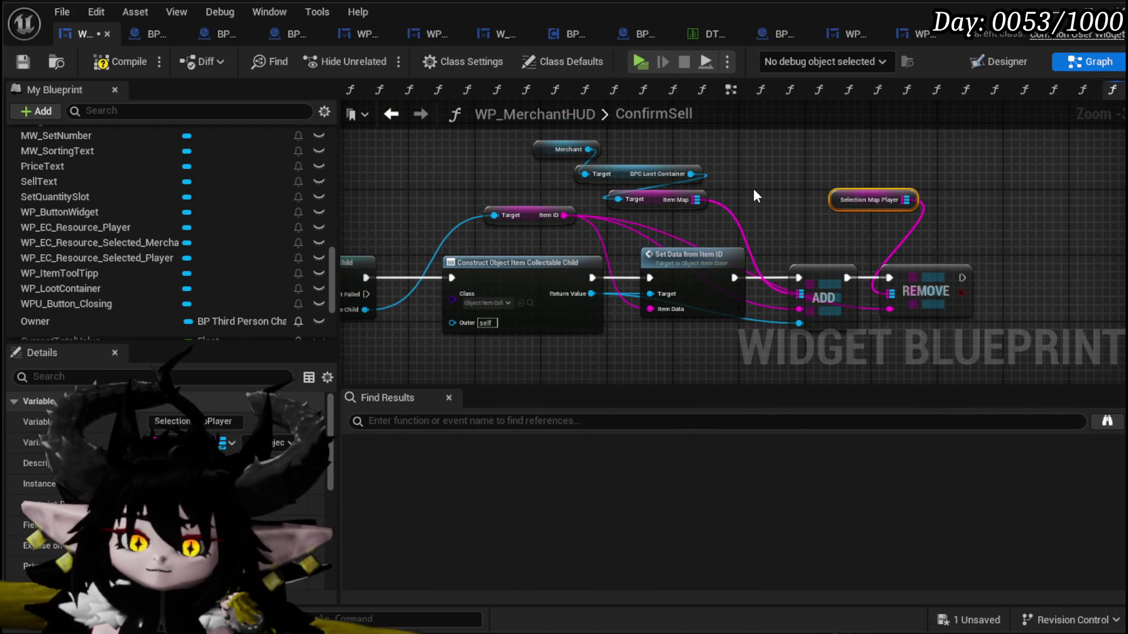
mouse_move(753, 190)
left_mouse_down()
mouse_move(932, 208)
mouse_move(880, 291)
mouse_move(594, 382)
left_mouse_up()
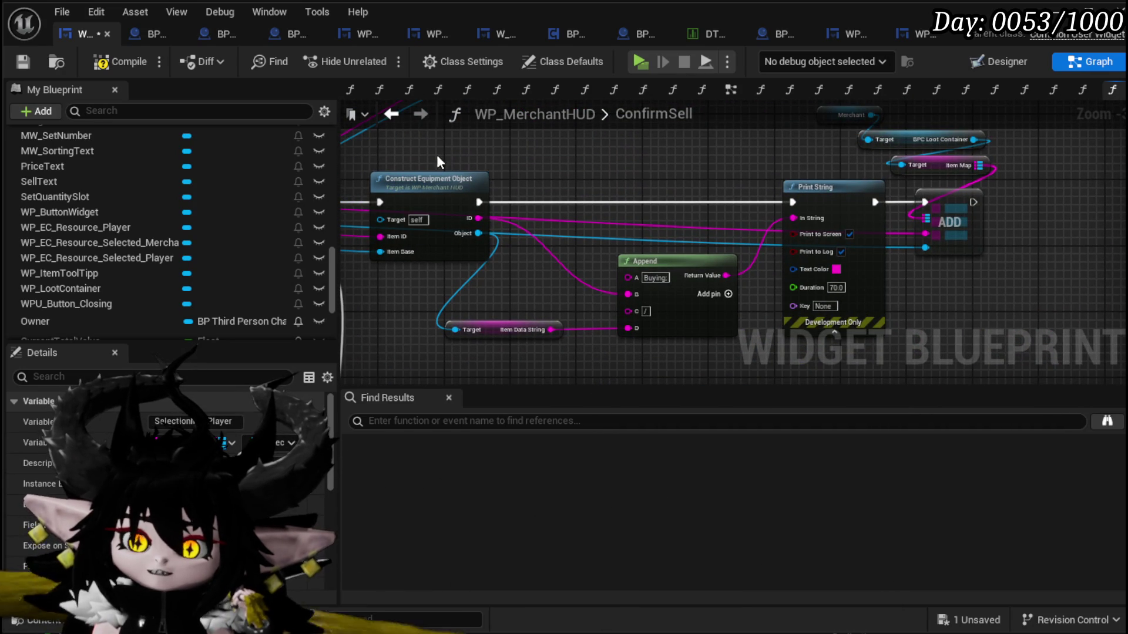
left_click(449, 235)
left_click_drag(1061, 135, 909, 190)
mouse_move(873, 244)
left_mouse_down()
mouse_move(850, 273)
mouse_move(725, 223)
left_mouse_up()
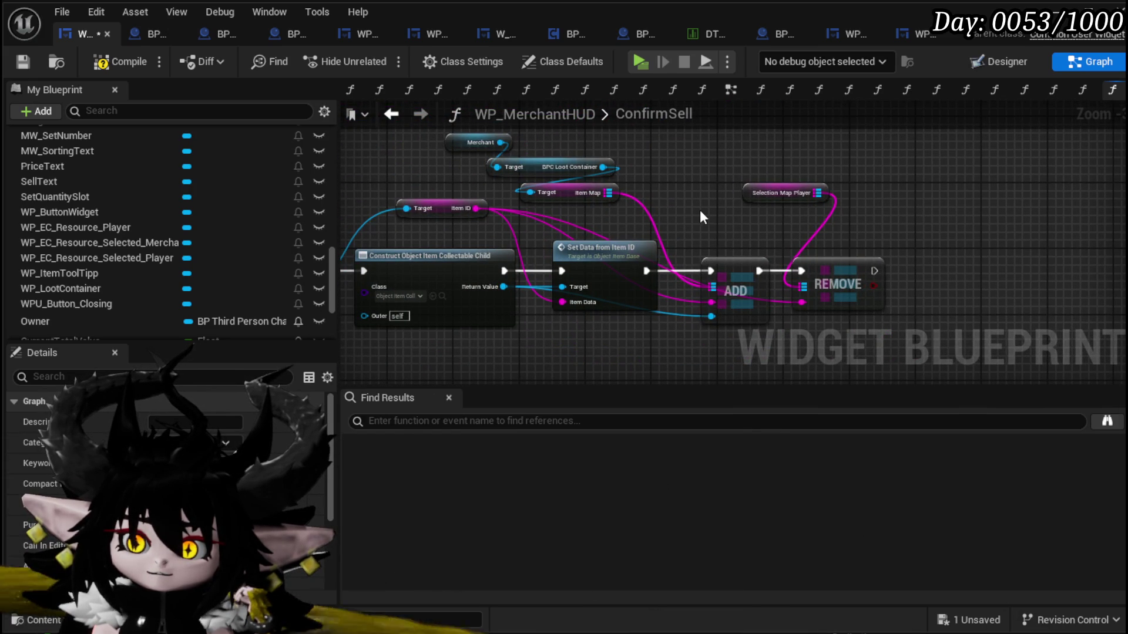
scroll(699, 209, "down", 5)
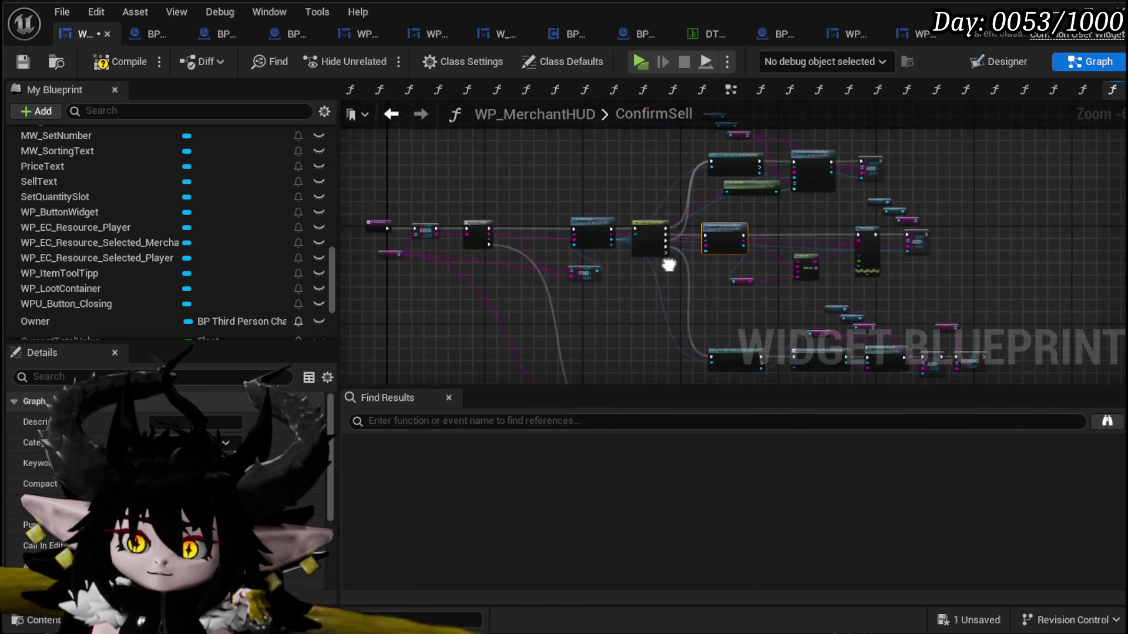
scroll(670, 265, "up", 6)
left_click_drag(809, 234, 1002, 135)
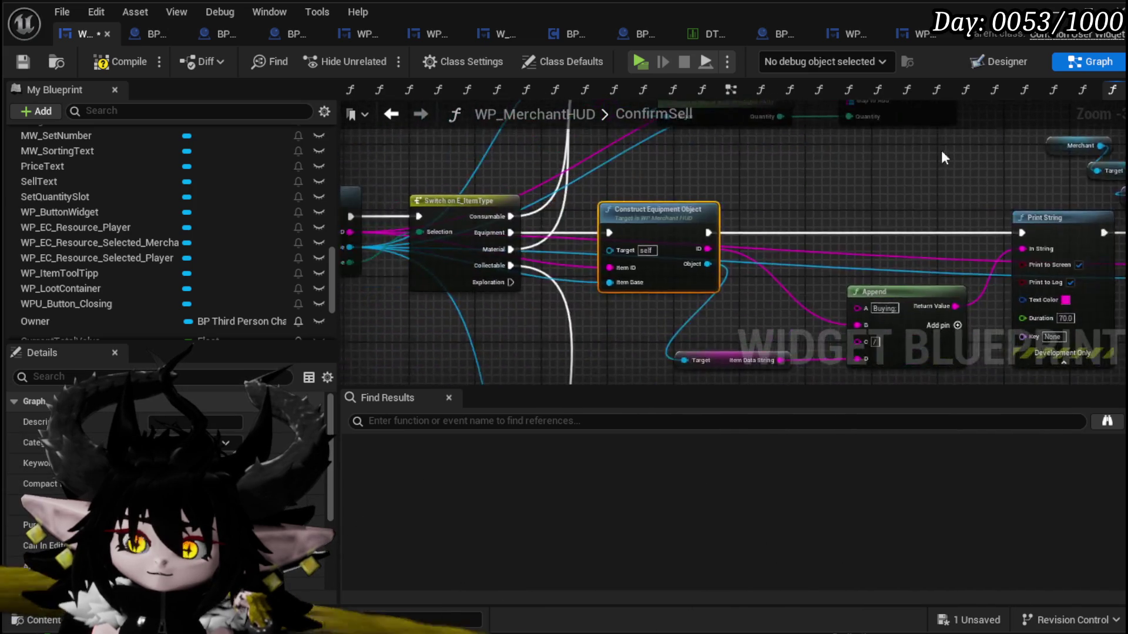
scroll(1001, 135, "down", 2)
scroll(494, 269, "up", 2)
left_click_drag(494, 269, 675, 245)
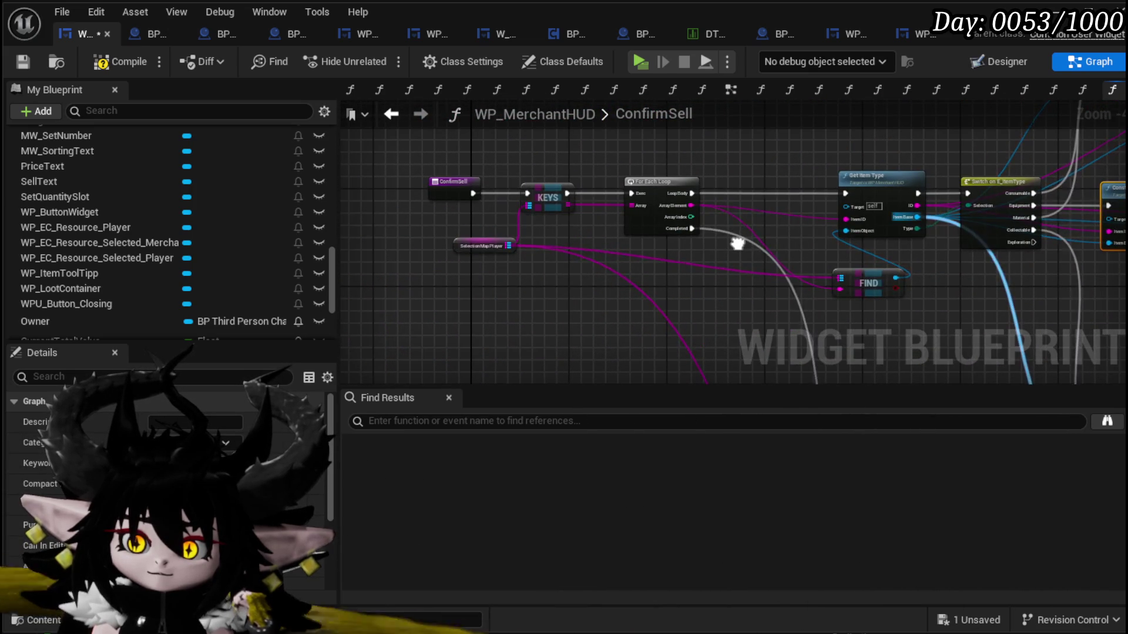
scroll(471, 252, "up", 3)
- Delete the REMOVE node and its Selection Map Player variable after the collectable ADD
left_click(471, 252)
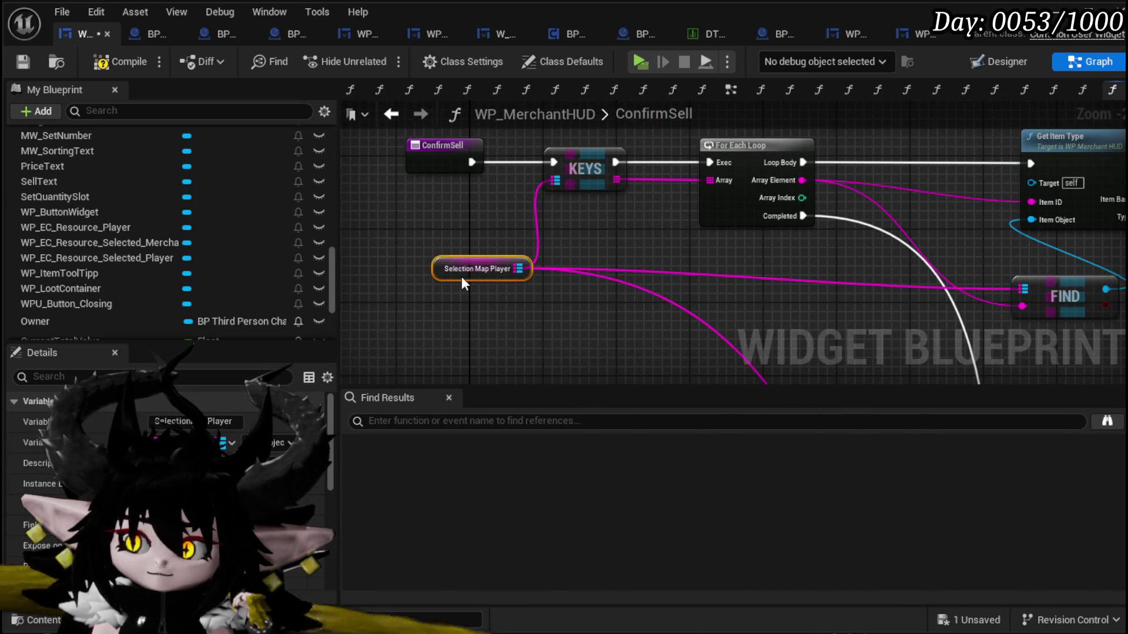
scroll(588, 277, "down", 4)
left_click_drag(734, 273, 652, 176)
scroll(678, 257, "up", 3)
left_click(634, 296)
scroll(648, 336, "down", 3)
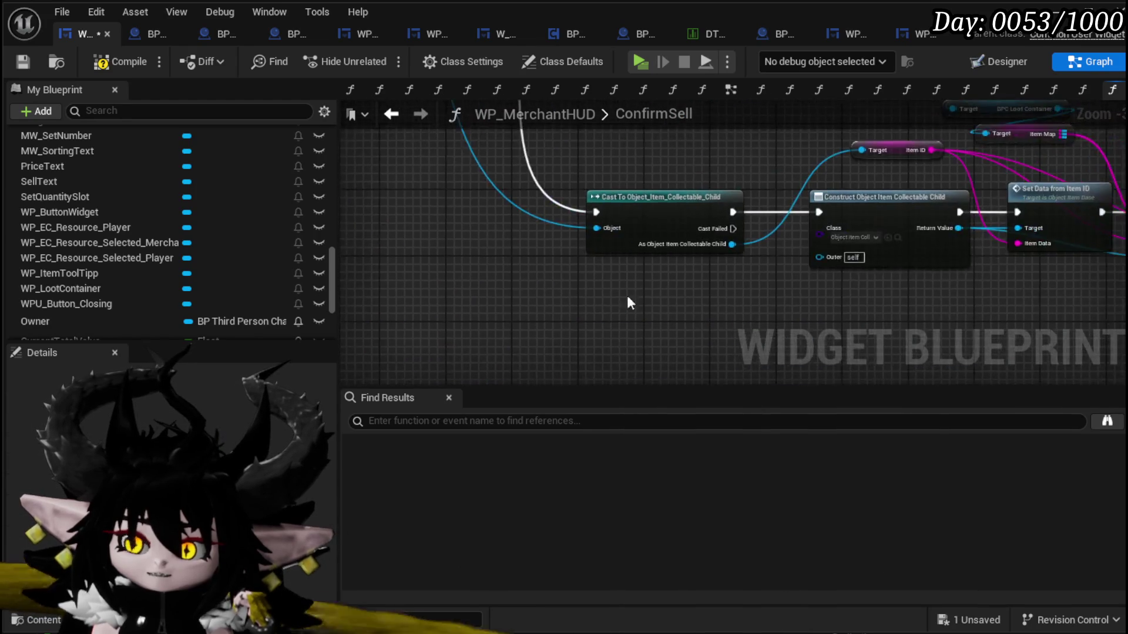
left_click_drag(519, 319, 778, 273)
scroll(781, 177, "up", 3)
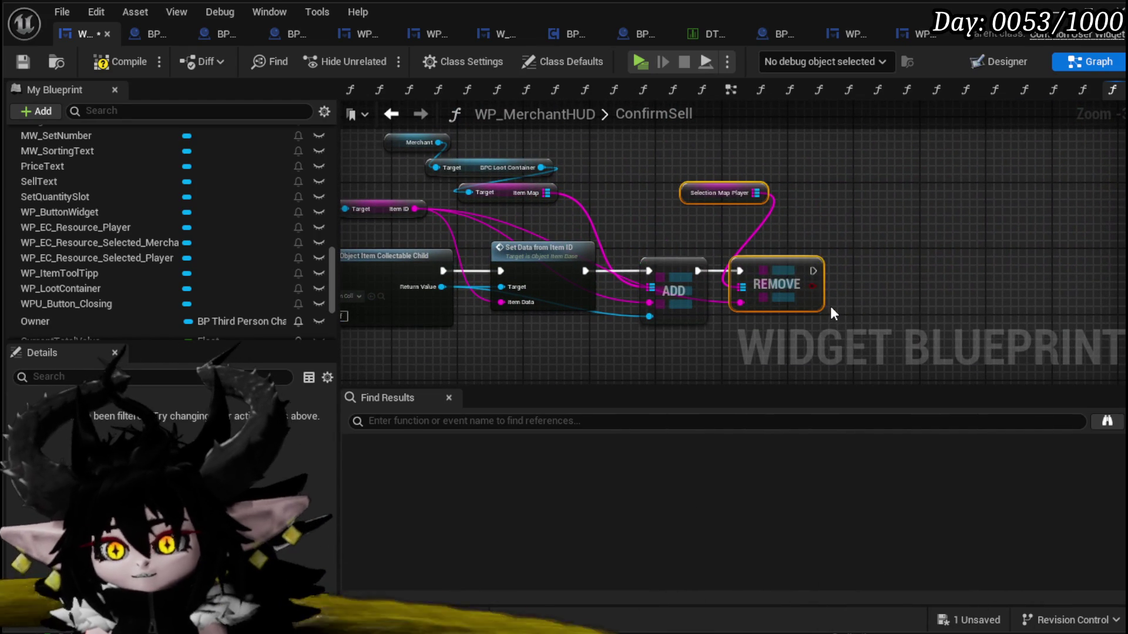
key("Delete")
left_click_drag(831, 307, 1000, 270)
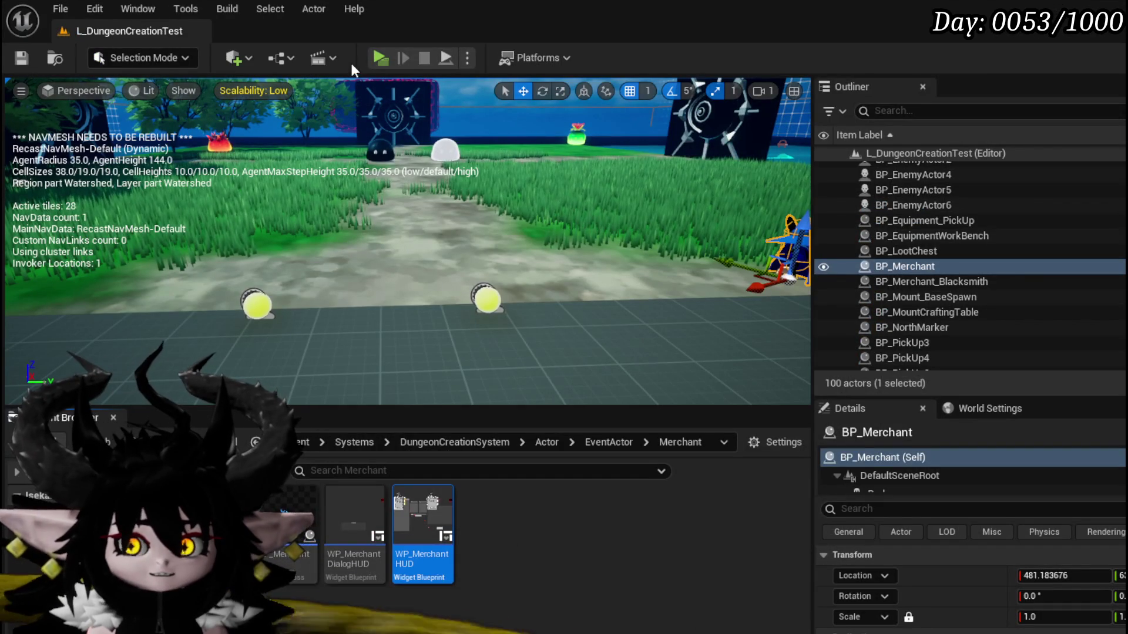
- Play-test selling the Hand of Greed gauntlet to the merchant, then stop and save with Ctrl+S
left_click(379, 57)
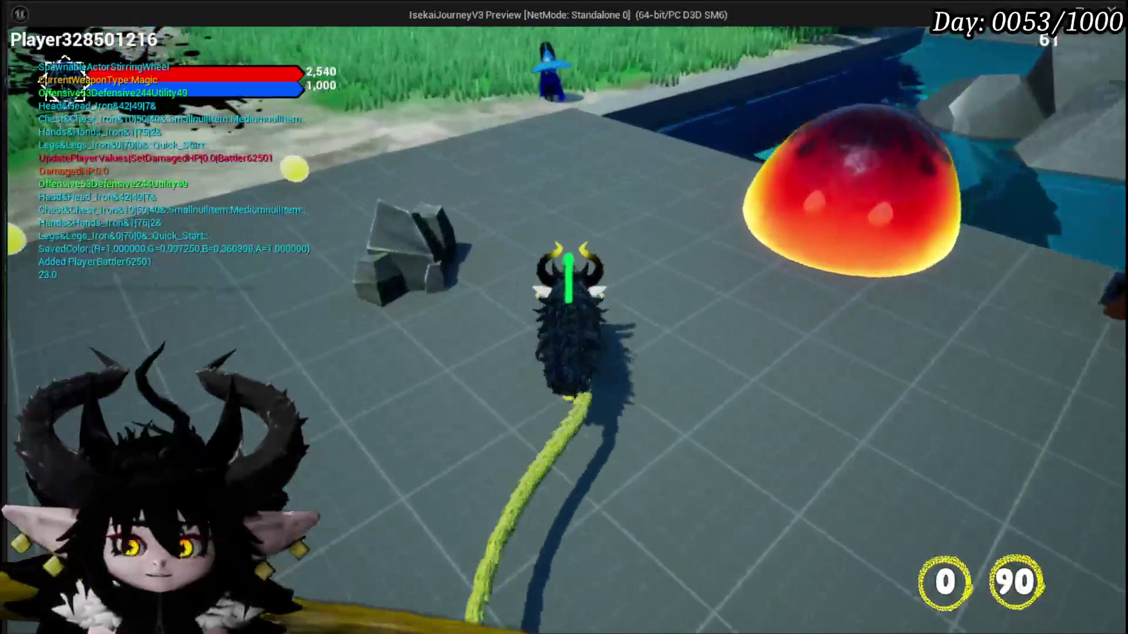
key("w")
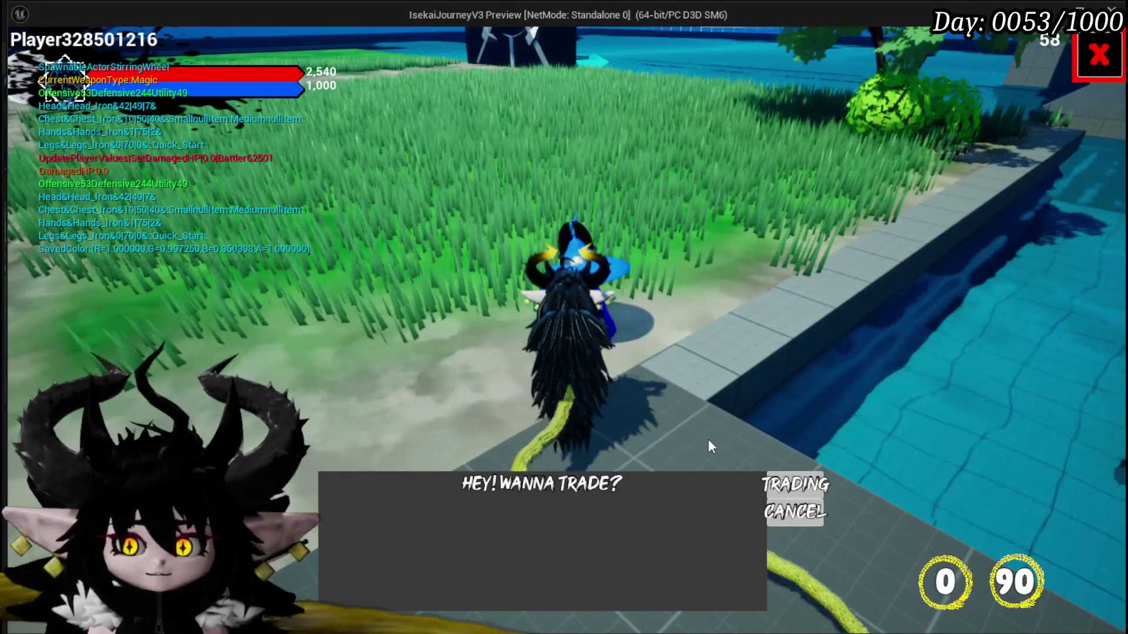
left_click(796, 484)
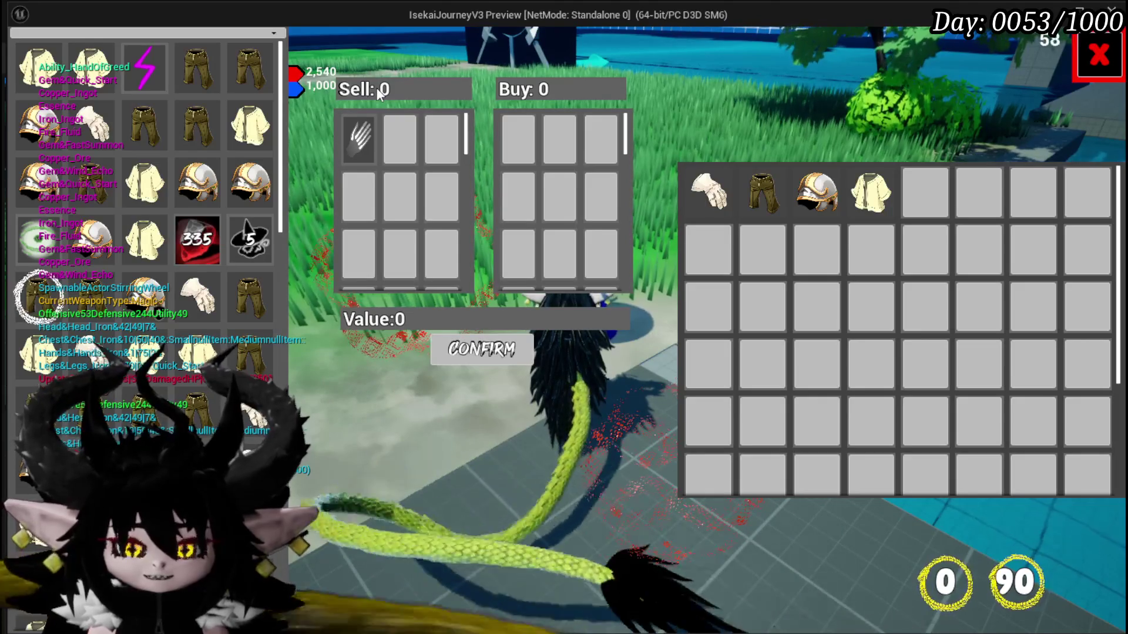
mouse_move(354, 154)
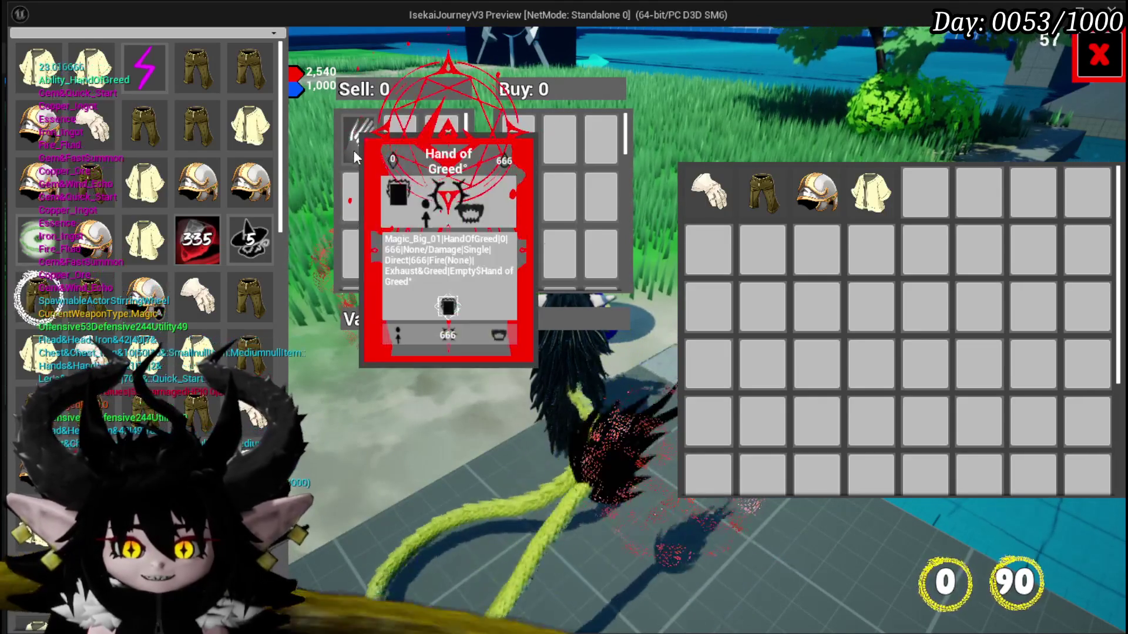
left_click(480, 348)
mouse_move(940, 201)
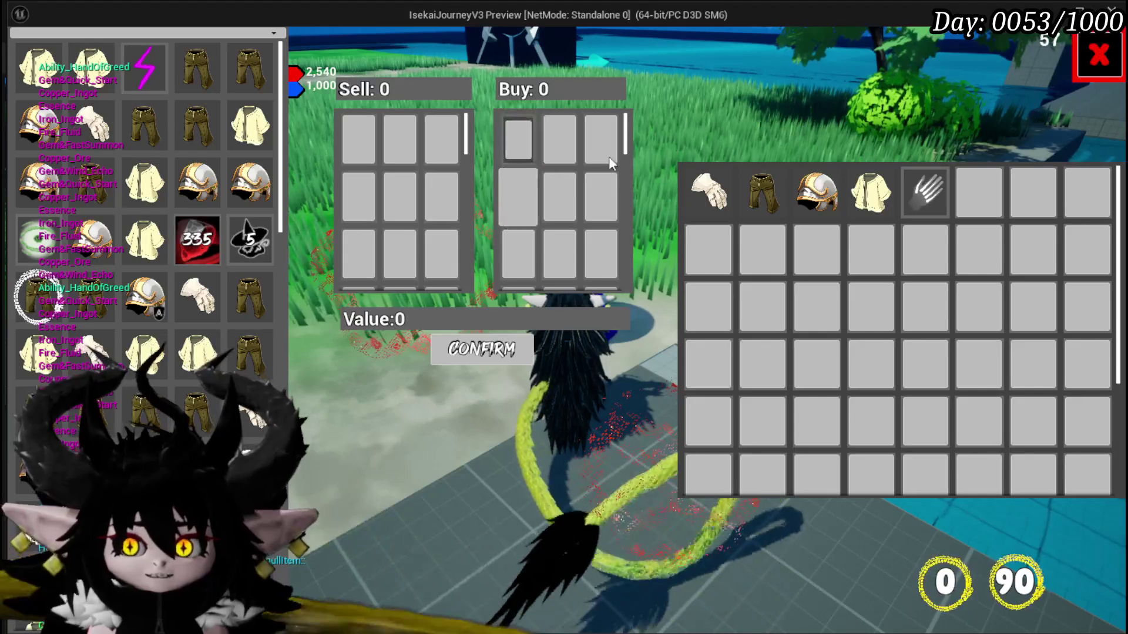
key("Escape")
key("ctrl+s")
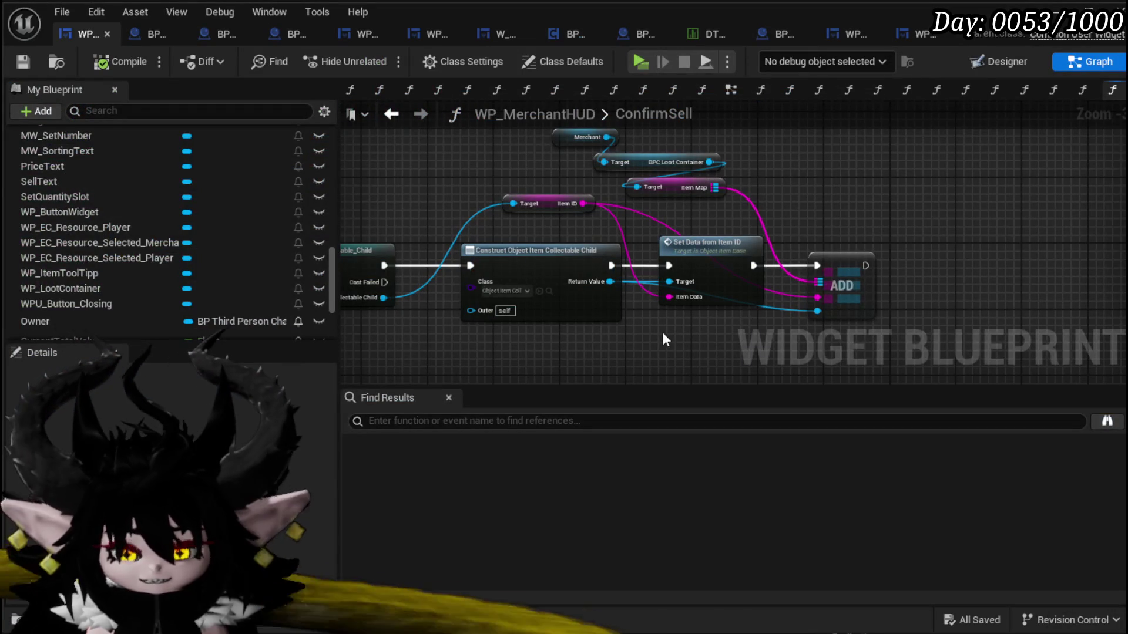
- Expand the Merchent category and open the SelectMerchantItem graph at its item-type switch
scroll(136, 175, "up", 10)
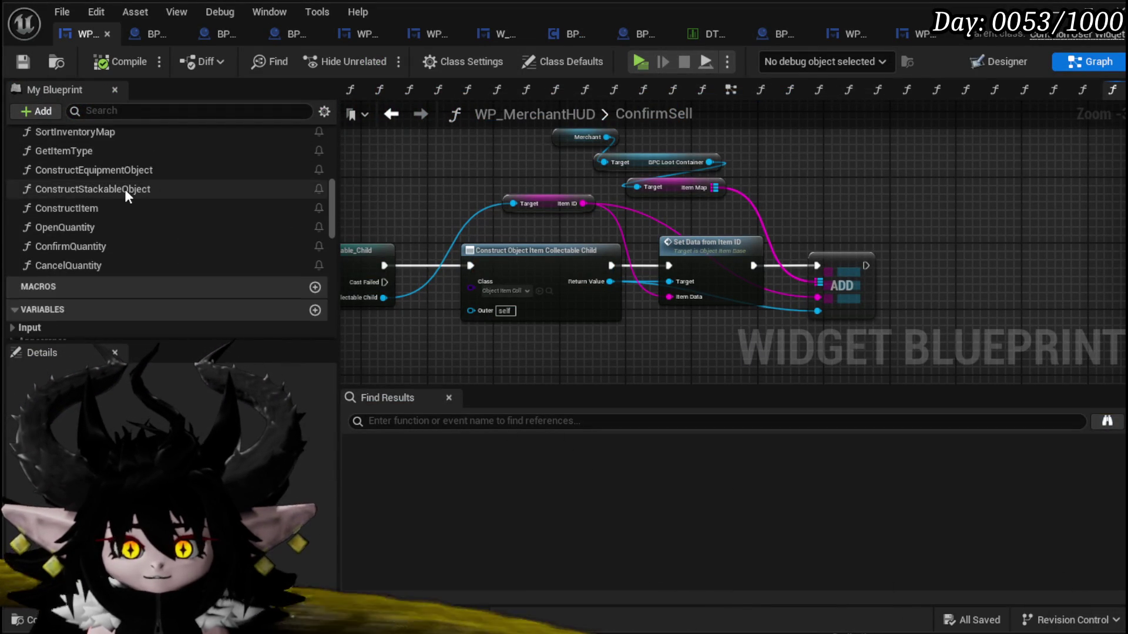
scroll(125, 189, "up", 10)
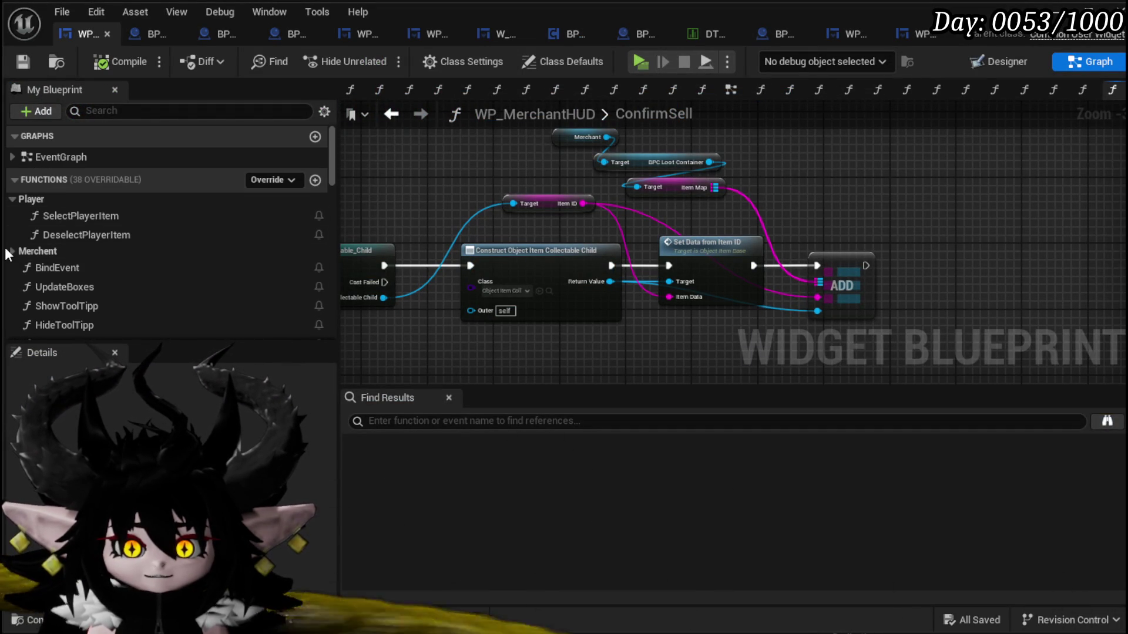
left_click(9, 251)
scroll(109, 270, "down", 2)
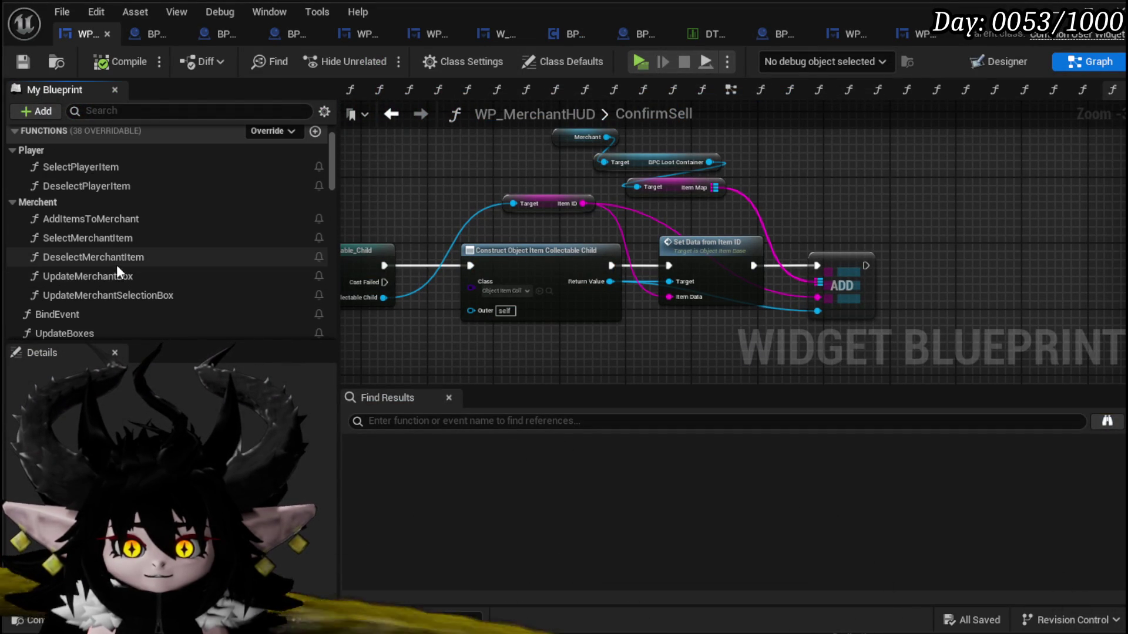
double_click(121, 239)
mouse_move(611, 214)
left_mouse_down()
mouse_move(505, 241)
mouse_move(562, 244)
left_mouse_up()
mouse_move(649, 214)
left_mouse_down()
mouse_move(632, 284)
mouse_move(513, 263)
left_mouse_up()
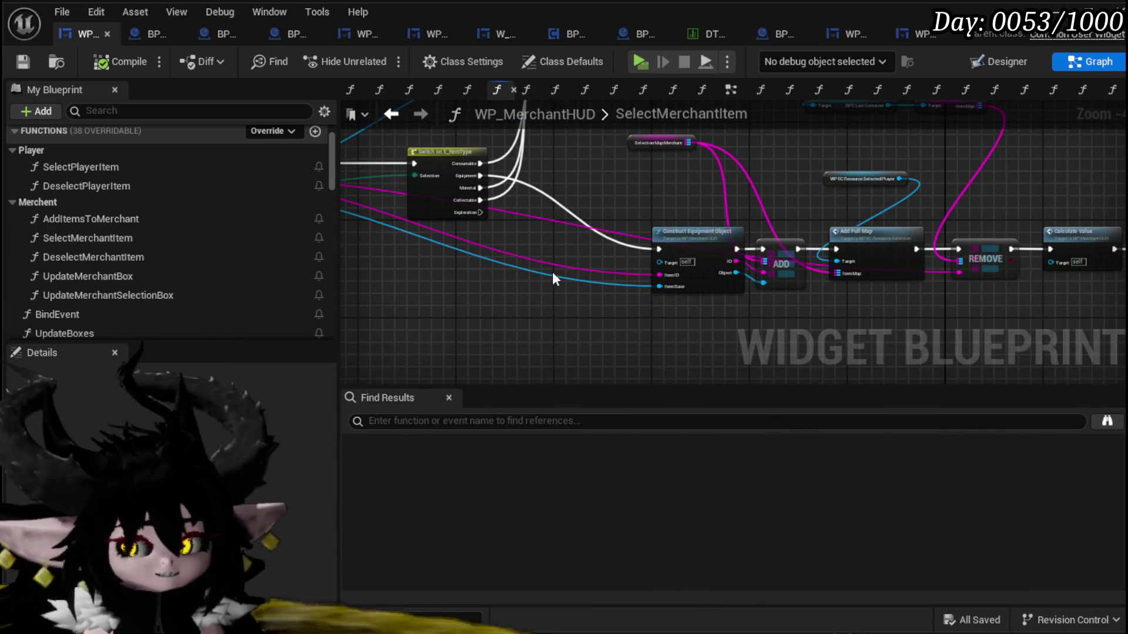
- Copy SelectPlayerItem's collectable node chain into SelectMerchantItem and wire the Collectable pin to Cast
double_click(132, 170)
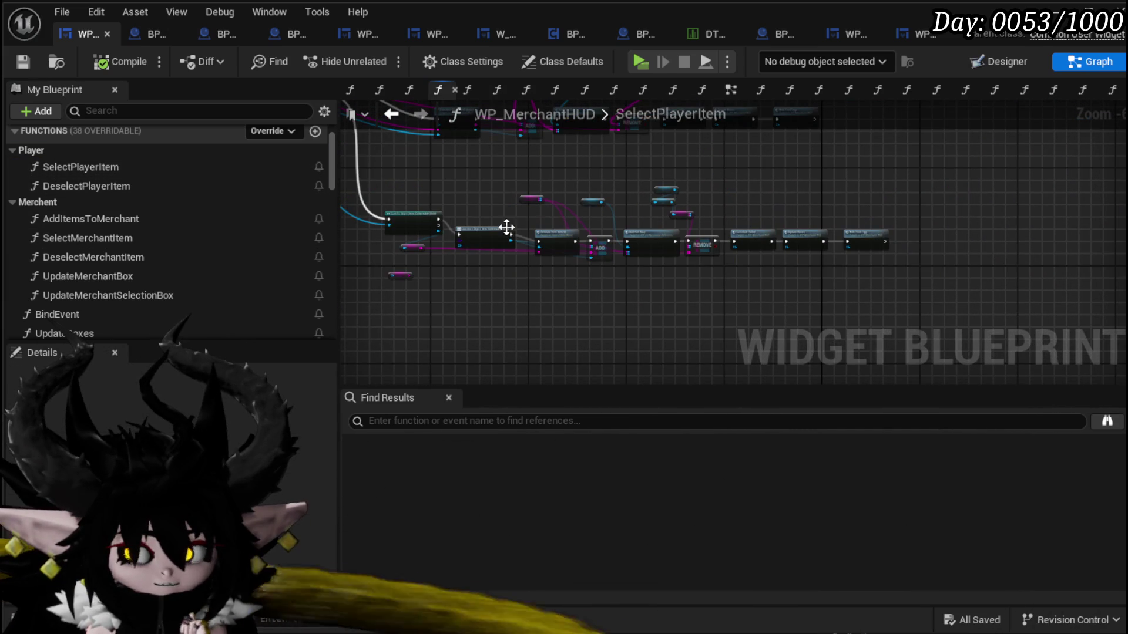
left_click_drag(375, 170, 936, 340)
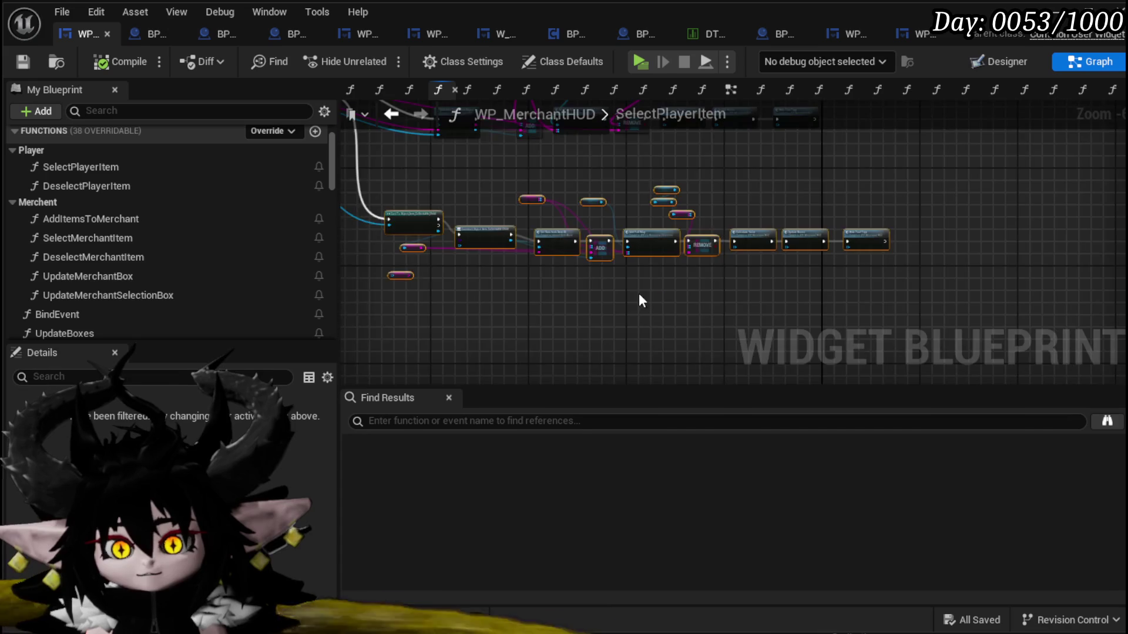
left_click_drag(592, 288, 680, 327)
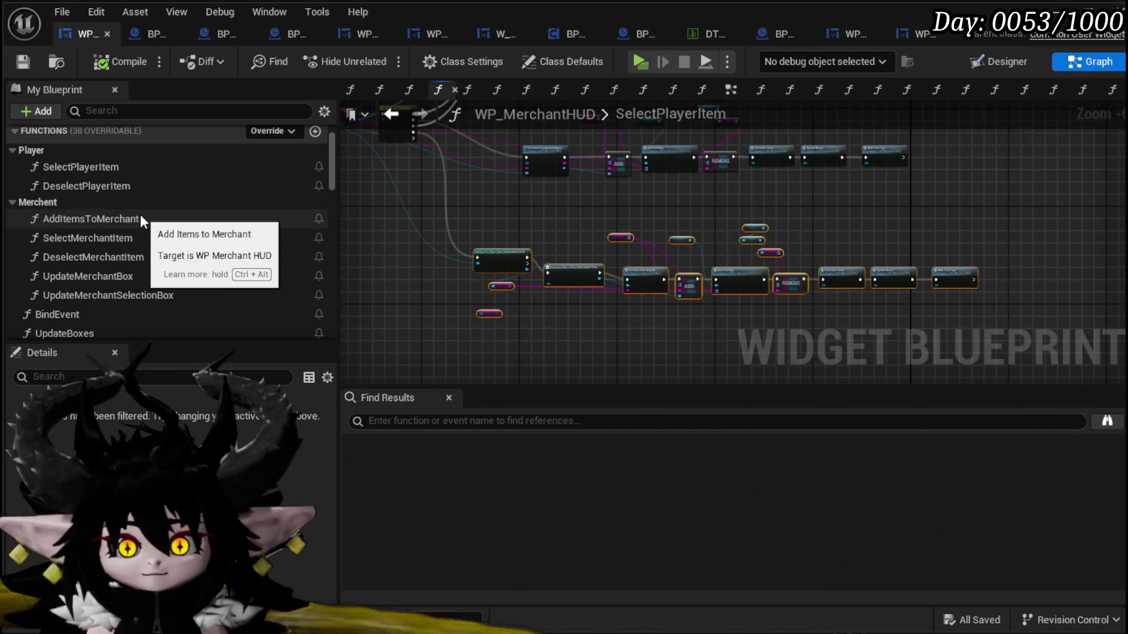
double_click(141, 236)
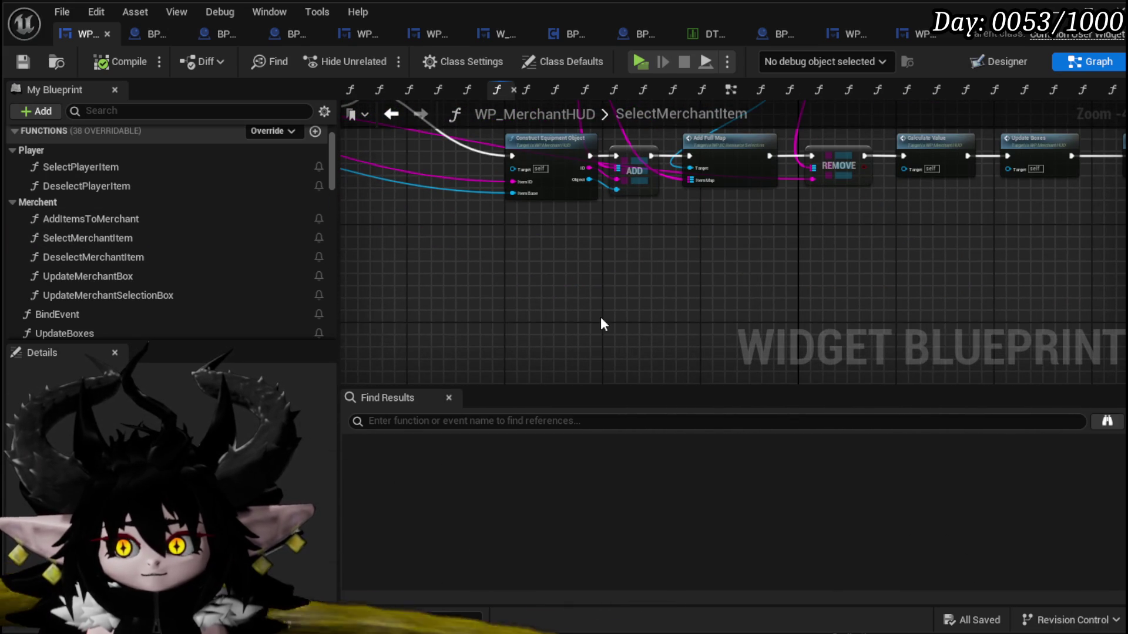
key("ctrl+v")
mouse_move(503, 207)
left_mouse_down()
mouse_move(455, 320)
mouse_move(355, 336)
mouse_move(443, 348)
left_mouse_up()
scroll(443, 348, "up", 2)
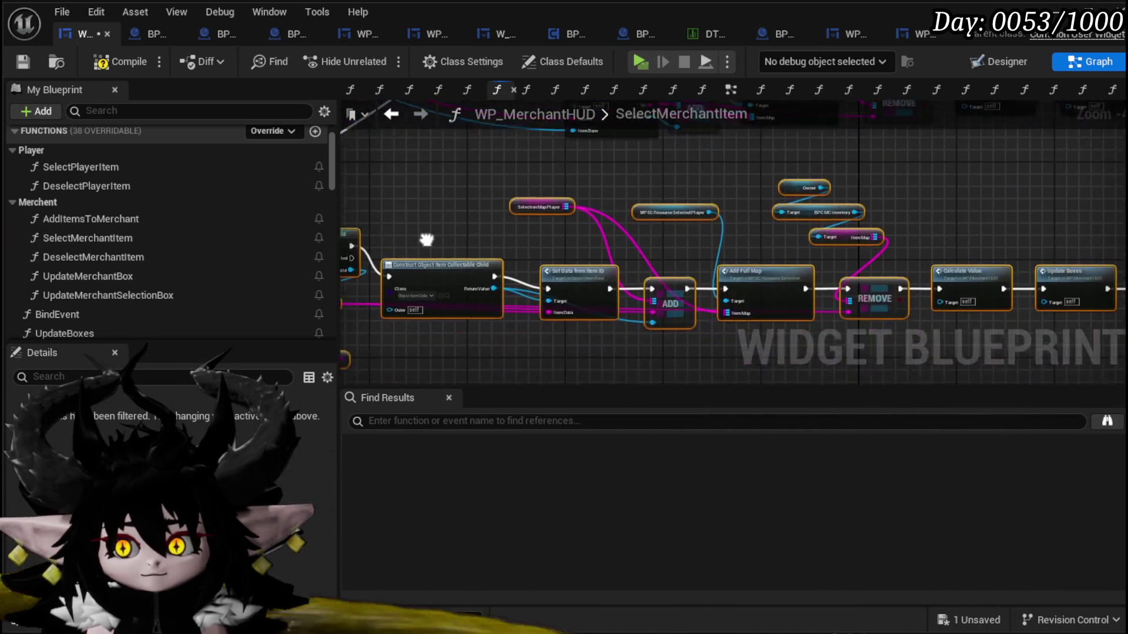
- Connect Collectable to Cast and move Selection Map Player's wires onto Selection Map Merchant
mouse_move(566, 256)
left_mouse_down()
mouse_move(514, 278)
mouse_move(566, 284)
mouse_move(507, 256)
mouse_move(489, 220)
mouse_move(661, 257)
mouse_move(611, 260)
mouse_move(565, 375)
left_mouse_up()
scroll(658, 249, "down", 1)
left_click(646, 172)
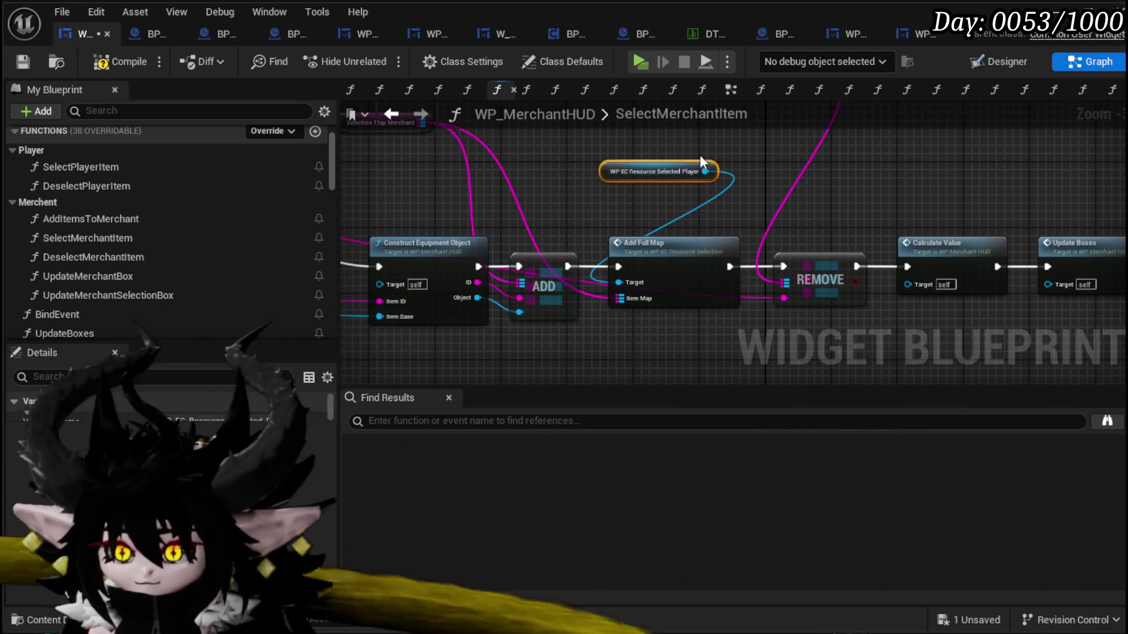
mouse_move(594, 195)
left_mouse_down()
mouse_move(648, 313)
mouse_move(603, 212)
left_mouse_up()
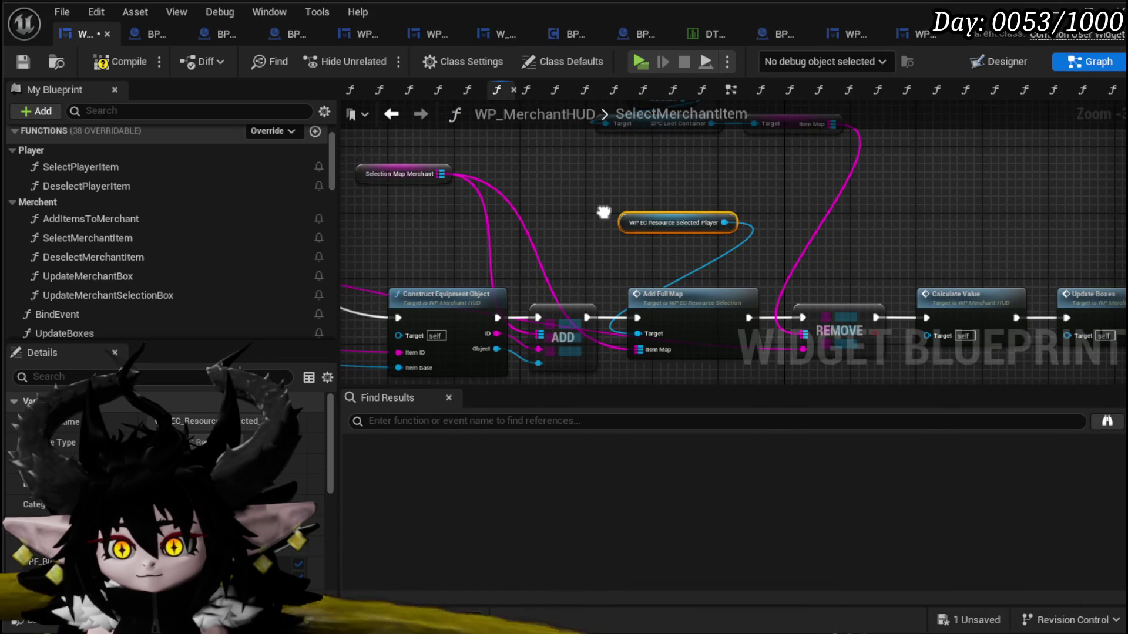
left_click_drag(604, 212, 655, 203)
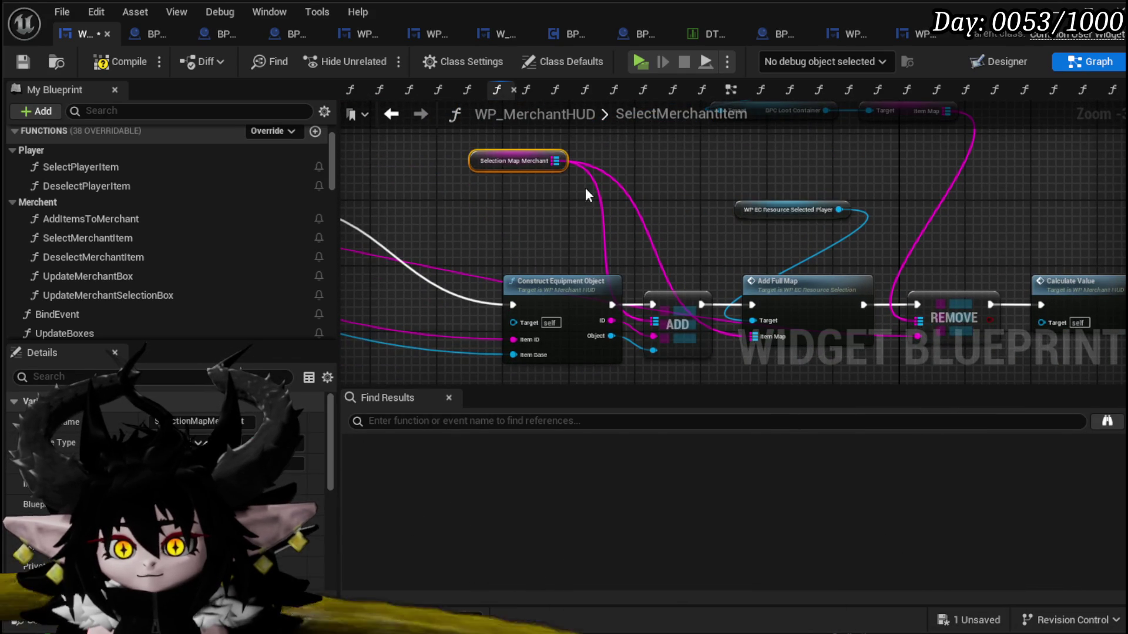
key("ctrl+z")
key("ctrl+z")
key("ctrl+z")
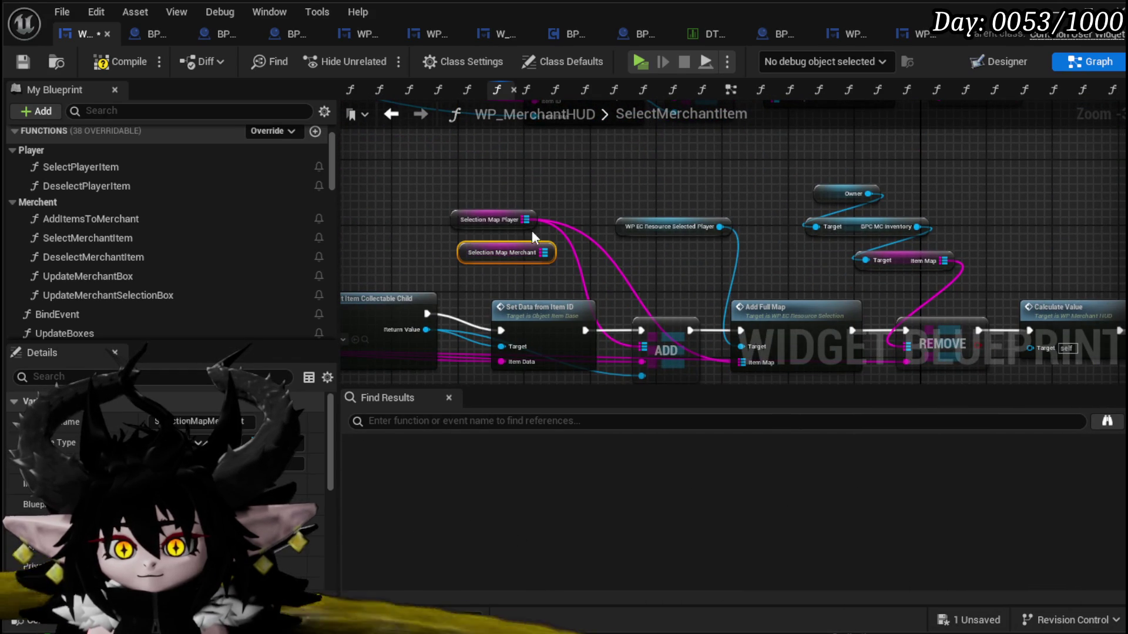
left_click_drag(525, 219, 542, 253)
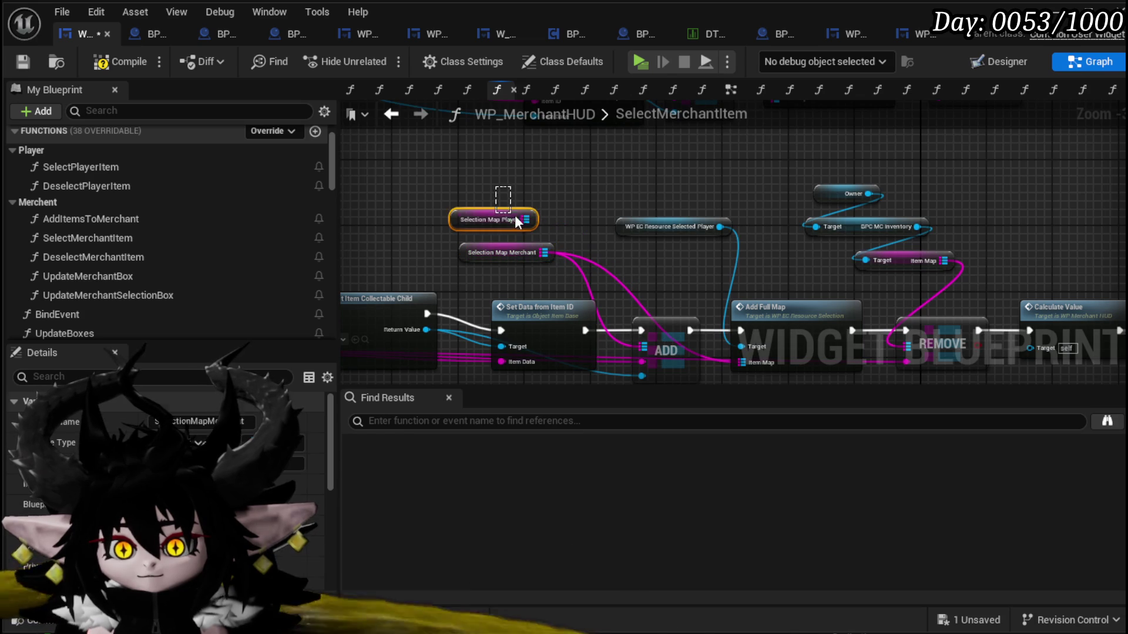
- Feed the Merchant's DPC Loot Container Item Map into REMOVE and tidy those getter nodes
mouse_move(679, 178)
left_mouse_down()
mouse_move(464, 307)
mouse_move(605, 235)
mouse_move(599, 177)
mouse_move(583, 220)
left_mouse_up()
key("ctrl+z")
key("ctrl+z")
key("ctrl+z")
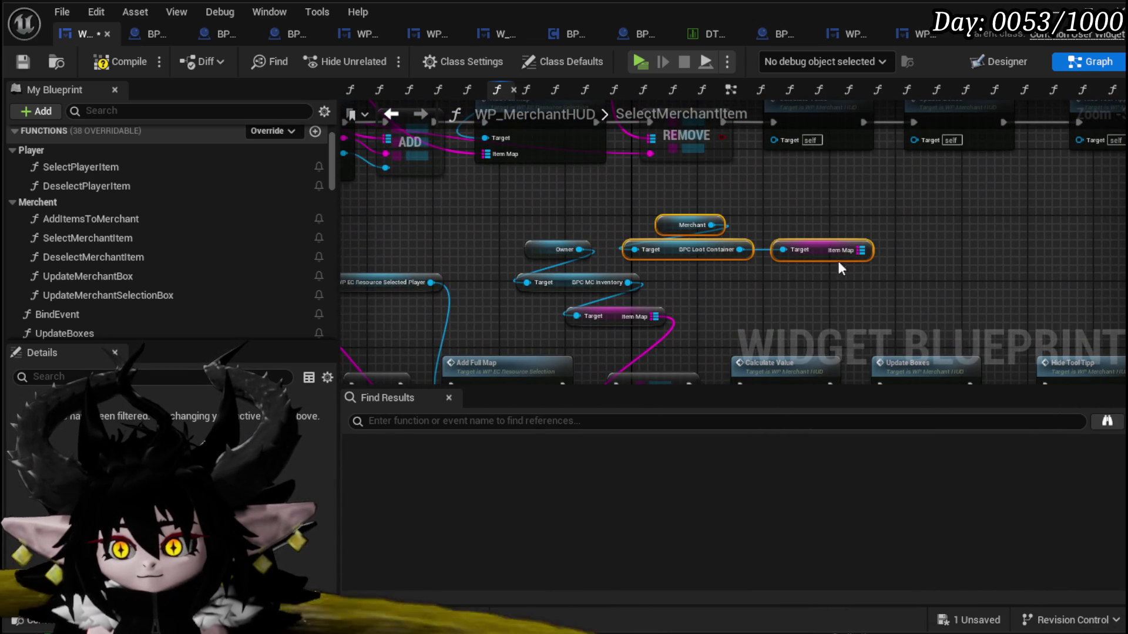
left_click_drag(895, 249, 860, 249)
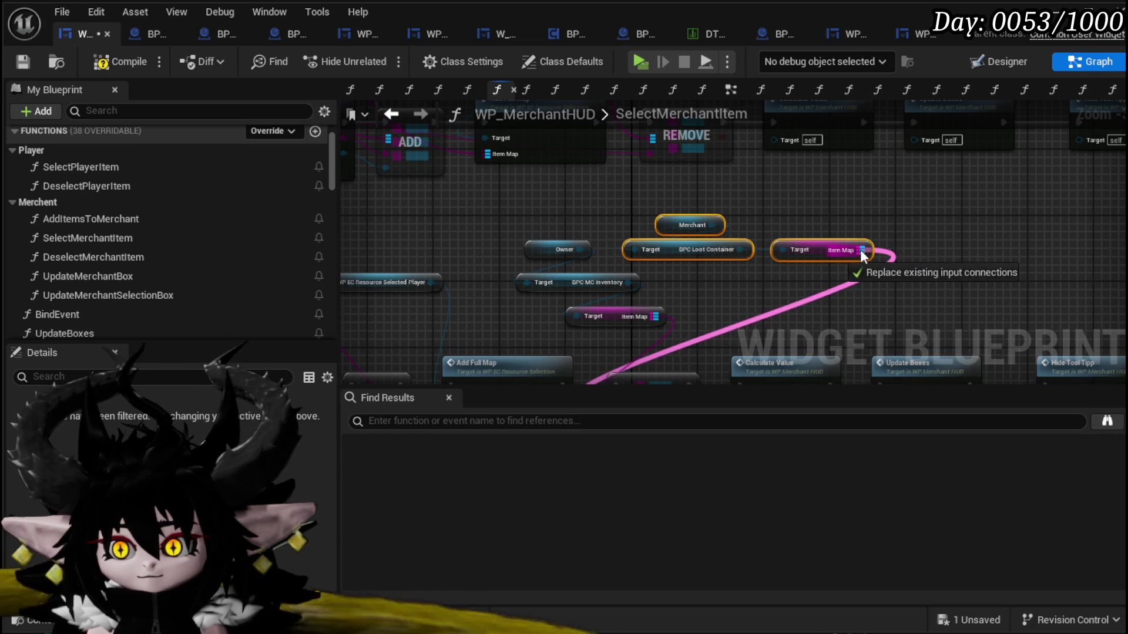
left_click_drag(538, 326, 588, 234)
left_click_drag(783, 250, 759, 304)
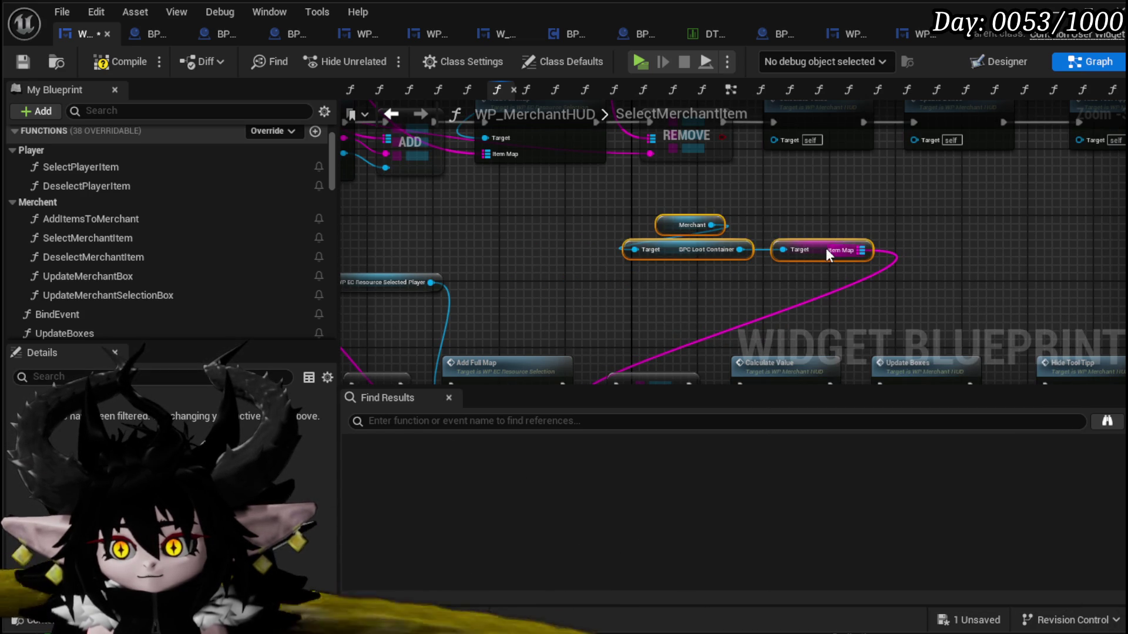
left_click_drag(826, 254, 730, 274)
left_click_drag(734, 176, 754, 336)
mouse_move(794, 132)
left_mouse_down()
mouse_move(680, 195)
mouse_move(670, 171)
mouse_move(647, 292)
mouse_move(648, 148)
mouse_move(626, 150)
mouse_move(595, 293)
mouse_move(607, 156)
mouse_move(703, 137)
mouse_move(842, 146)
mouse_move(879, 327)
mouse_move(920, 272)
mouse_move(713, 262)
left_mouse_up()
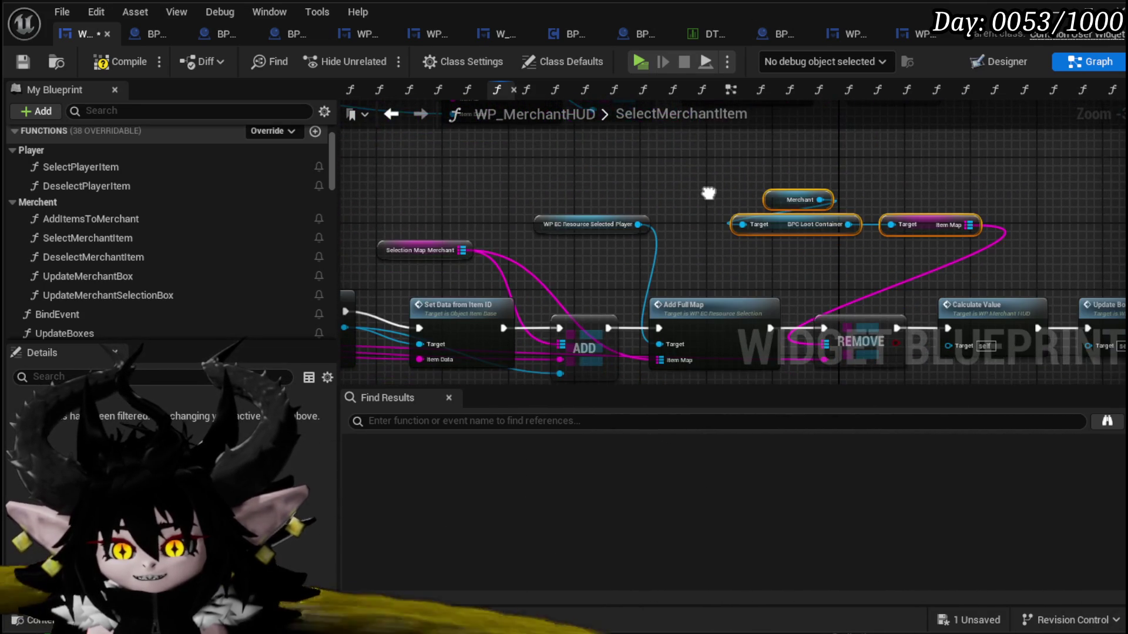
mouse_move(704, 190)
left_mouse_down()
mouse_move(695, 361)
mouse_move(704, 283)
mouse_move(708, 364)
mouse_move(679, 339)
mouse_move(695, 293)
left_mouse_up()
mouse_move(656, 245)
left_mouse_down()
mouse_move(602, 198)
mouse_move(569, 266)
mouse_move(618, 330)
mouse_move(812, 325)
mouse_move(891, 175)
mouse_move(822, 242)
mouse_move(918, 262)
mouse_move(771, 263)
mouse_move(751, 323)
mouse_move(627, 273)
left_mouse_up()
left_click_drag(787, 264, 658, 171)
scroll(672, 358, "up", 4)
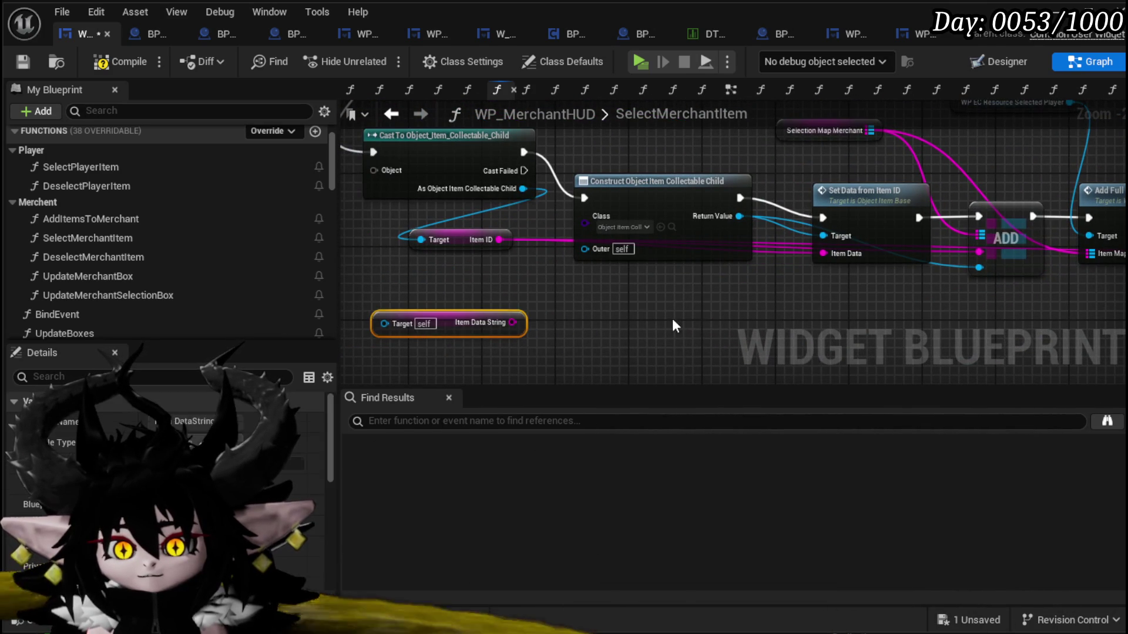
scroll(761, 326, "down", 1)
left_click_drag(761, 326, 540, 362)
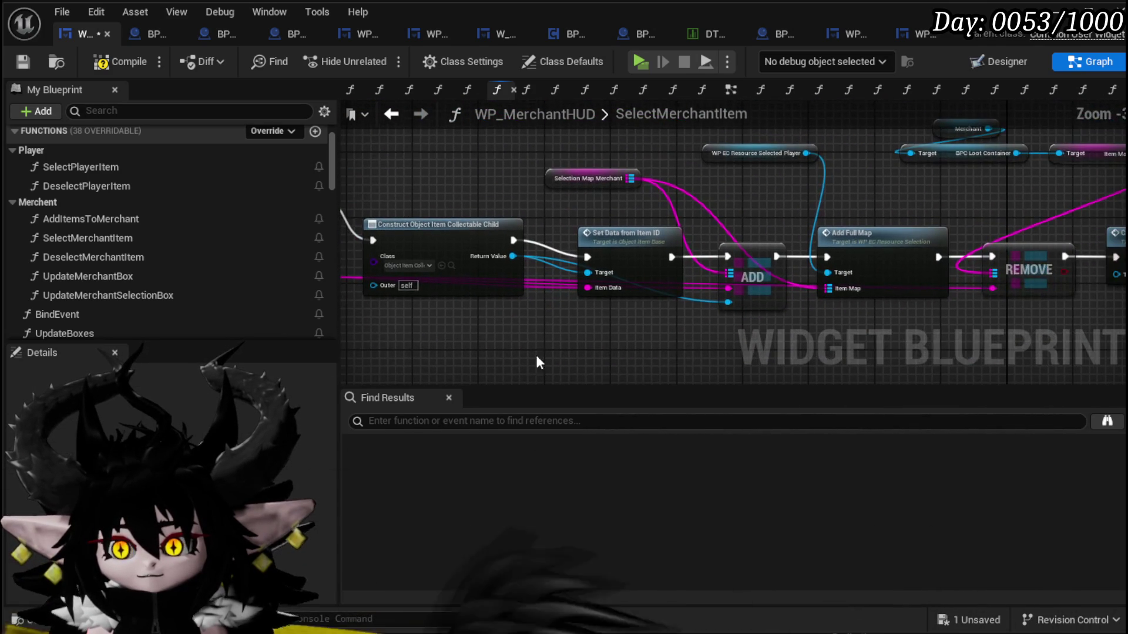
- Plug the Get Item Type item output into the Cast node's Object pin, recompile and save
left_click(21, 61)
left_click(467, 431)
scroll(589, 241, "down", 3)
scroll(548, 264, "up", 3)
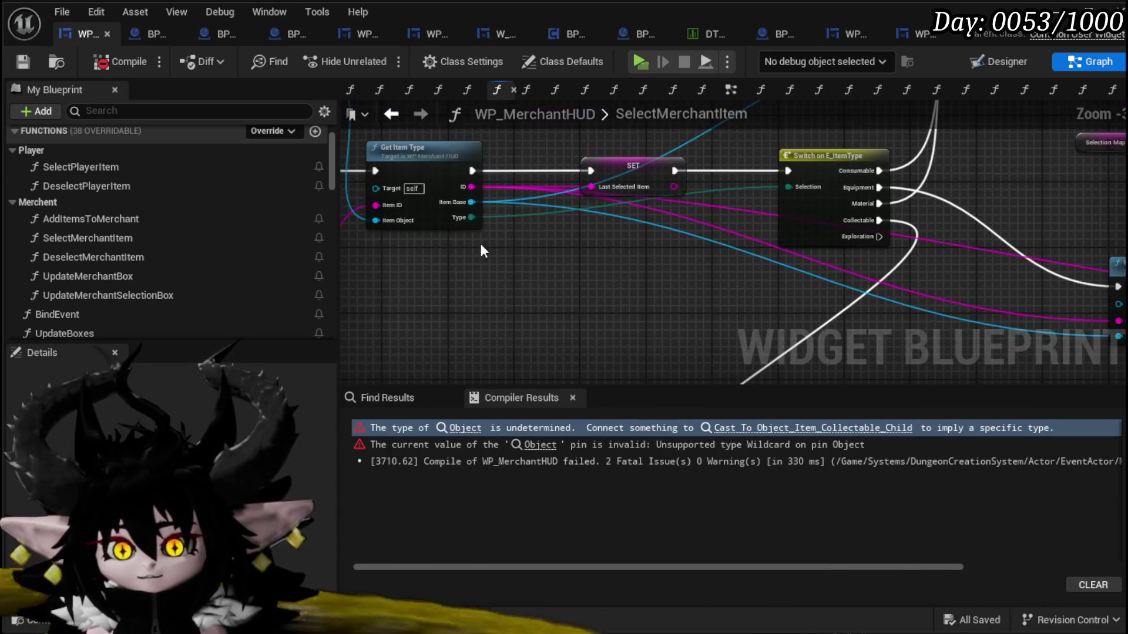
mouse_move(472, 202)
left_mouse_down()
mouse_move(522, 495)
mouse_move(682, 207)
mouse_move(684, 108)
mouse_move(678, 178)
left_mouse_up()
scroll(647, 200, "down", 2)
left_click_drag(624, 218, 389, 247)
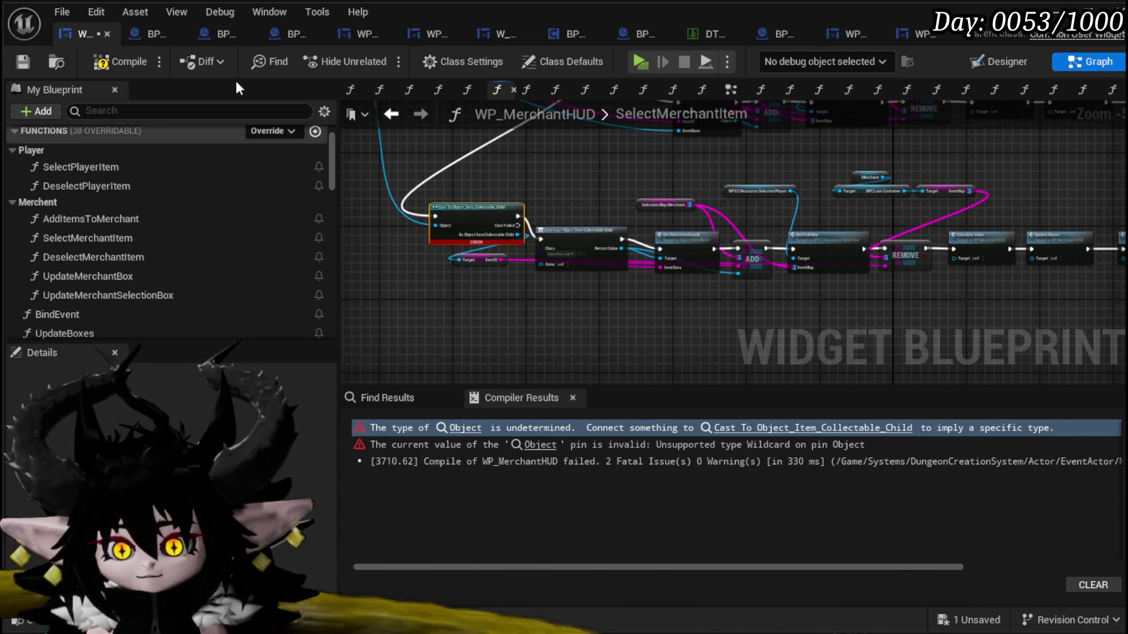
left_click(108, 62)
left_click(22, 60)
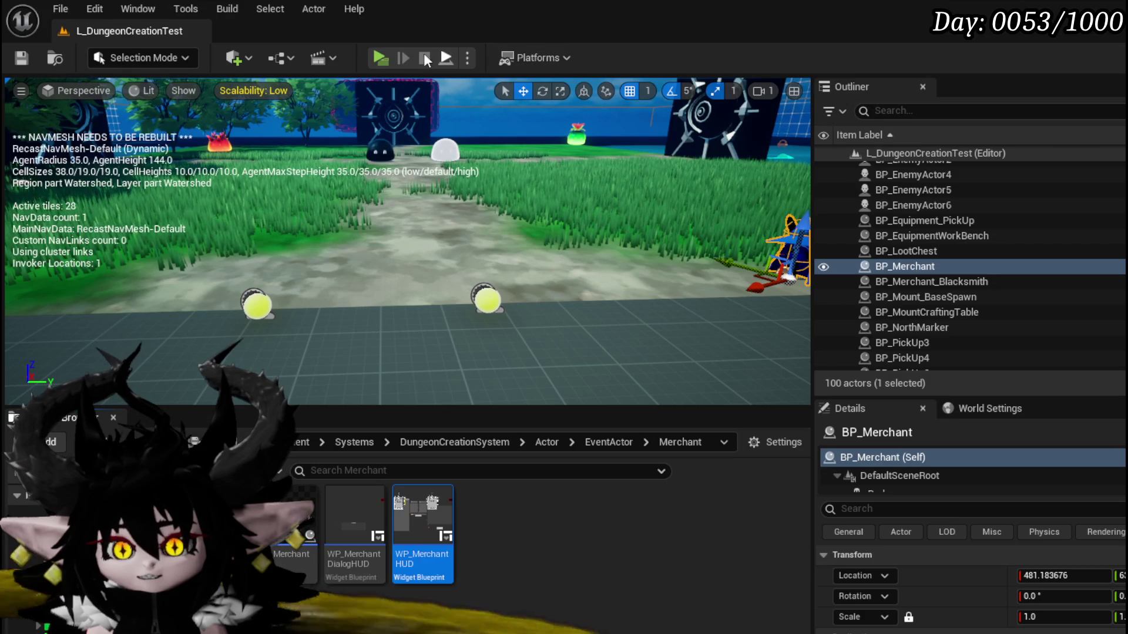
- Trade with the merchant in play: add the gloves to Buy at 806, remove them, then stop
left_click(452, 53)
key("w")
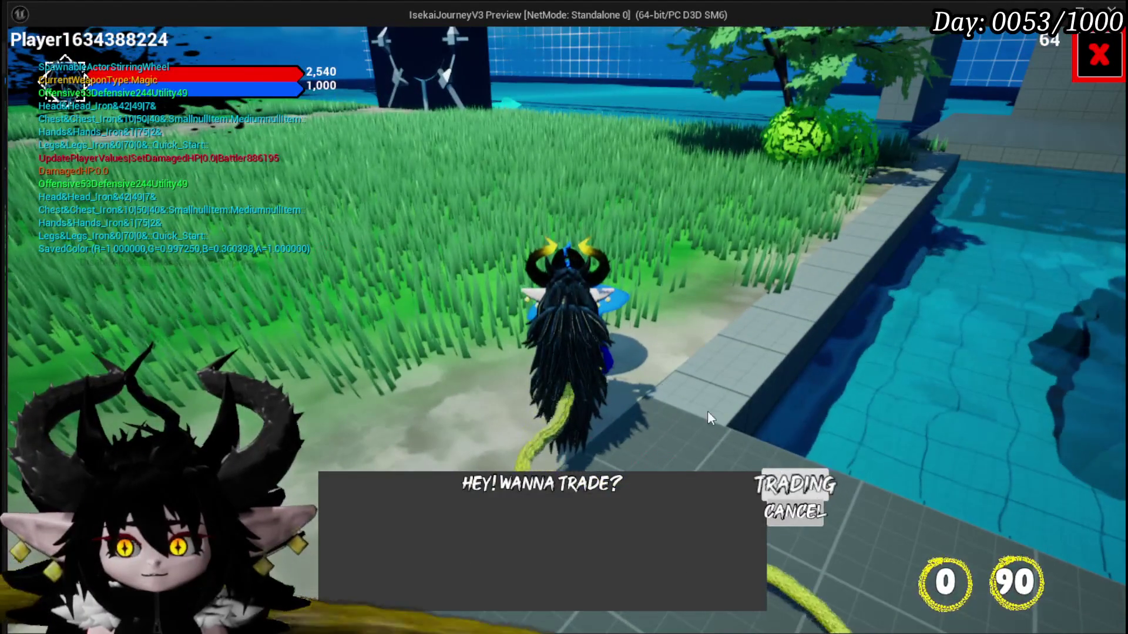
left_click(787, 483)
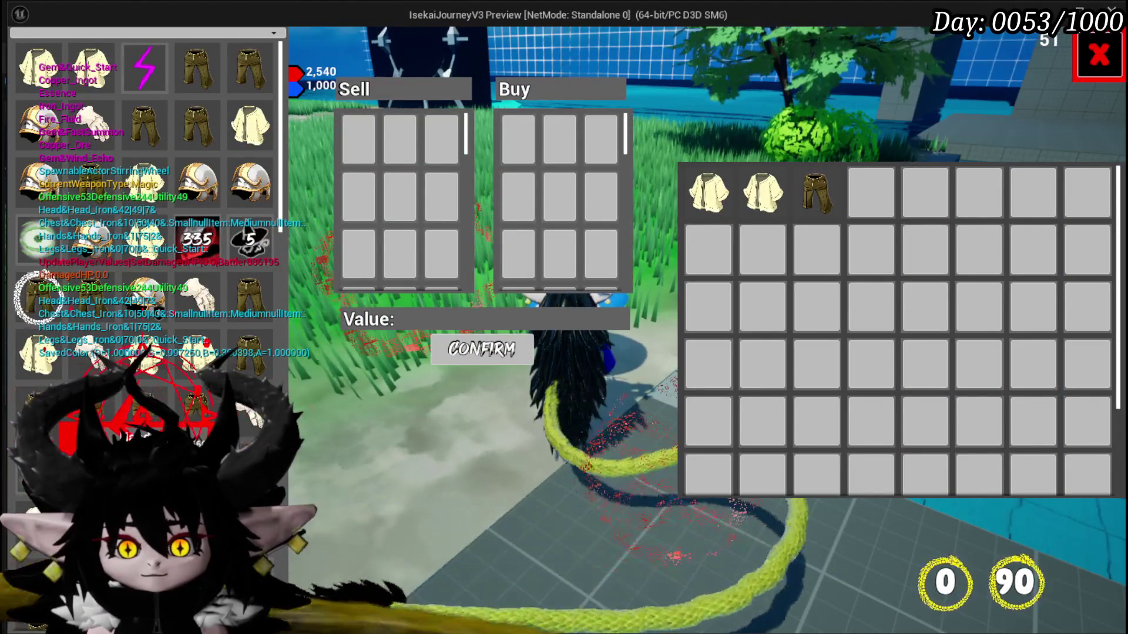
left_click(473, 356)
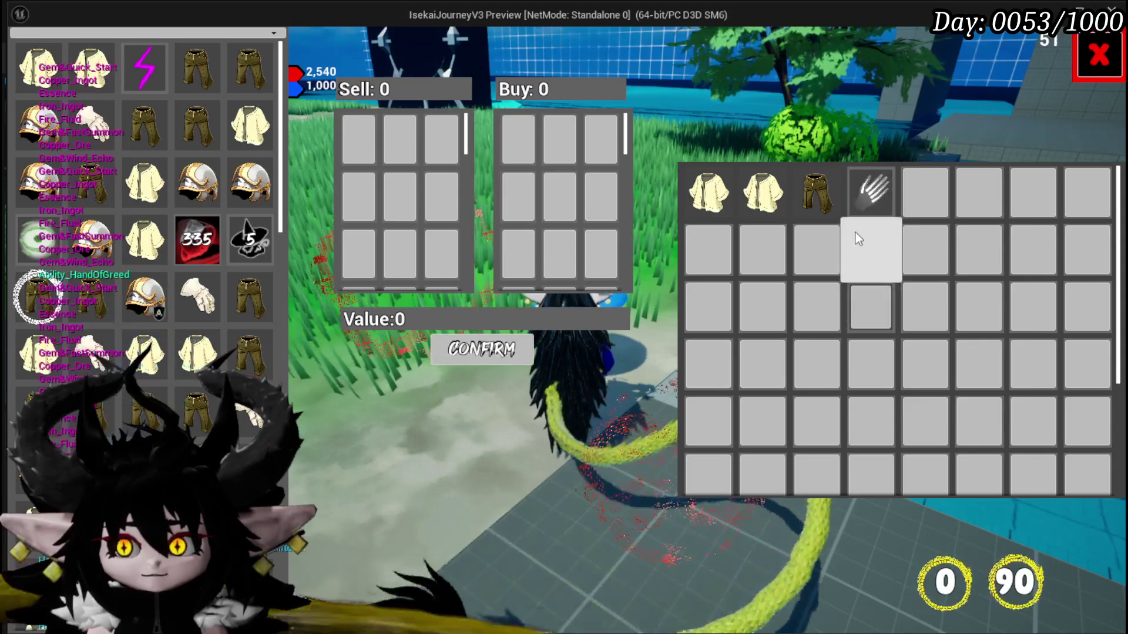
left_click(868, 194)
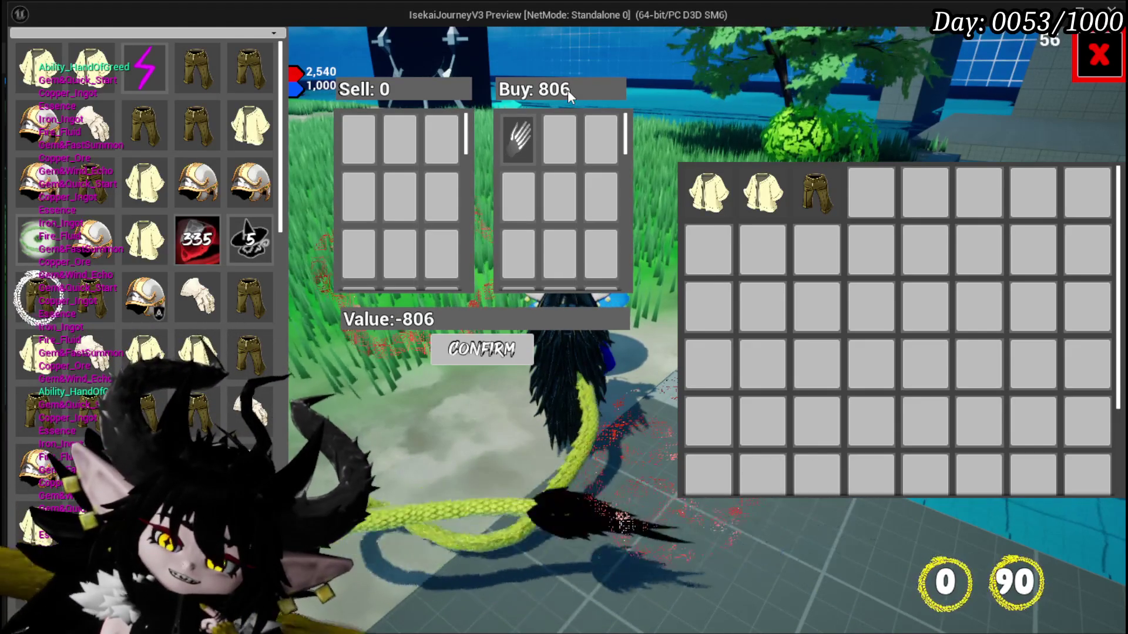
mouse_move(699, 200)
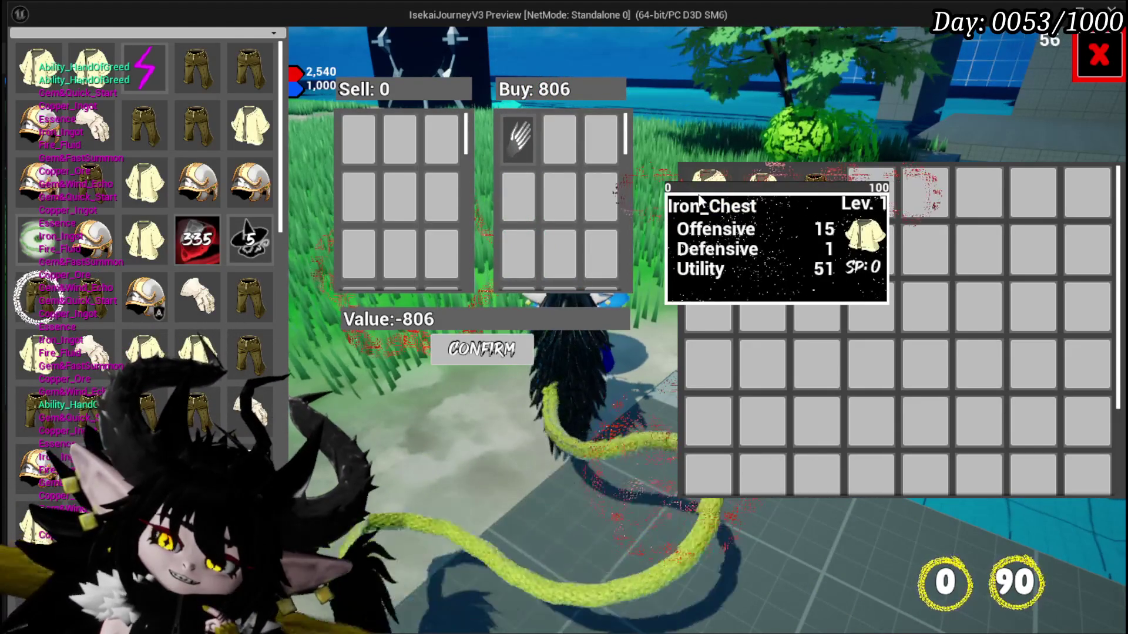
left_click(477, 350)
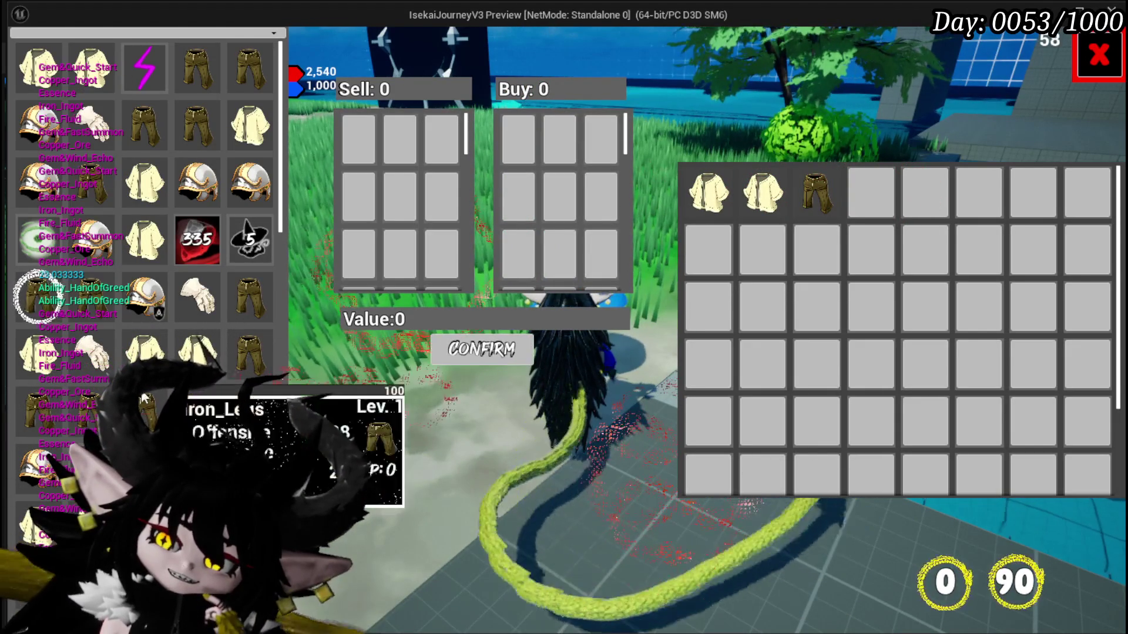
scroll(173, 311, "down", 3)
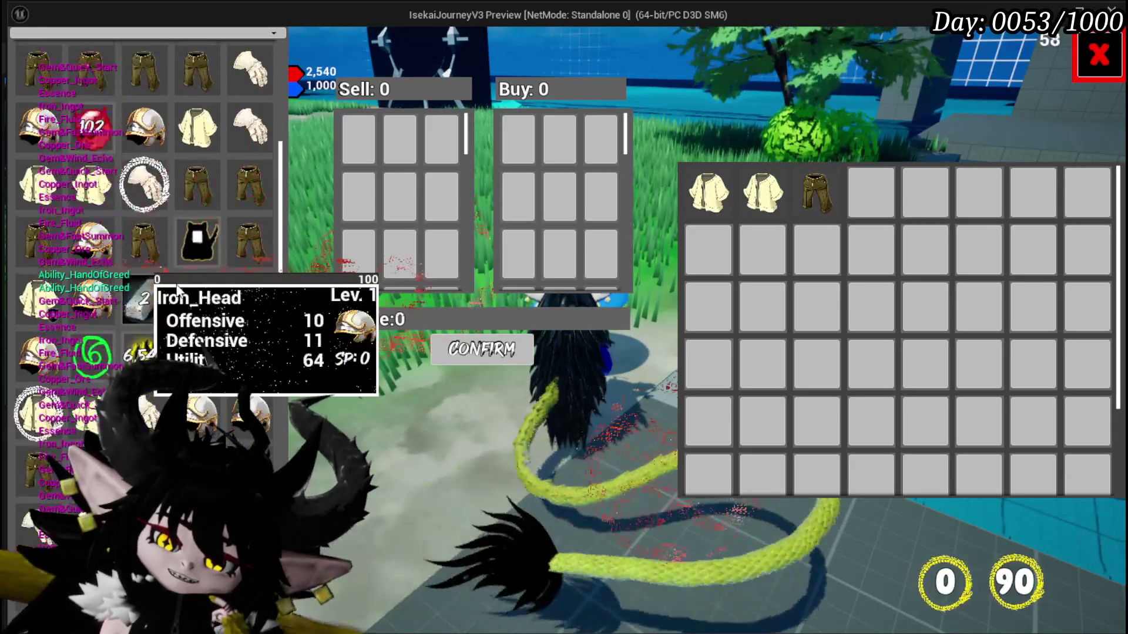
scroll(194, 287, "down", 5)
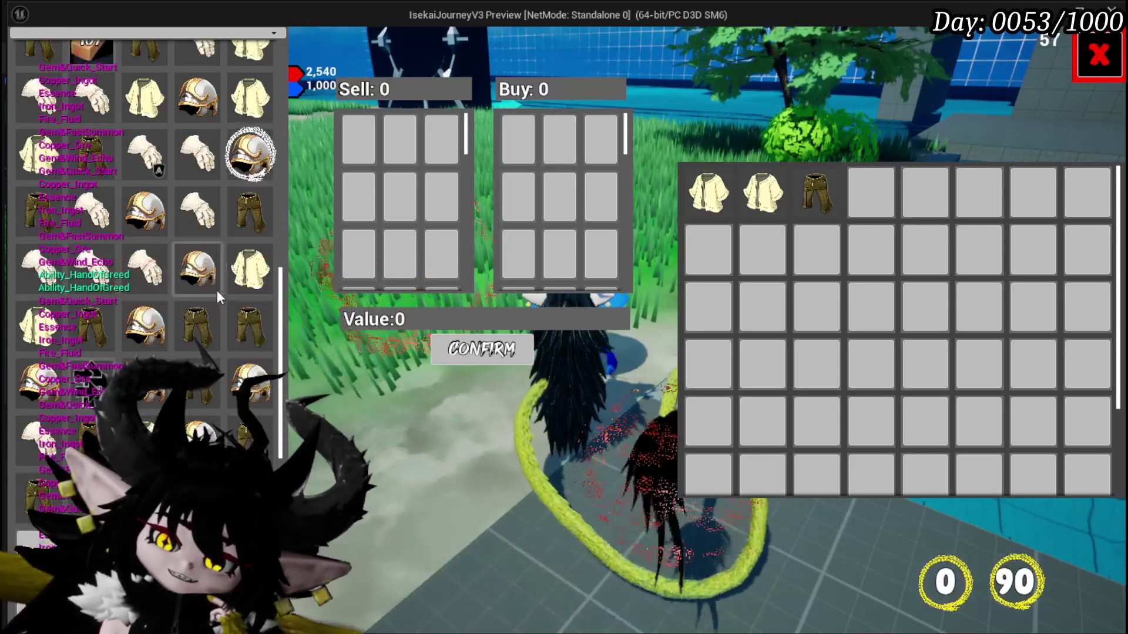
scroll(223, 292, "up", 6)
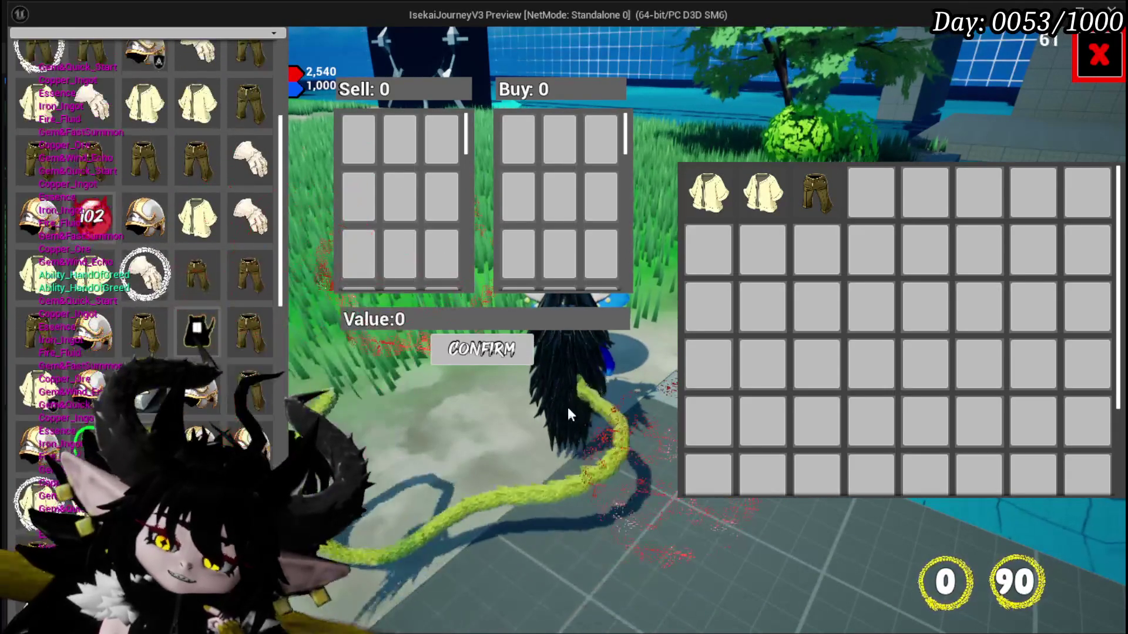
key("Escape")
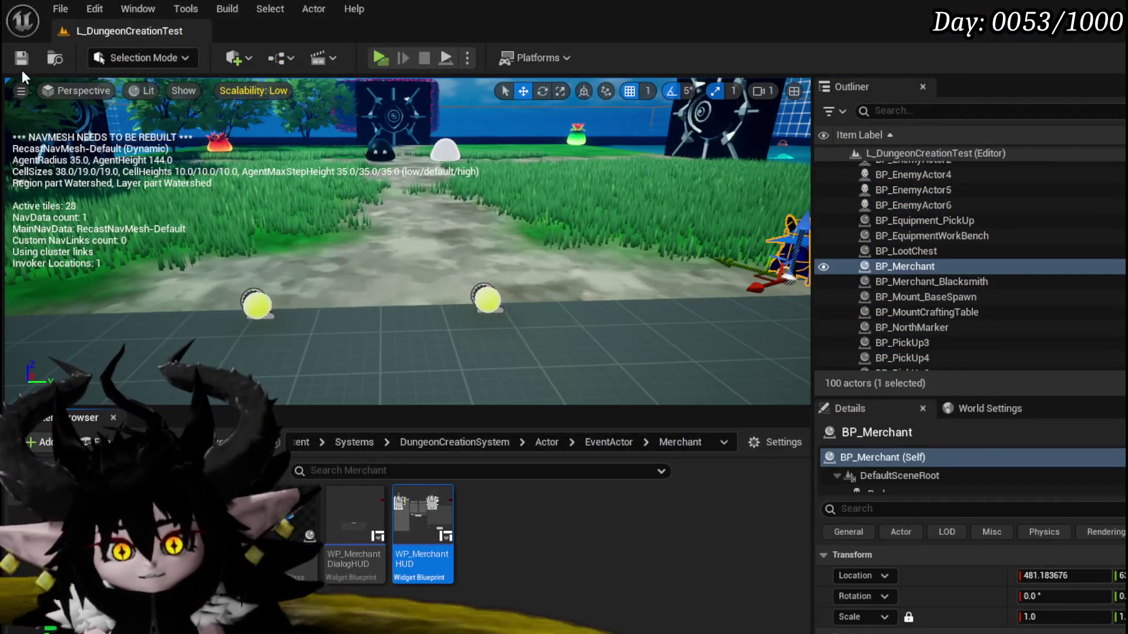
- Save the level and open the ConfirmBuy function in WP_MerchantHUD
left_click(21, 57)
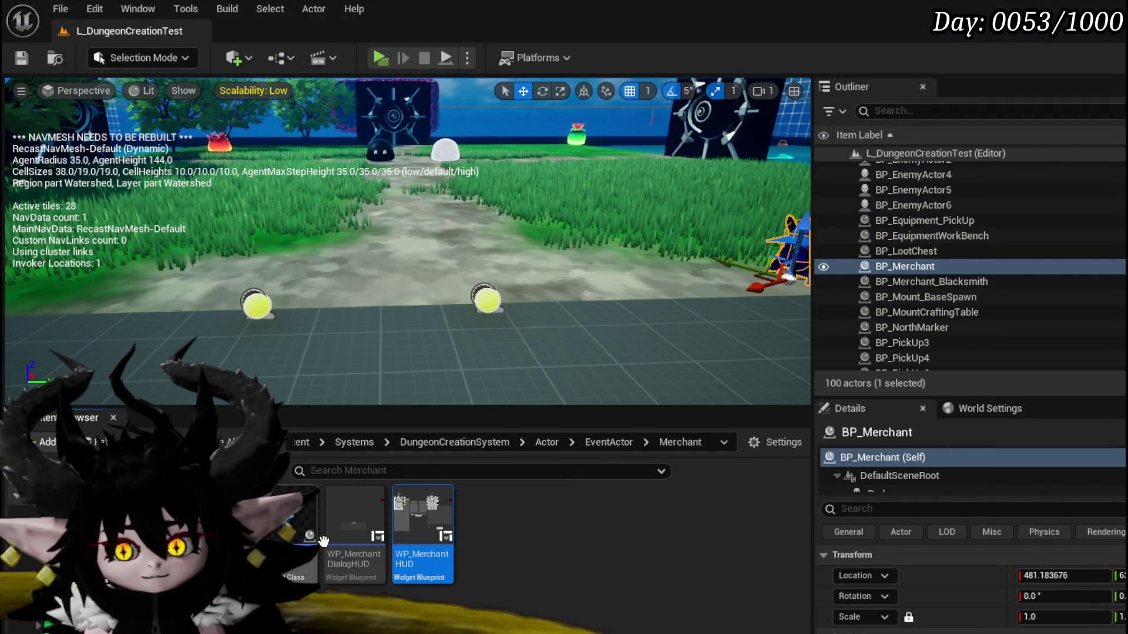
double_click(422, 531)
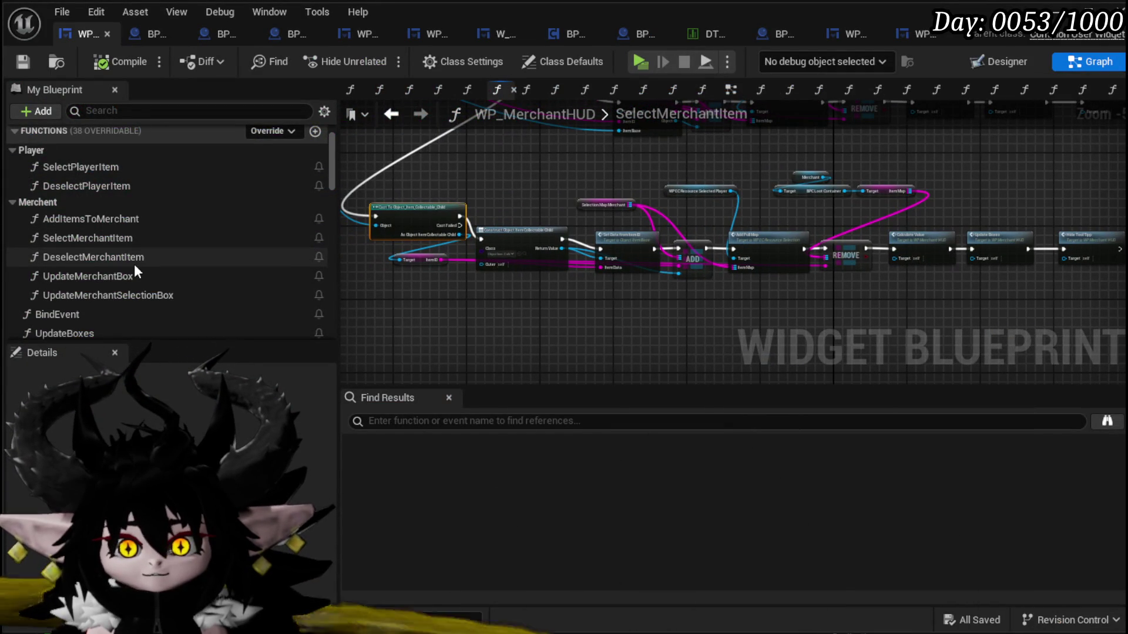
scroll(132, 269, "down", 3)
scroll(132, 269, "down", 1)
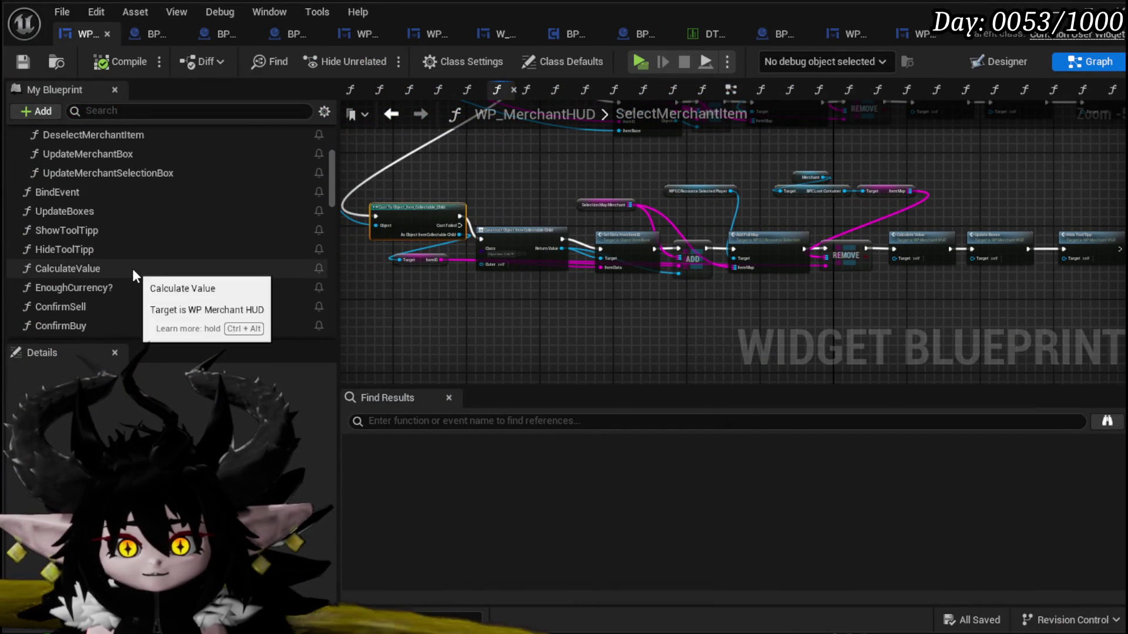
scroll(123, 259, "down", 2)
left_click(101, 276)
double_click(101, 276)
- Move the CLEAR, Add Full Map, Calculate Value, Hide Tool Tip and Update Boxes row down-left
mouse_move(604, 286)
left_mouse_down()
mouse_move(527, 144)
mouse_move(697, 254)
mouse_move(575, 268)
left_mouse_up()
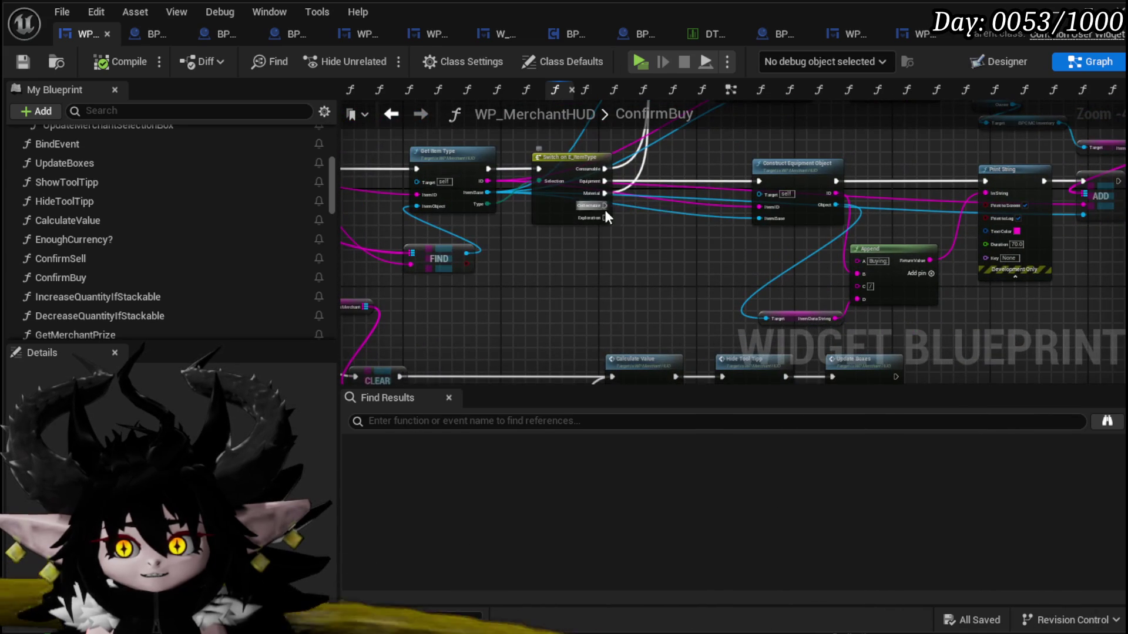
left_click_drag(650, 304, 711, 175)
mouse_move(366, 342)
left_mouse_down()
mouse_move(604, 189)
mouse_move(726, 186)
left_mouse_up()
left_click(813, 232, "shift")
left_click(928, 235, "shift")
left_click_drag(928, 235, 763, 374)
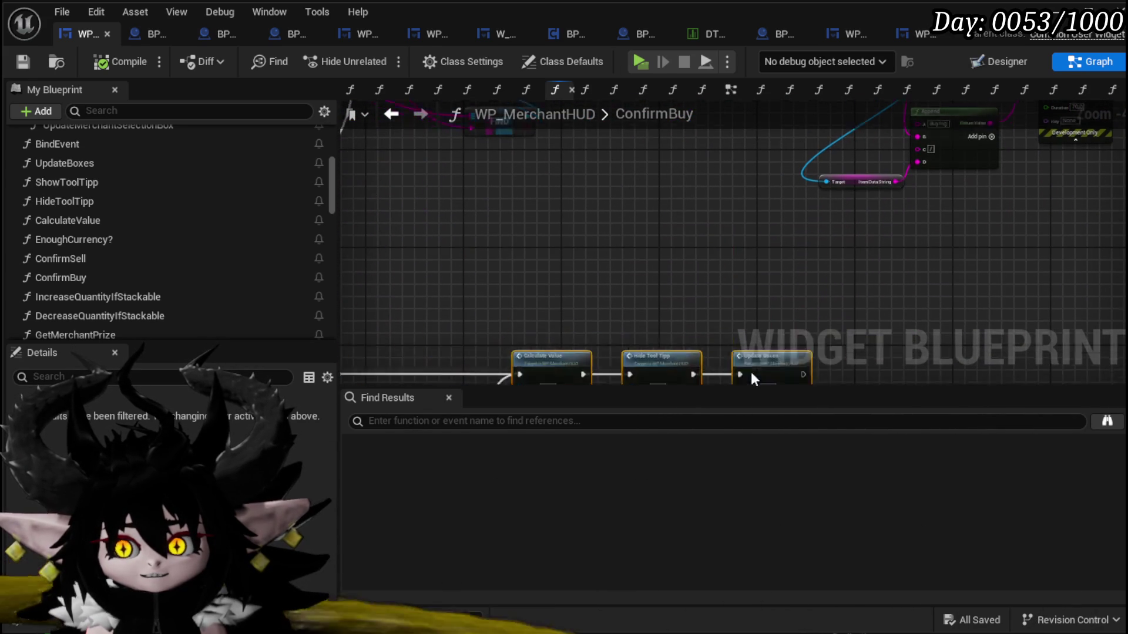
- Inspect the ConfirmSell graph's nodes for reference
scroll(103, 244, "up", 1)
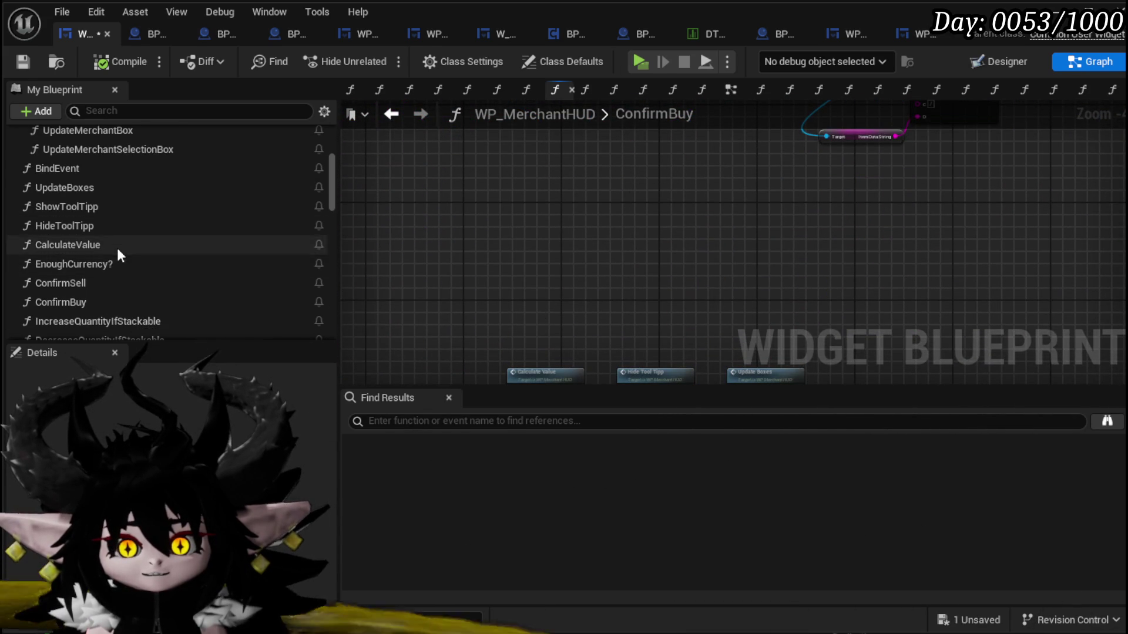
left_click(93, 284)
double_click(91, 286)
scroll(687, 227, "down", 3)
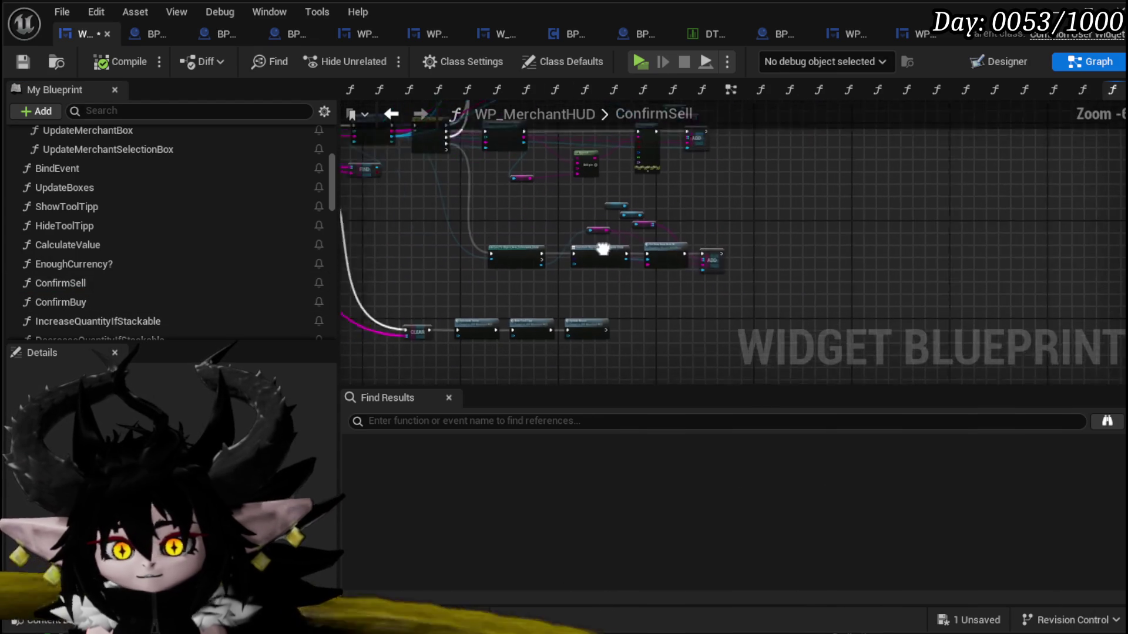
left_click_drag(549, 286, 777, 204)
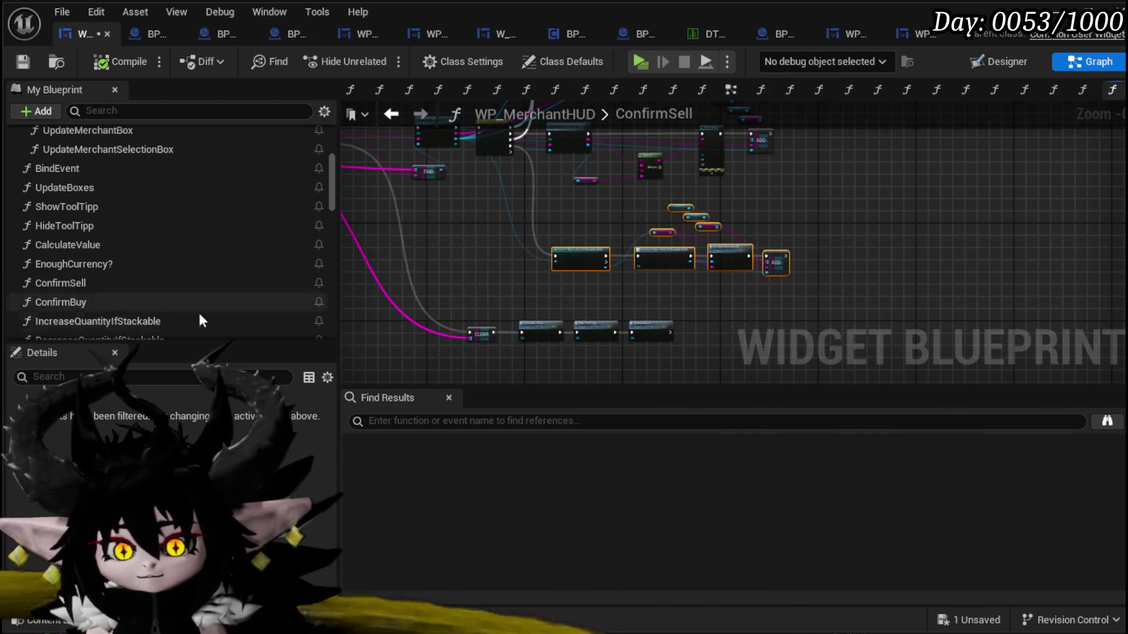
- Back in ConfirmBuy, connect the Switch's Exploration output to the Cast node
double_click(107, 303)
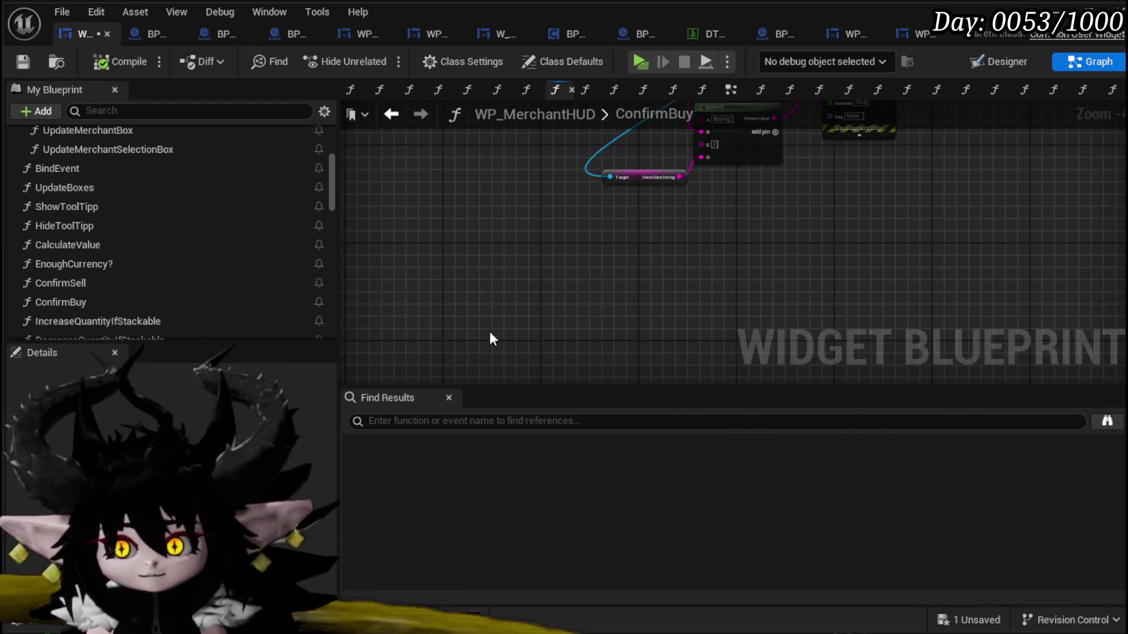
scroll(596, 246, "down", 3)
scroll(518, 225, "up", 3)
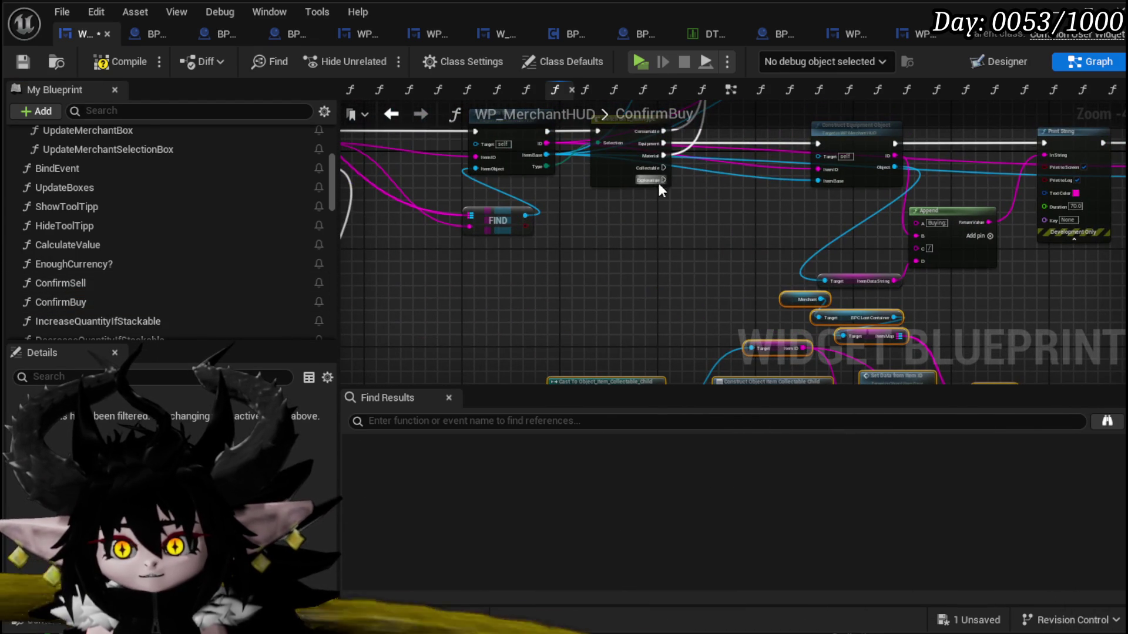
left_click_drag(662, 181, 557, 345)
scroll(535, 296, "down", 2)
mouse_move(528, 189)
left_mouse_down()
mouse_move(533, 248)
mouse_move(508, 291)
mouse_move(534, 301)
left_mouse_up()
scroll(533, 248, "up", 2)
- Replace the Merchant loot container ItemMap with Owner > BPC_MC_Inventory ItemMap feeding ADD
left_click_drag(642, 205, 550, 353)
mouse_move(788, 160)
left_mouse_down()
mouse_move(743, 204)
mouse_move(731, 192)
left_mouse_up()
mouse_move(801, 214)
left_mouse_down()
mouse_move(775, 365)
mouse_move(746, 212)
mouse_move(657, 234)
left_mouse_up()
mouse_move(784, 263)
left_mouse_down()
mouse_move(637, 336)
mouse_move(648, 328)
left_mouse_up()
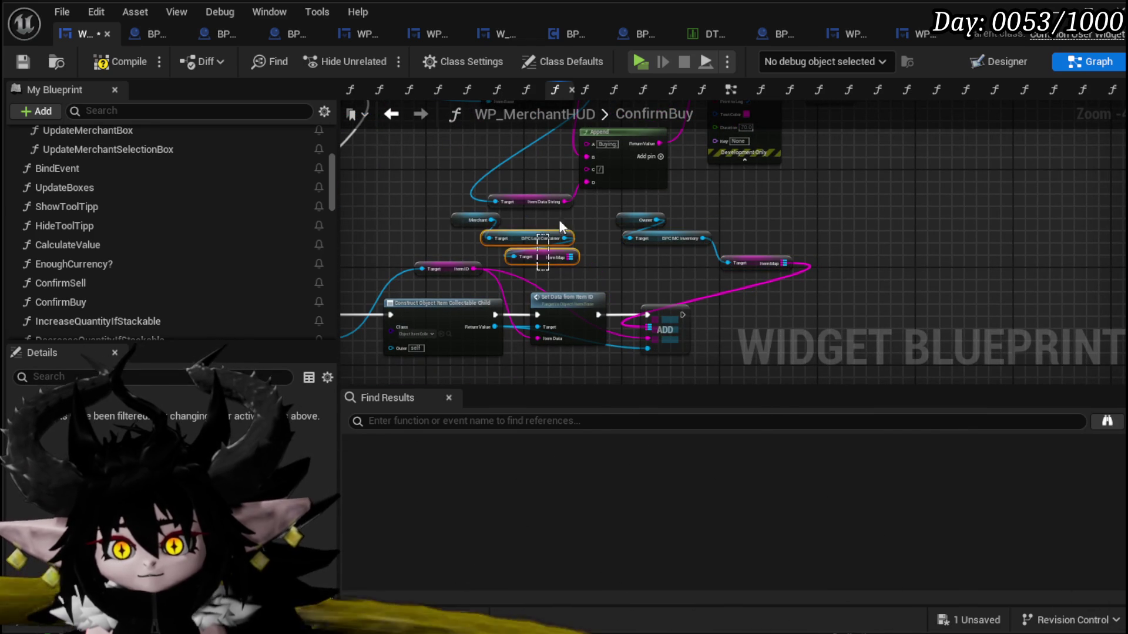
key("Delete")
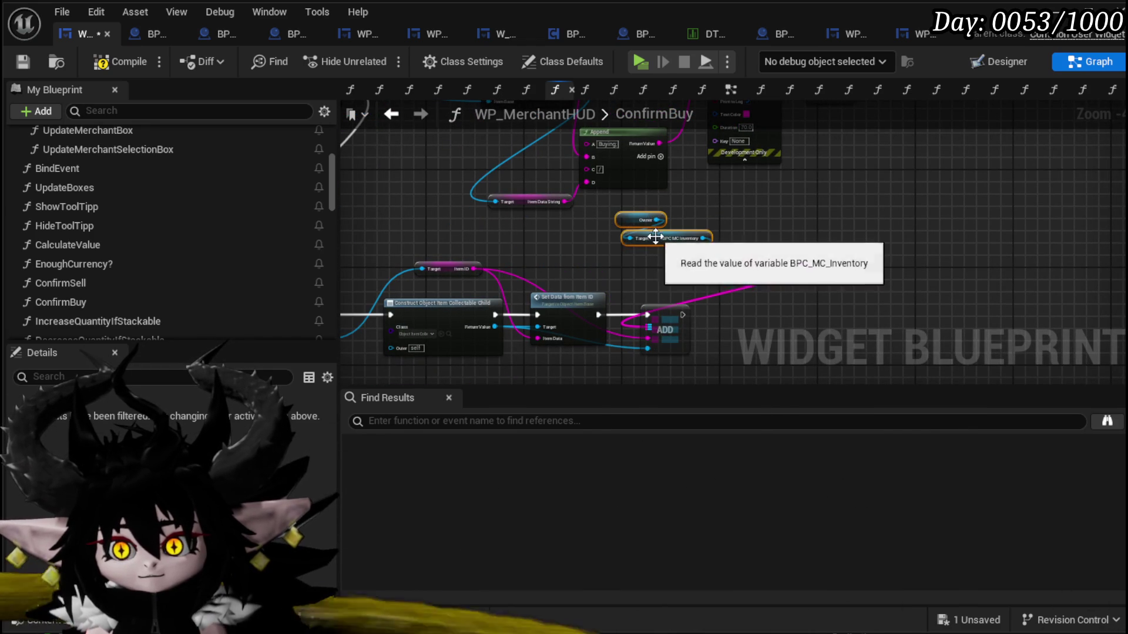
left_click_drag(659, 239, 500, 239)
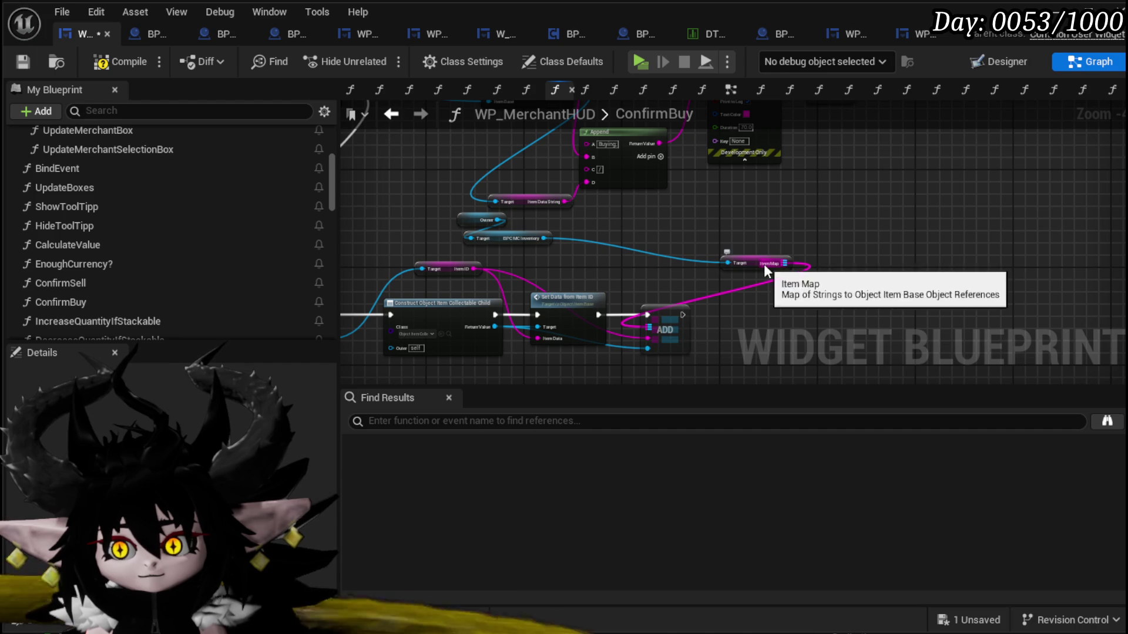
- Shift the Cast, Construct, Set Data and ADD chain right, then compile and save
scroll(716, 284, "down", 1)
left_click_drag(434, 324, 784, 213)
left_click_drag(574, 268, 726, 277)
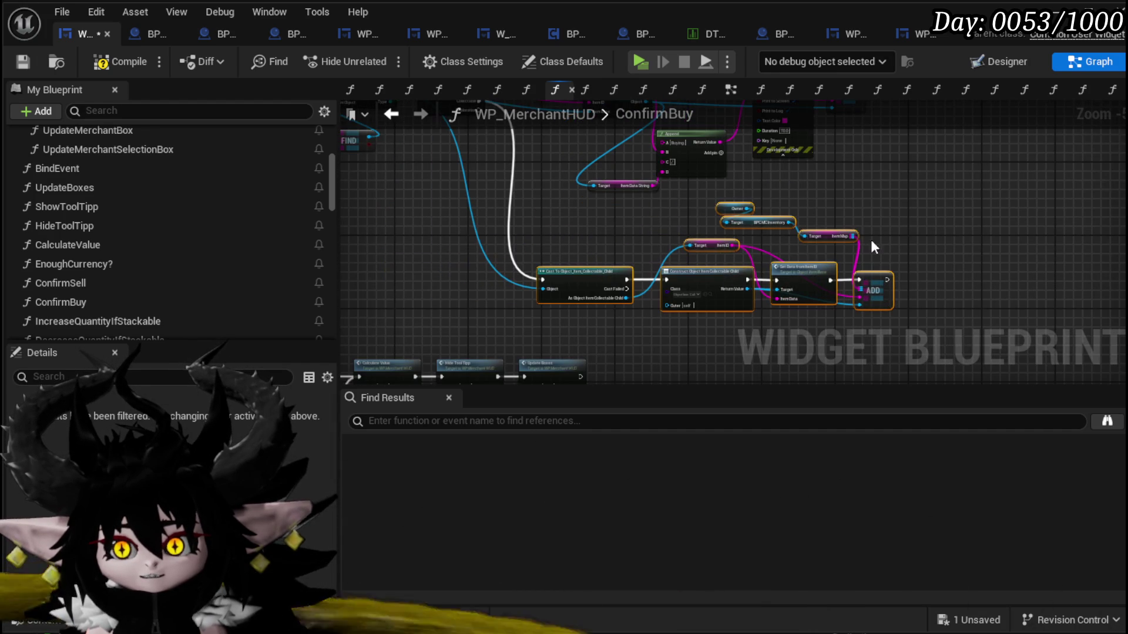
left_click(17, 58)
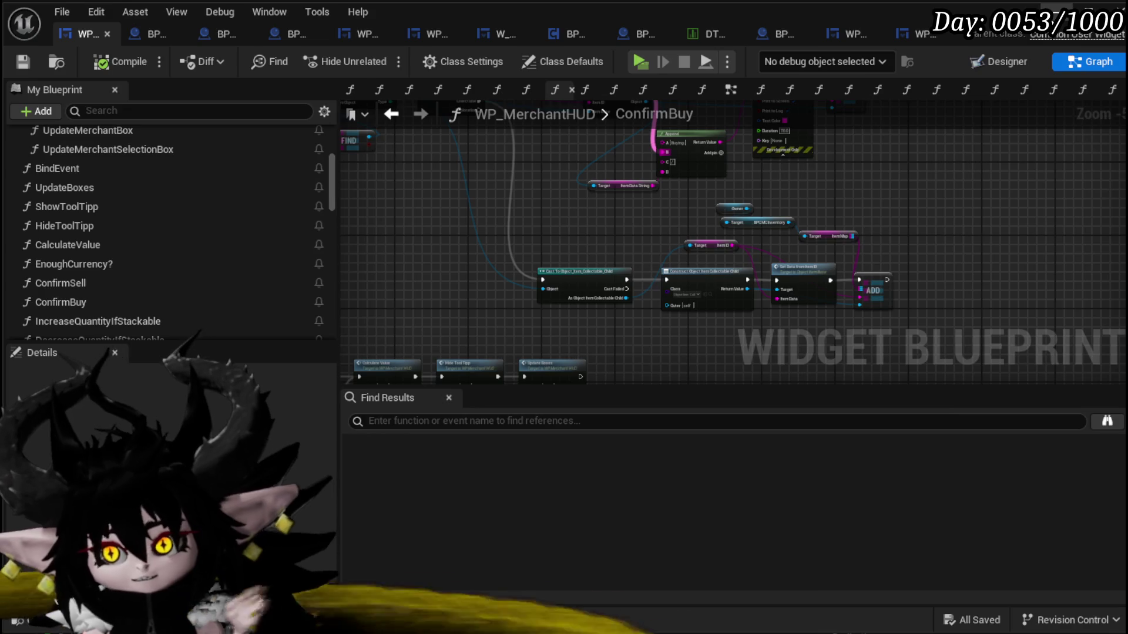
key("alt+Tab")
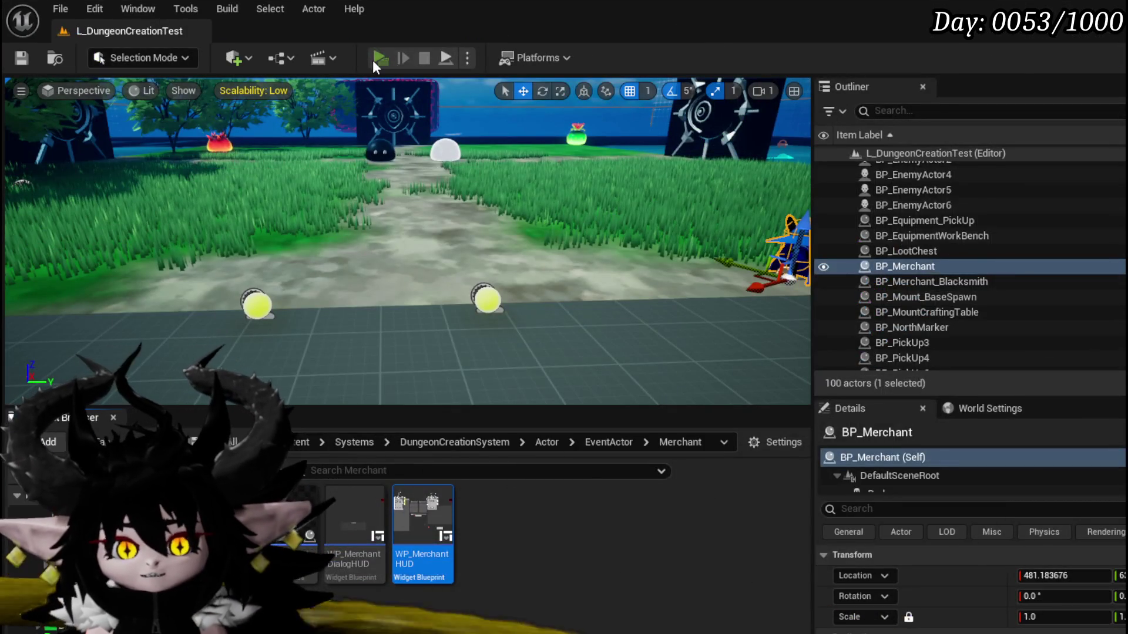
- Play the level, open the merchant trade, sell the Hand of Greed claw and buy it back
left_click(374, 60)
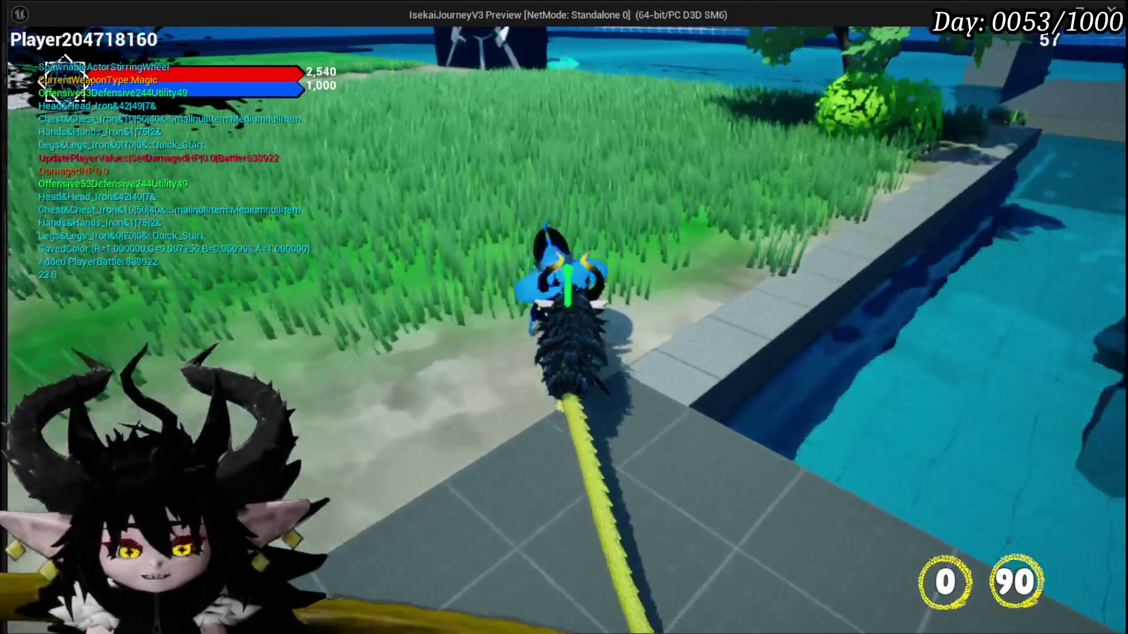
key("e")
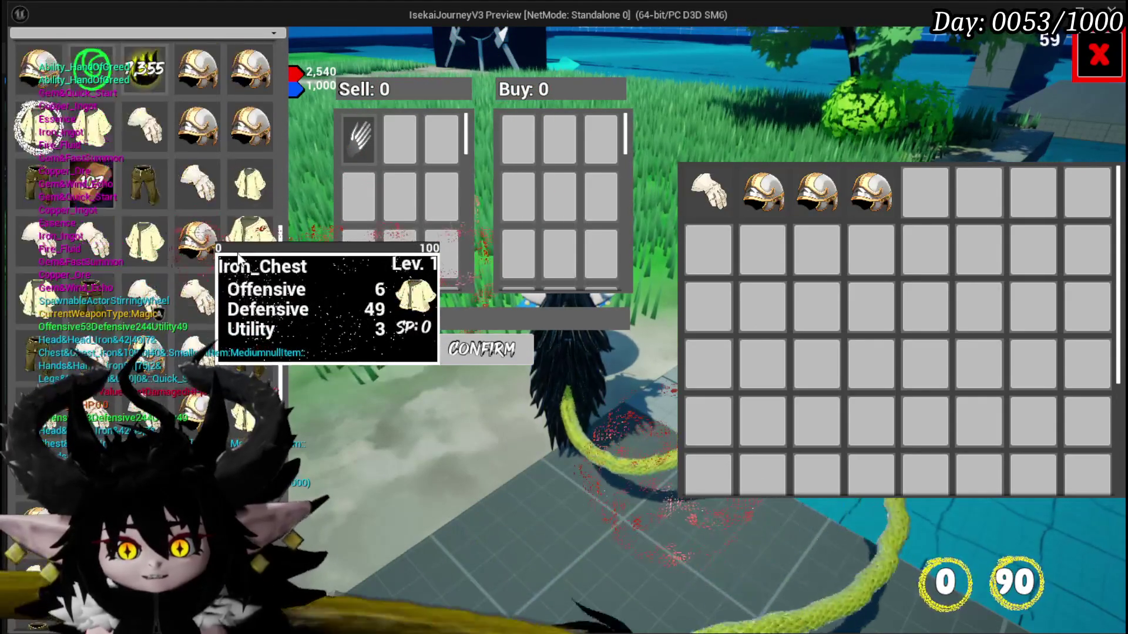
mouse_move(359, 138)
left_mouse_down()
mouse_move(925, 191)
mouse_move(517, 138)
left_mouse_up()
left_click(482, 349)
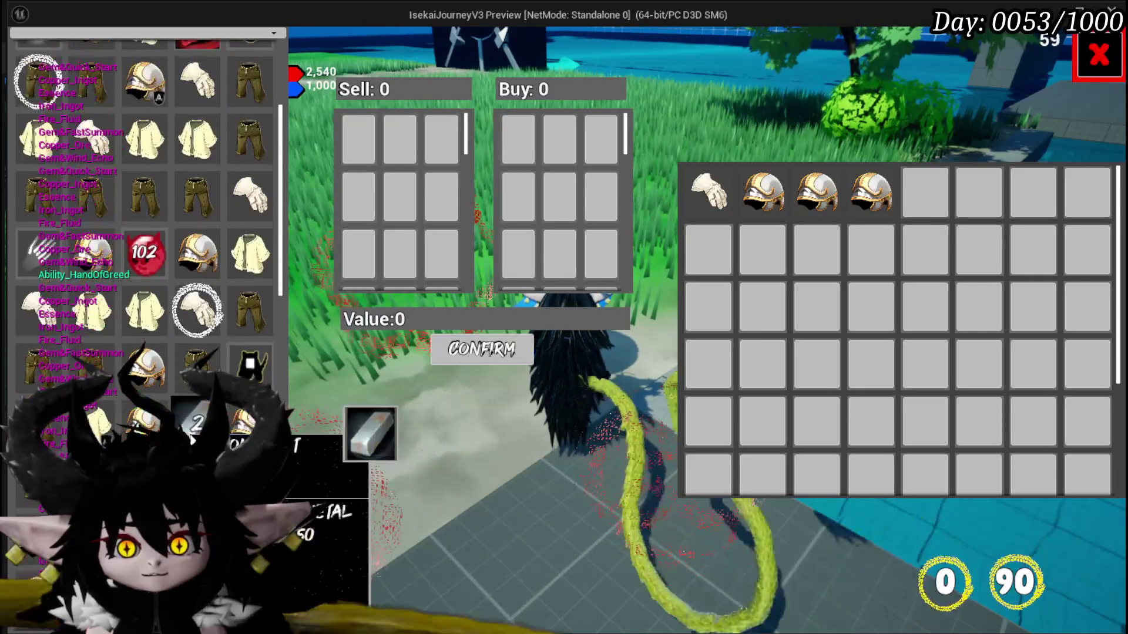
- Sort the player's items by Value
mouse_move(58, 333)
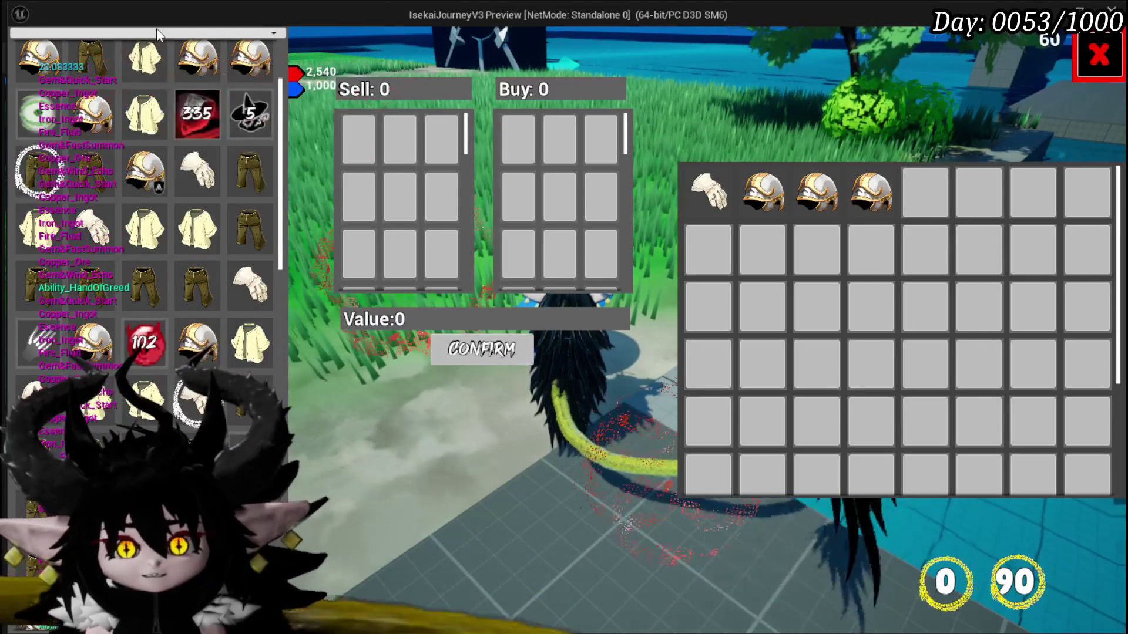
left_click(157, 35)
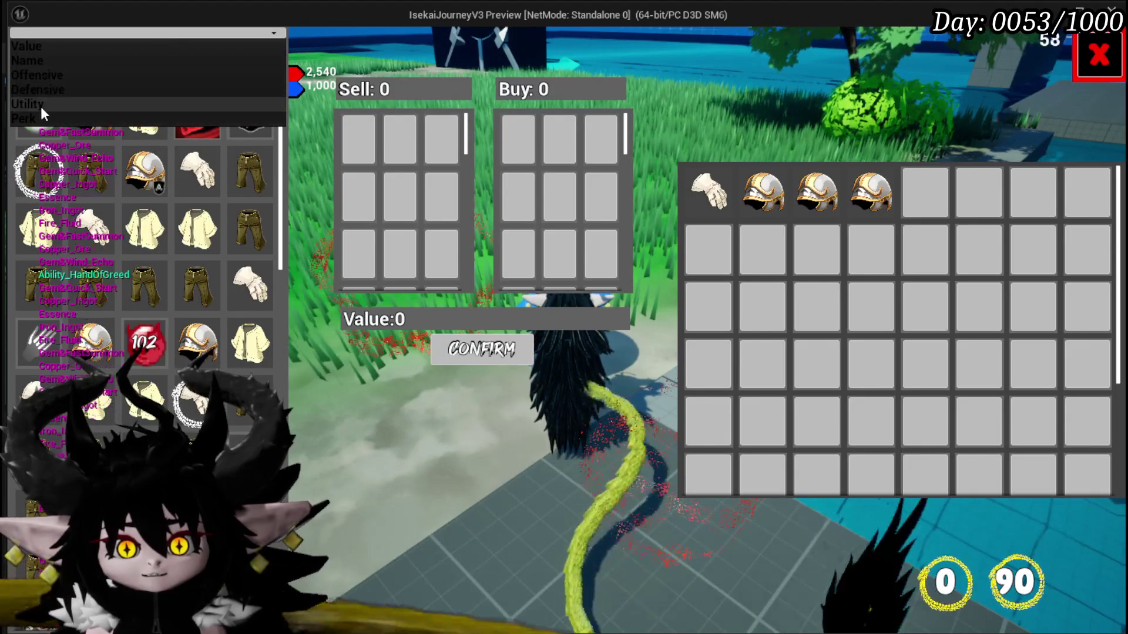
left_click(50, 49)
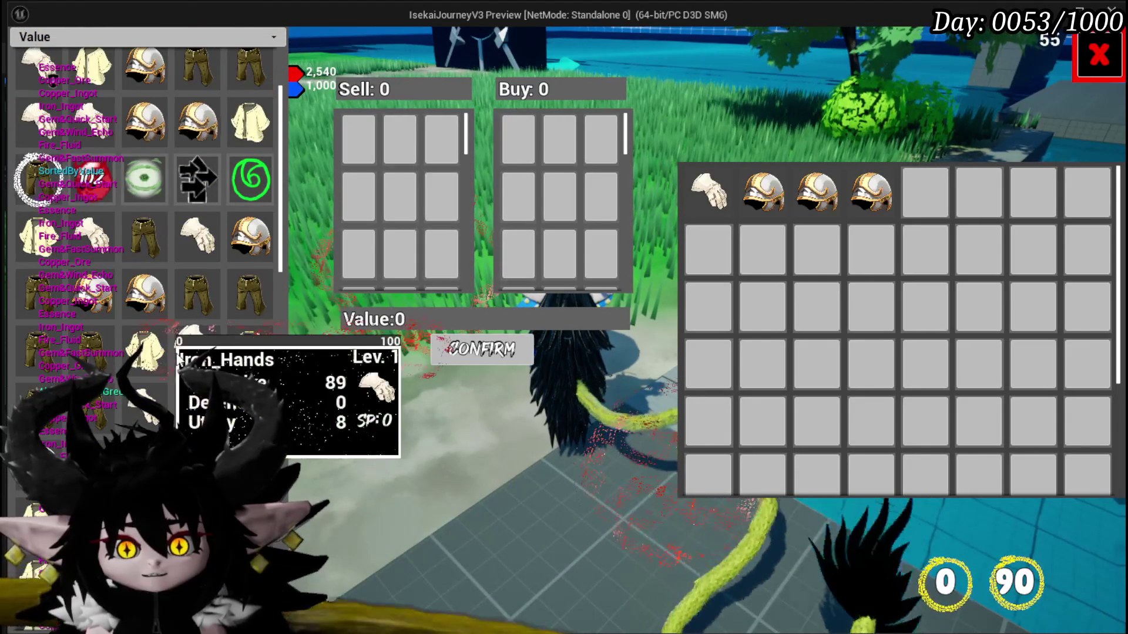
scroll(181, 342, "up", 2)
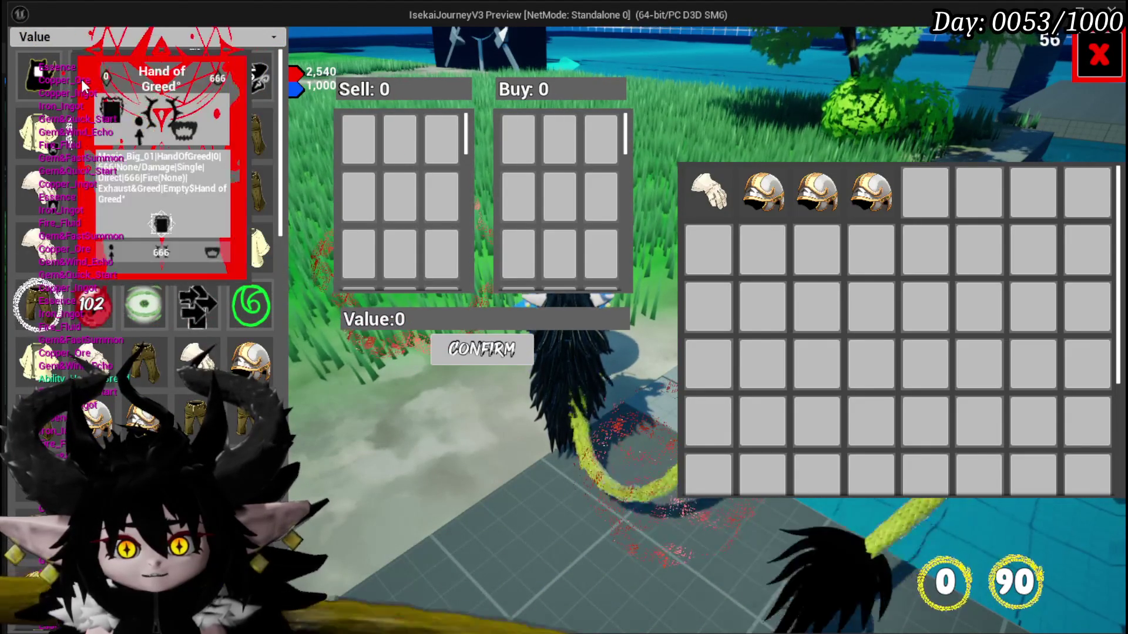
- Sell and rebuy the claw again, stop the preview and save the L_DungeonCreationTest map
mouse_move(103, 87)
left_mouse_down()
mouse_move(364, 139)
mouse_move(506, 347)
mouse_move(925, 191)
mouse_move(518, 138)
left_mouse_up()
left_click(481, 349)
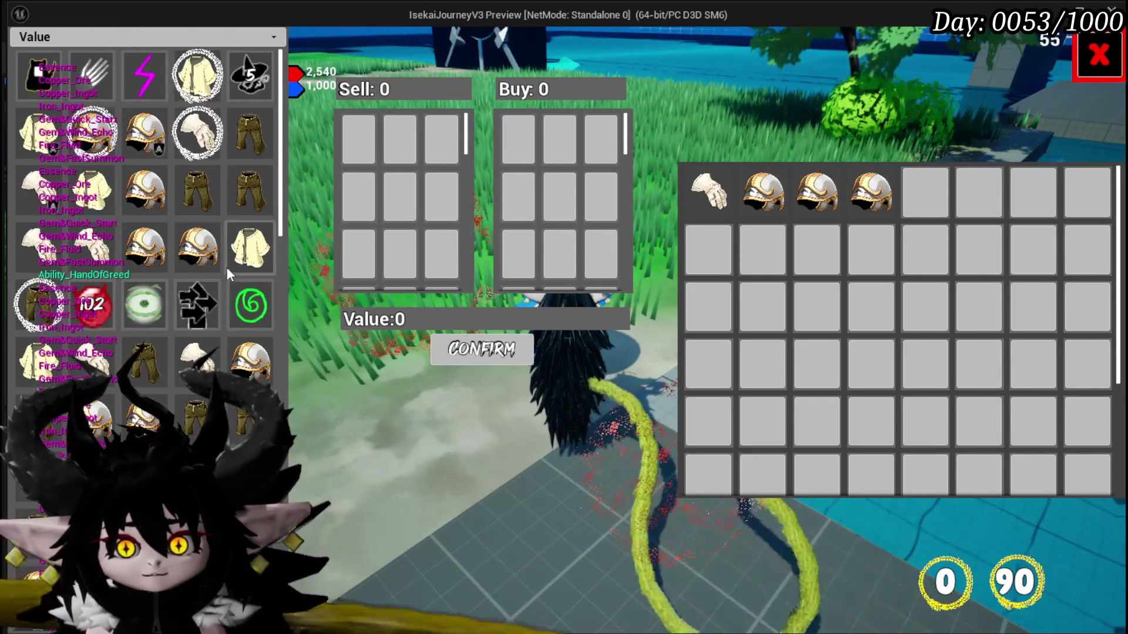
scroll(226, 266, "down", 5)
scroll(225, 258, "down", 4)
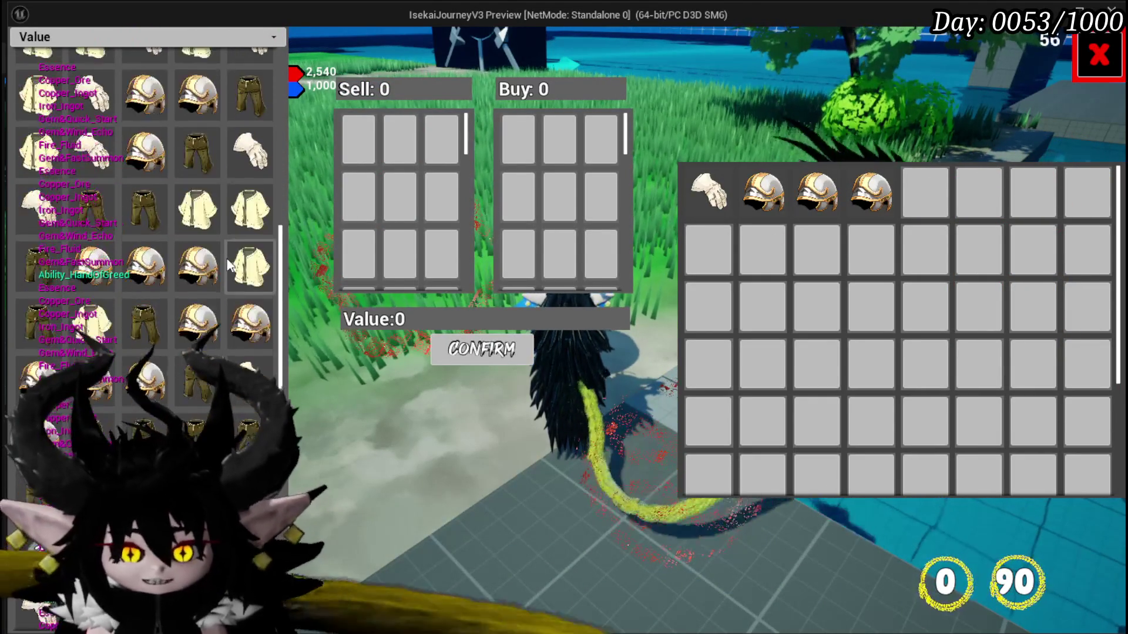
key("Escape")
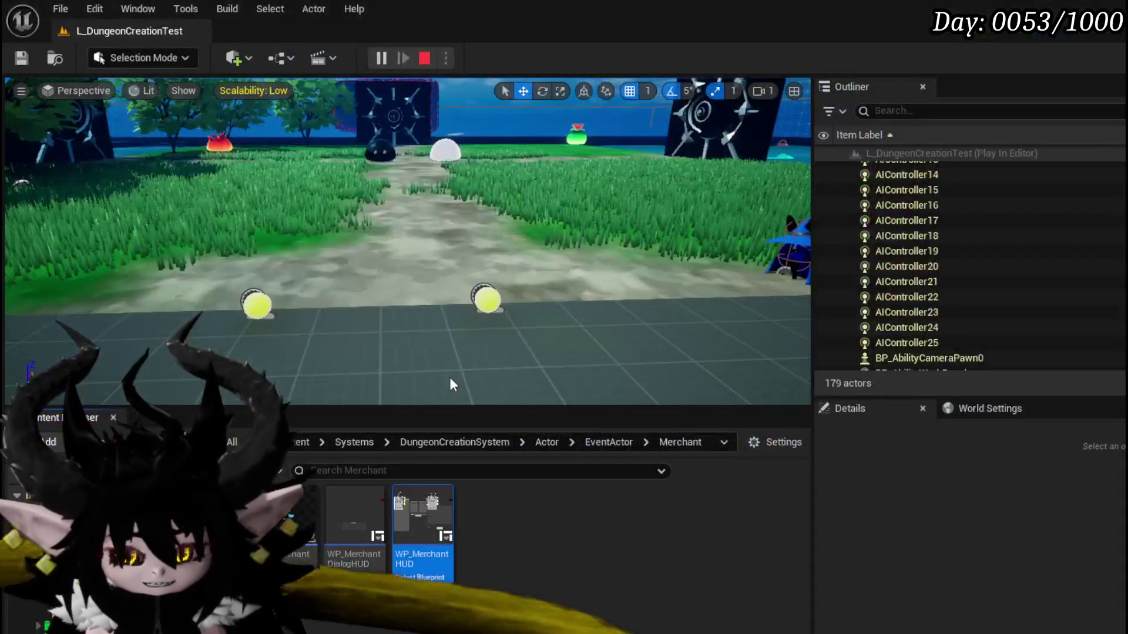
key("ctrl+s")
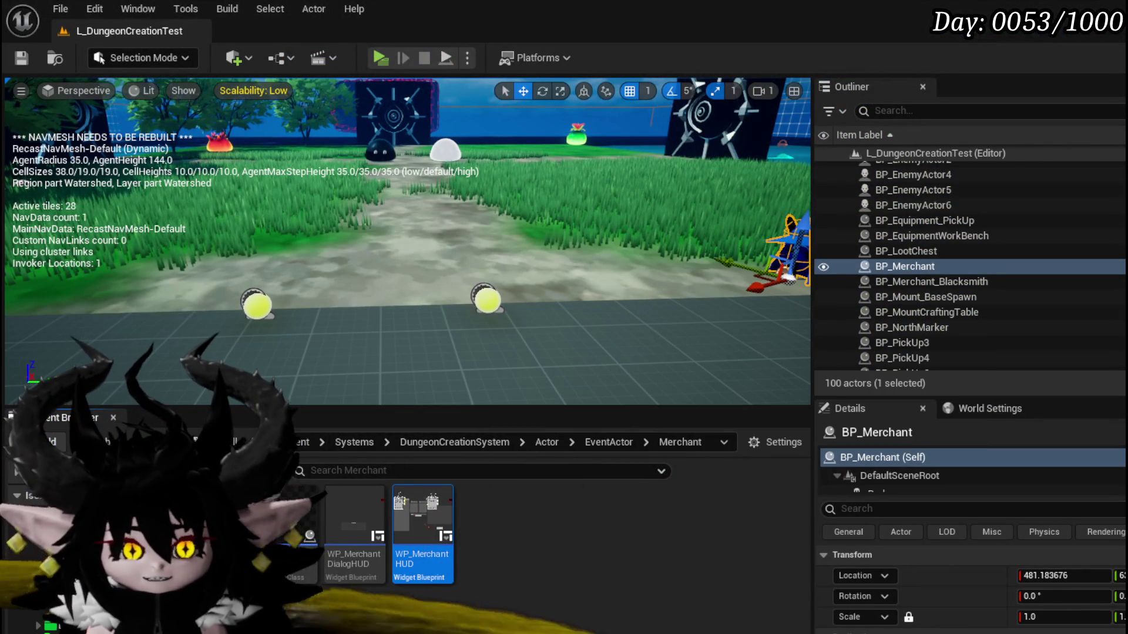
- Reopen WP_MerchantHUD, check SelectPlayerItem's lower node row, and go to DeselectPlayerItem
double_click(417, 510)
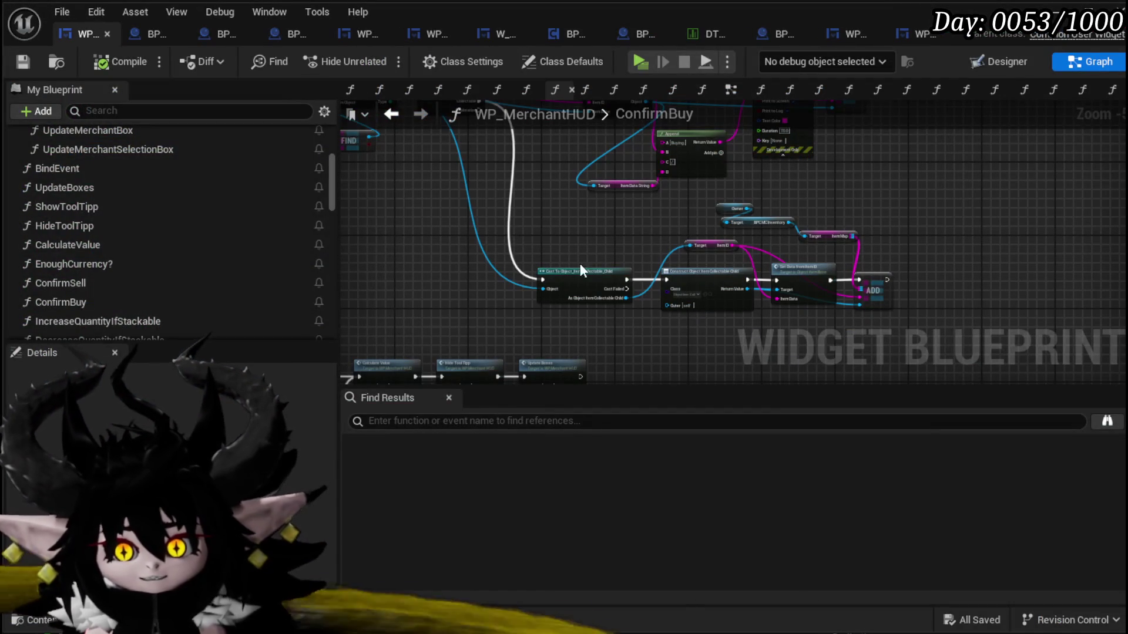
scroll(185, 188, "up", 5)
double_click(114, 234)
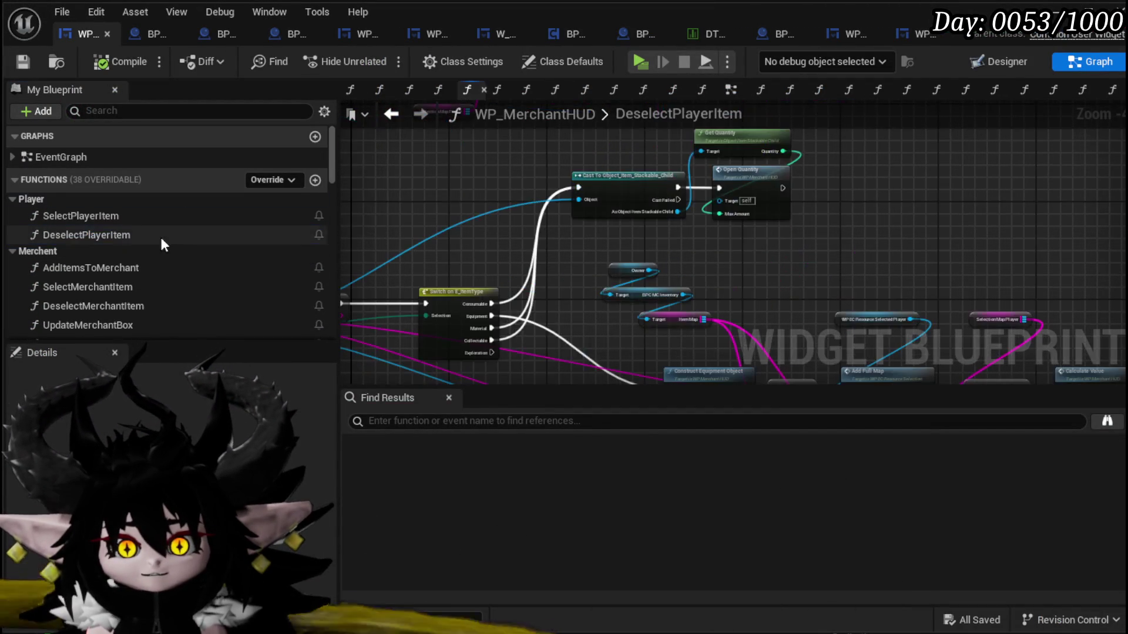
scroll(679, 132, "up", 1)
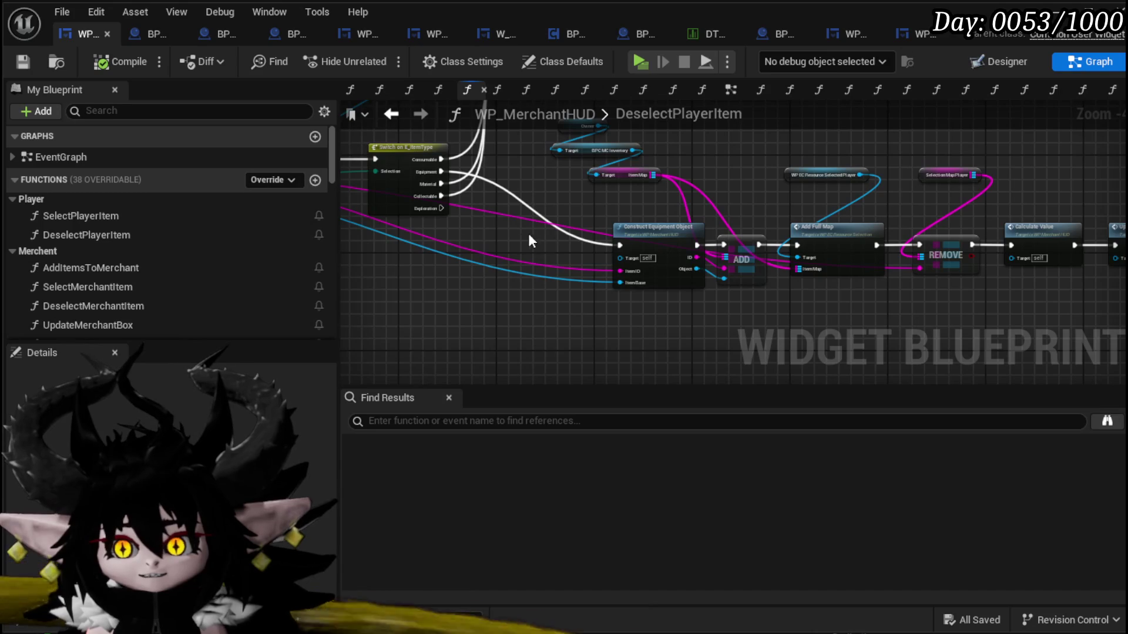
double_click(97, 217)
left_click_drag(459, 339, 1006, 217)
double_click(162, 235)
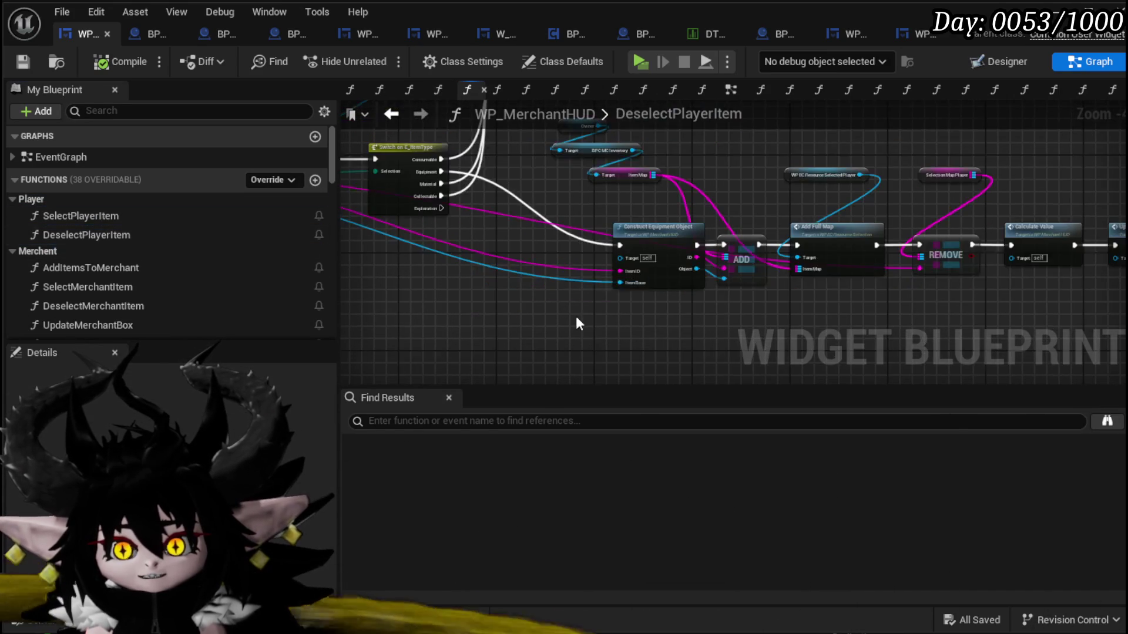
- Paste the copied collectable node row into DeselectPlayerItem and wire execution into its Cast node
scroll(619, 316, "down", 1)
key("ctrl+v")
scroll(547, 326, "up", 3)
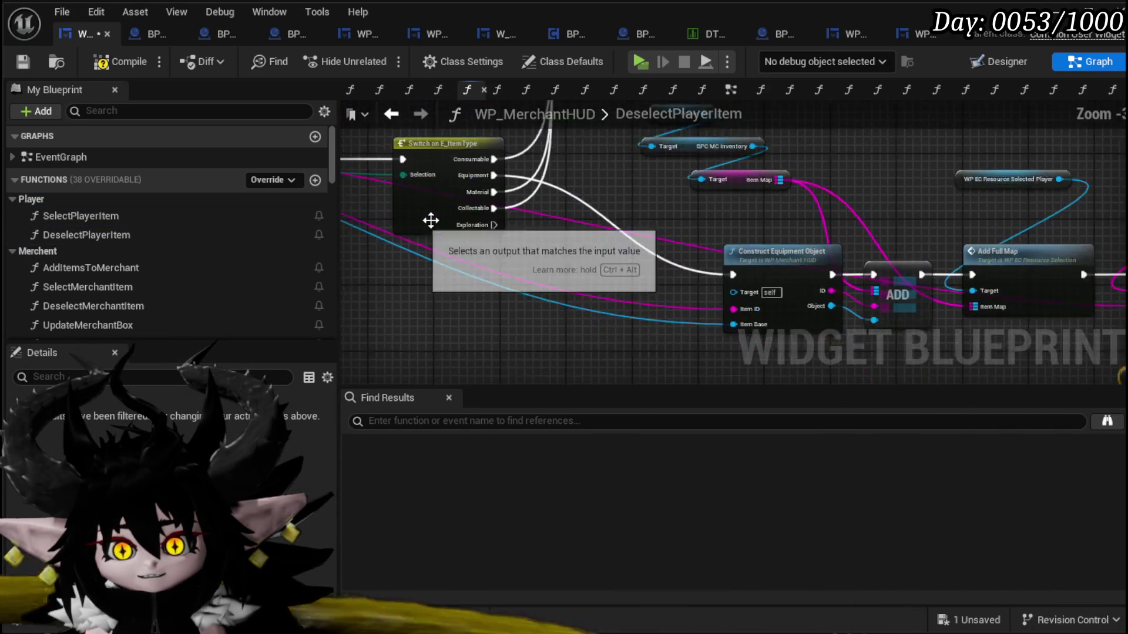
scroll(492, 210, "up", 2)
mouse_move(492, 210)
left_mouse_down()
mouse_move(428, 365)
mouse_move(393, 203)
mouse_move(406, 179)
left_mouse_up()
- Copy the Owner, inventory and Item Map getters below and move the map wires onto the copy
scroll(645, 219, "down", 2)
mouse_move(437, 378)
left_mouse_down()
mouse_move(724, 294)
mouse_move(624, 302)
mouse_move(692, 284)
left_mouse_up()
scroll(534, 312, "up", 2)
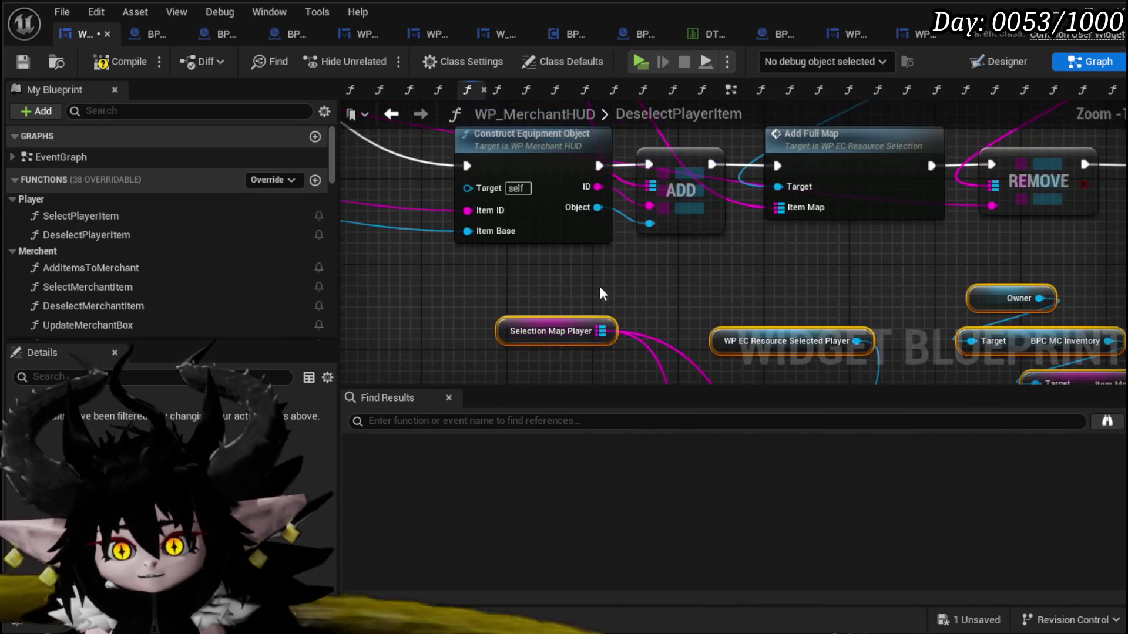
scroll(606, 283, "down", 1)
mouse_move(606, 283)
left_mouse_down()
mouse_move(562, 373)
mouse_move(578, 370)
mouse_move(608, 407)
left_mouse_up()
left_click_drag(453, 245, 499, 156)
key("ctrl+c")
left_click_drag(559, 196, 535, 0)
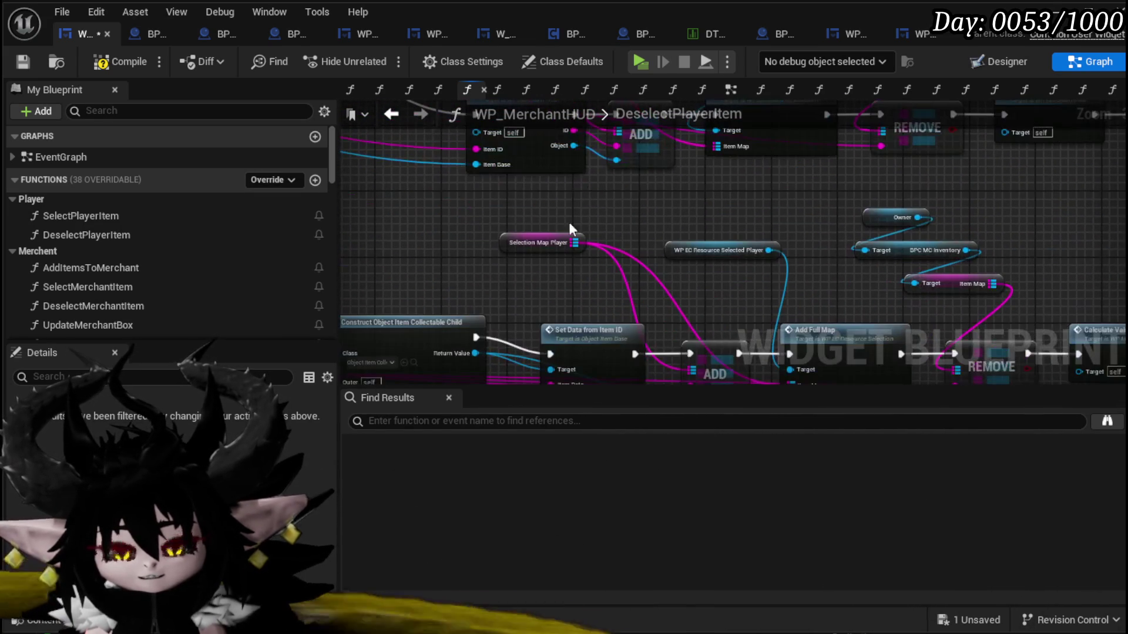
key("ctrl+v")
mouse_move(572, 242)
left_mouse_down()
mouse_move(552, 270)
mouse_move(529, 276)
left_mouse_up()
- Copy the Selection Map Player getter and feed the copy into the lower REMOVE node
left_click(549, 246)
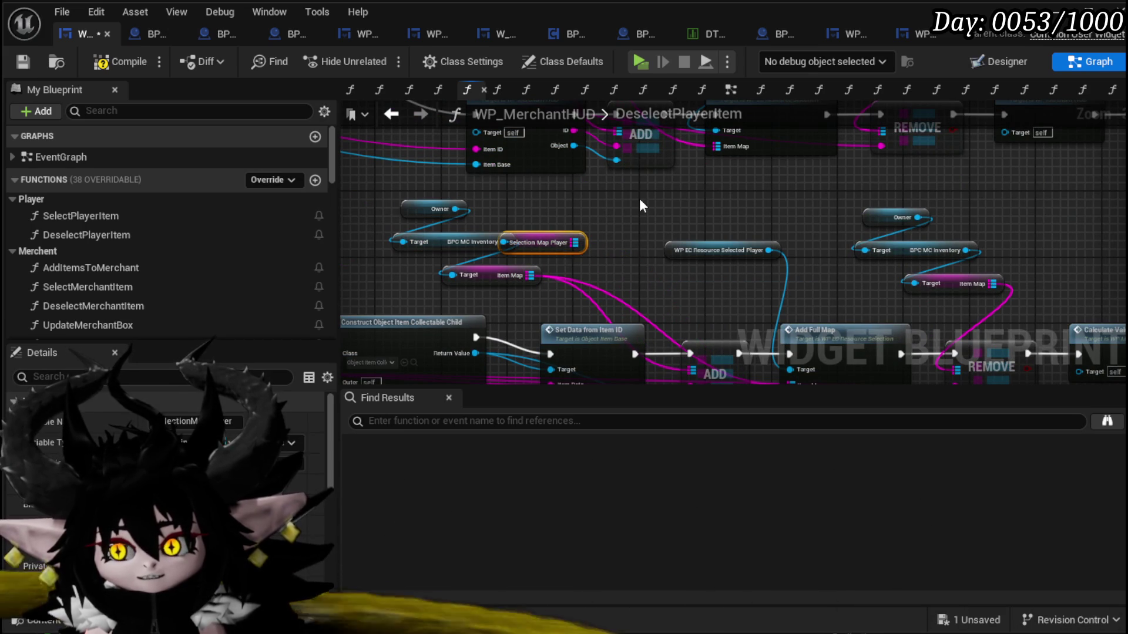
left_click(640, 205)
left_click_drag(645, 198, 433, 172)
left_click_drag(809, 248, 605, 139)
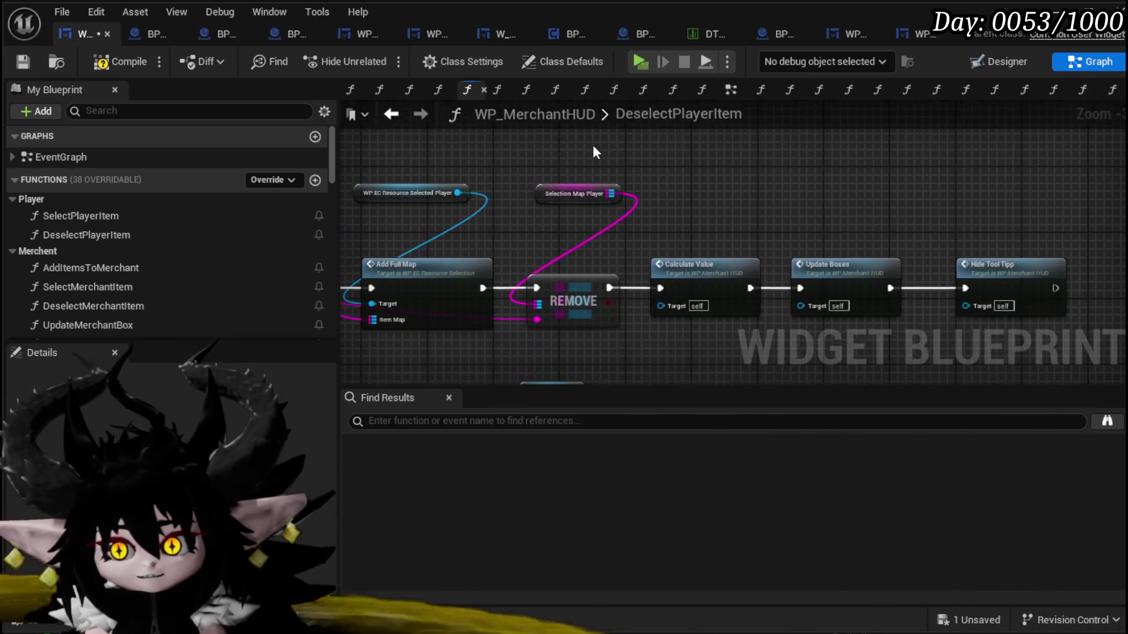
left_click(579, 191)
left_click_drag(587, 277, 576, 140)
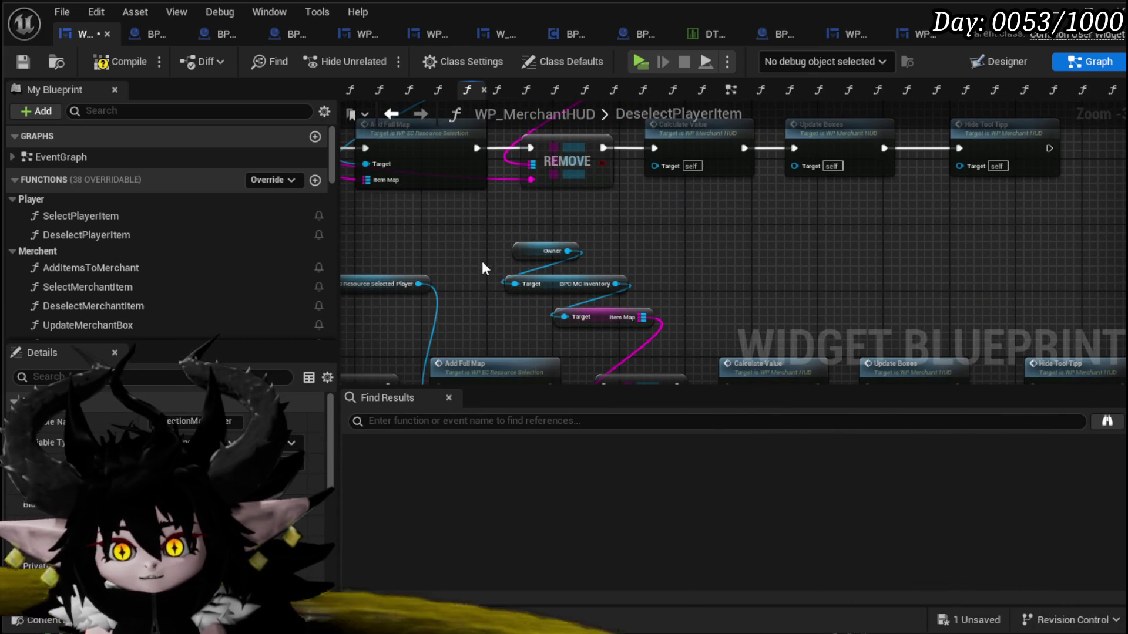
key("ctrl+c")
key("ctrl+v")
left_click_drag(627, 294, 705, 256)
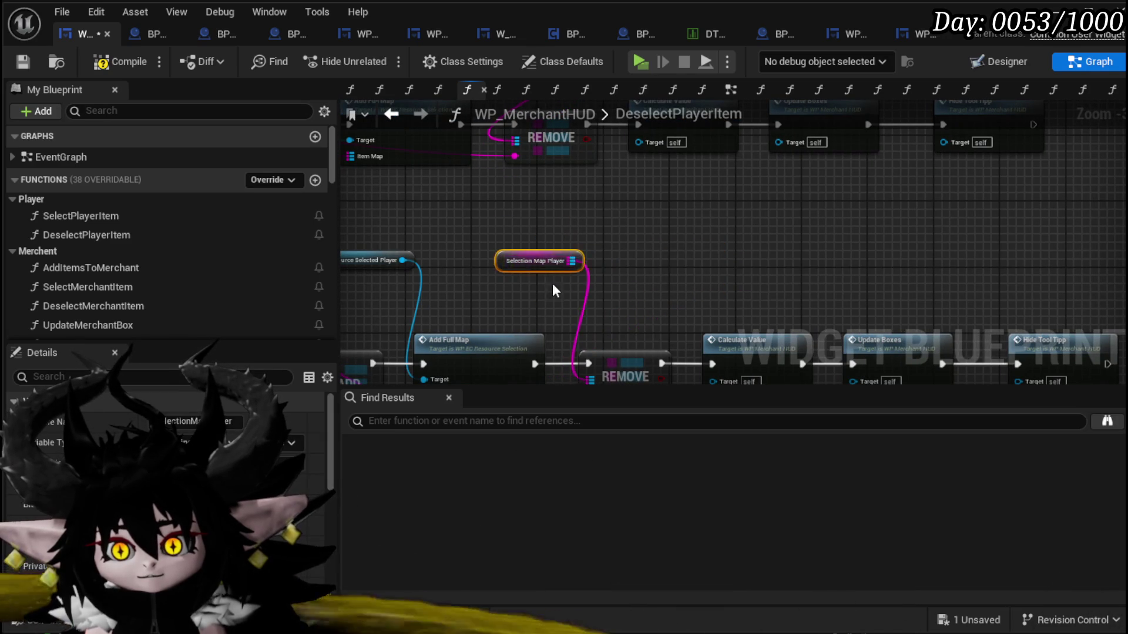
- Wire Item Base into the collectable cast's Object pin
scroll(540, 285, "down", 4)
scroll(551, 329, "up", 1)
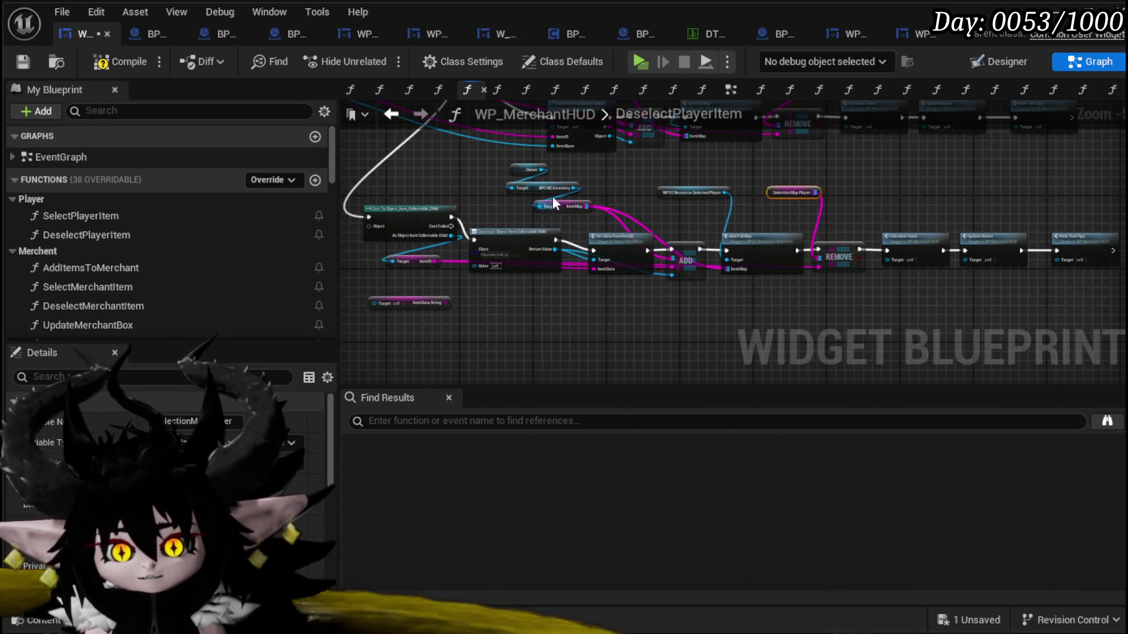
scroll(554, 209, "up", 2)
scroll(675, 237, "up", 1)
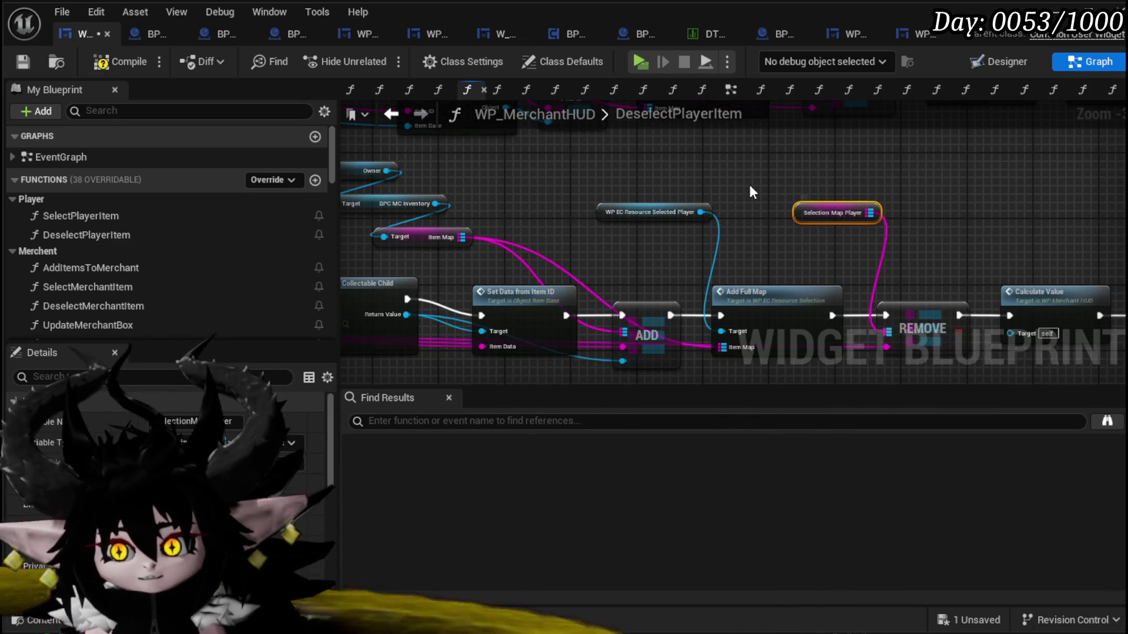
mouse_move(485, 265)
left_mouse_down()
mouse_move(540, 312)
mouse_move(449, 237)
mouse_move(497, 285)
left_mouse_up()
scroll(497, 285, "down", 3)
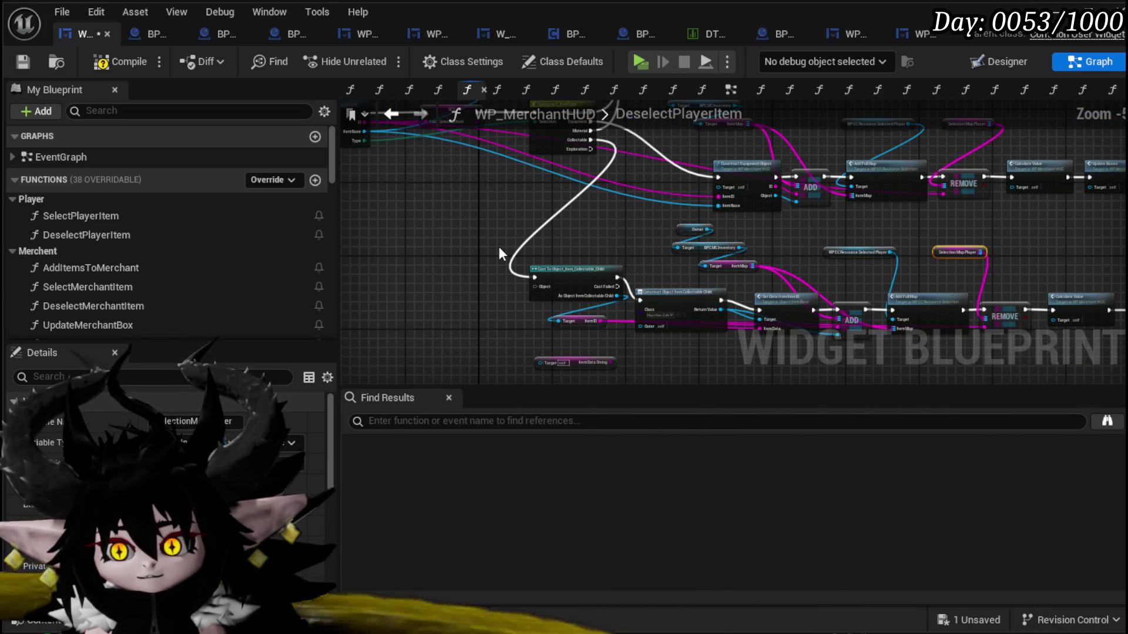
scroll(547, 196, "up", 1)
mouse_move(548, 196)
left_mouse_down()
mouse_move(541, 270)
mouse_move(449, 148)
mouse_move(420, 161)
mouse_move(621, 332)
mouse_move(448, 227)
left_mouse_up()
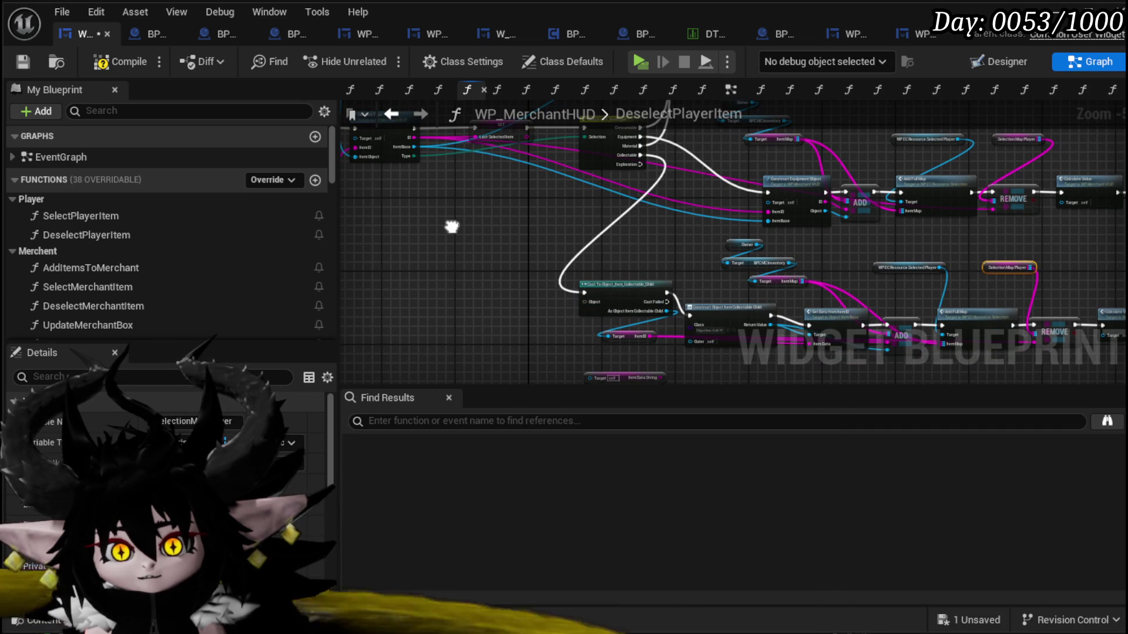
scroll(502, 259, "up", 5)
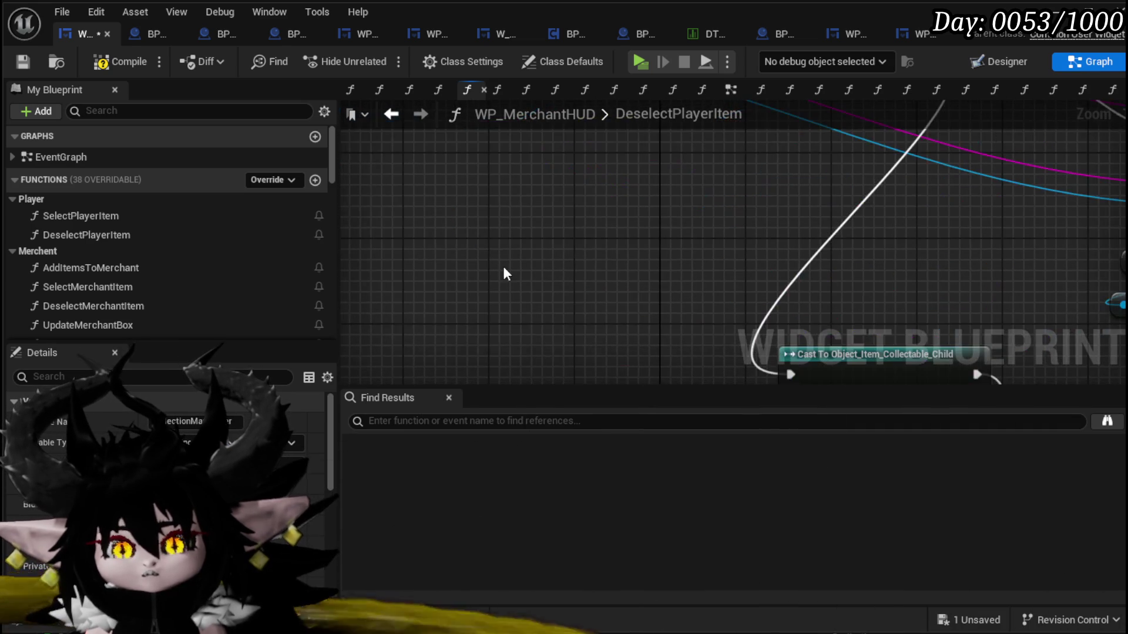
scroll(539, 258, "down", 5)
scroll(452, 253, "up", 3)
scroll(626, 351, "down", 3)
mouse_move(387, 166)
left_mouse_down()
mouse_move(626, 351)
mouse_move(742, 284)
left_mouse_up()
- Review the Add Full Map, REMOVE, ADD and Construct nodes and save the widget blueprint
left_click_drag(468, 336, 374, 222)
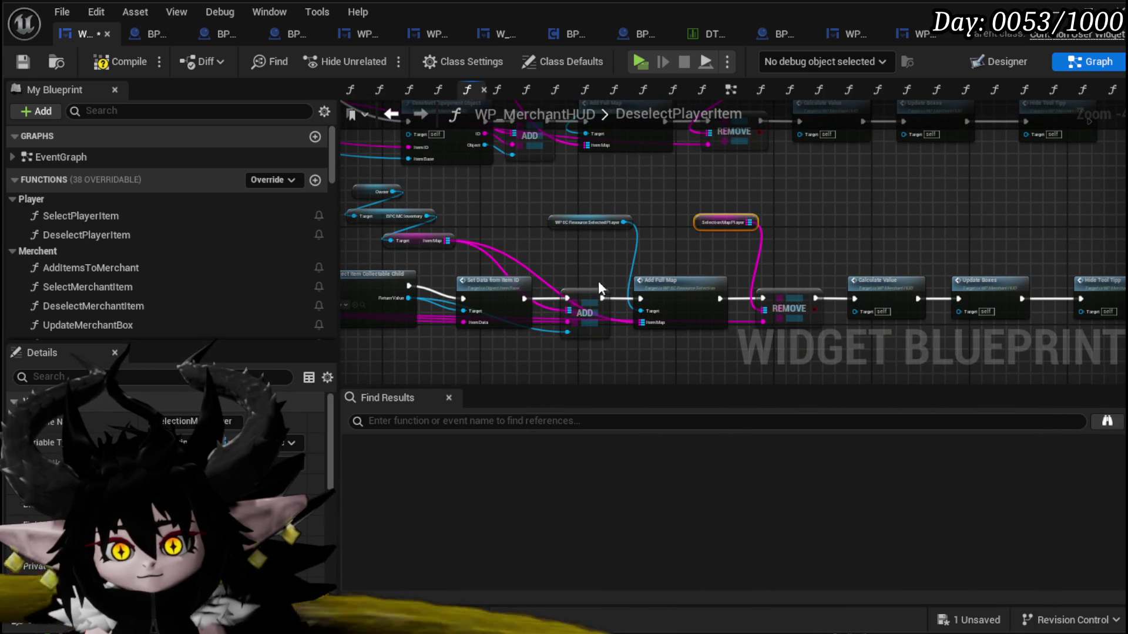
mouse_move(571, 268)
left_mouse_down()
mouse_move(839, 345)
mouse_move(555, 326)
left_mouse_up()
left_click_drag(741, 388, 985, 363)
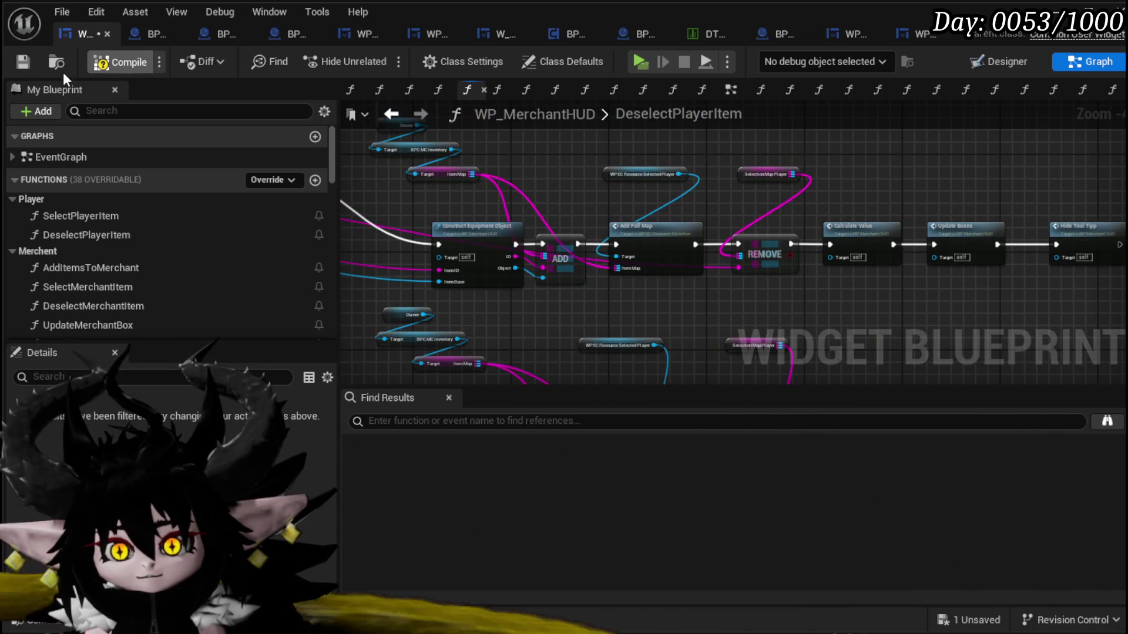
left_click(16, 64)
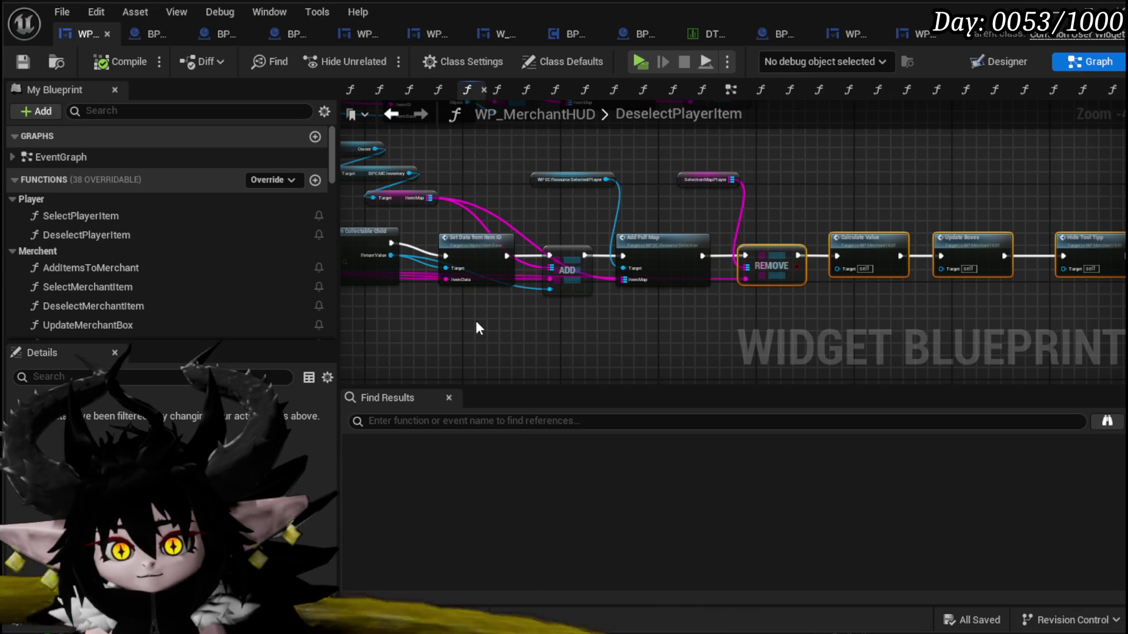
- Select the nodes from ADD through Update Boxes and inspect them up to Hide Tool Tip
left_click(556, 312)
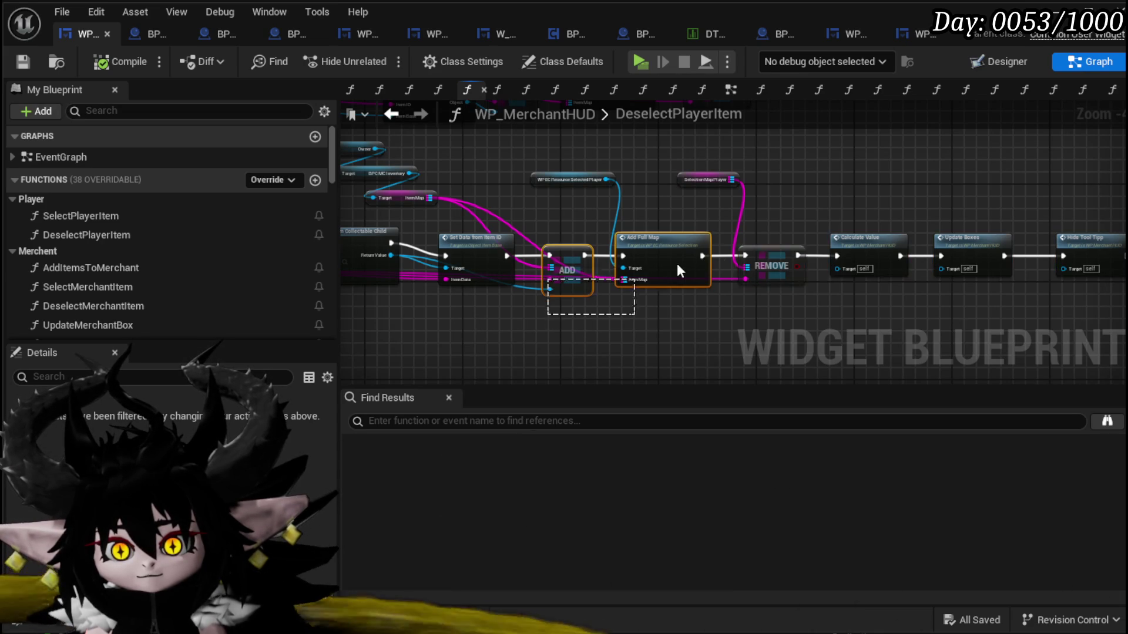
left_click_drag(556, 311, 1034, 224)
scroll(949, 226, "up", 3)
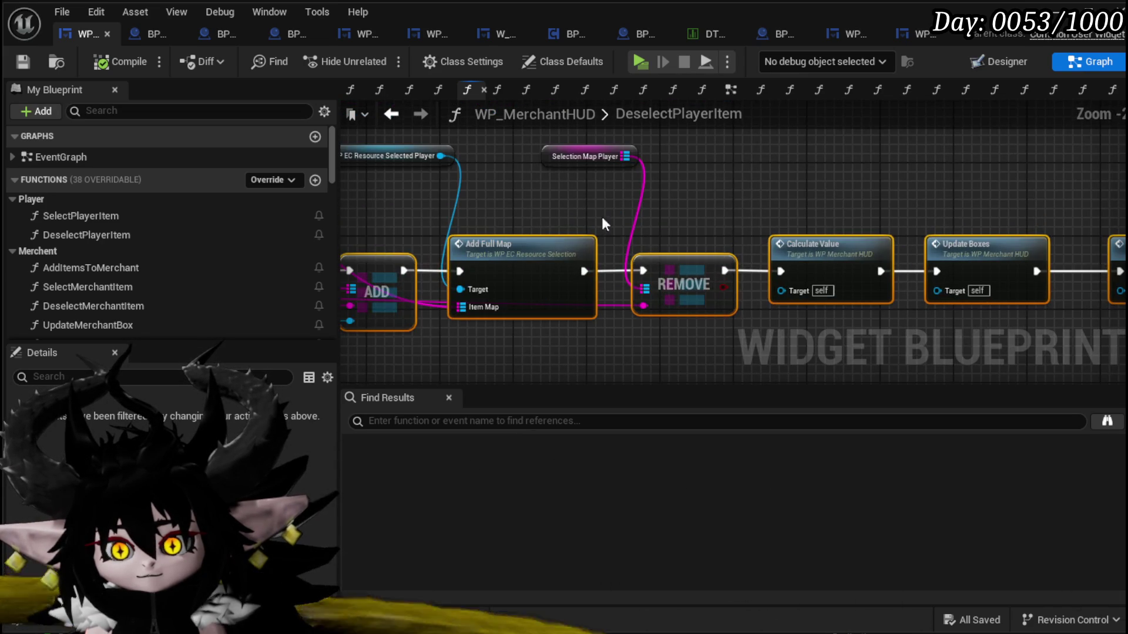
left_click_drag(620, 219, 701, 233)
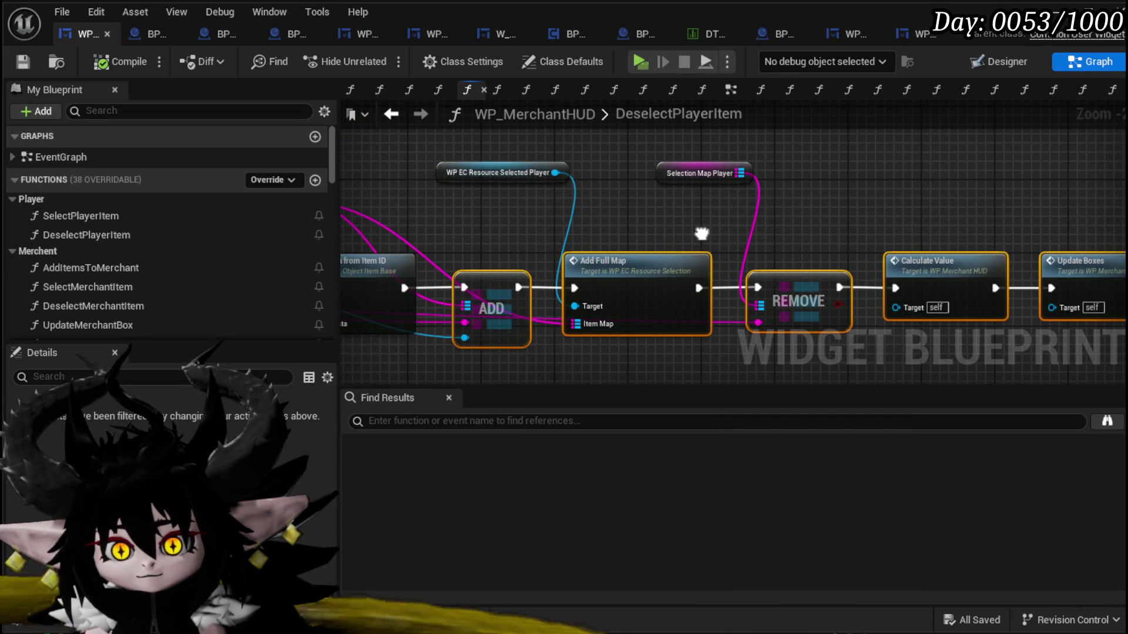
left_click_drag(702, 233, 400, 224)
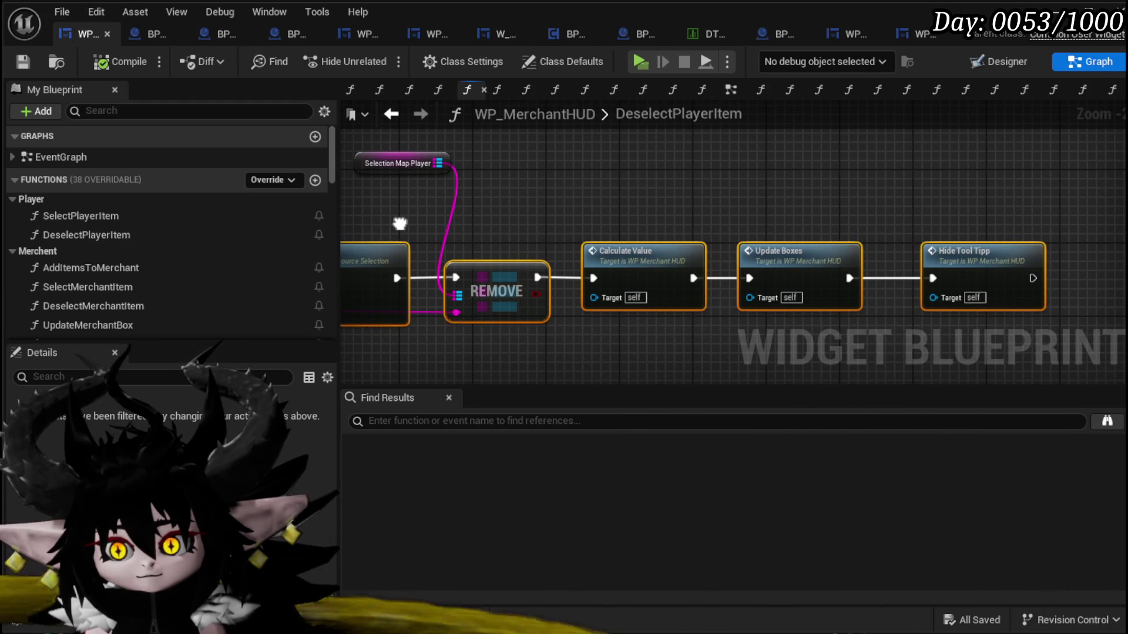
scroll(671, 231, "down", 4)
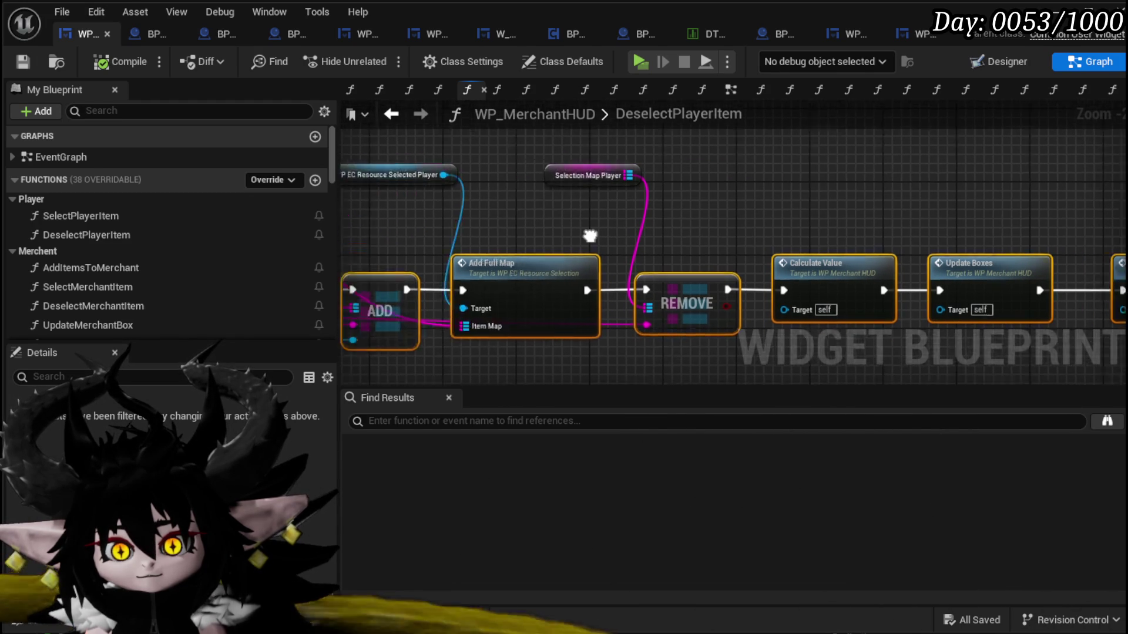
scroll(124, 233, "down", 2)
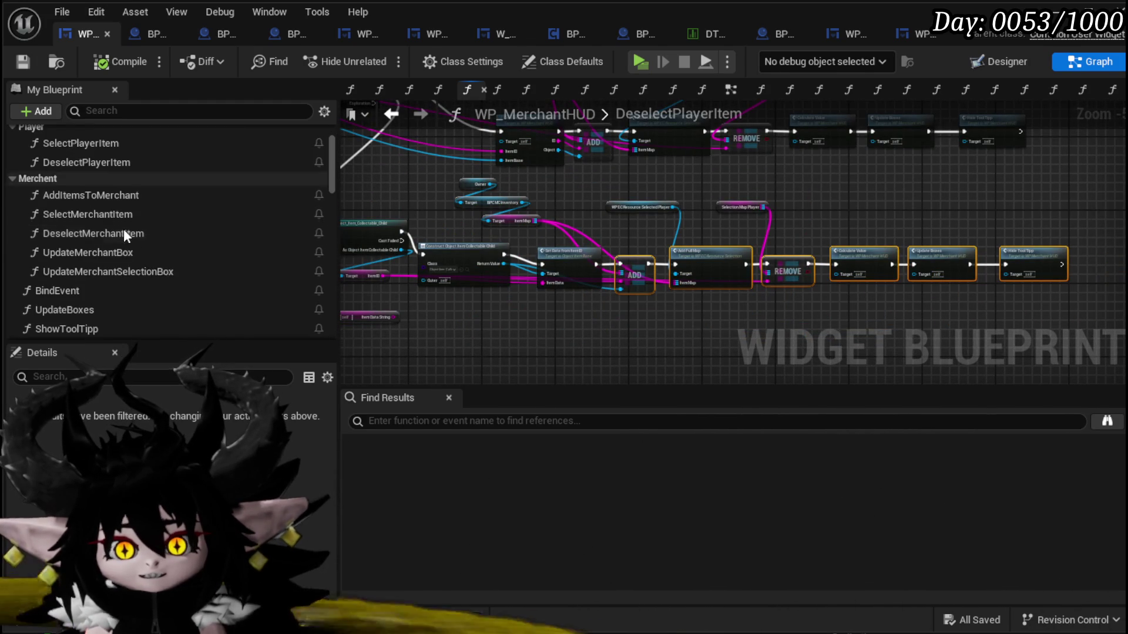
- In DeselectMerchantItem, paste a variable getter node and compile the blueprint
double_click(121, 234)
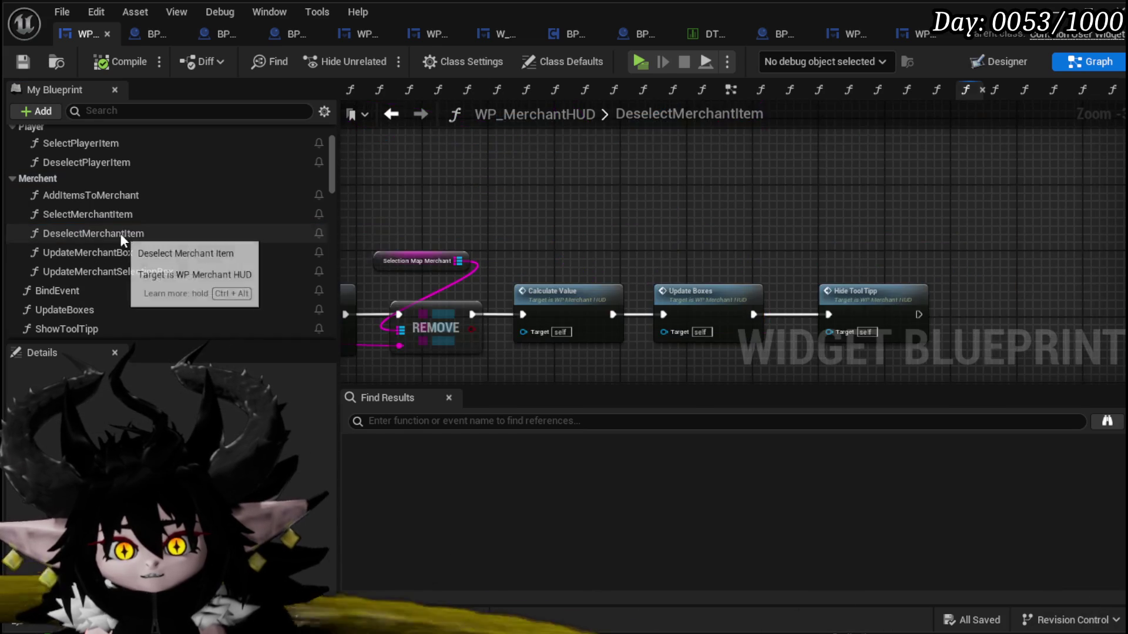
scroll(563, 235, "down", 3)
key("ctrl+v")
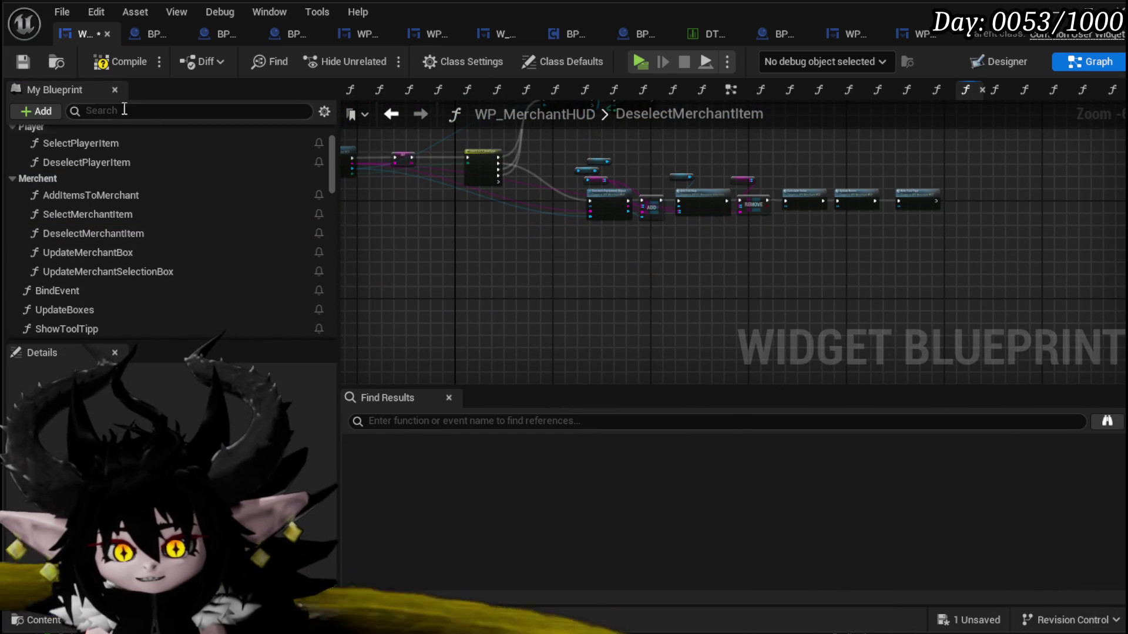
left_click(121, 62)
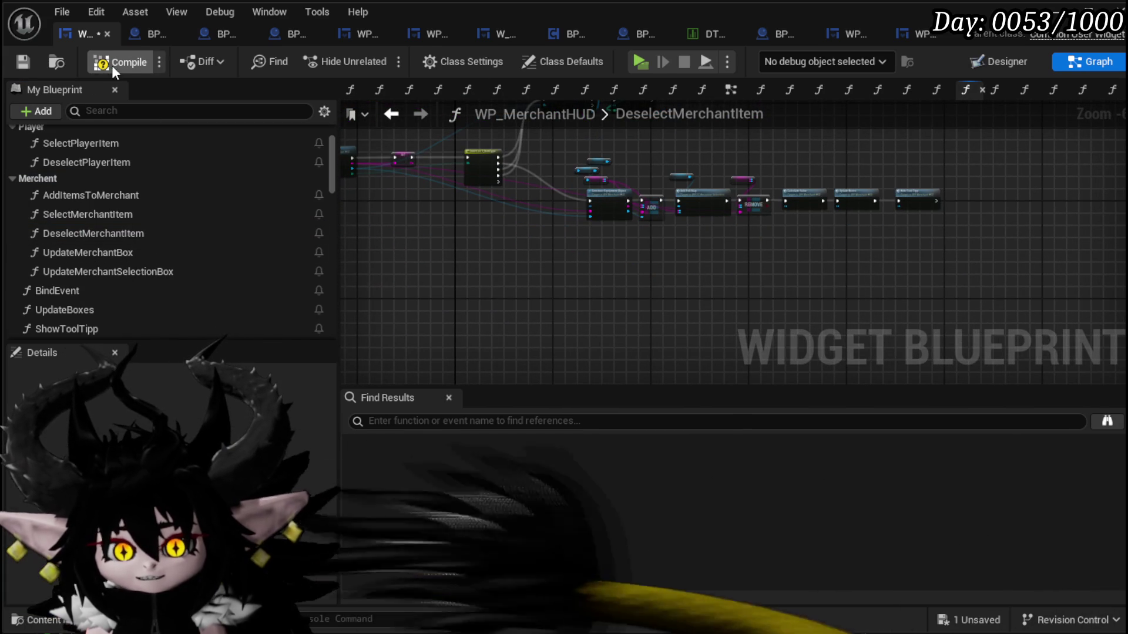
- Select DeselectPlayerItem's collectable branch nodes, then switch to DeselectMerchantItem
double_click(105, 157)
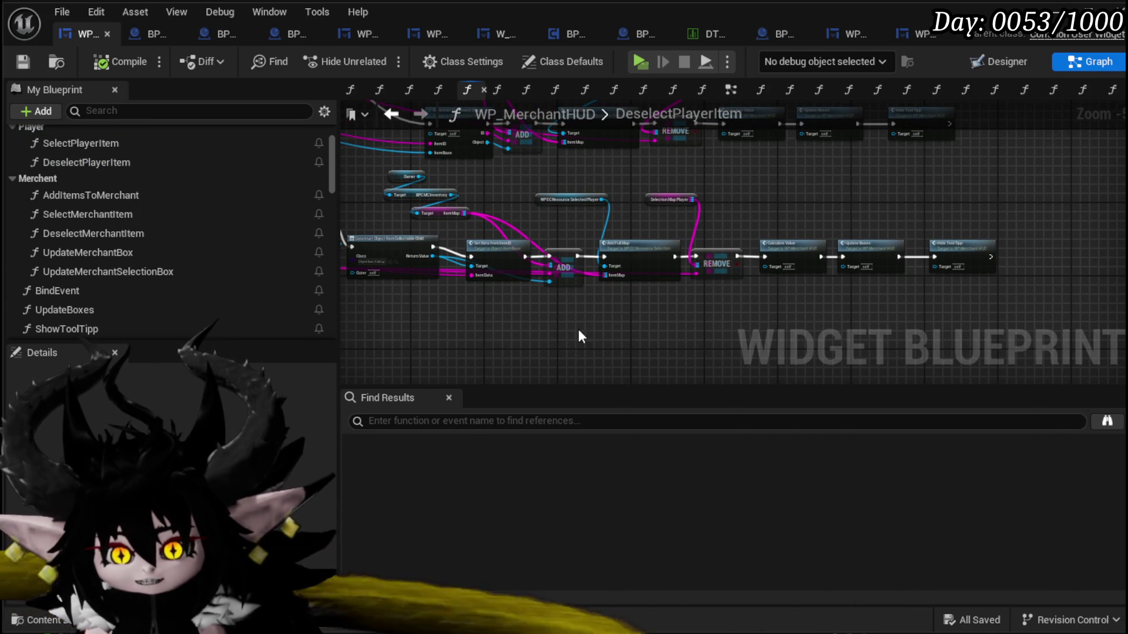
mouse_move(495, 327)
left_mouse_down()
mouse_move(865, 214)
mouse_move(1122, 175)
mouse_move(1049, 161)
mouse_move(1028, 176)
left_mouse_up()
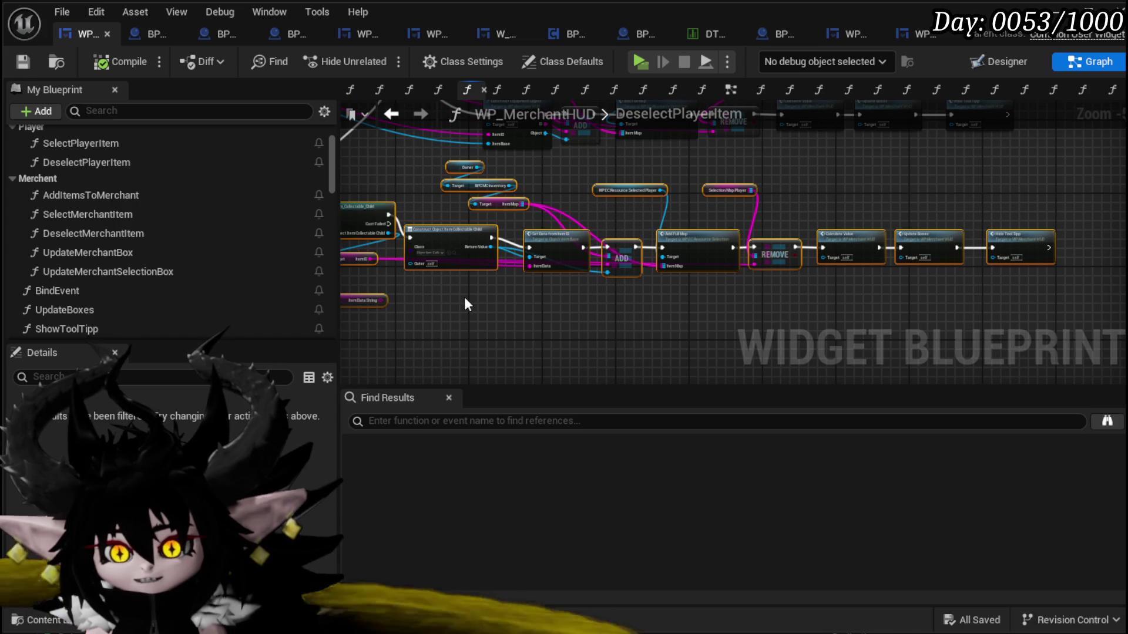
left_click_drag(466, 300, 660, 338)
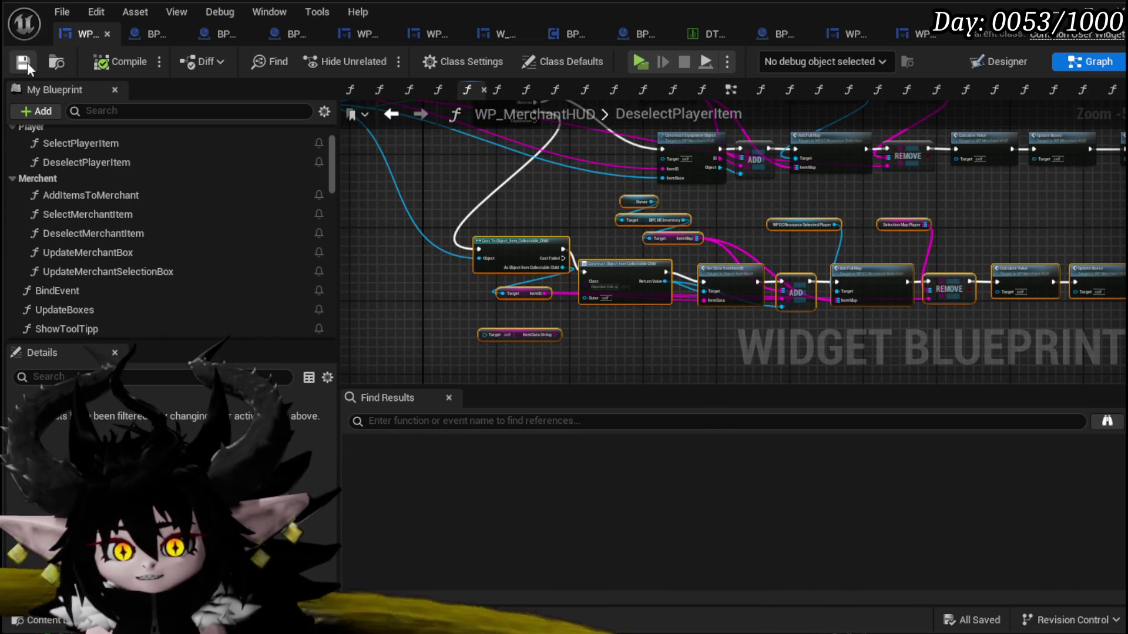
mouse_move(1013, 277)
left_mouse_down()
mouse_move(870, 276)
mouse_move(884, 272)
left_mouse_up()
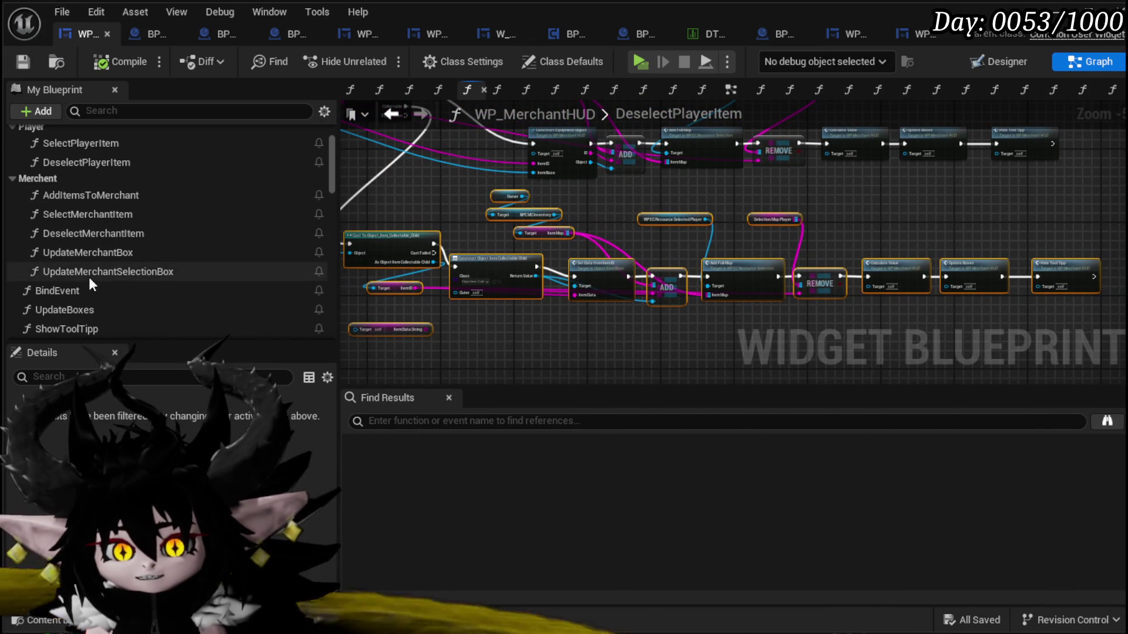
double_click(80, 233)
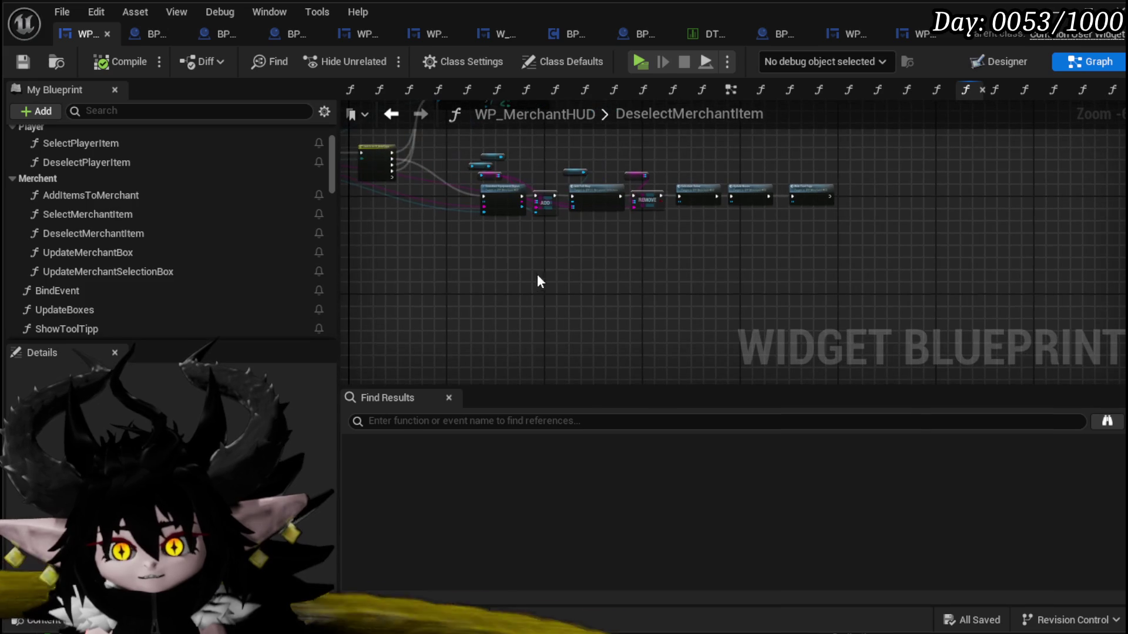
- Connect the Switch's Exploration output into DeselectMerchantItem's lower collectable chain
scroll(528, 276, "up", 5)
mouse_move(565, 186)
left_mouse_down()
mouse_move(480, 337)
mouse_move(506, 283)
mouse_move(523, 288)
left_mouse_up()
scroll(480, 338, "down", 2)
scroll(489, 315, "down", 2)
scroll(490, 316, "up", 3)
mouse_move(428, 234)
left_mouse_down()
mouse_move(695, 380)
mouse_move(810, 337)
mouse_move(800, 309)
mouse_move(533, 309)
mouse_move(535, 293)
mouse_move(490, 335)
left_mouse_up()
scroll(763, 352, "up", 2)
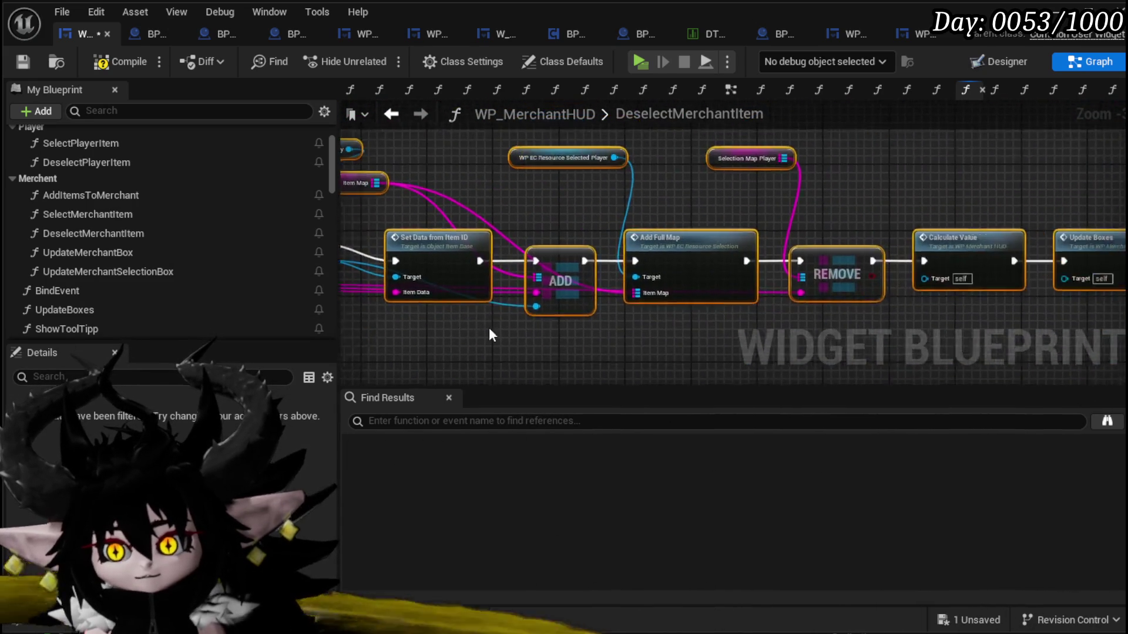
left_click_drag(781, 317, 522, 317)
left_click_drag(452, 217, 605, 217)
scroll(636, 236, "down", 2)
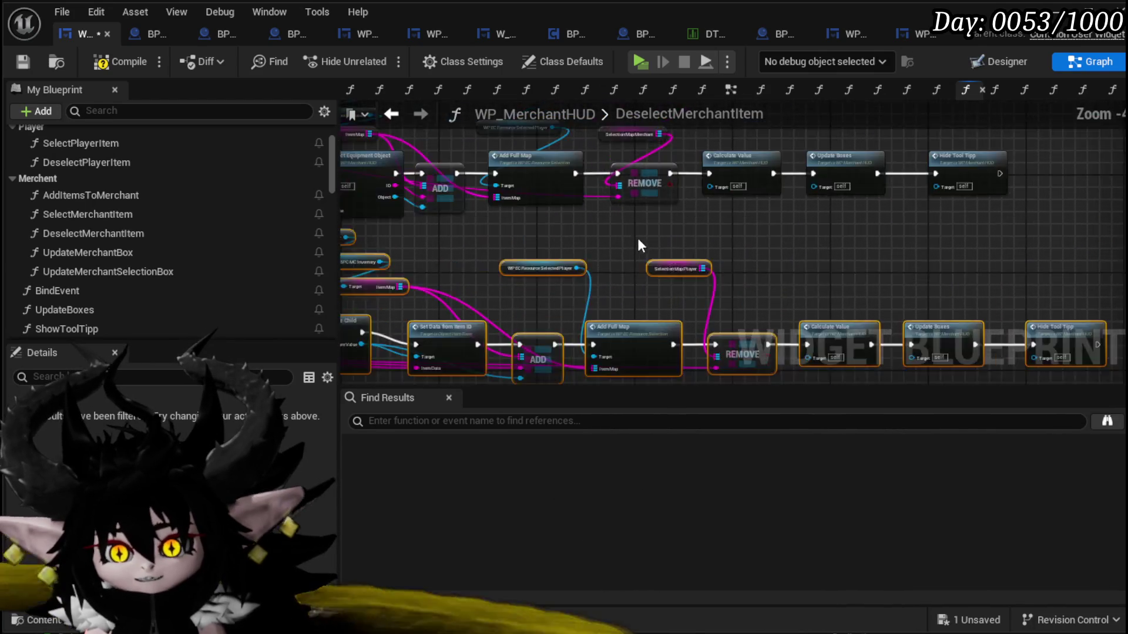
scroll(641, 244, "up", 2)
- Wire Selection Map Merchant into the REMOVE node's Item Map input
left_click_drag(611, 291, 632, 203)
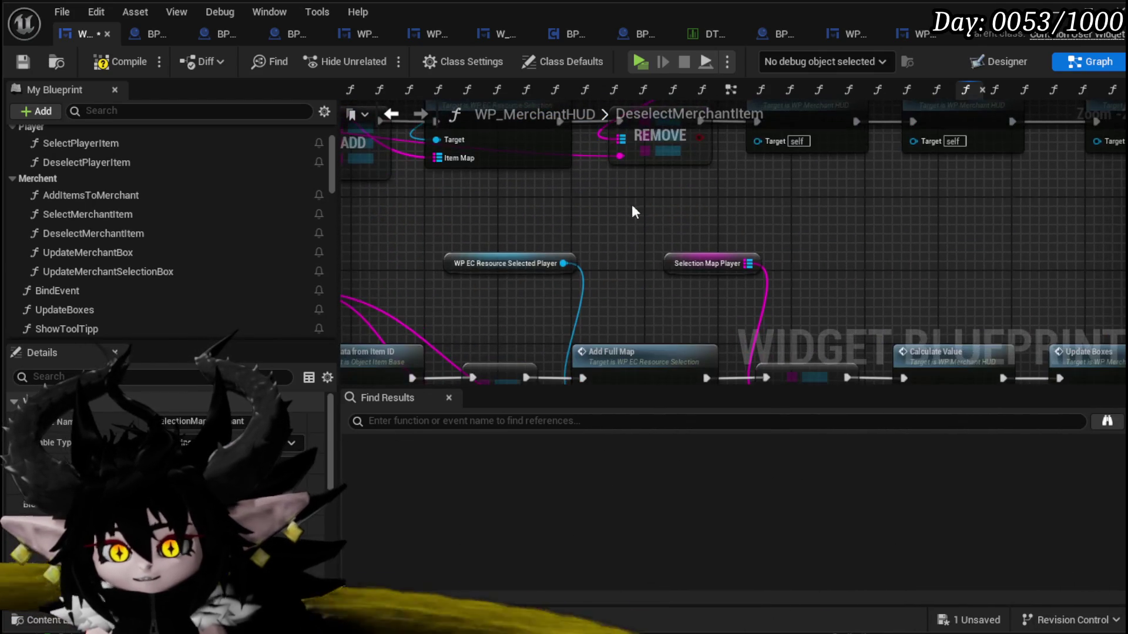
key("ctrl+v")
mouse_move(794, 226)
left_mouse_down()
mouse_move(742, 372)
mouse_move(769, 356)
left_mouse_up()
left_click(676, 226)
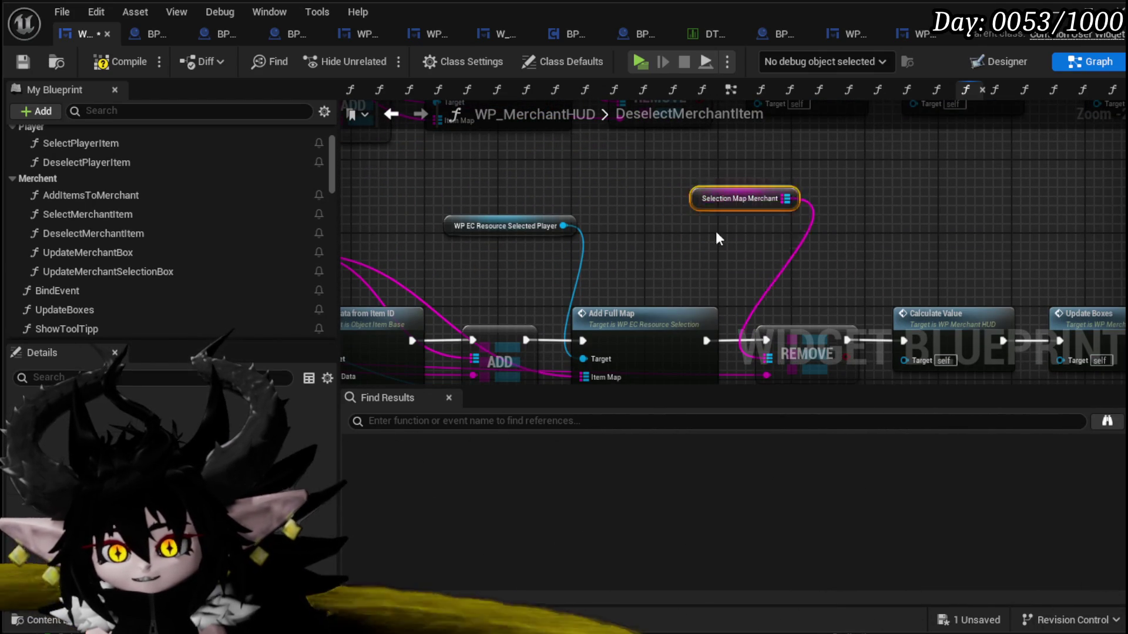
scroll(717, 202, "down", 2)
scroll(560, 240, "up", 1)
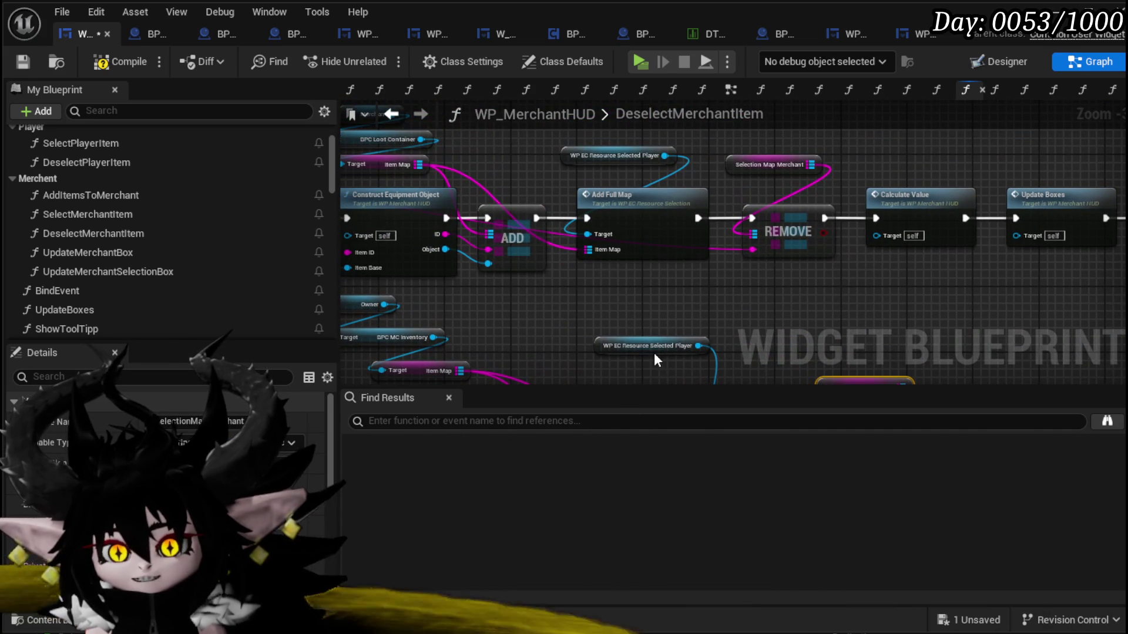
- Swap the inventory getters for Merchant, DPC Loot Container and Item Map, then save and compile
left_click_drag(644, 354, 777, 387)
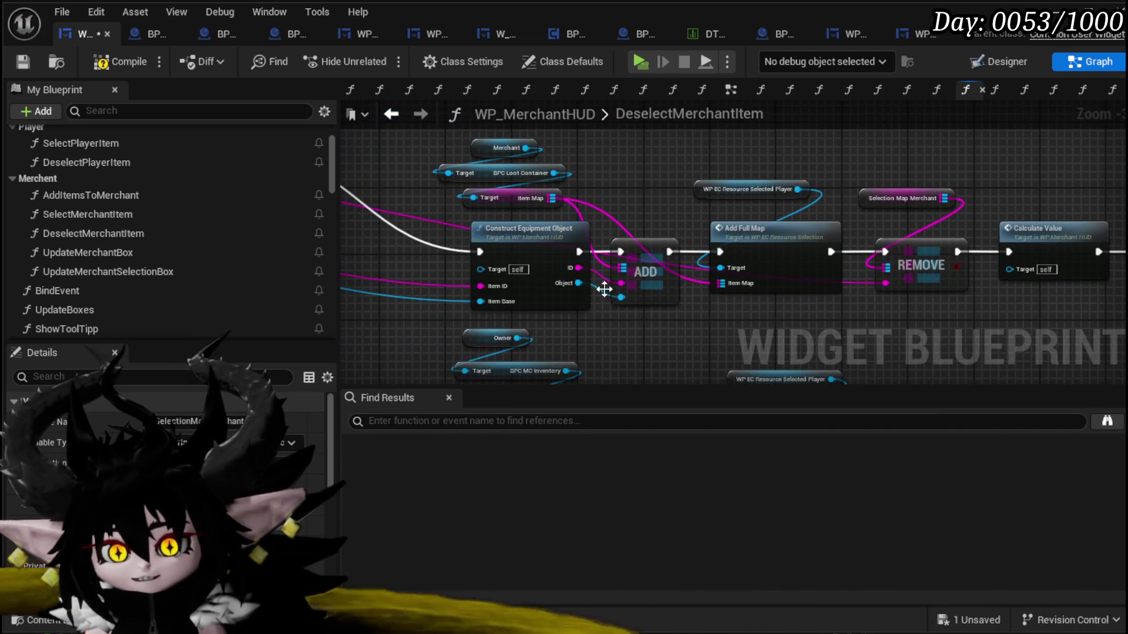
left_click_drag(586, 130, 492, 194)
mouse_move(705, 344)
left_mouse_down()
mouse_move(612, 249)
mouse_move(689, 258)
left_mouse_up()
key("ctrl+v")
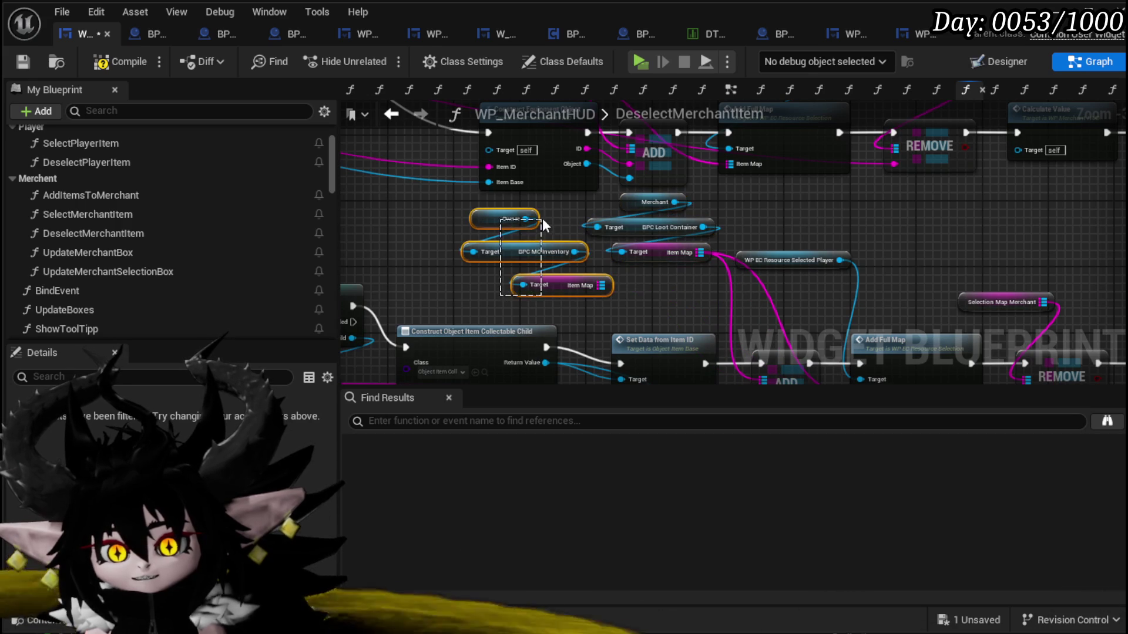
key("Delete")
left_click_drag(619, 299, 659, 212)
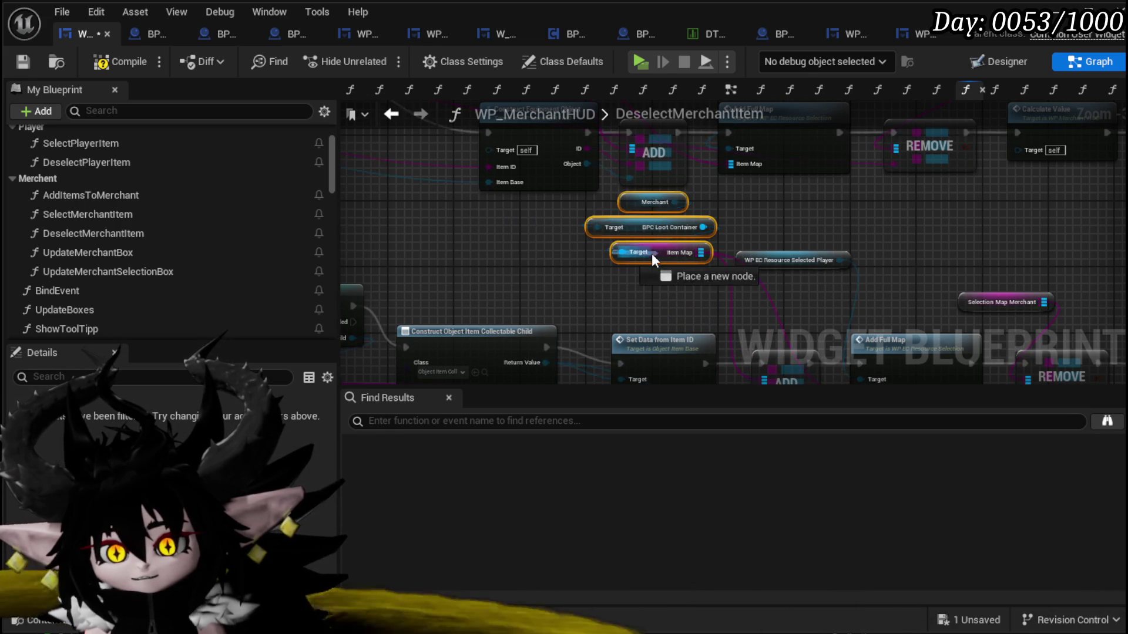
left_click_drag(652, 253, 570, 287)
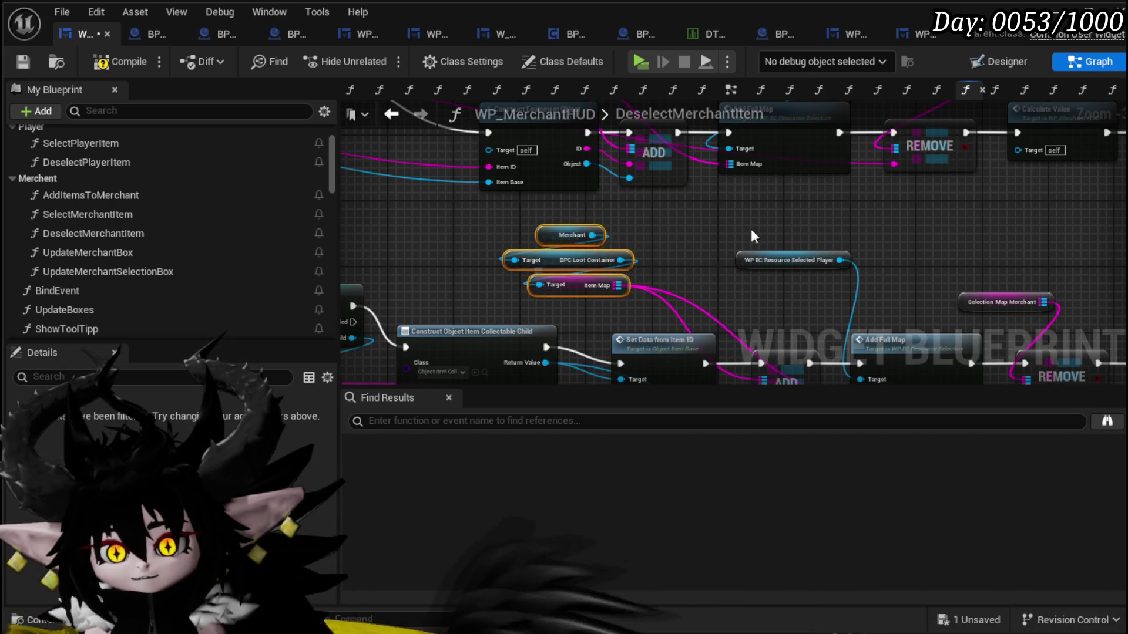
left_click(18, 62)
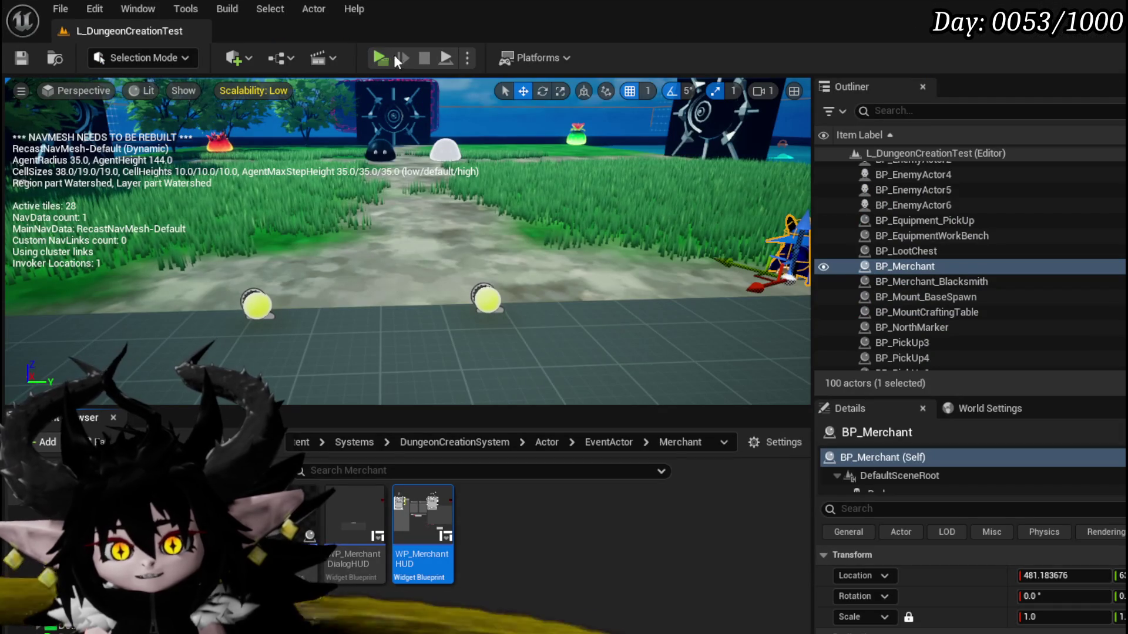
- Start a play session, interact with the merchant and accept to open the trade window
left_click(392, 58)
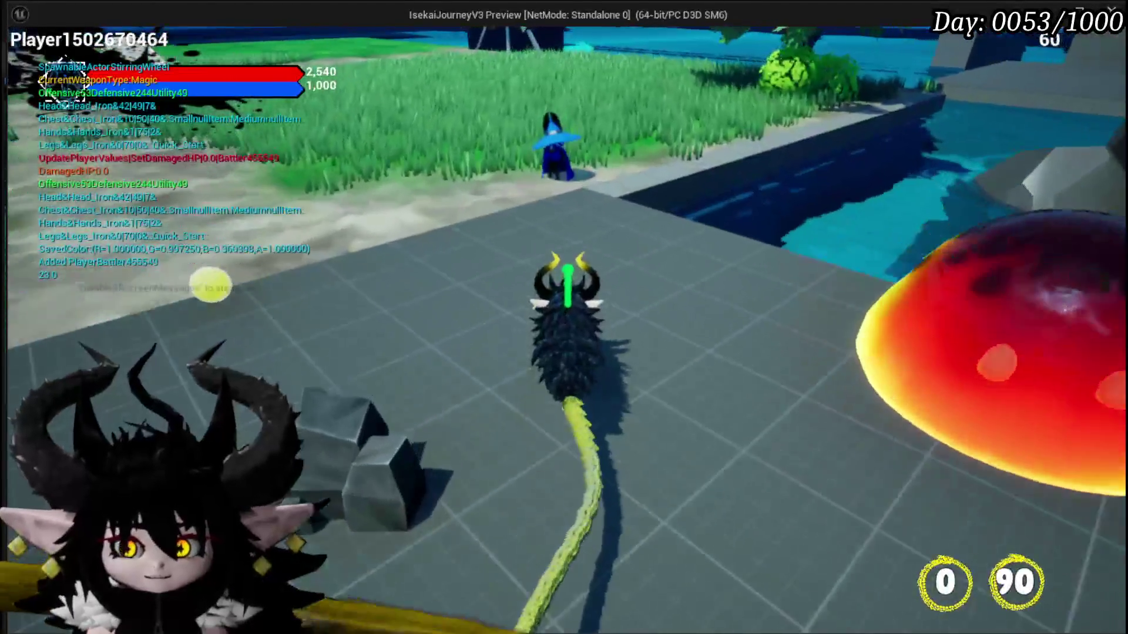
key("w")
left_click(787, 499)
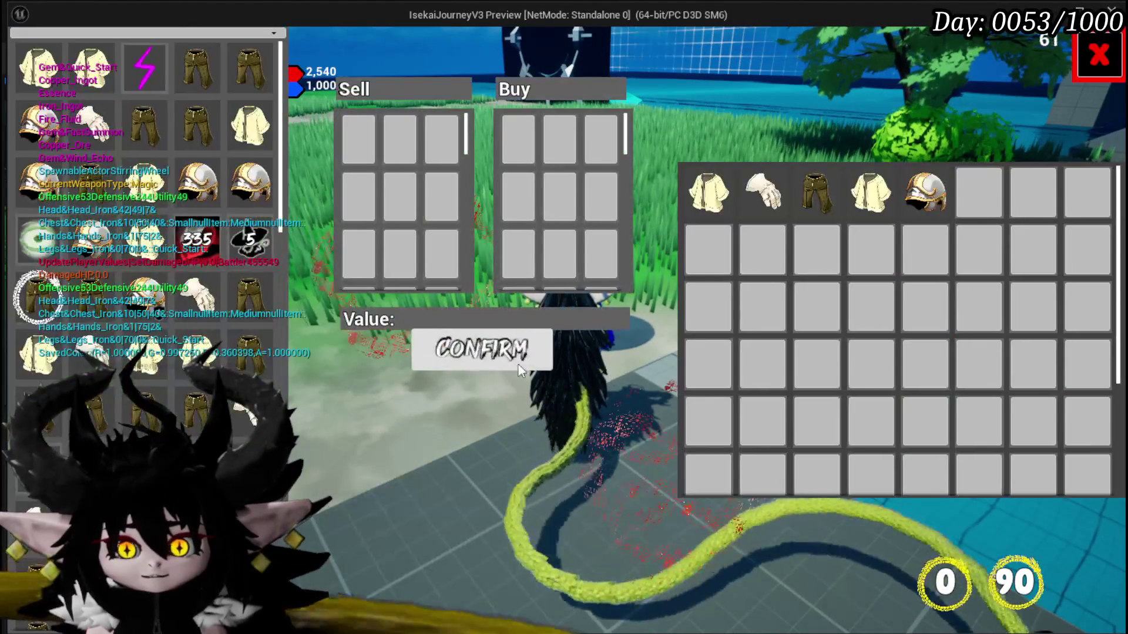
- Offer the Iron_Head helmet and Iron_Chest for sale, then take each back out of Sell
left_click(247, 185)
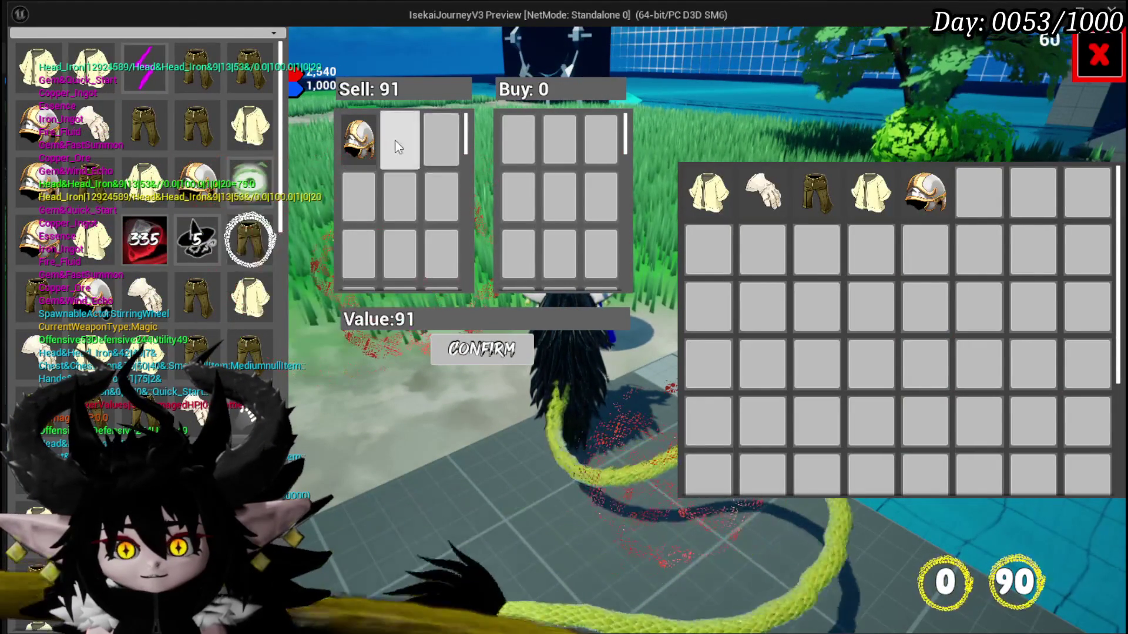
left_click(359, 141)
left_click(259, 143)
left_click(359, 141)
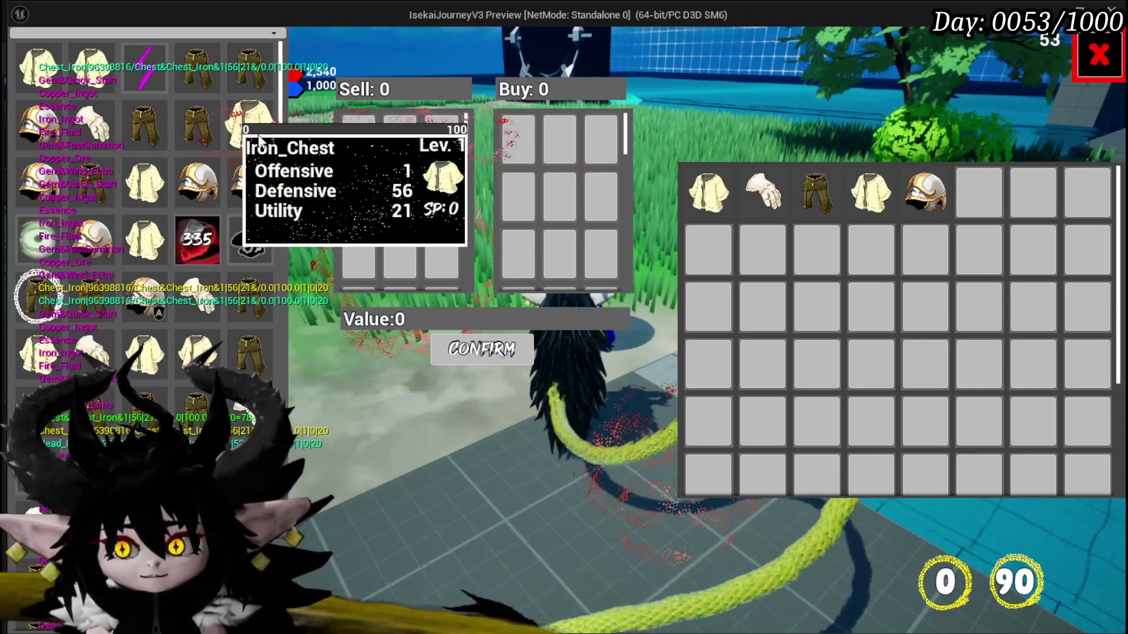
left_click(253, 142)
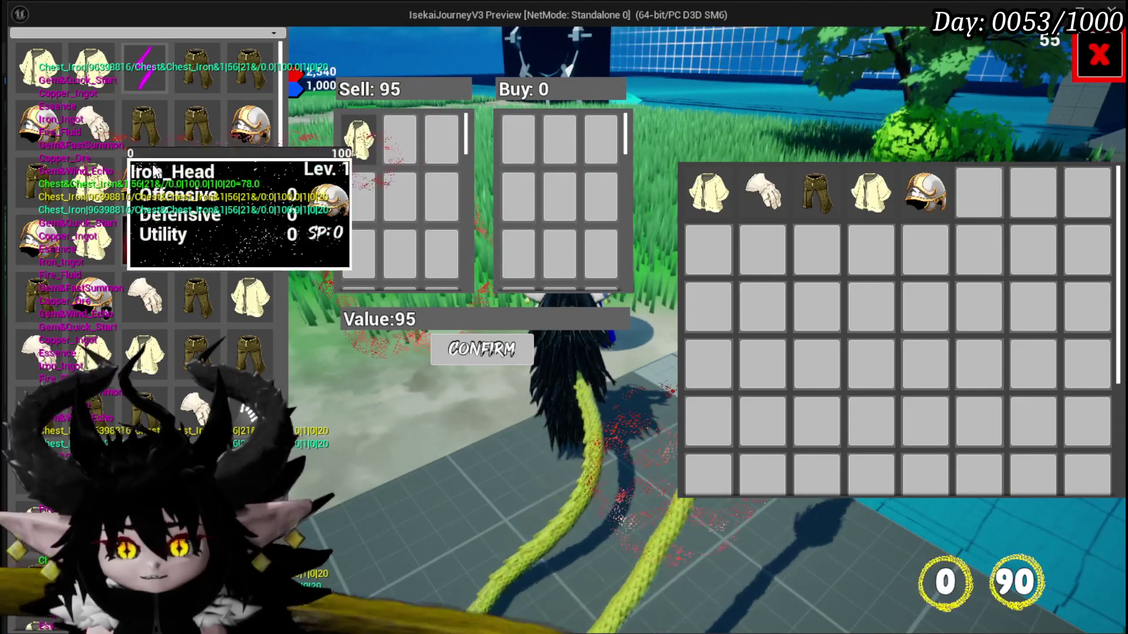
left_click(251, 146)
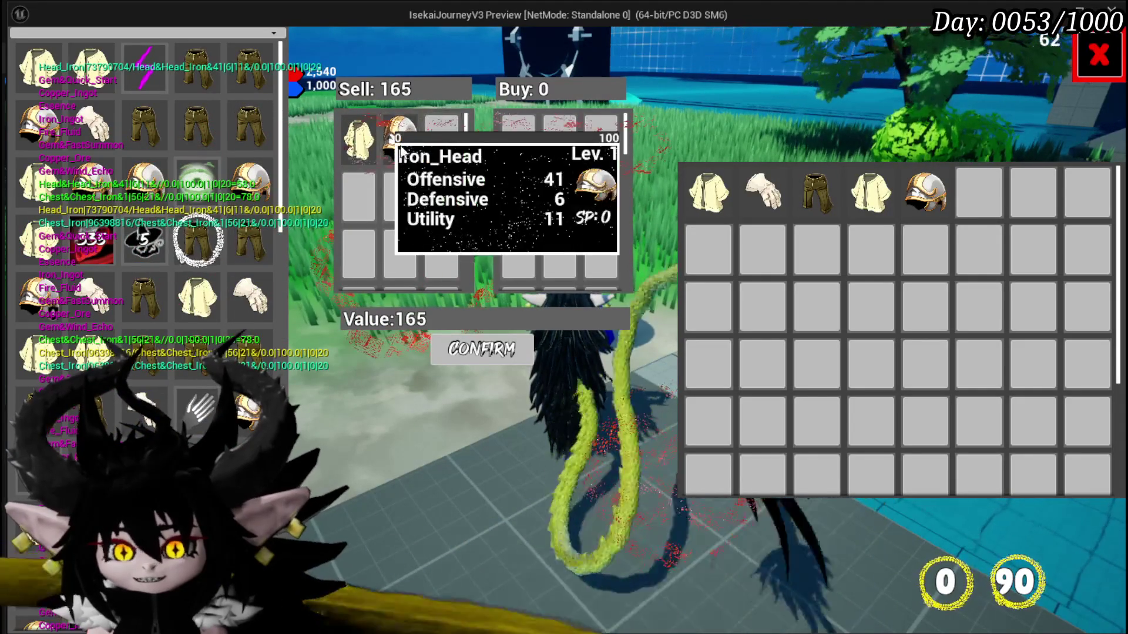
left_click(400, 129)
left_click(365, 150)
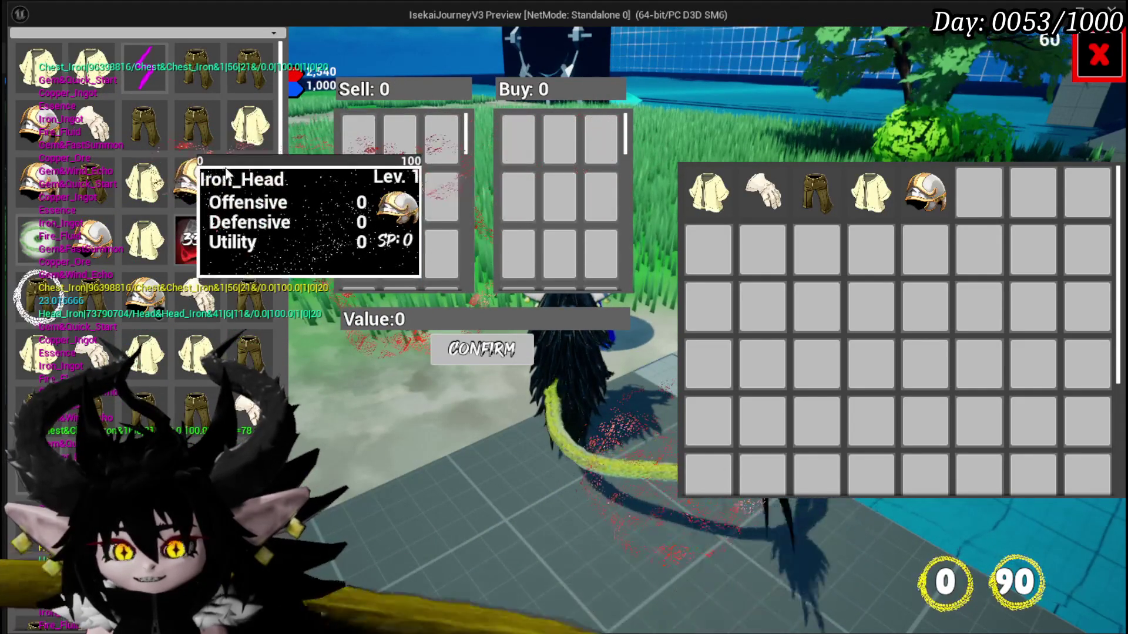
- Repeatedly put an Iron_Head helmet into Sell and remove it, watching the Sell total return to 0
left_click(209, 170)
left_click(360, 138)
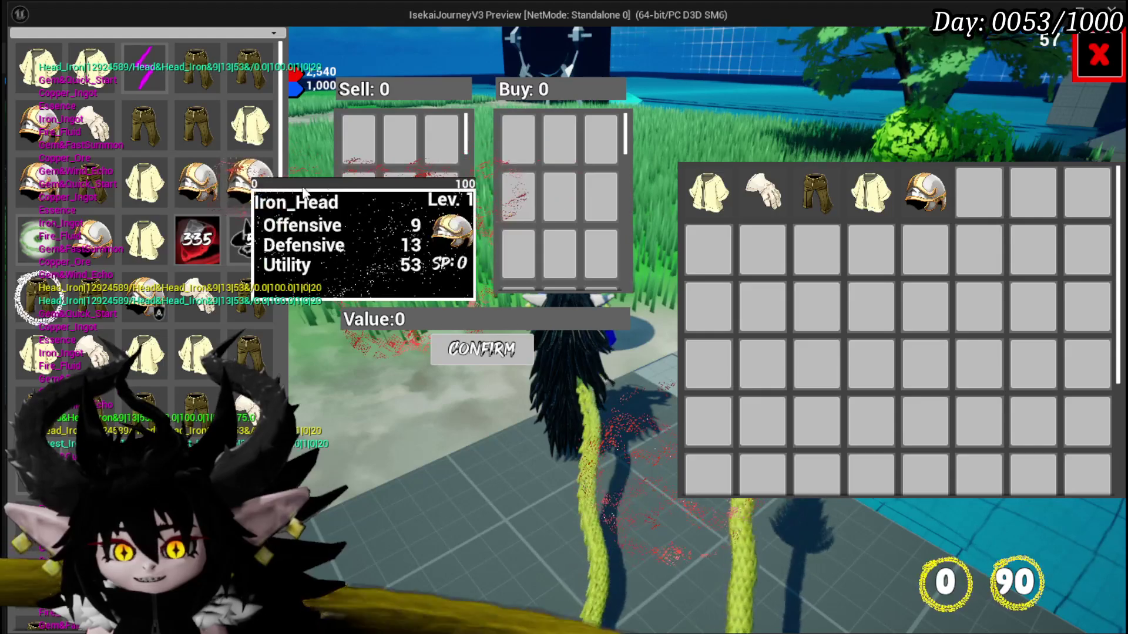
left_click(251, 177)
left_click(359, 138)
left_click(251, 176)
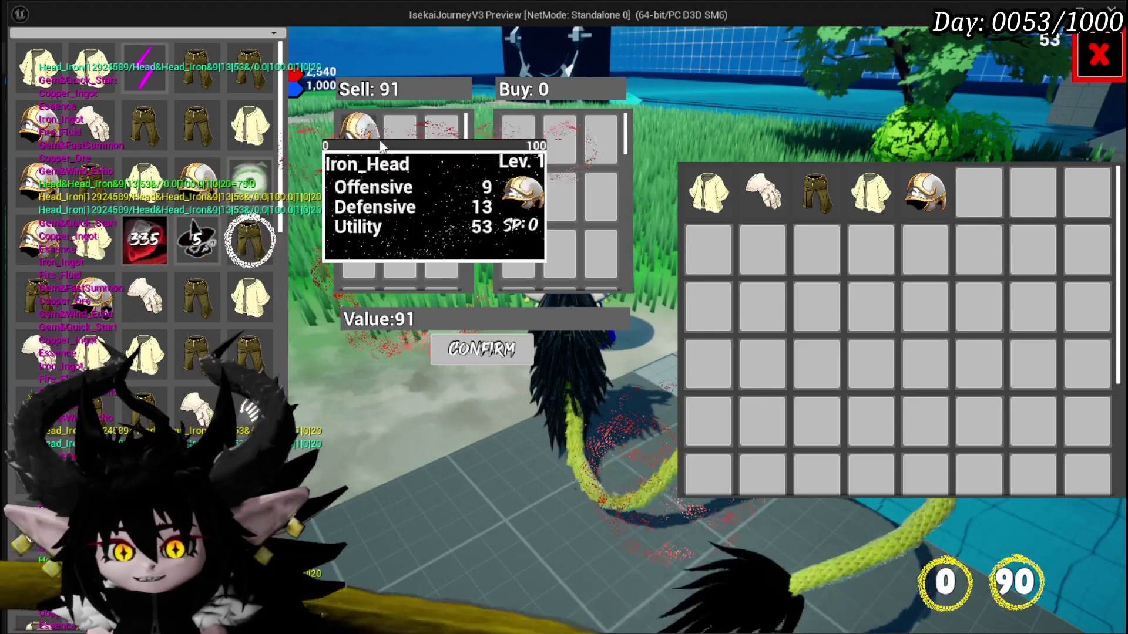
left_click(360, 138)
left_click(262, 183)
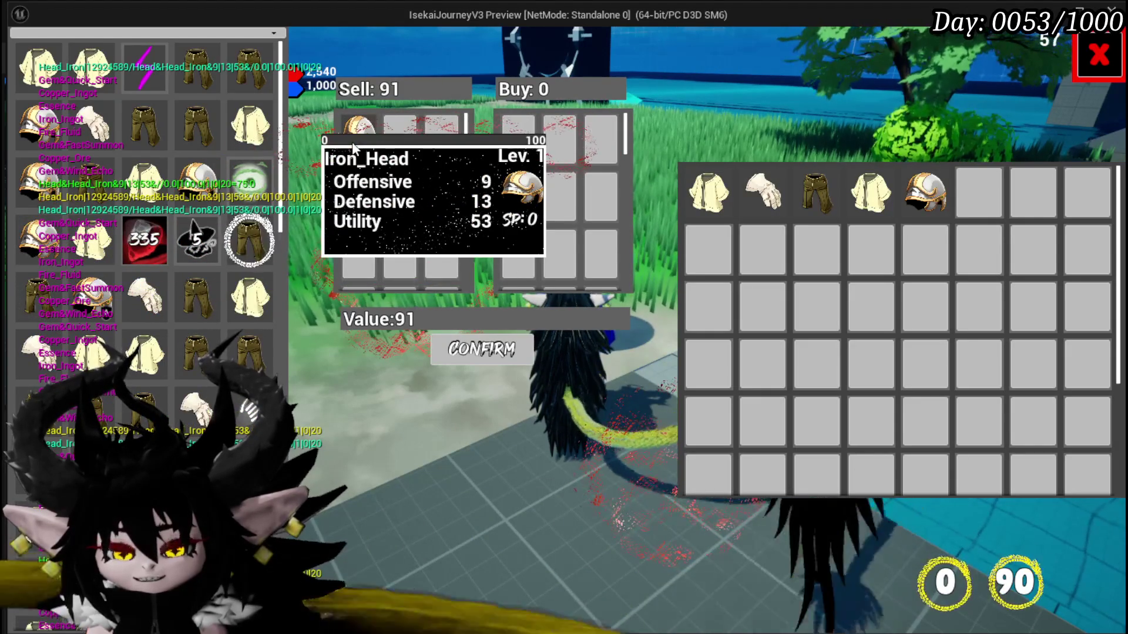
left_click(355, 141)
left_click(259, 179)
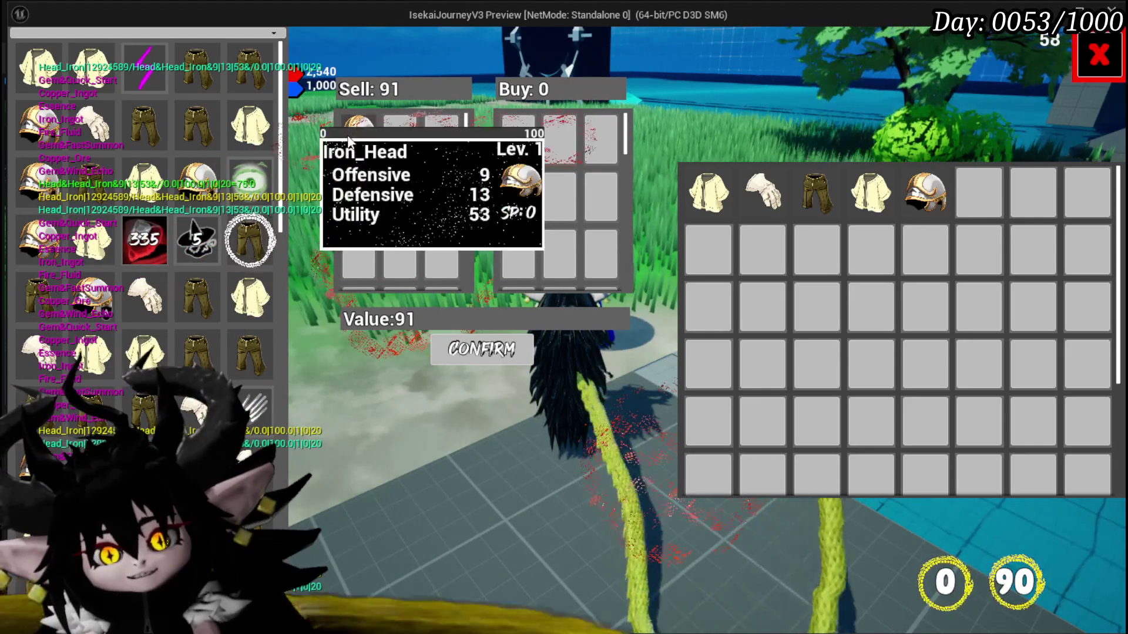
left_click(348, 140)
left_click(252, 176)
left_click(350, 141)
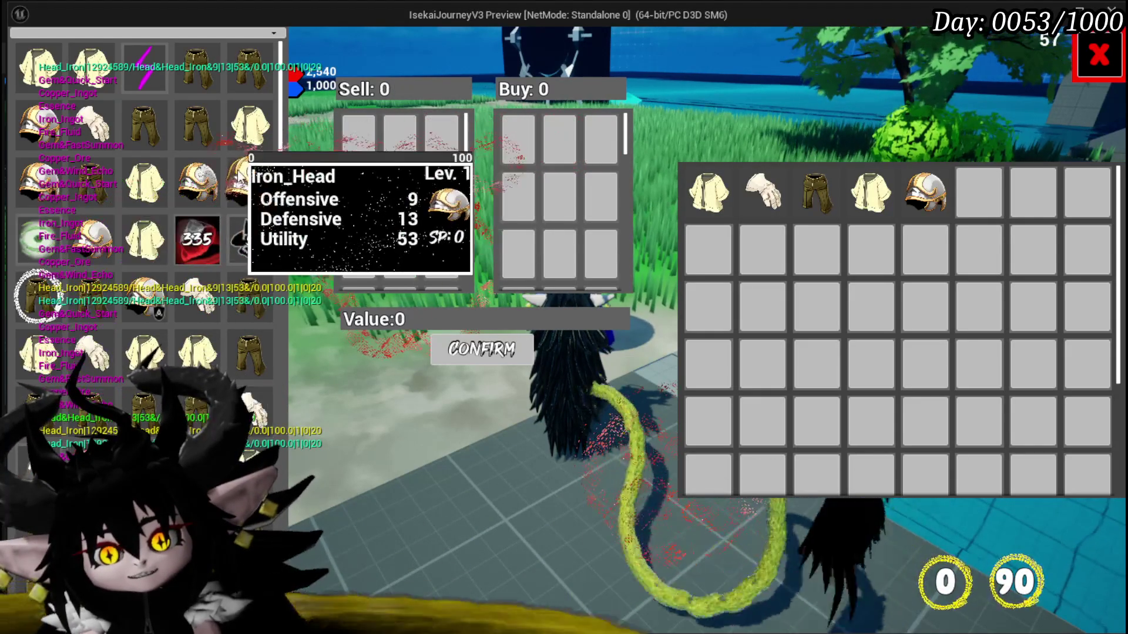
- Stack several helmets into the Sell slots, then clear them all so Sell reads 0 again
left_click(241, 177)
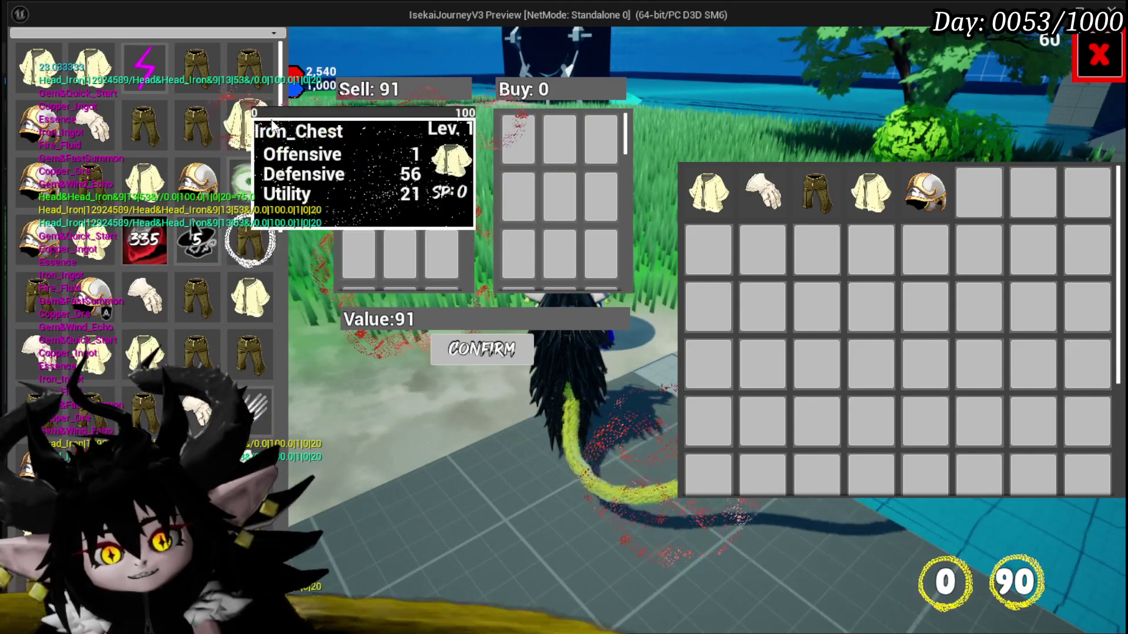
left_click(262, 132)
left_click(144, 147)
left_click(266, 154)
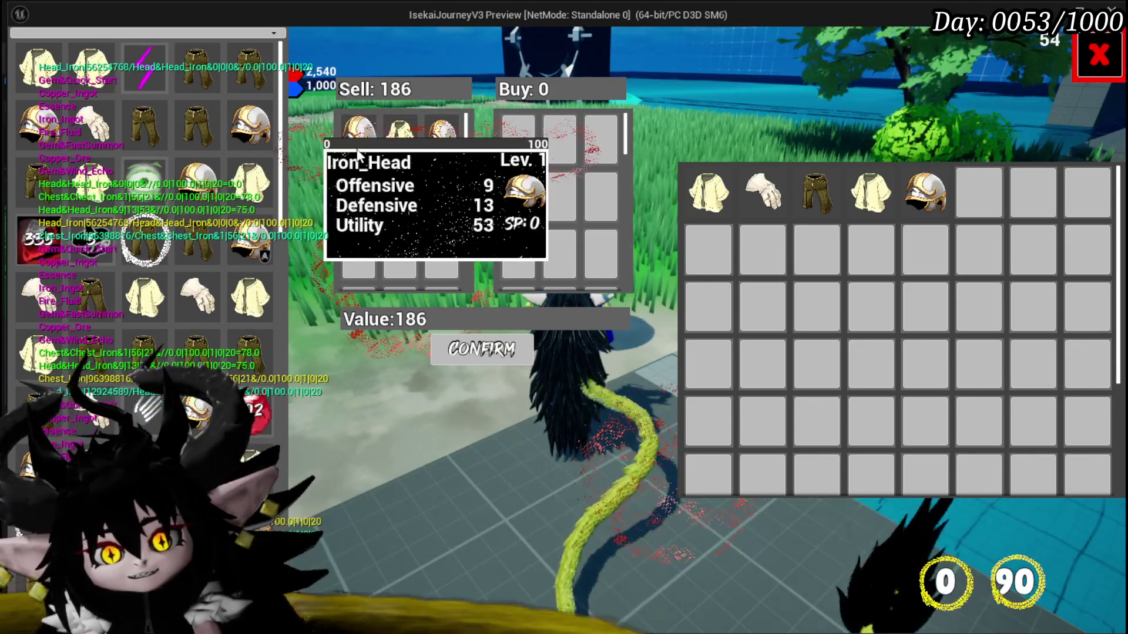
left_click(357, 146)
left_click(359, 147)
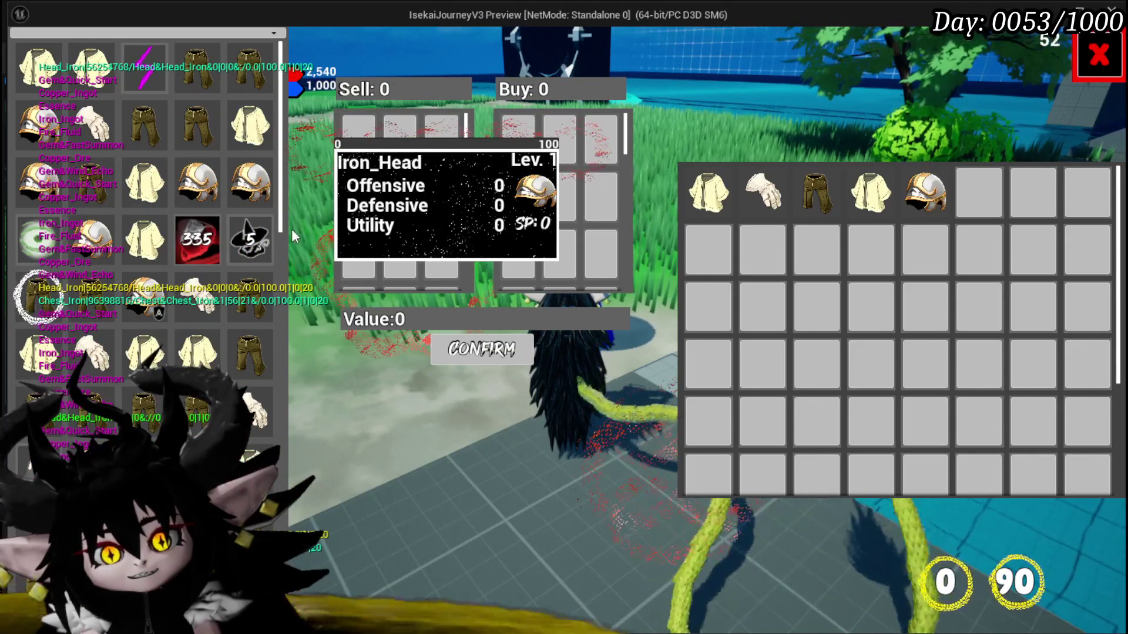
scroll(202, 246, "down", 3)
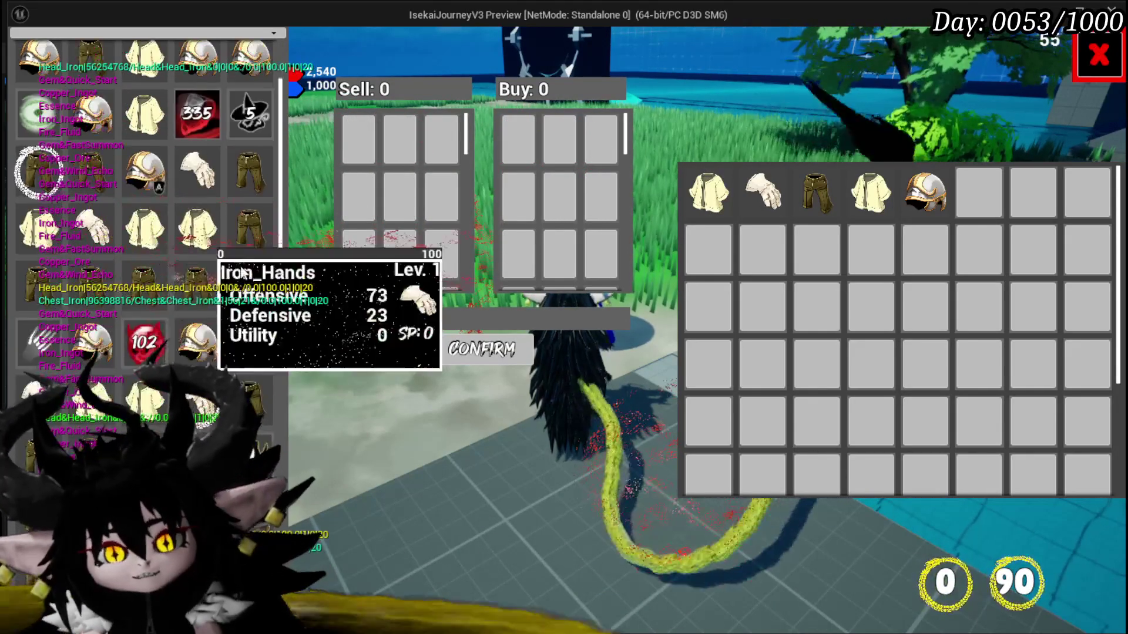
scroll(241, 323, "down", 5)
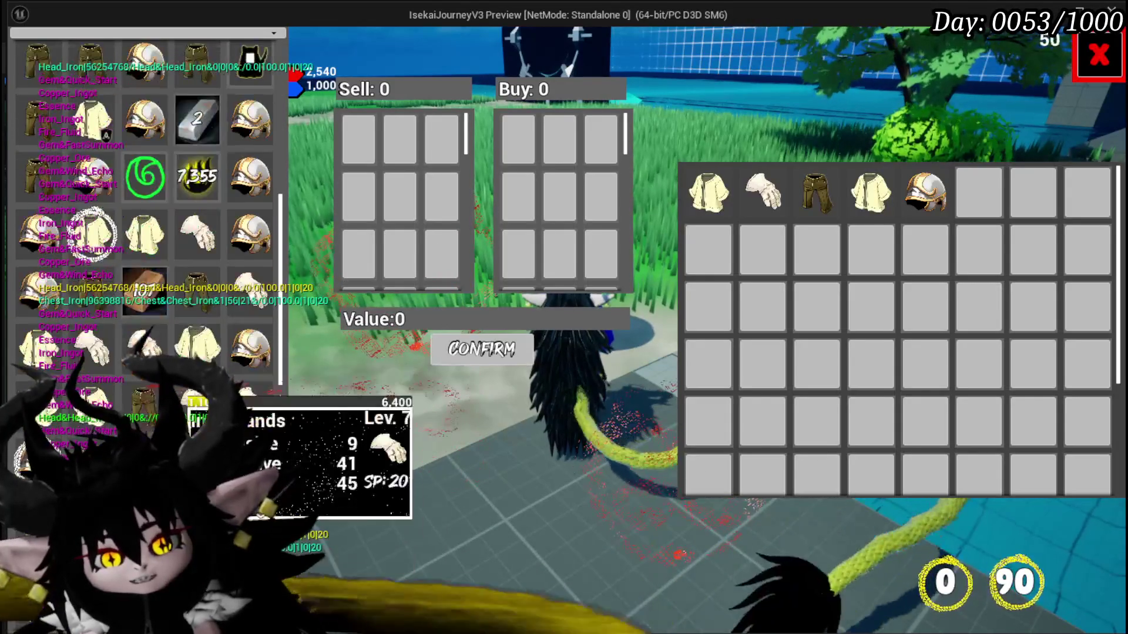
scroll(153, 293, "down", 5)
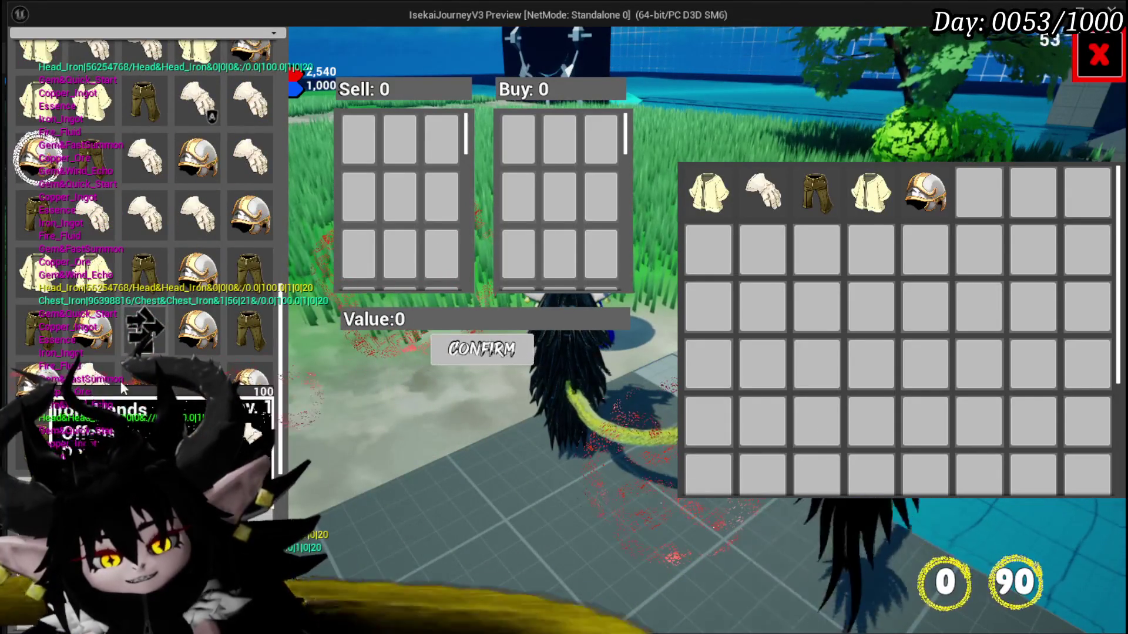
scroll(96, 394, "up", 5)
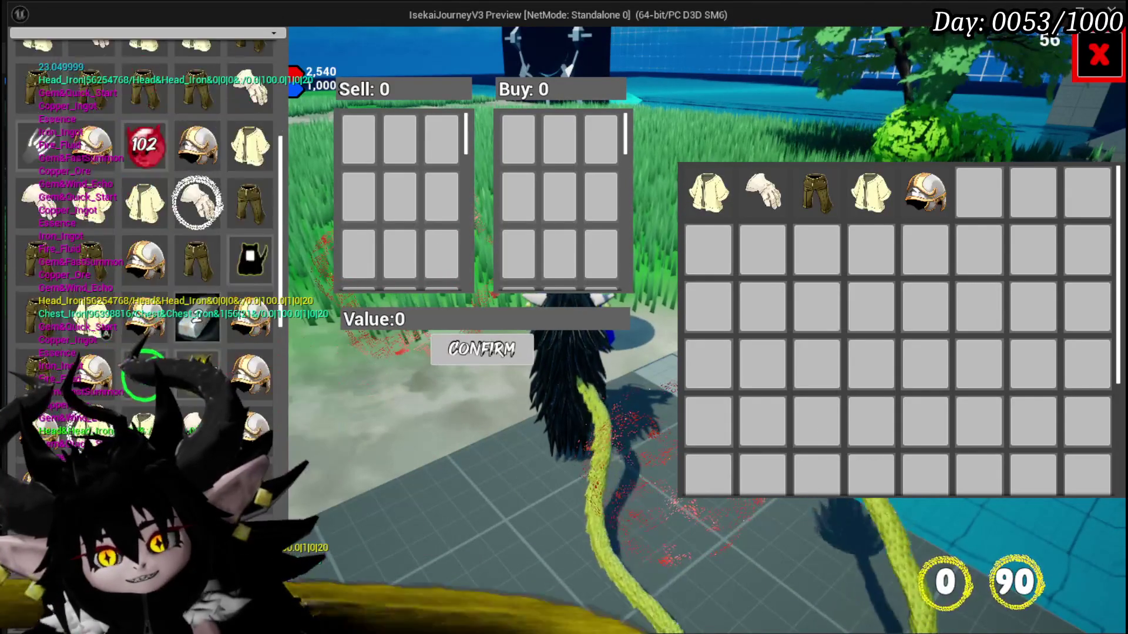
scroll(141, 364, "up", 6)
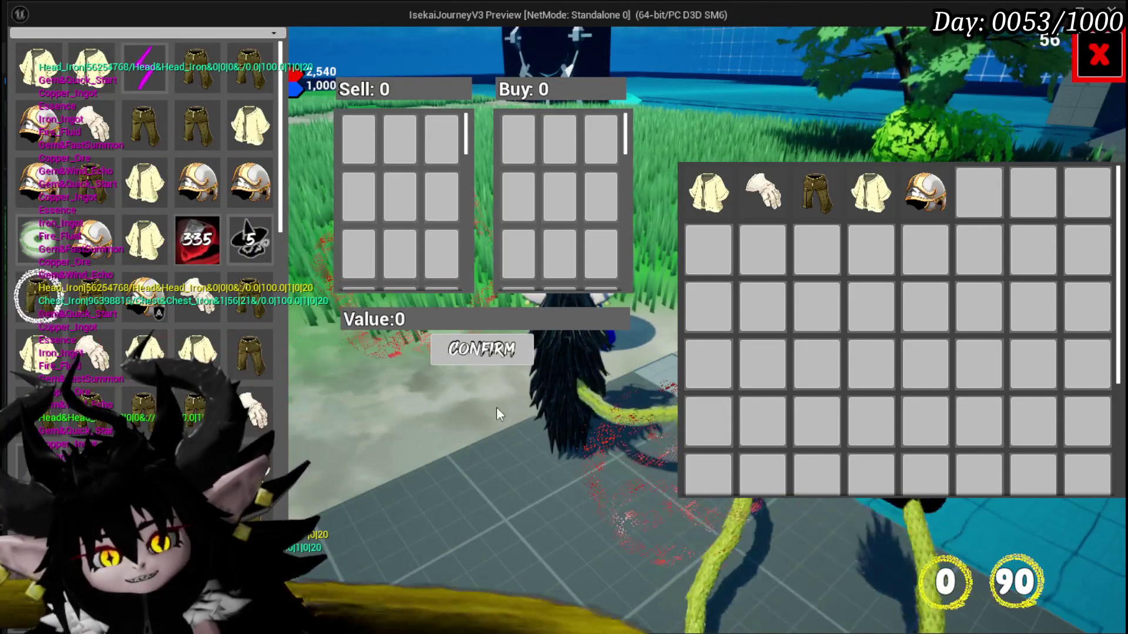
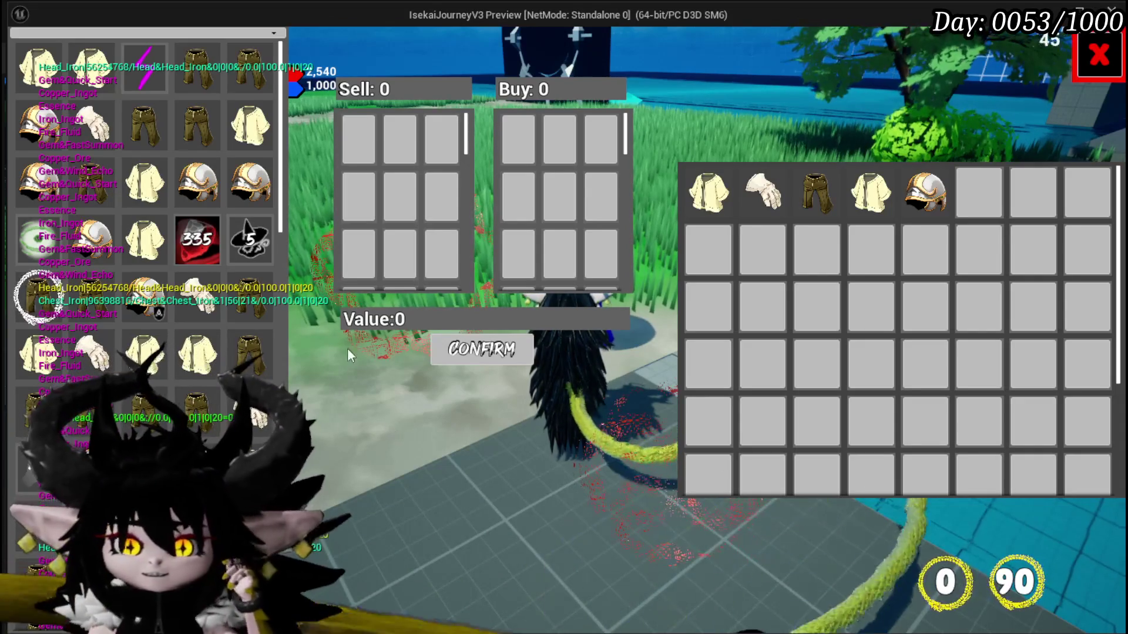
- Move the Iron_Head helmet and the Hand of Greed claw in and out of the sell box
left_click(274, 210)
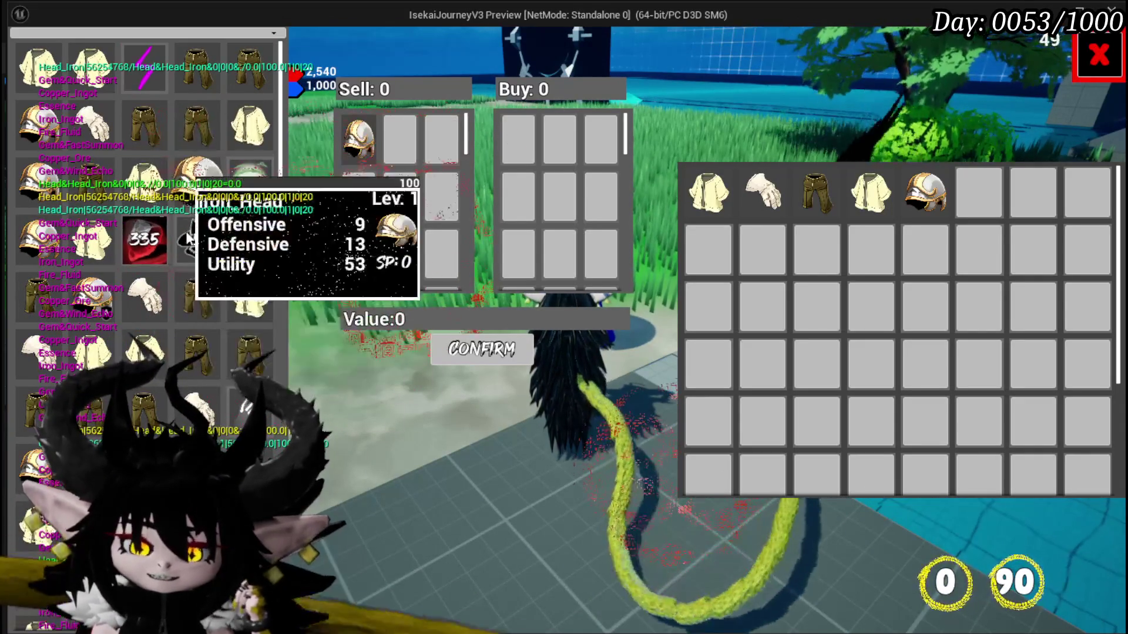
scroll(244, 265, "down", 3)
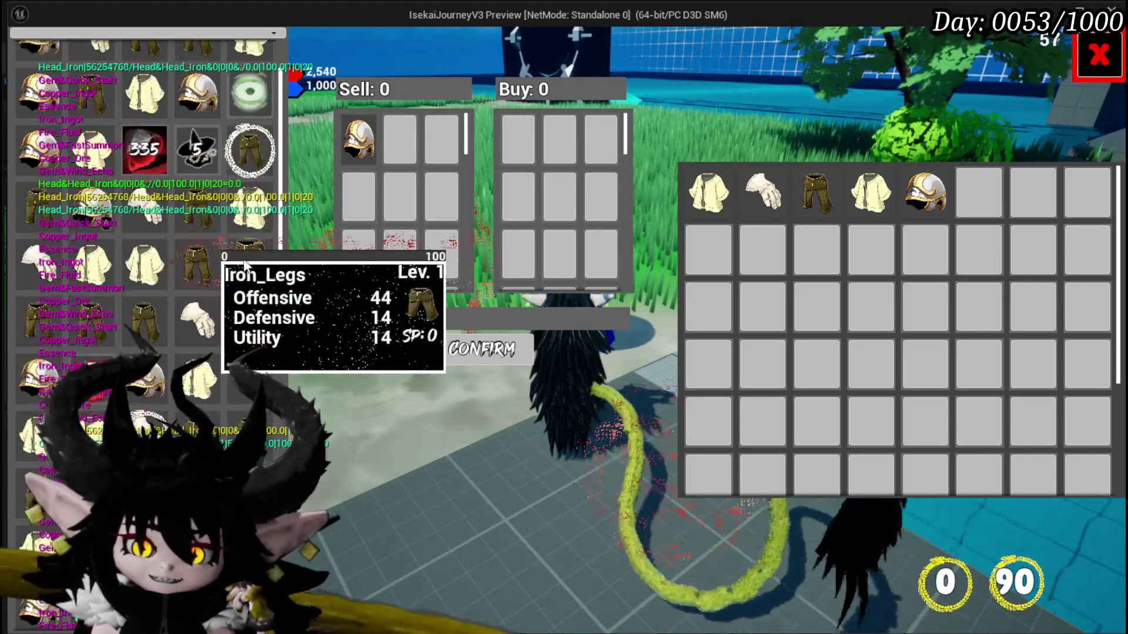
scroll(244, 266, "down", 3)
scroll(217, 283, "up", 3)
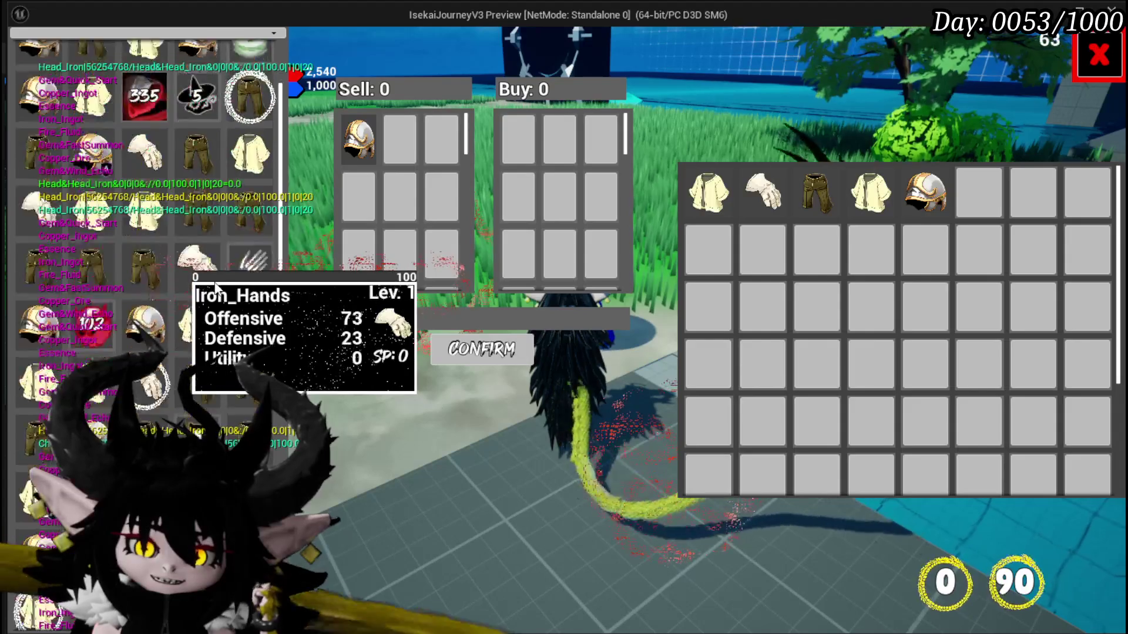
scroll(216, 288, "down", 8)
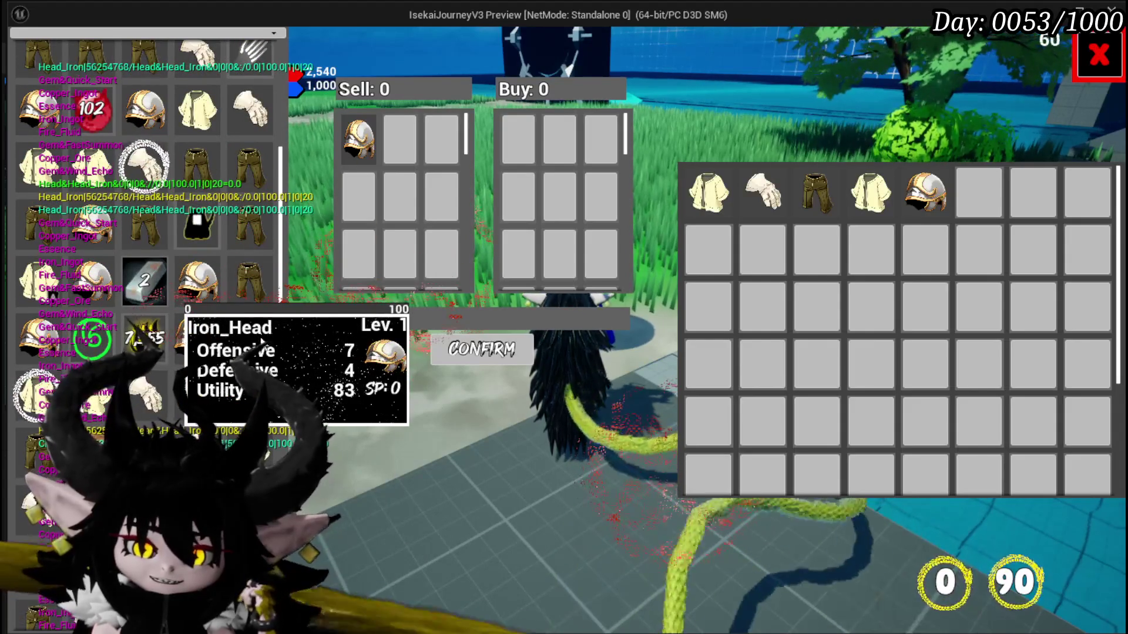
left_click(209, 343)
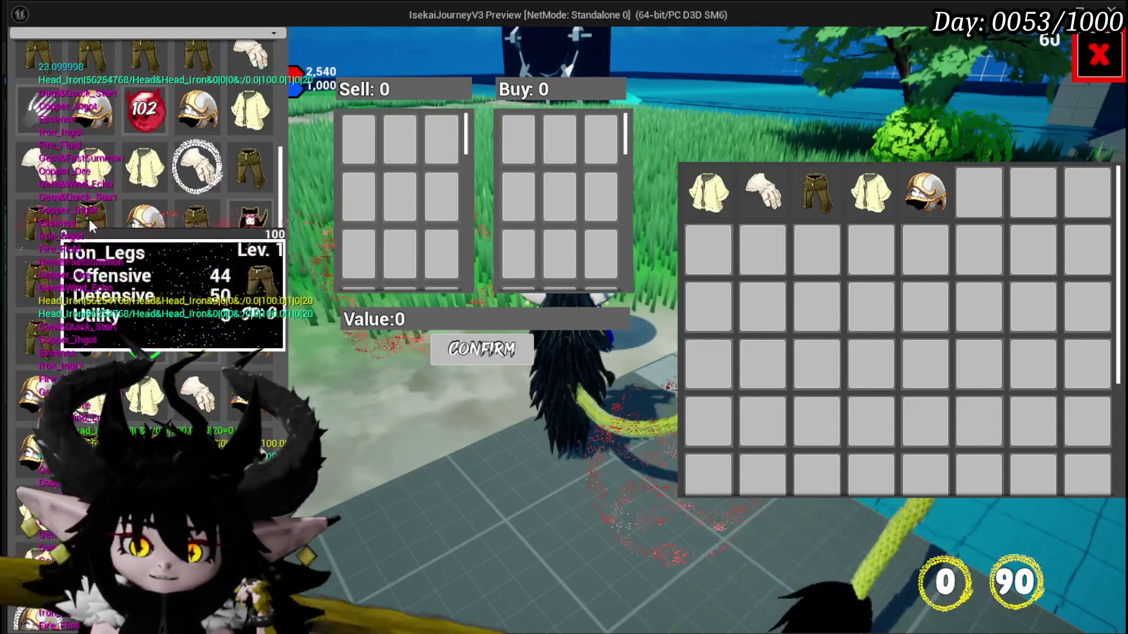
scroll(47, 192, "up", 2)
mouse_move(47, 192)
left_mouse_down()
mouse_move(339, 156)
mouse_move(48, 183)
mouse_move(404, 133)
left_mouse_up()
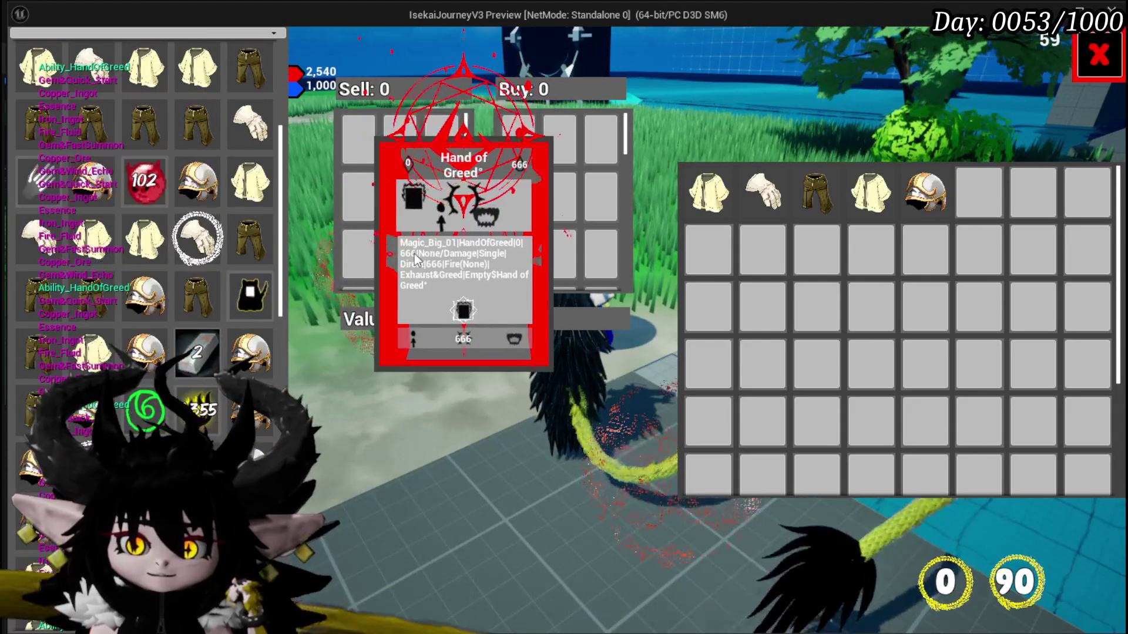
left_click(54, 179)
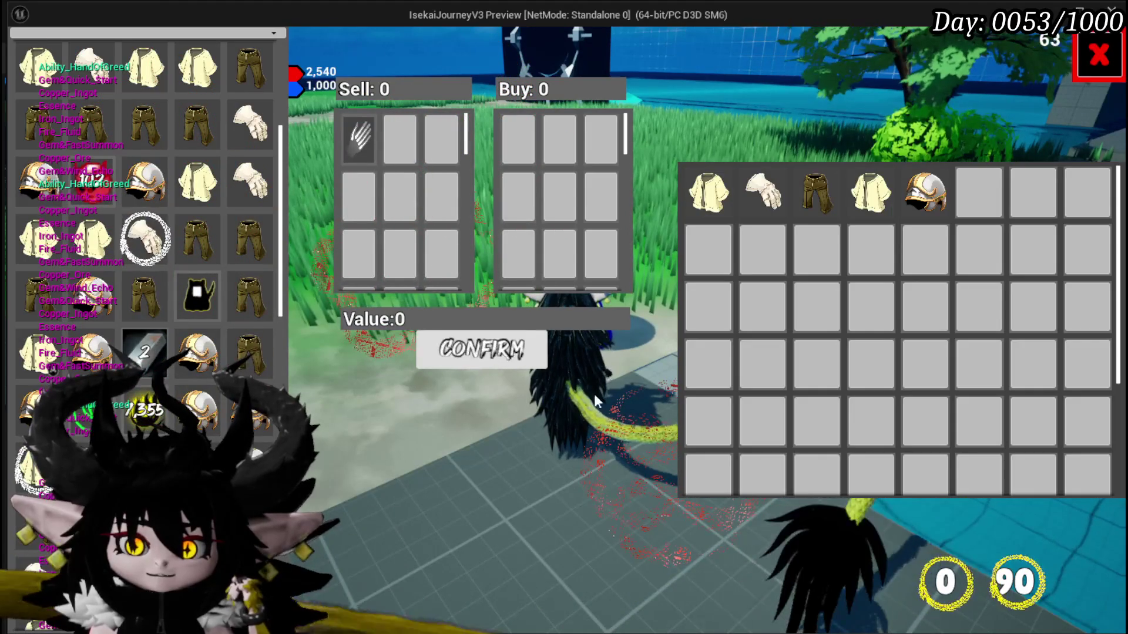
left_click_drag(358, 139, 937, 289)
- Try Hand of Greed (949) and Iron_Head (133) in the buy box, checking the buy total updates
mouse_move(977, 189)
left_mouse_down()
mouse_move(515, 144)
mouse_move(953, 207)
mouse_move(528, 144)
mouse_move(977, 189)
mouse_move(530, 135)
mouse_move(615, 245)
mouse_move(940, 232)
mouse_move(976, 199)
mouse_move(534, 130)
left_mouse_up()
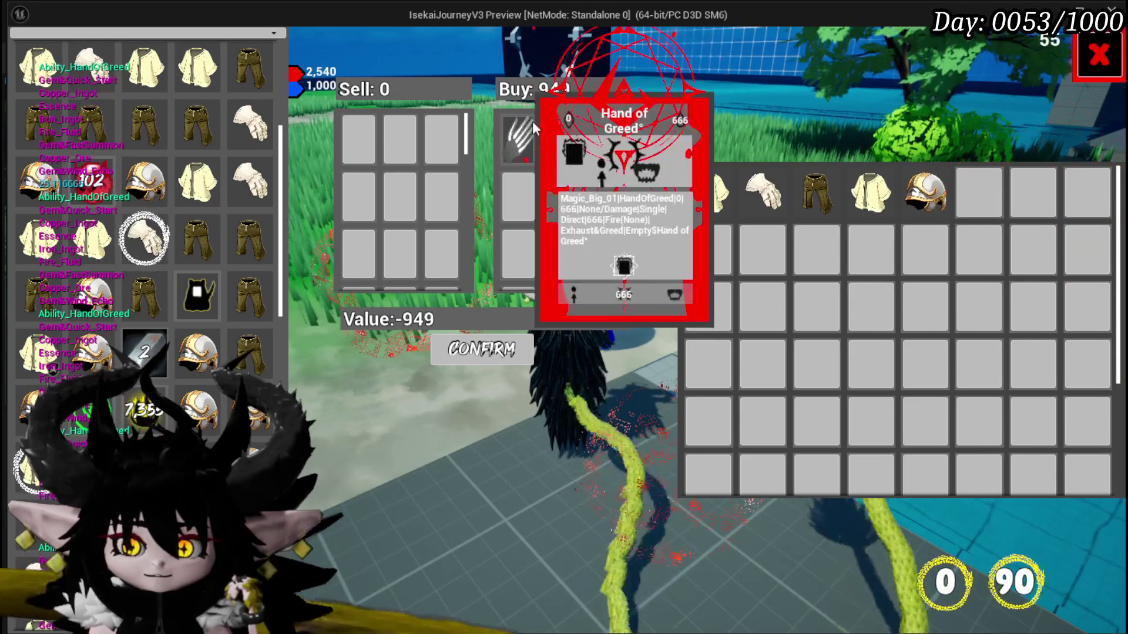
left_click(506, 129)
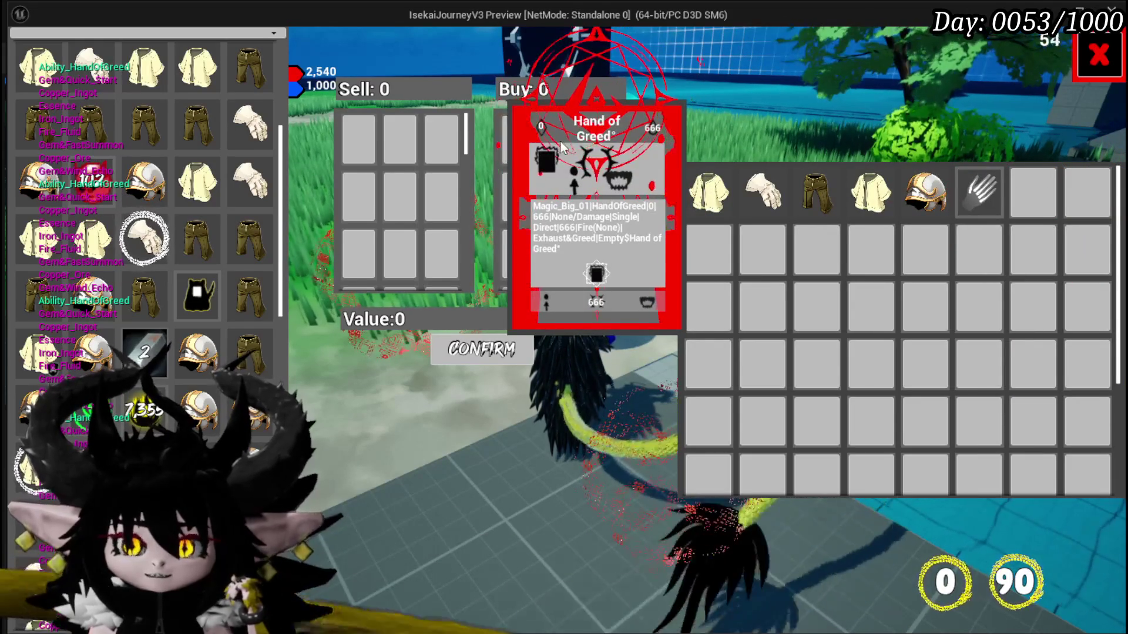
left_click_drag(979, 189, 508, 138)
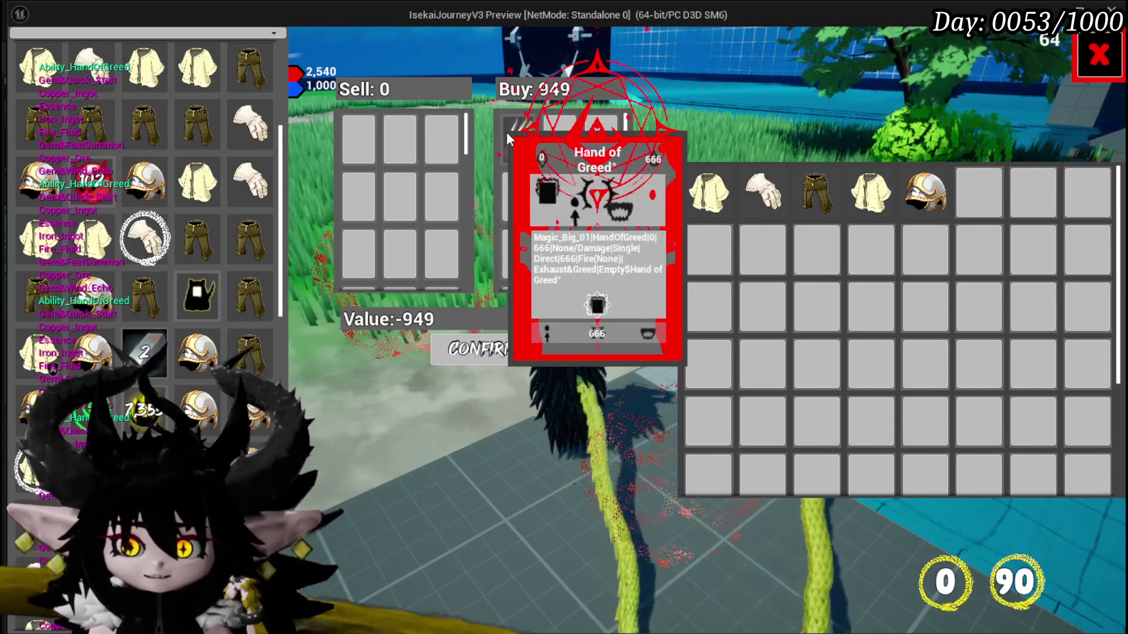
left_click(507, 137)
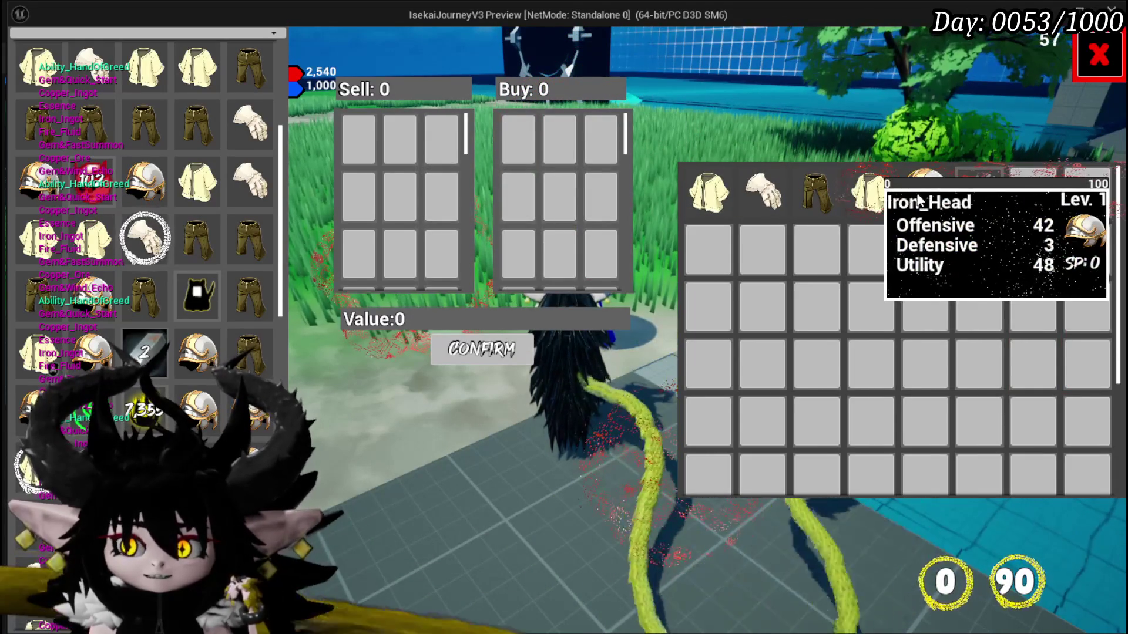
left_click_drag(925, 194, 508, 144)
left_click(506, 143)
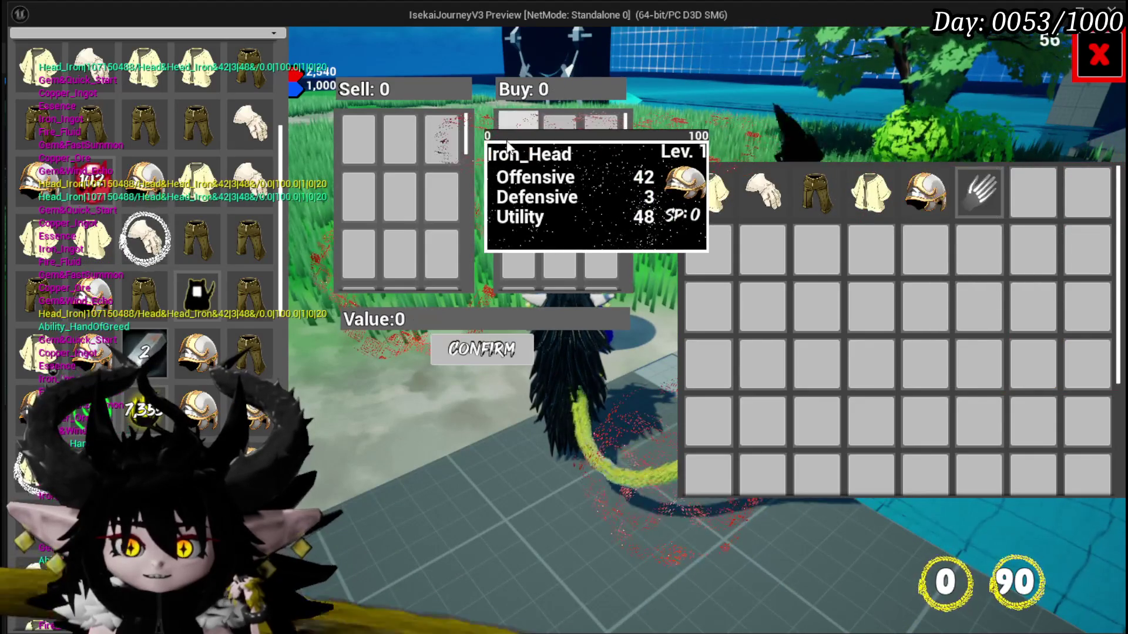
left_click_drag(925, 194, 567, 144)
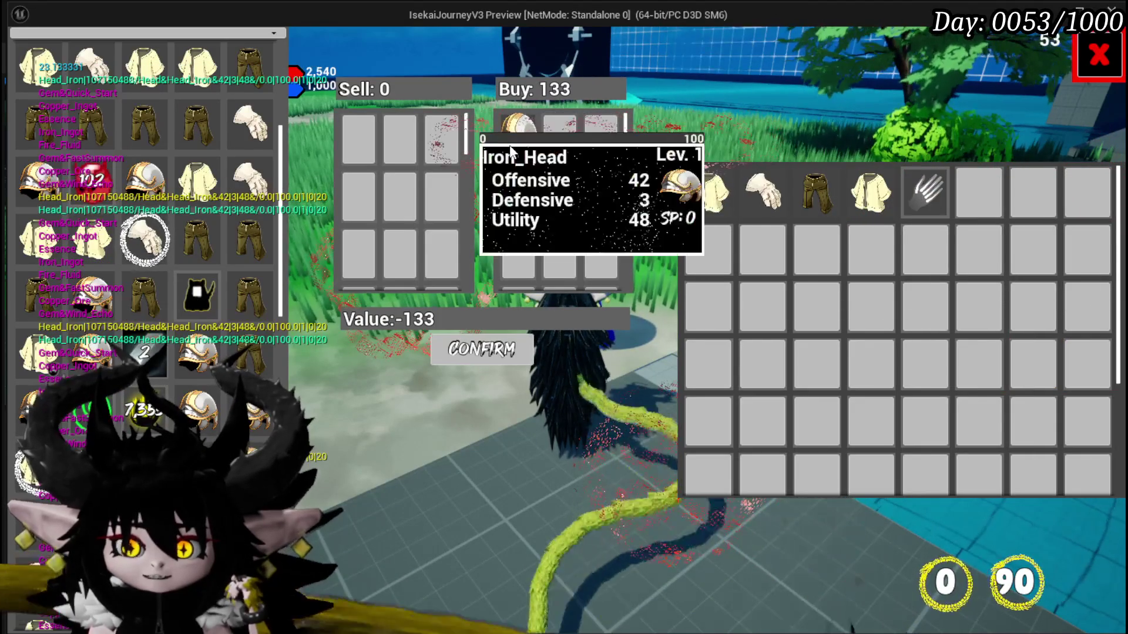
left_click(511, 144)
left_click_drag(978, 194, 561, 141)
left_click(561, 141)
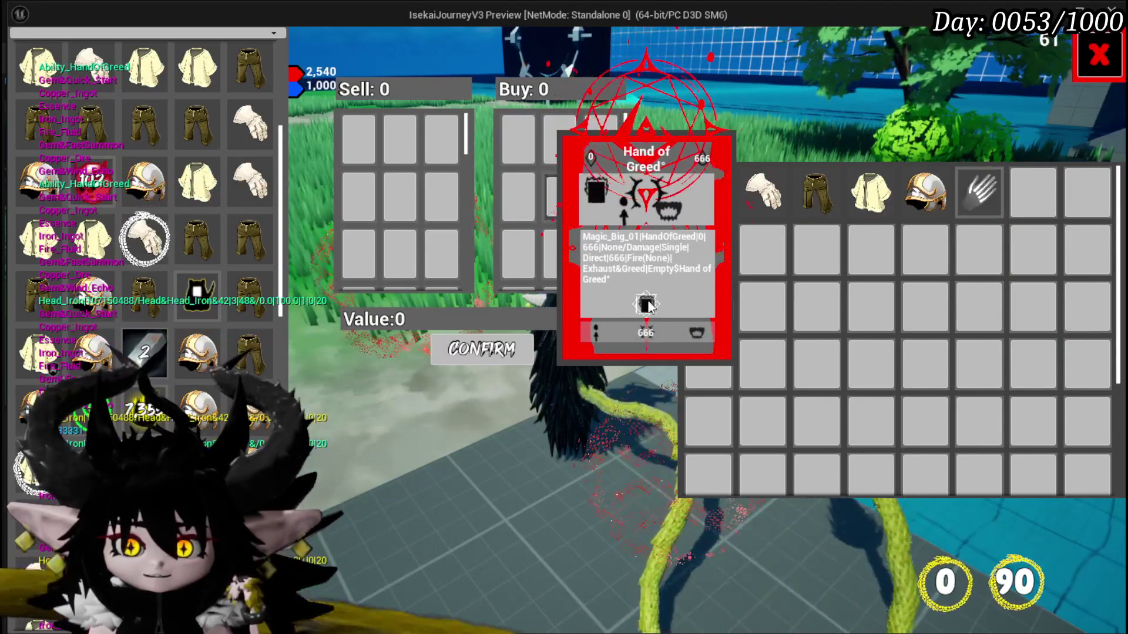
left_click_drag(646, 305, 765, 246)
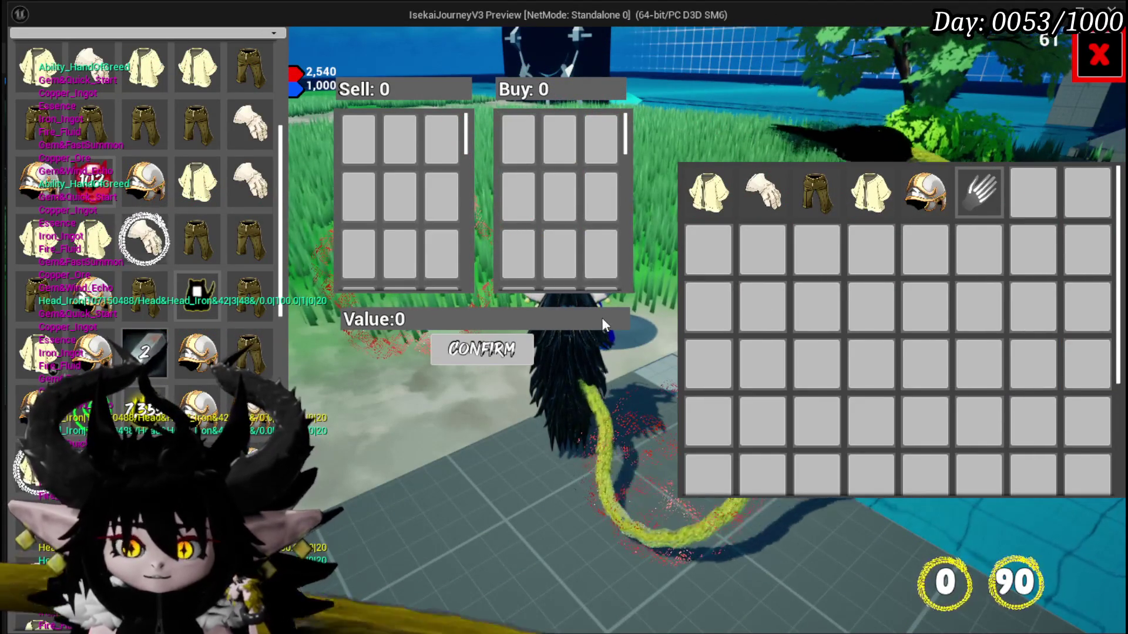
- End the play session and save the L_DungeonCreationTest level
key("alt+Tab")
key("Escape")
left_click(22, 57)
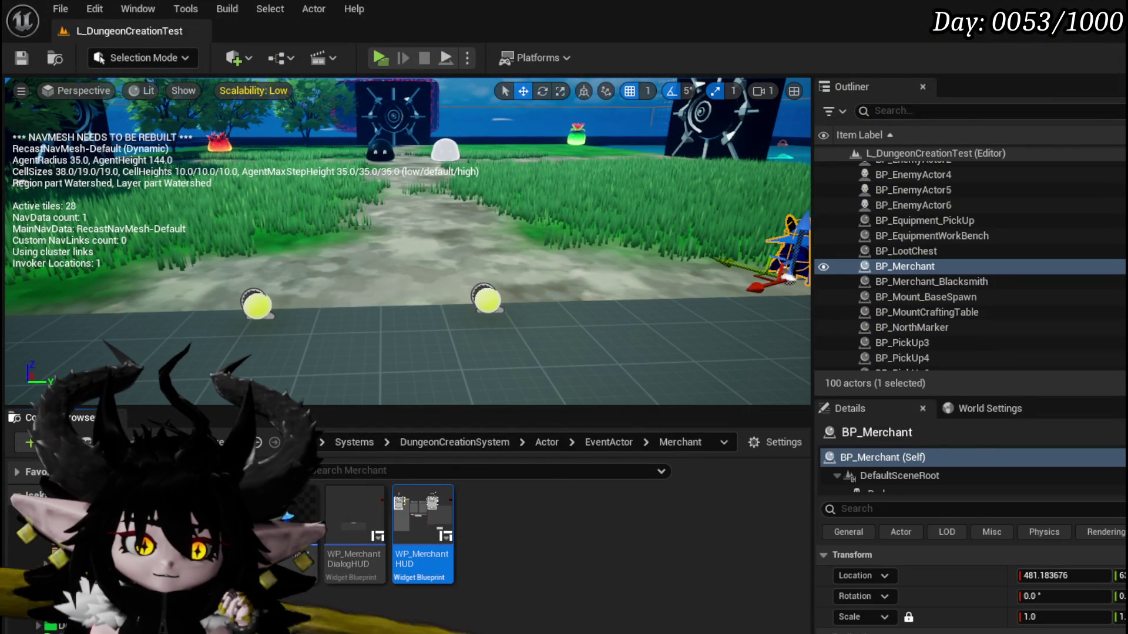
- Show Object_Item_Equipment_Child's SetDataFromItemID graph and select the SET Progress String node
key("alt+Tab")
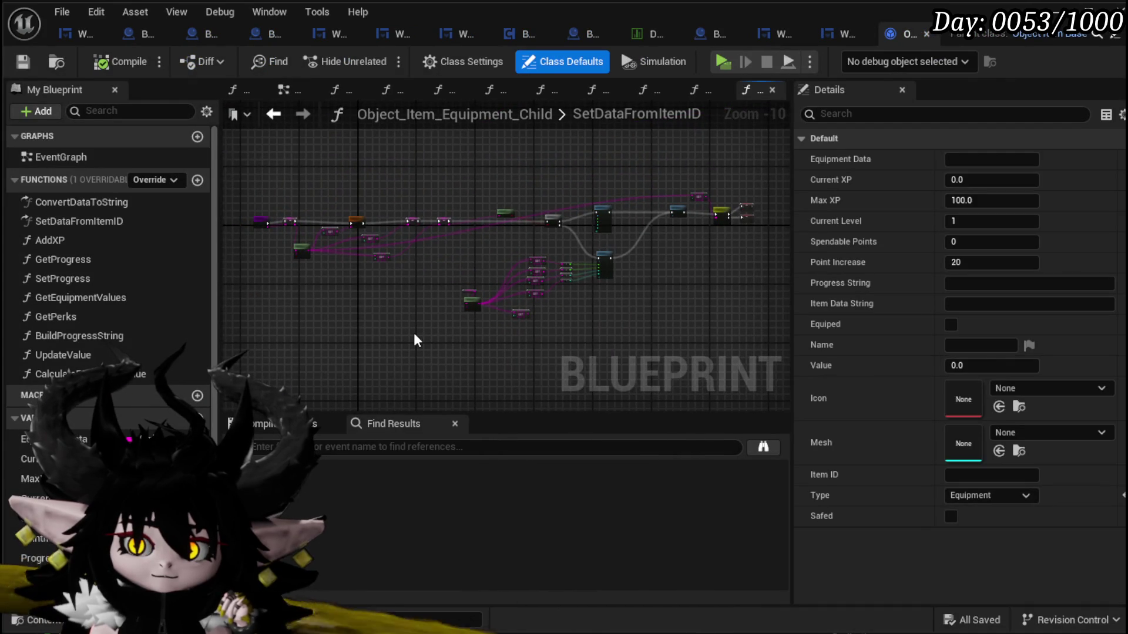
scroll(414, 334, "up", 4)
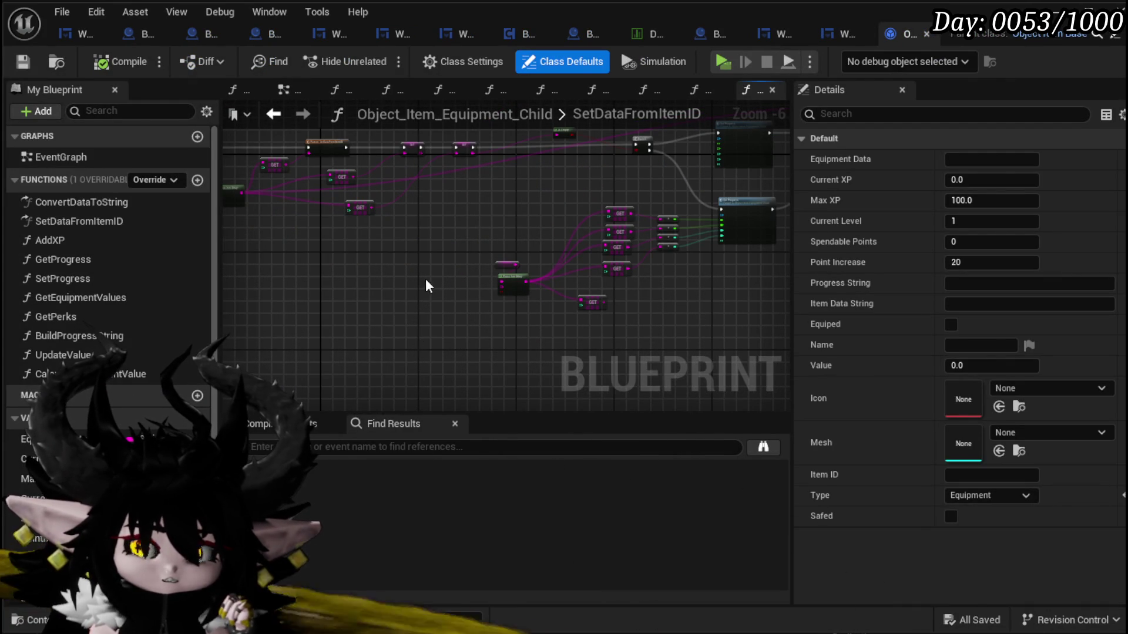
scroll(480, 316, "up", 4)
scroll(480, 317, "down", 2)
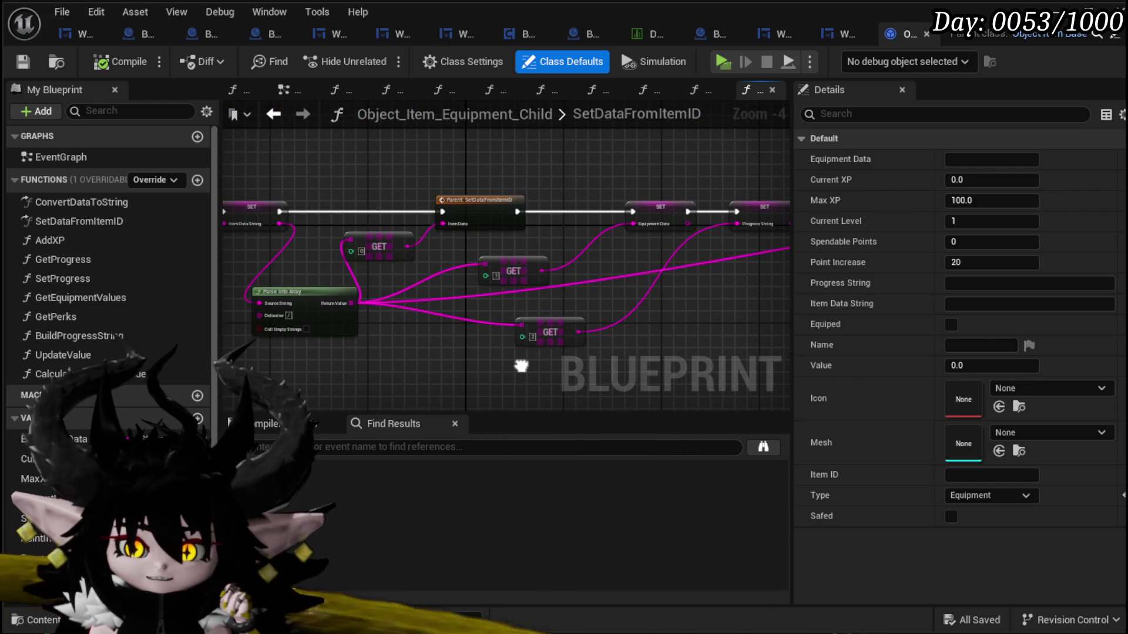
left_click_drag(521, 365, 521, 363)
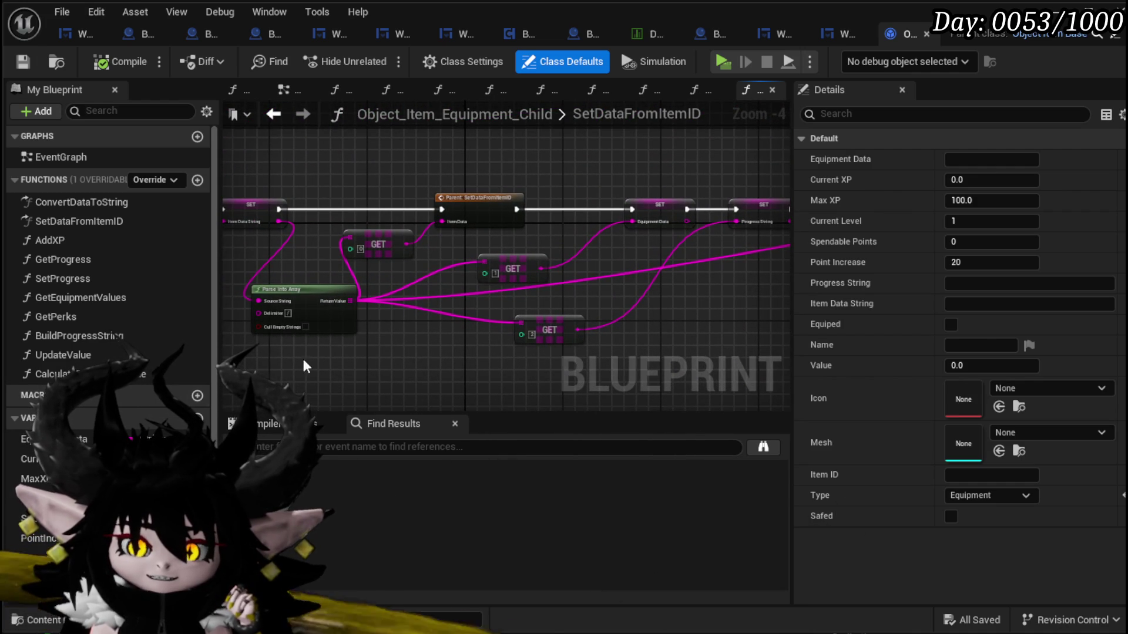
left_click(554, 334)
scroll(432, 325, "up", 3)
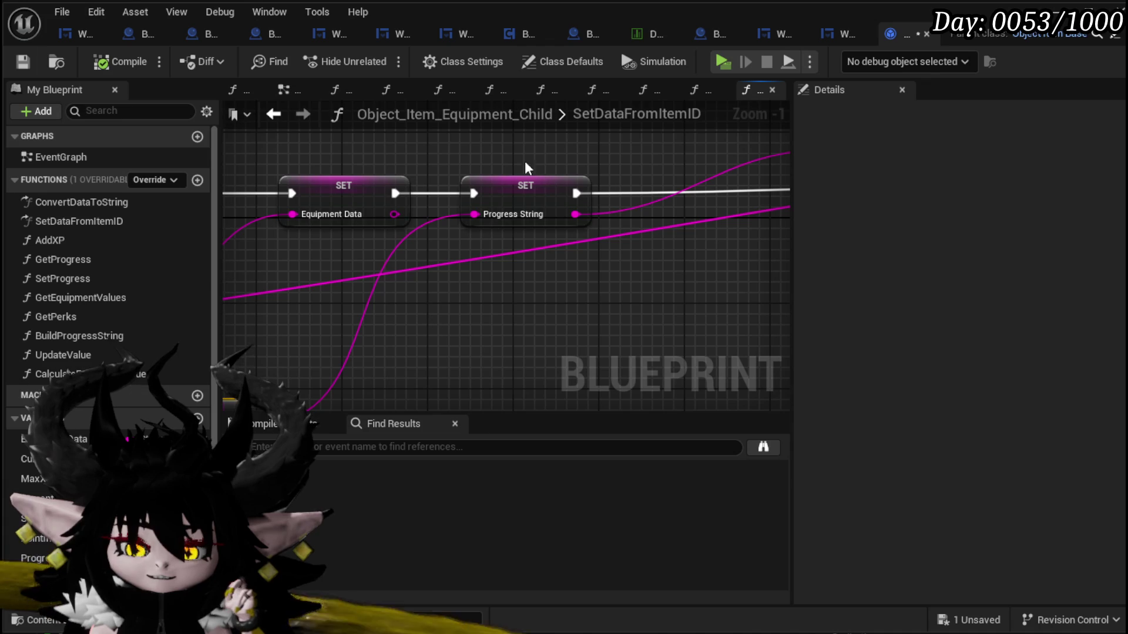
left_click(530, 175)
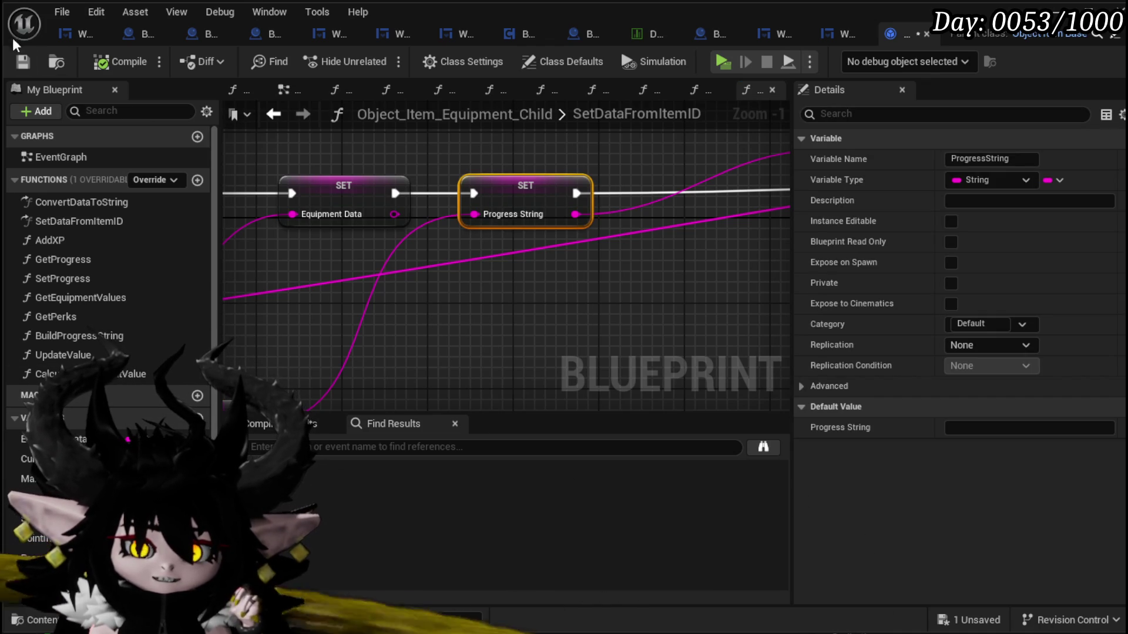
- Save the Object_Item_Equipment_Child blueprint and close it
left_click(22, 61)
scroll(515, 301, "down", 2)
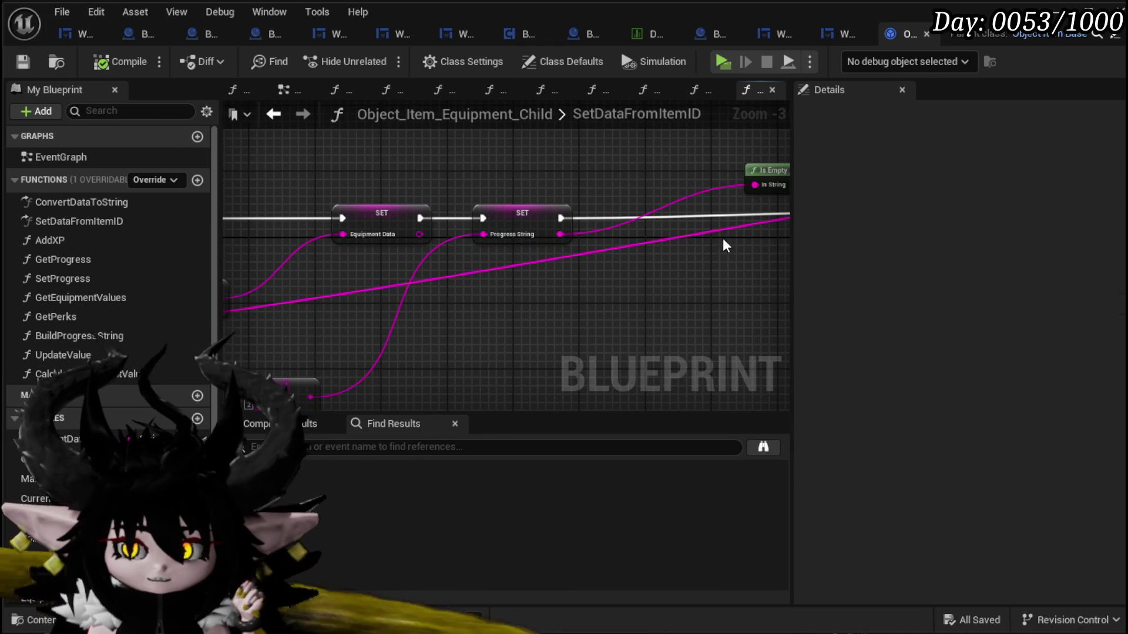
left_click(927, 34)
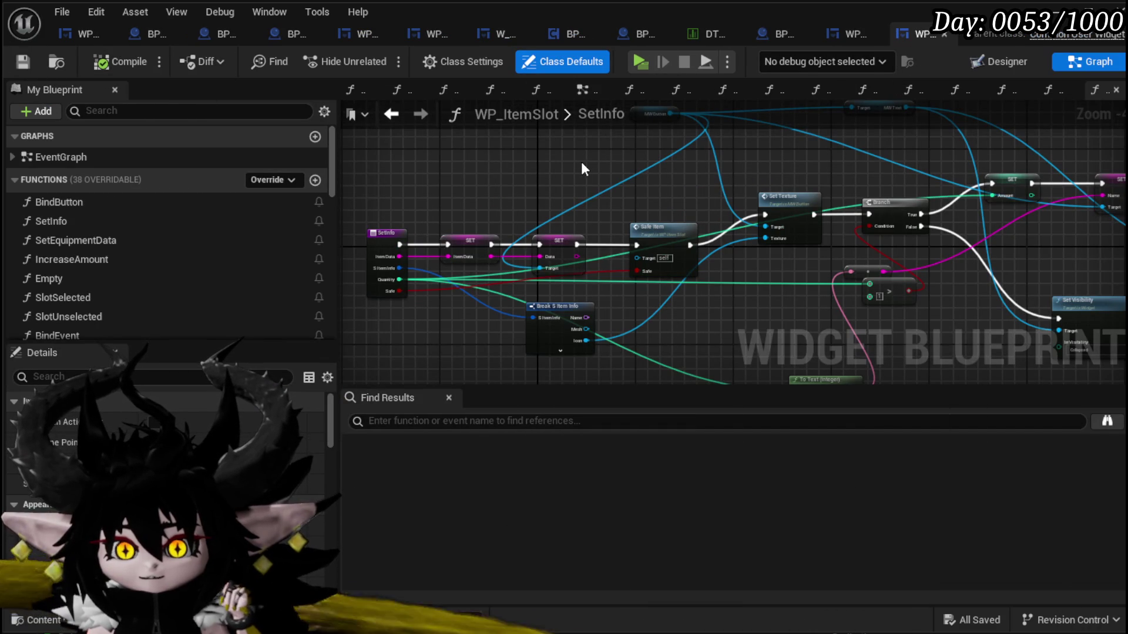
- Review the DeselectMerchantItem graph in the WP_MerchantHUD widget blueprint
left_click(84, 37)
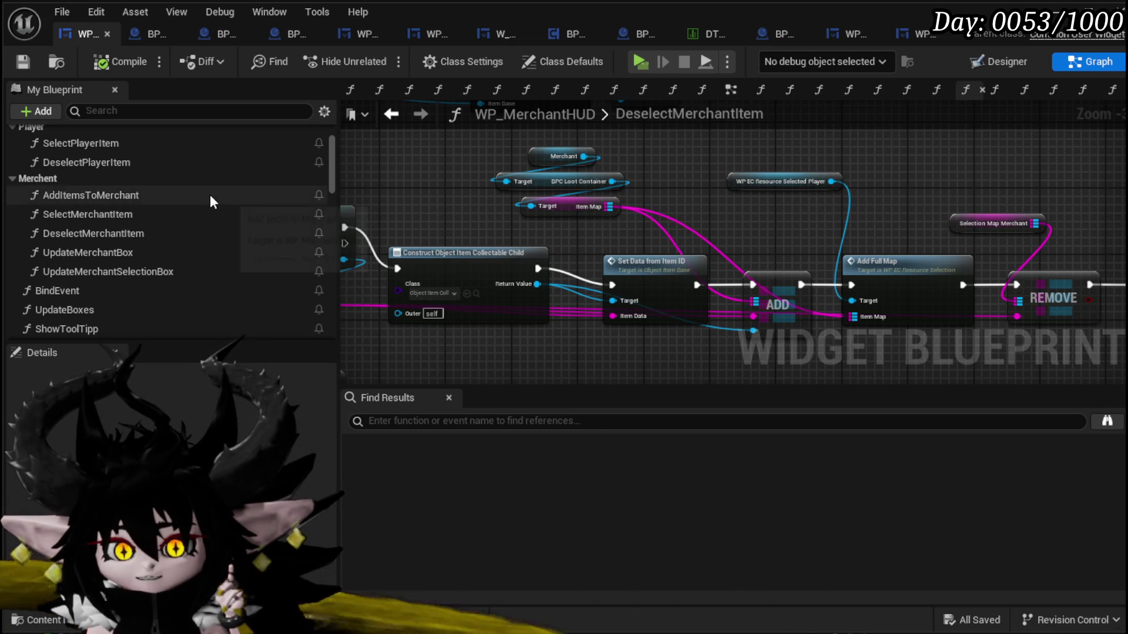
scroll(206, 181, "down", 10)
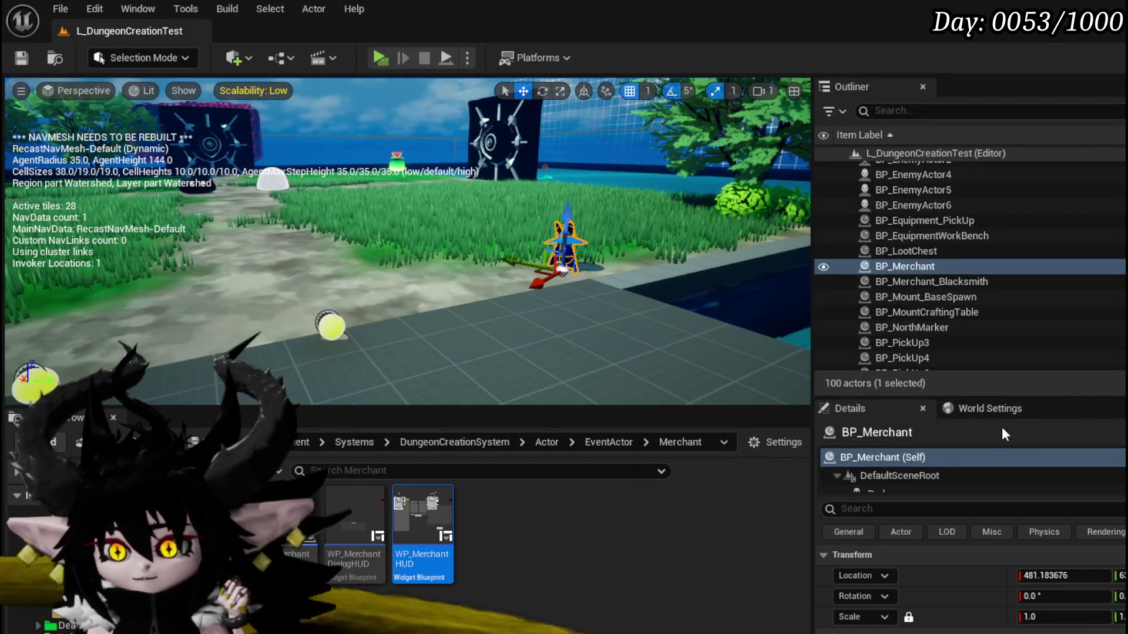
scroll(959, 470, "down", 1)
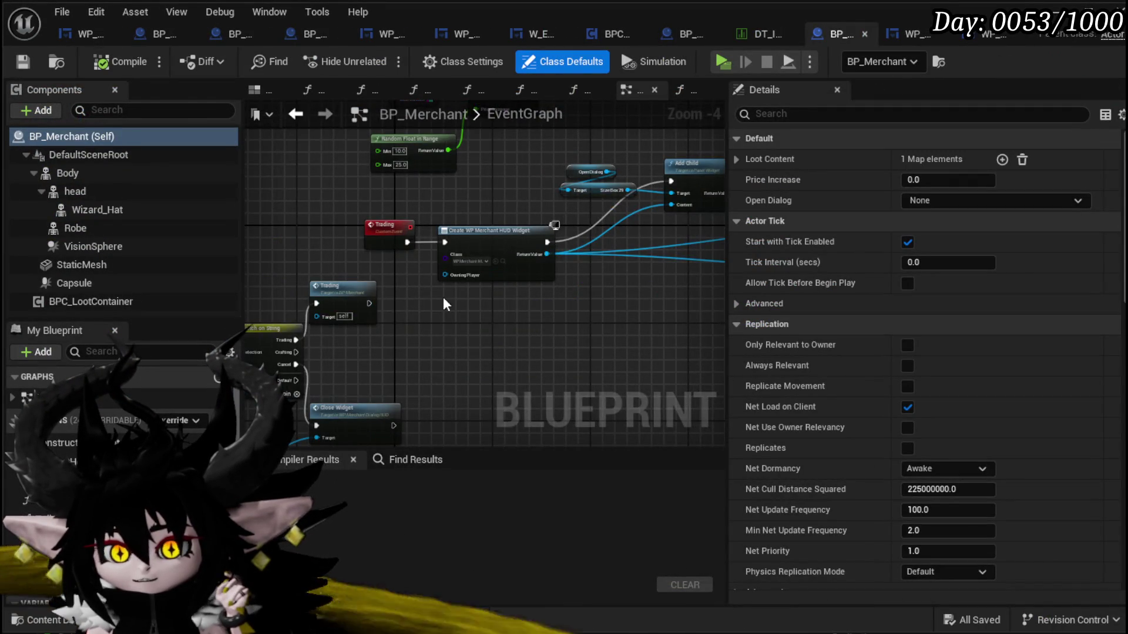
- Inspect the LootContent variable's settings in the BP_Merchant event graph
left_click_drag(443, 297, 597, 214)
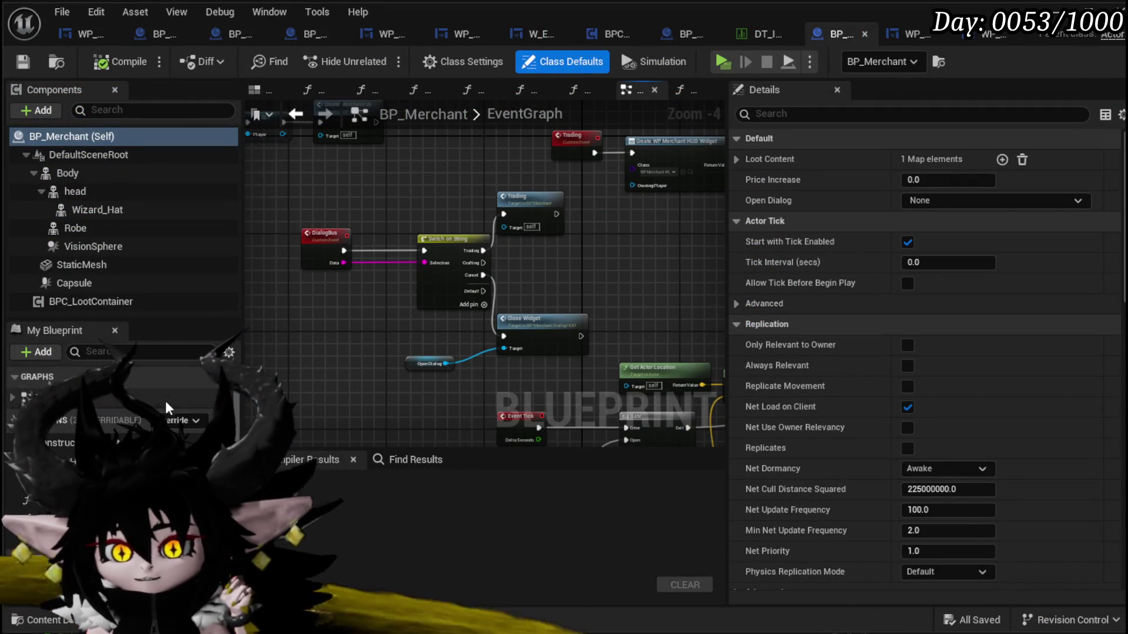
scroll(167, 399, "down", 5)
left_click(47, 472)
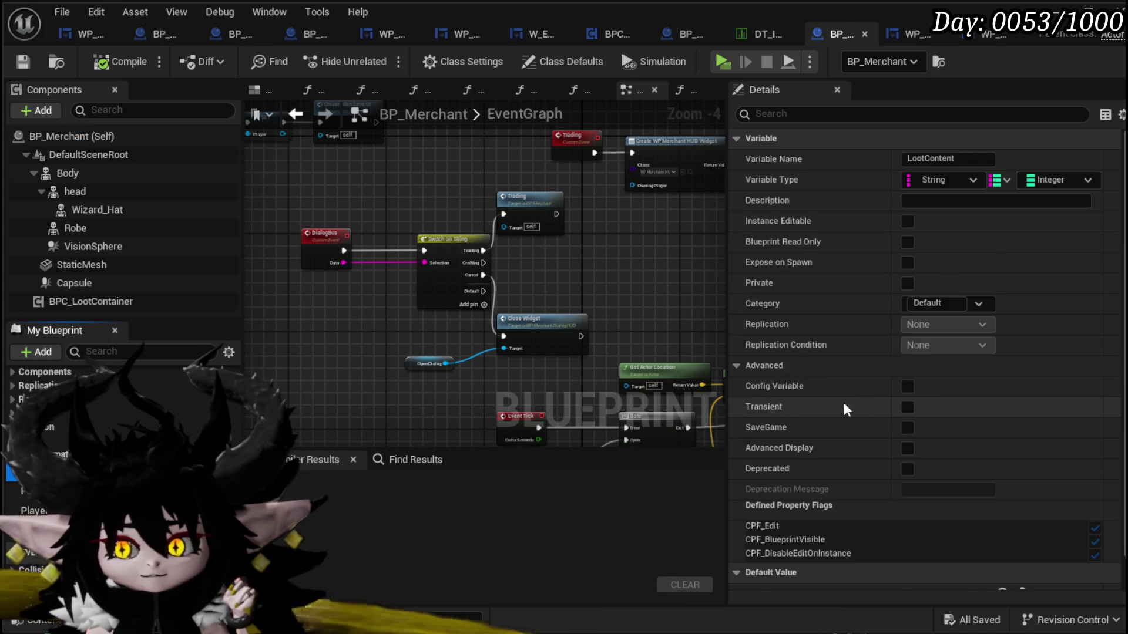
scroll(789, 414, "down", 1)
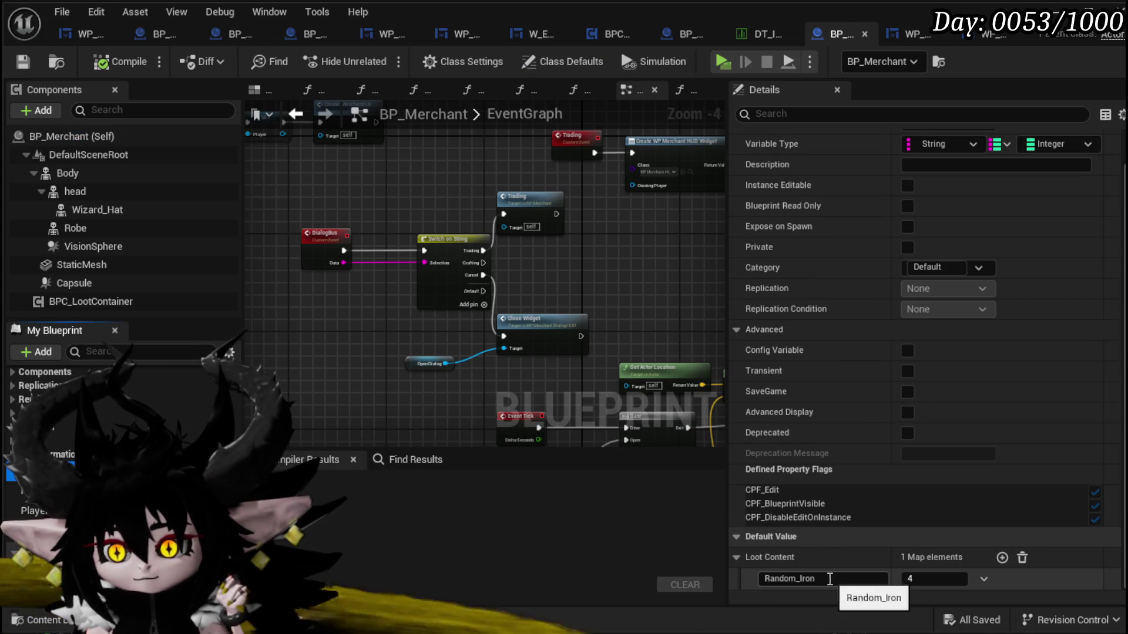
scroll(894, 539, "down", 1)
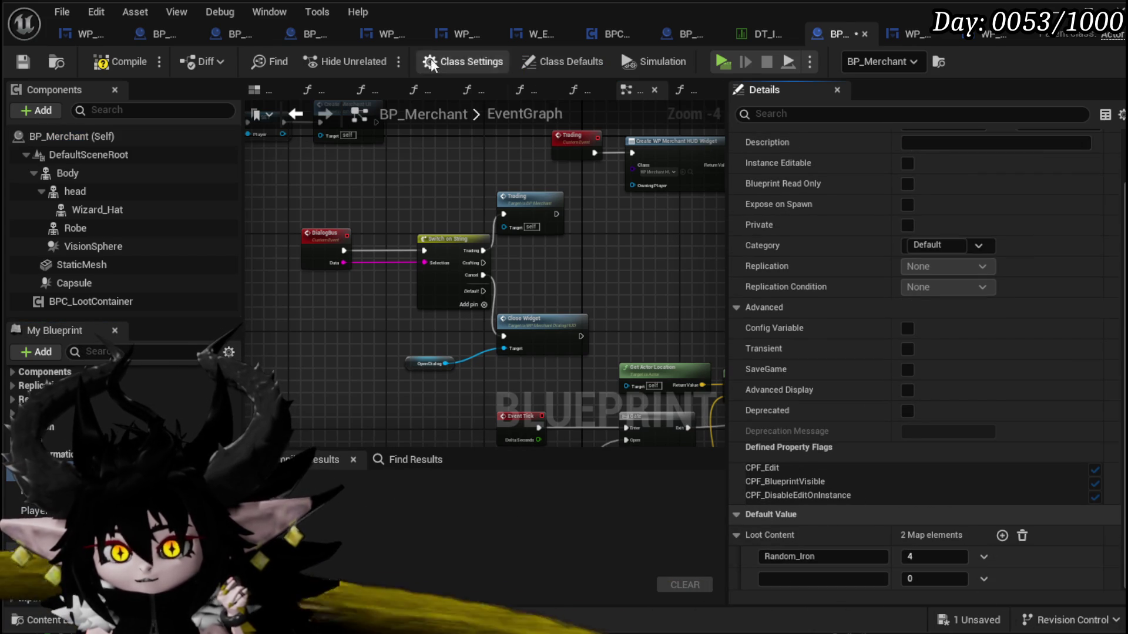
- Add the Ability_HandOfGreed row from DT_Items as a second Loot Content key with quantity 1, then compile
left_click(759, 33)
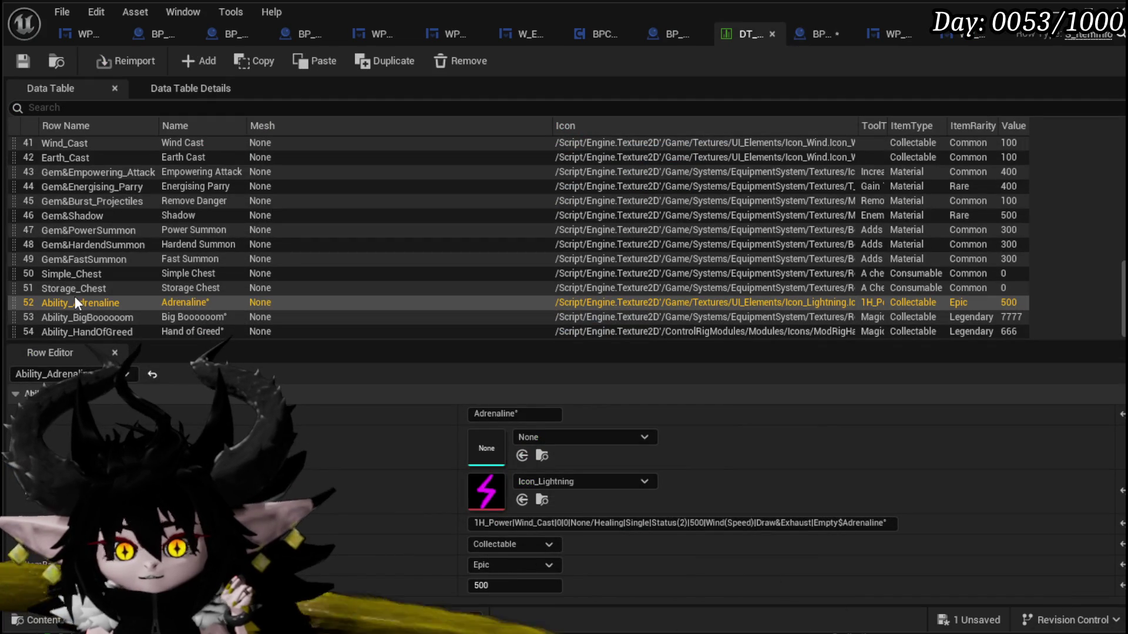
double_click(83, 331)
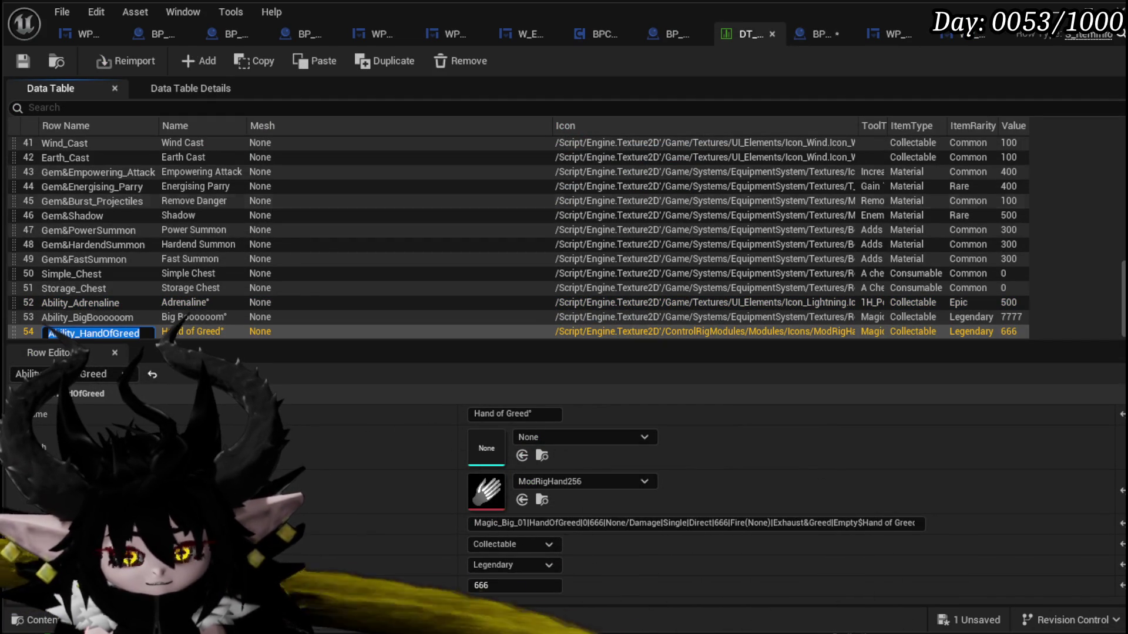
left_click(819, 36)
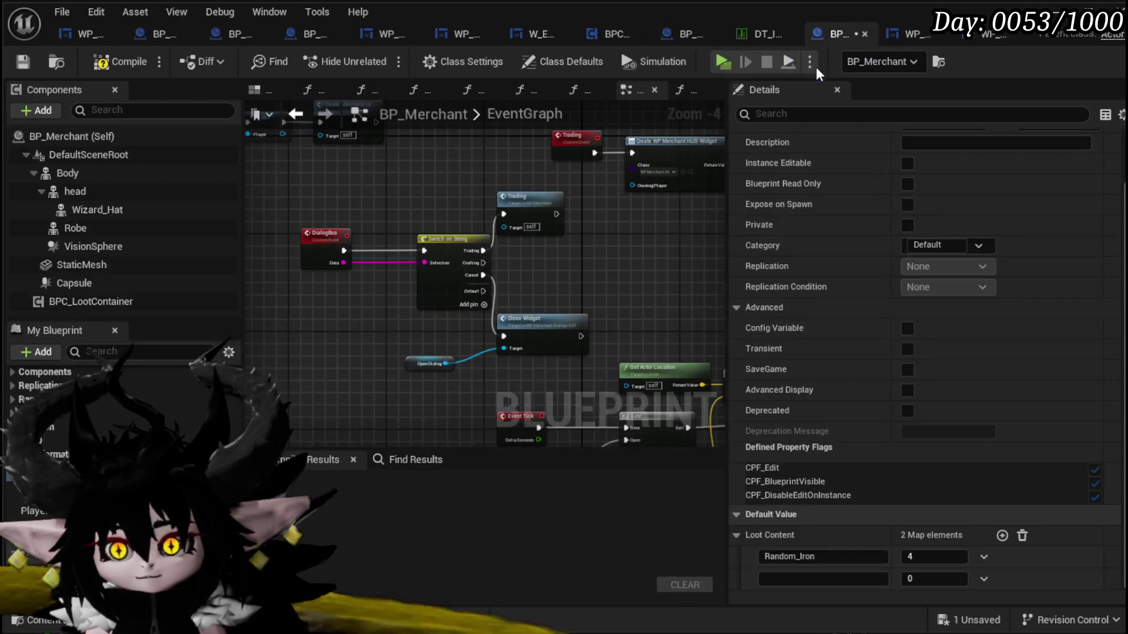
left_click(776, 579)
type("1")
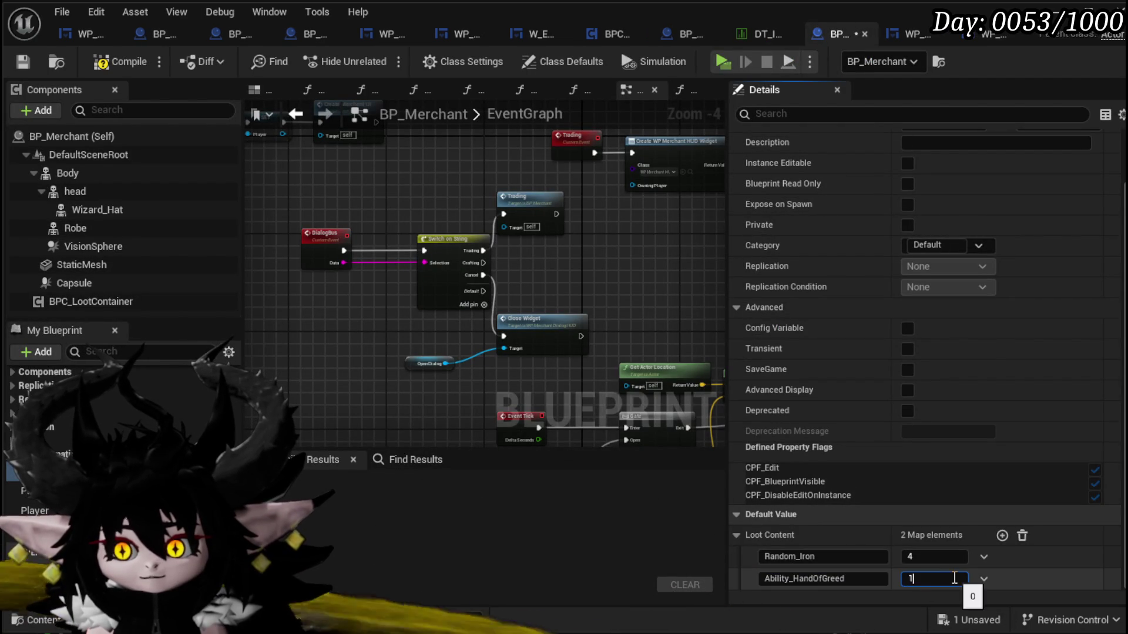
key("Return")
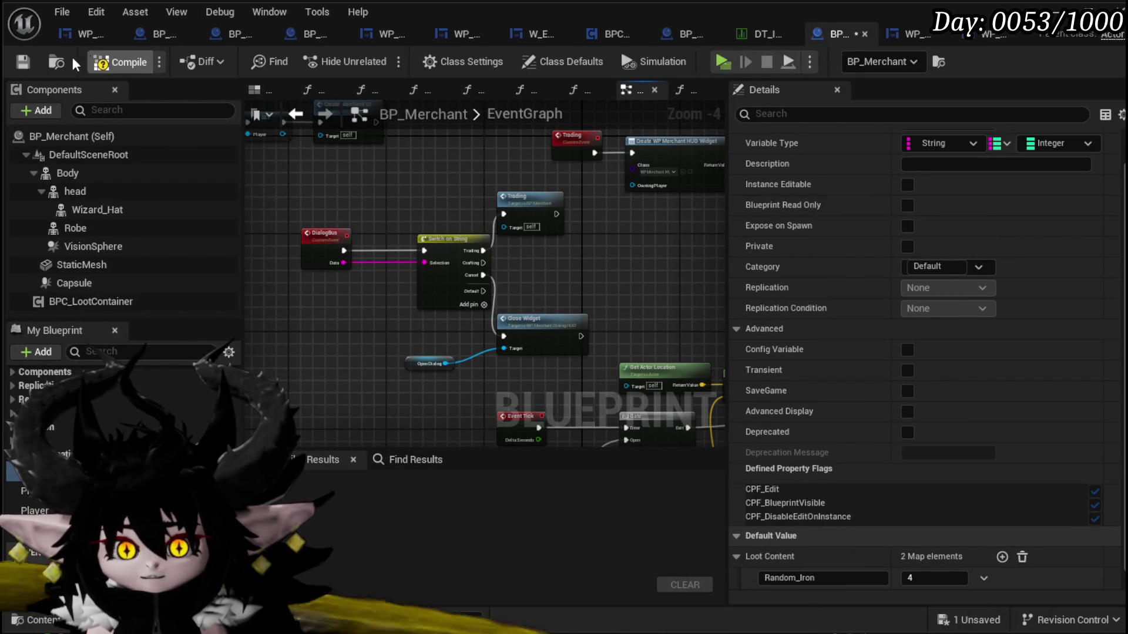
left_click(23, 61)
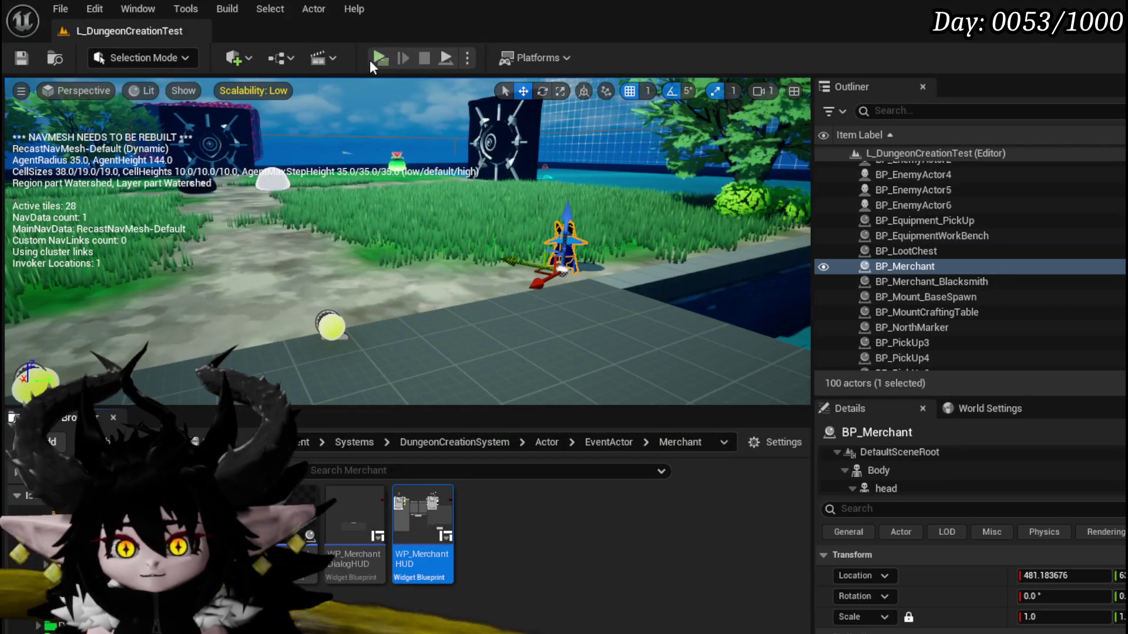
- Play the level, talk to the merchant, and choose Trading
left_click(369, 59)
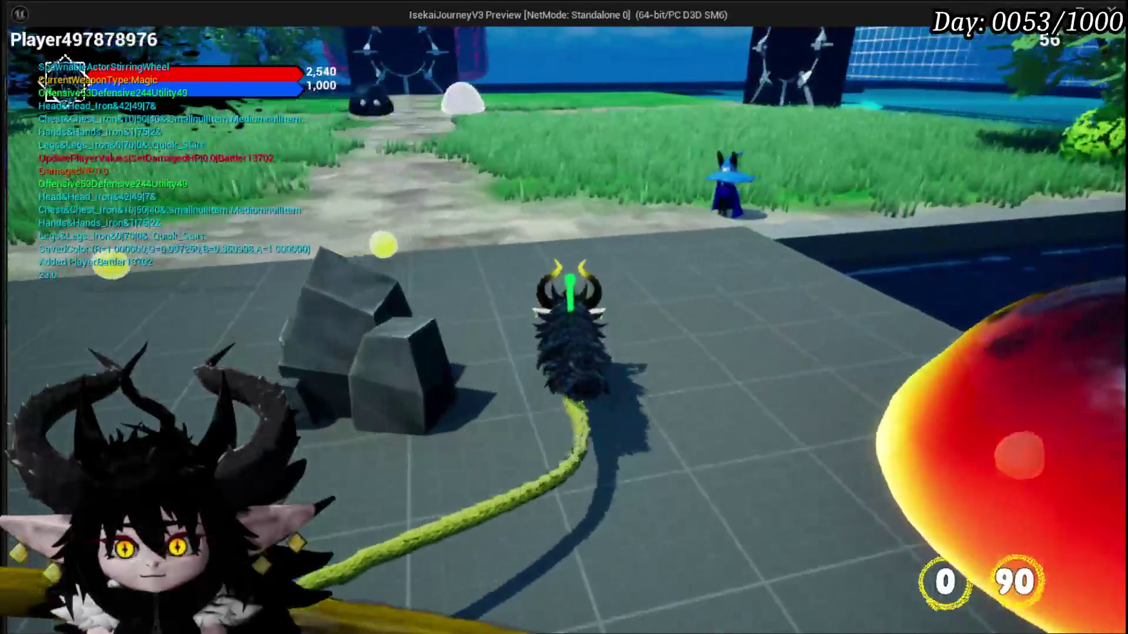
key("w")
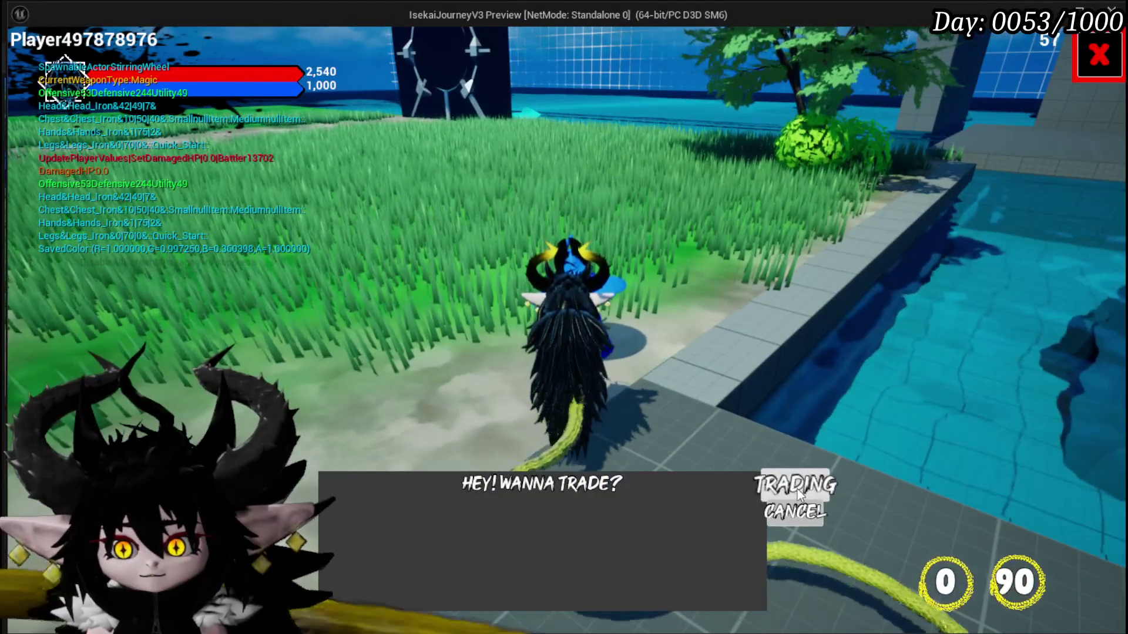
left_click(797, 492)
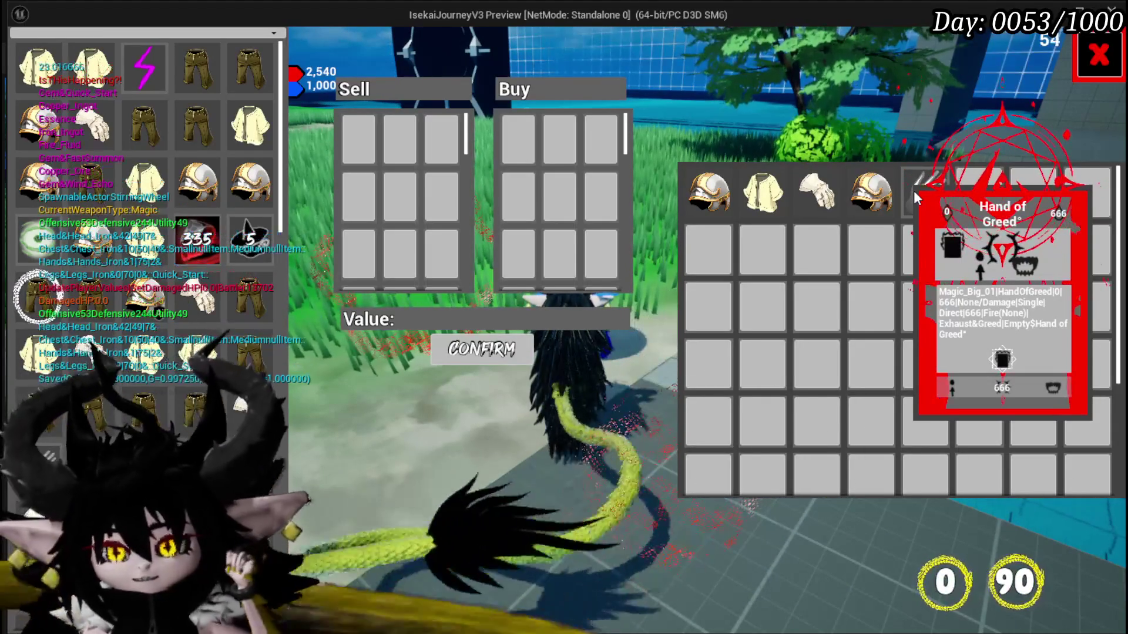
- Buy the Hand of Greed for 989 and close the trade screen
left_click(914, 190)
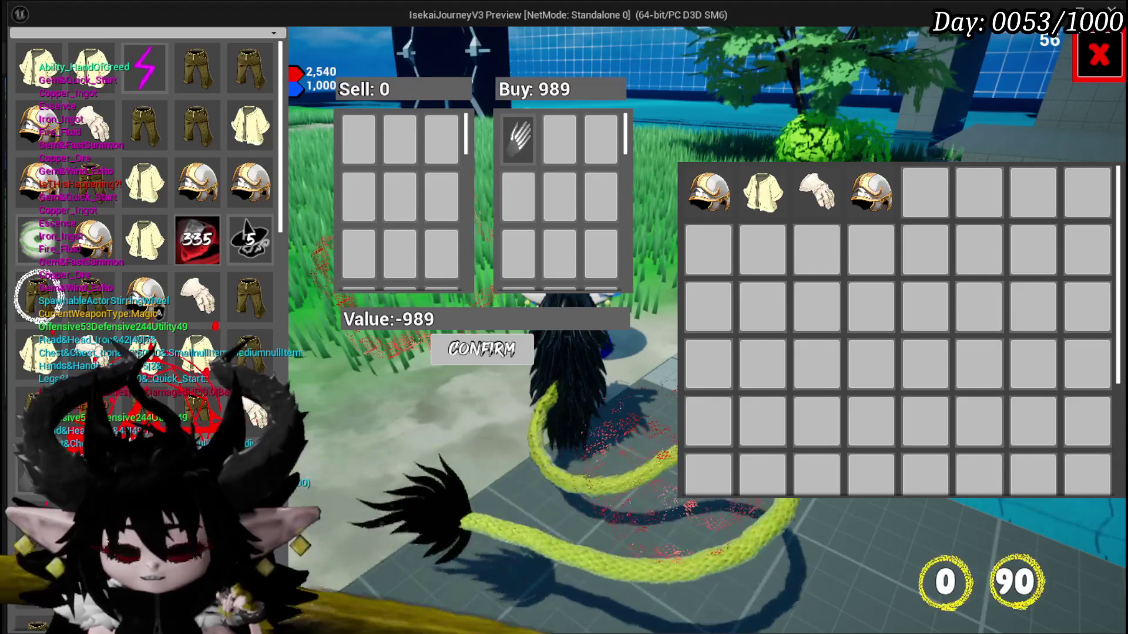
scroll(150, 400, "down", 3)
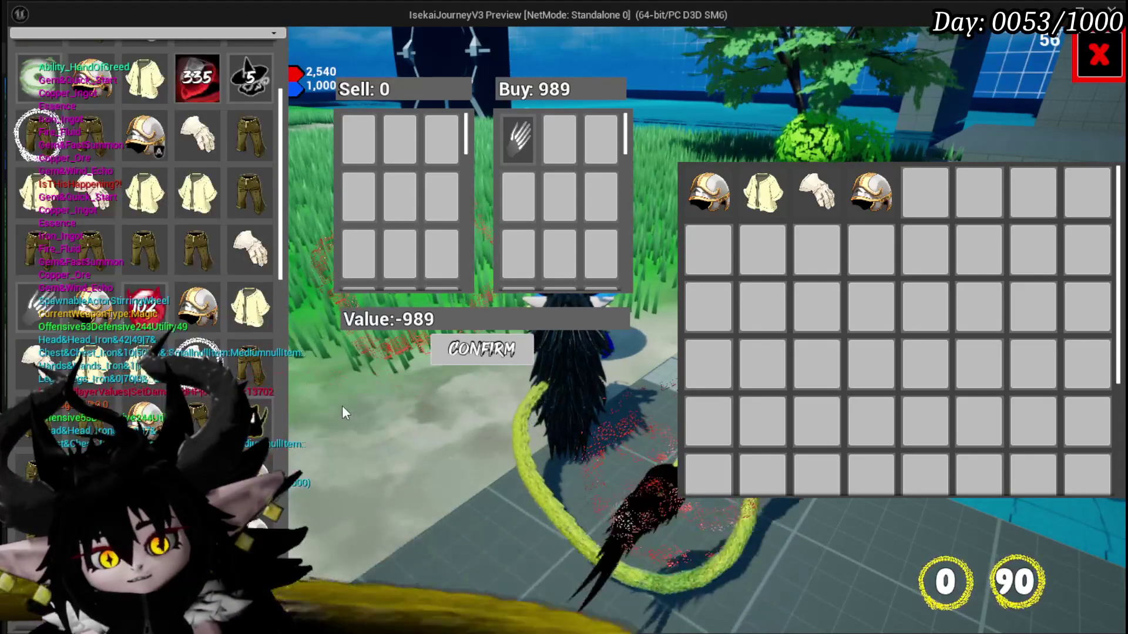
mouse_move(521, 137)
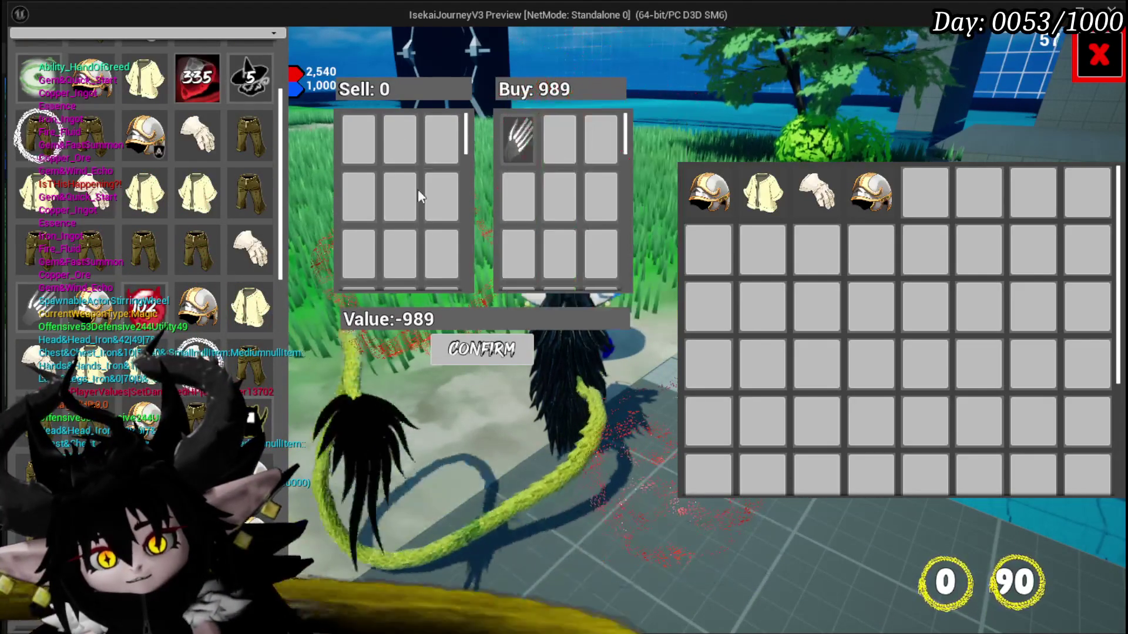
scroll(147, 352, "down", 3)
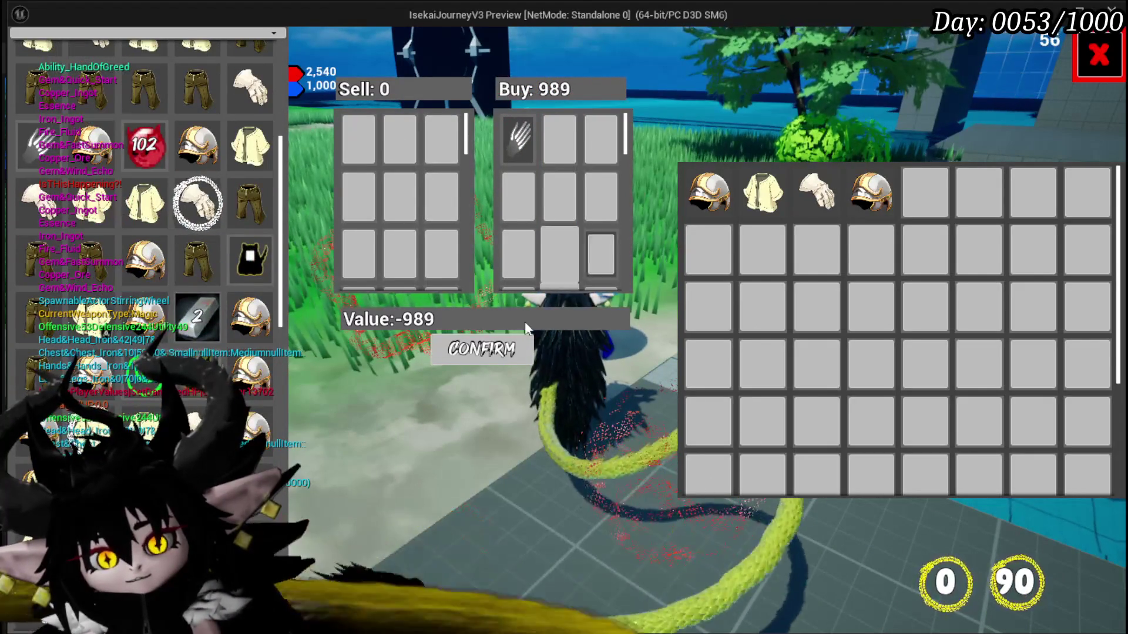
left_click(481, 361)
scroll(82, 344, "down", 1)
scroll(82, 344, "down", 5)
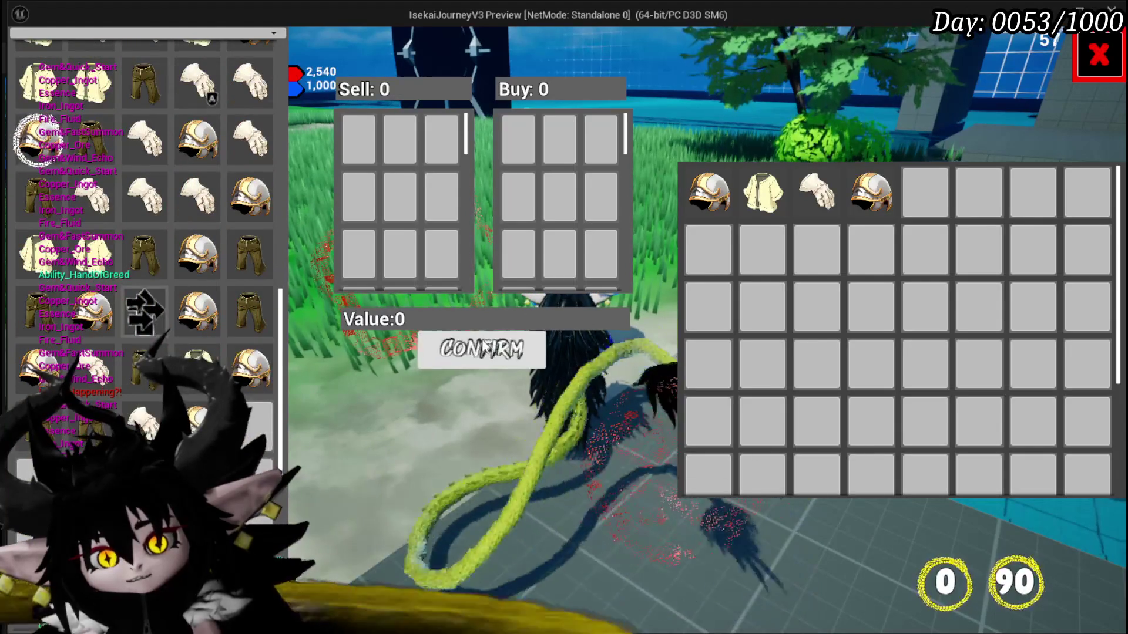
left_click(1098, 54)
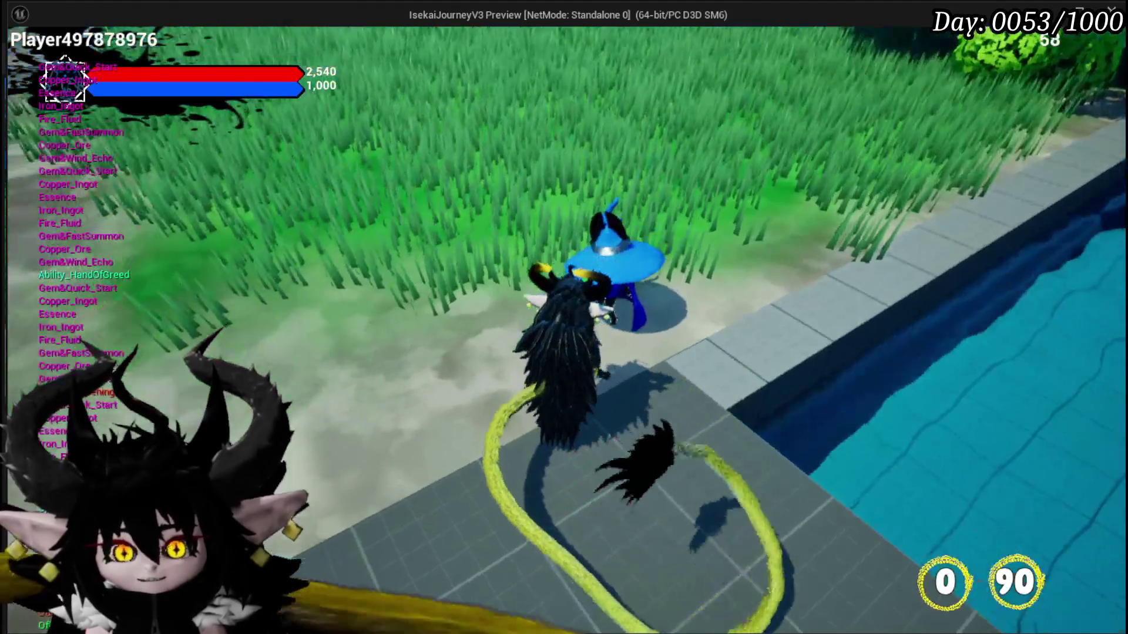
- Check the Hand of Greed ability slot in the player's inventory, then close the inventory
key("Escape")
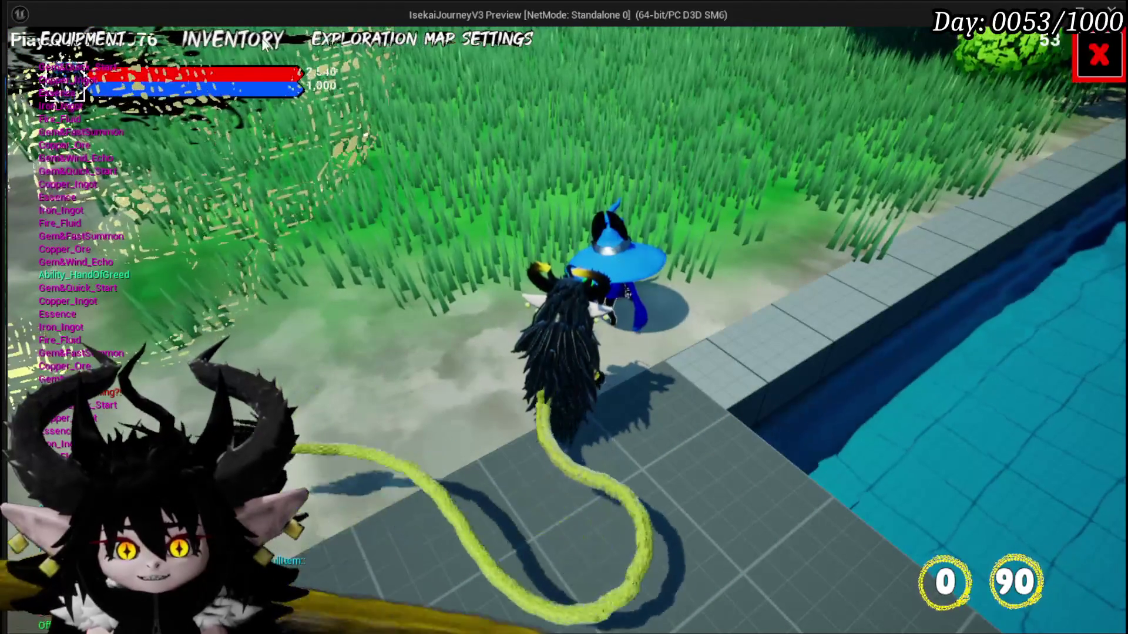
left_click(265, 42)
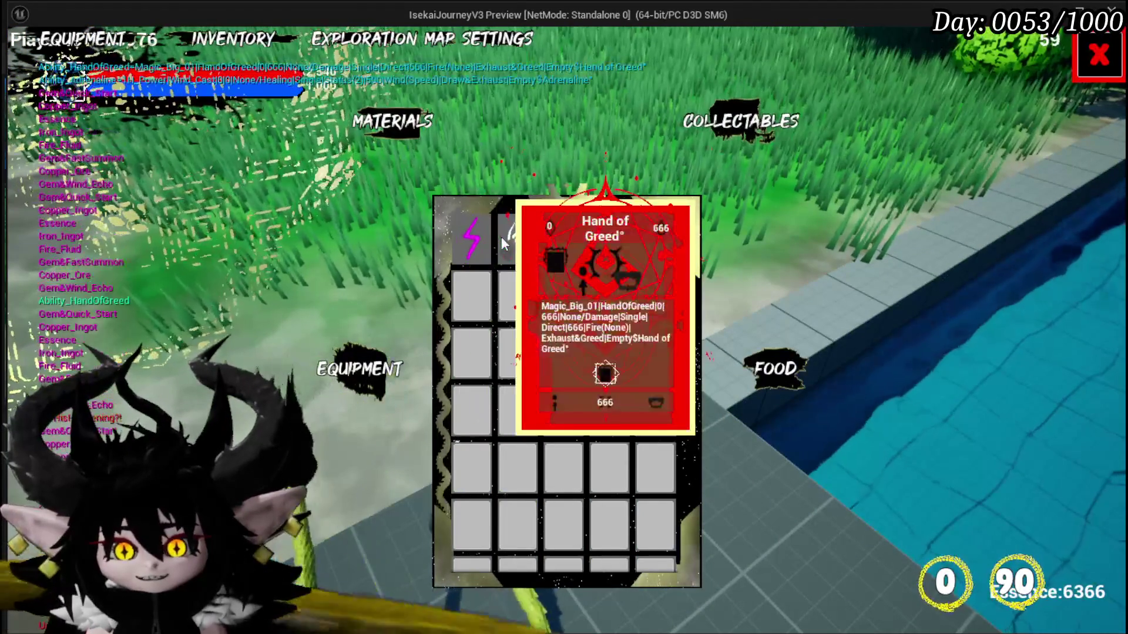
left_click(510, 234)
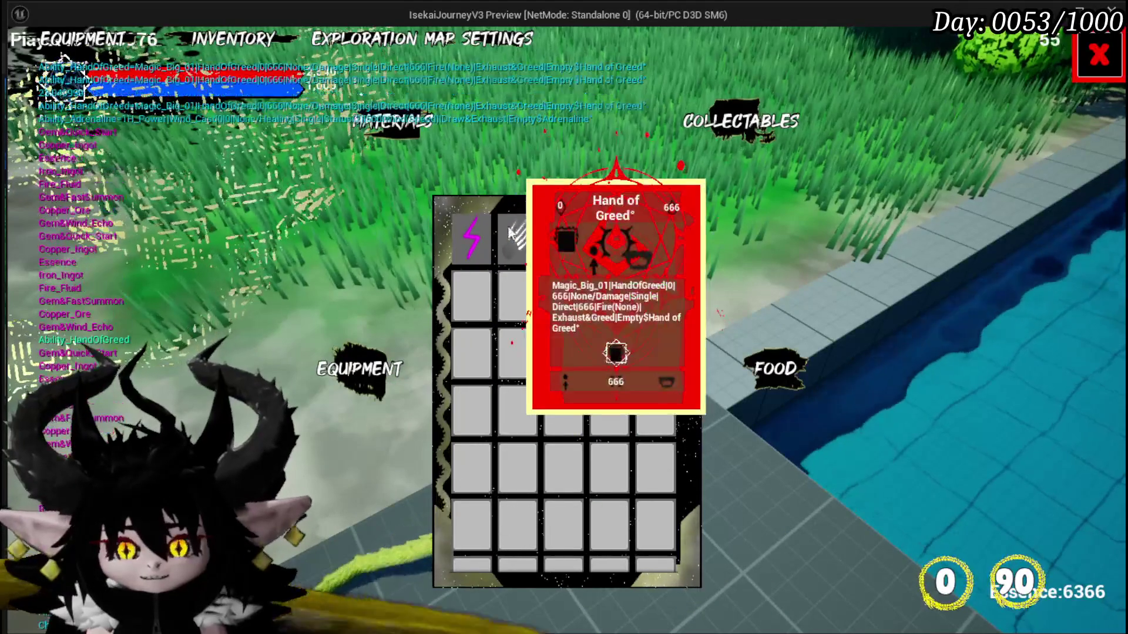
left_click(510, 229)
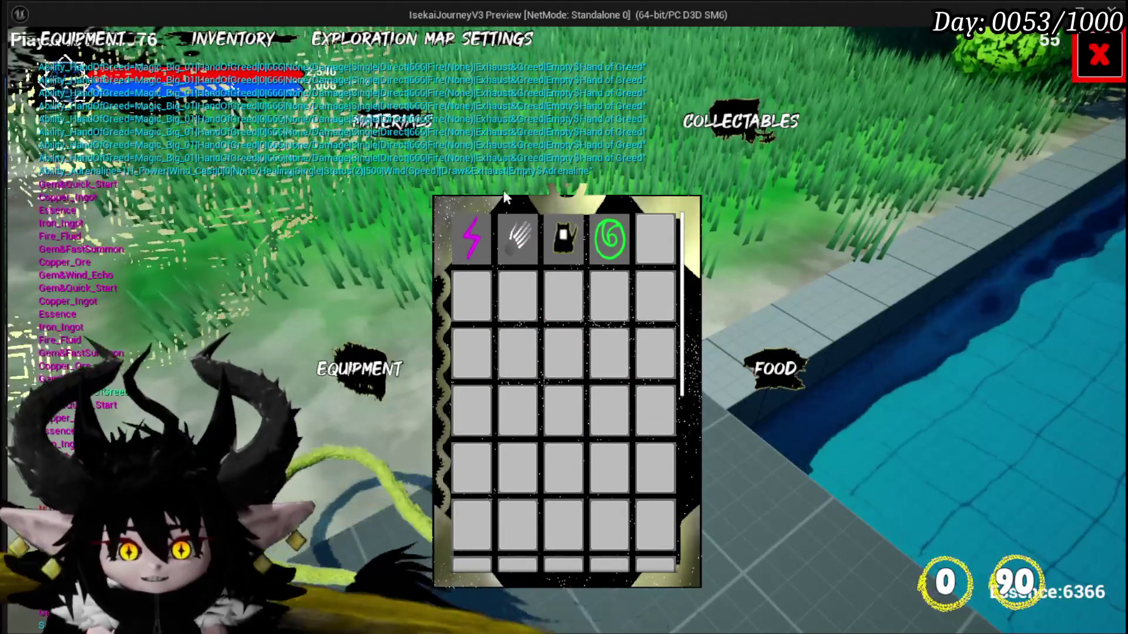
left_click(519, 221)
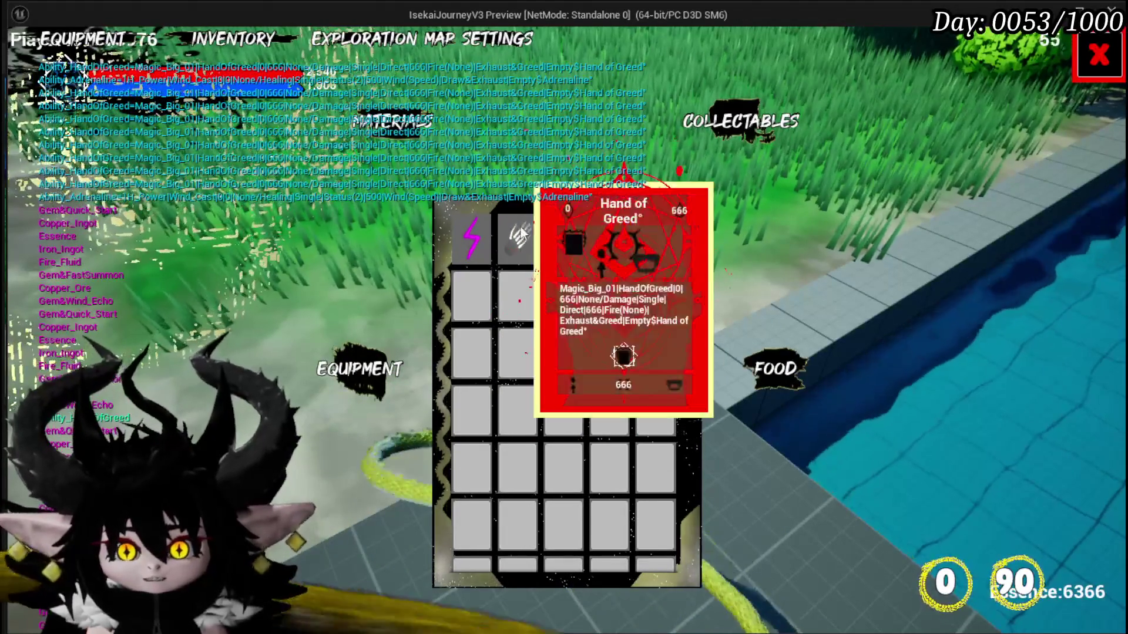
left_click(519, 223)
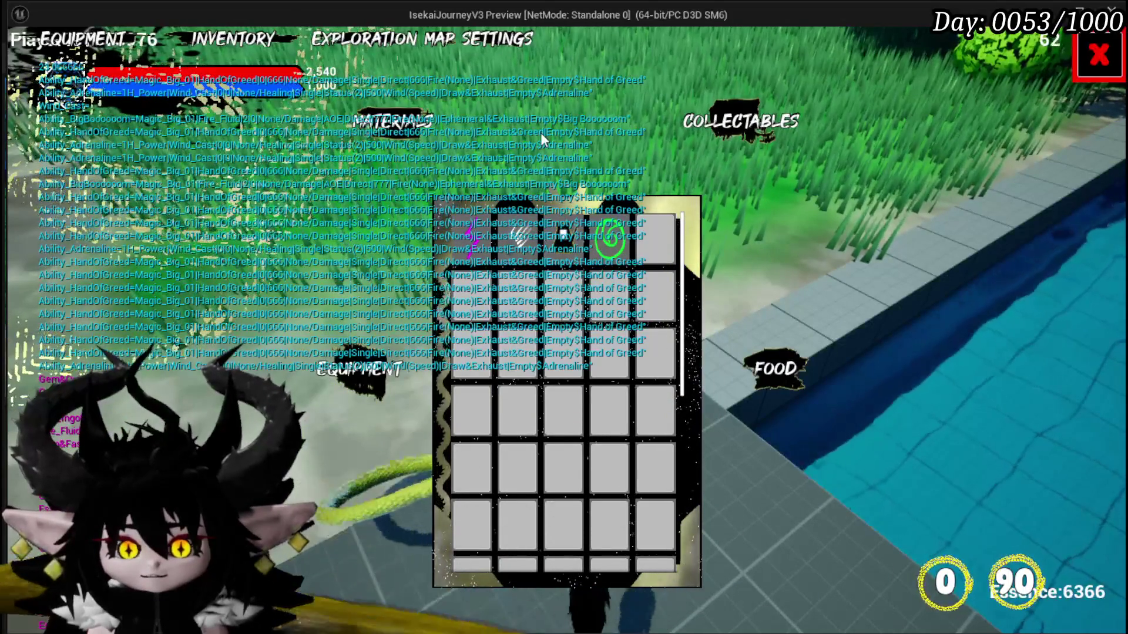
mouse_move(511, 253)
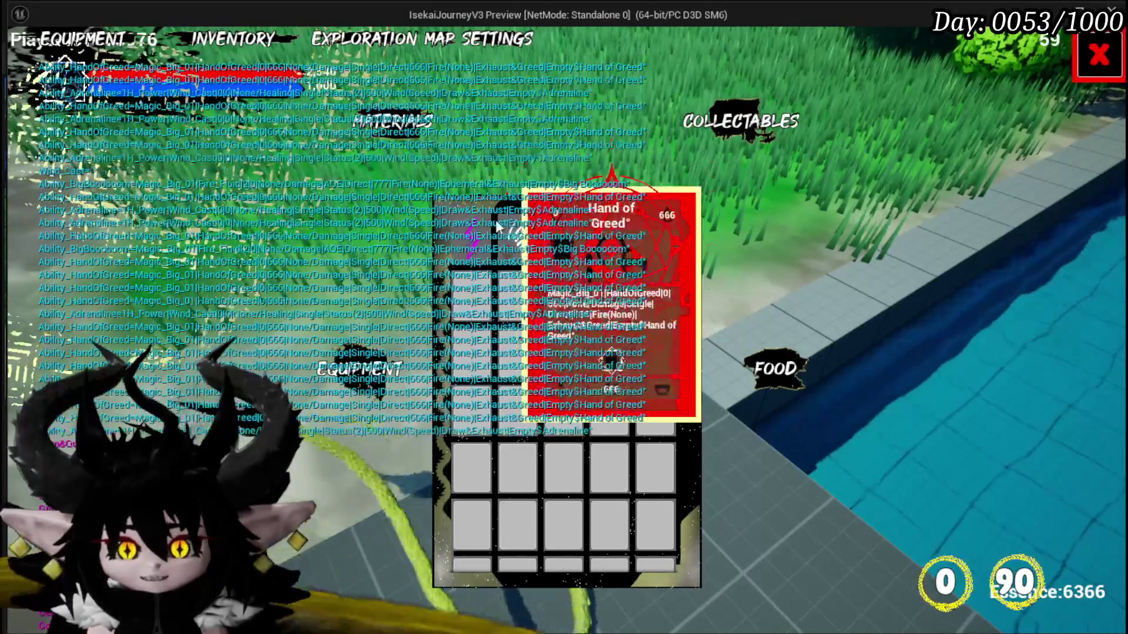
left_click(1081, 73)
- Reopen and close the merchant's trade screen, then bring up the game menu
left_click(798, 487)
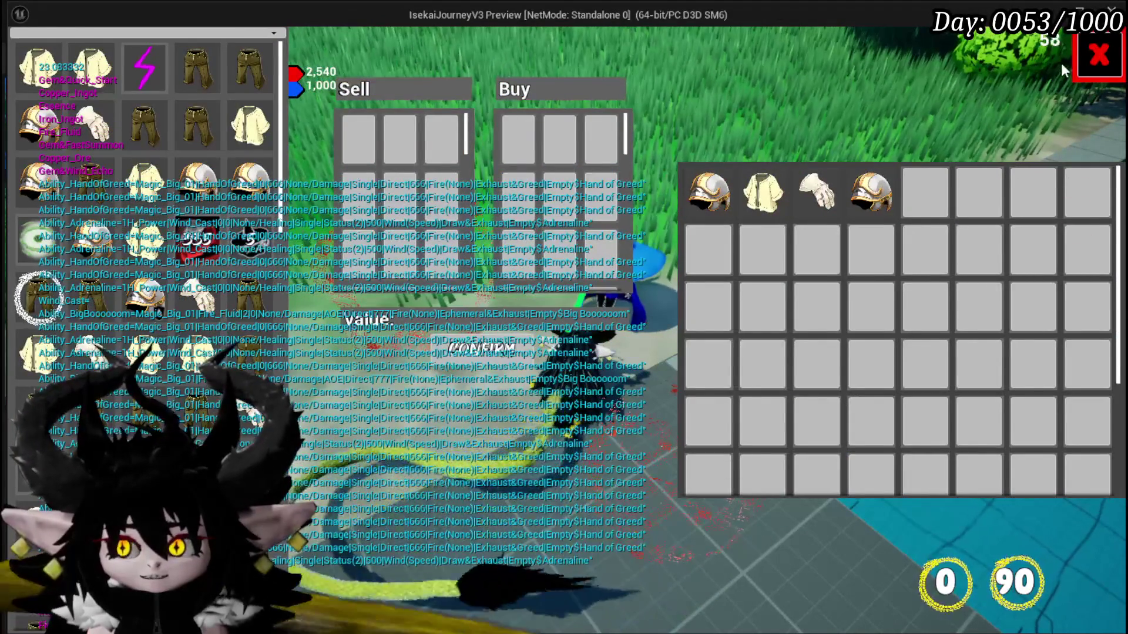
left_click(1086, 70)
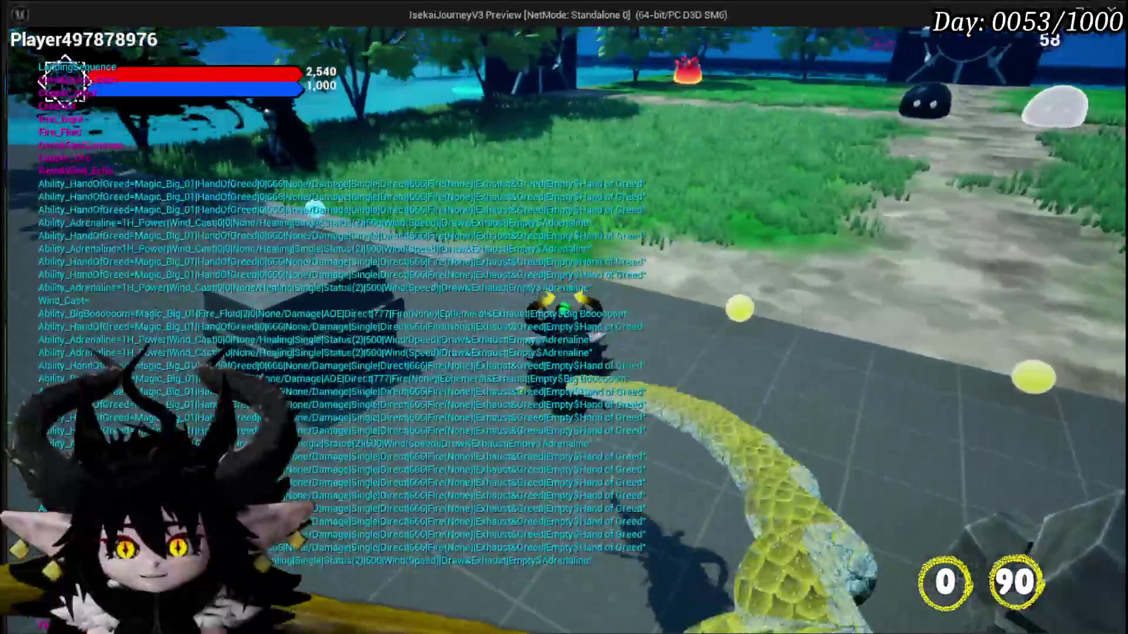
key("Tab")
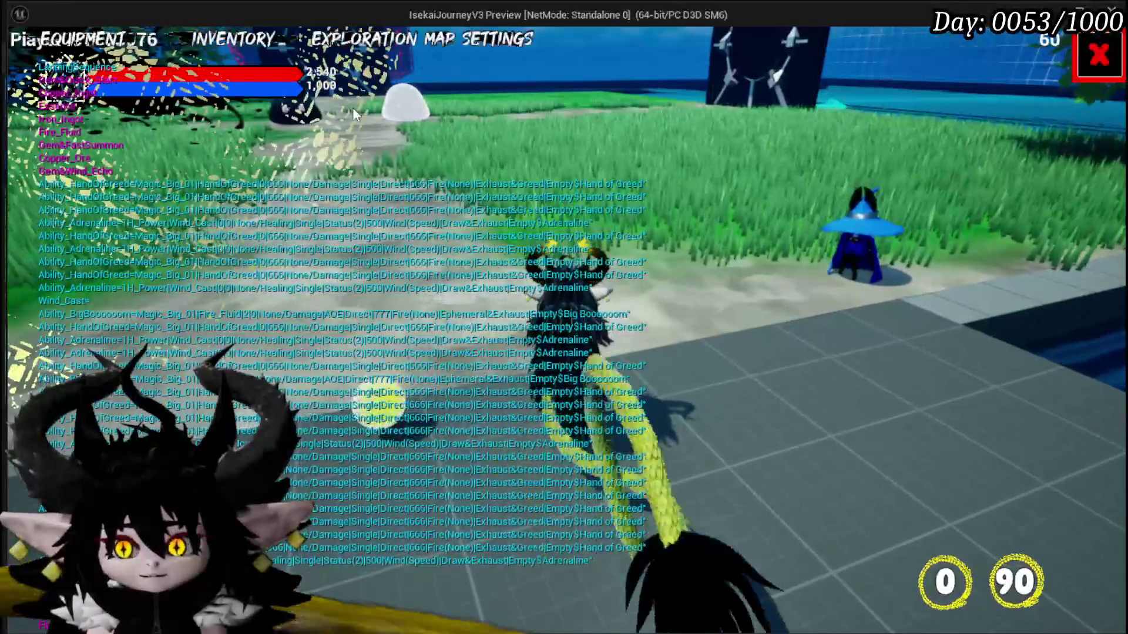
- In Settings > TO DO LIST, delete the 'Merchants can sell abilities' entry
left_click(1094, 73)
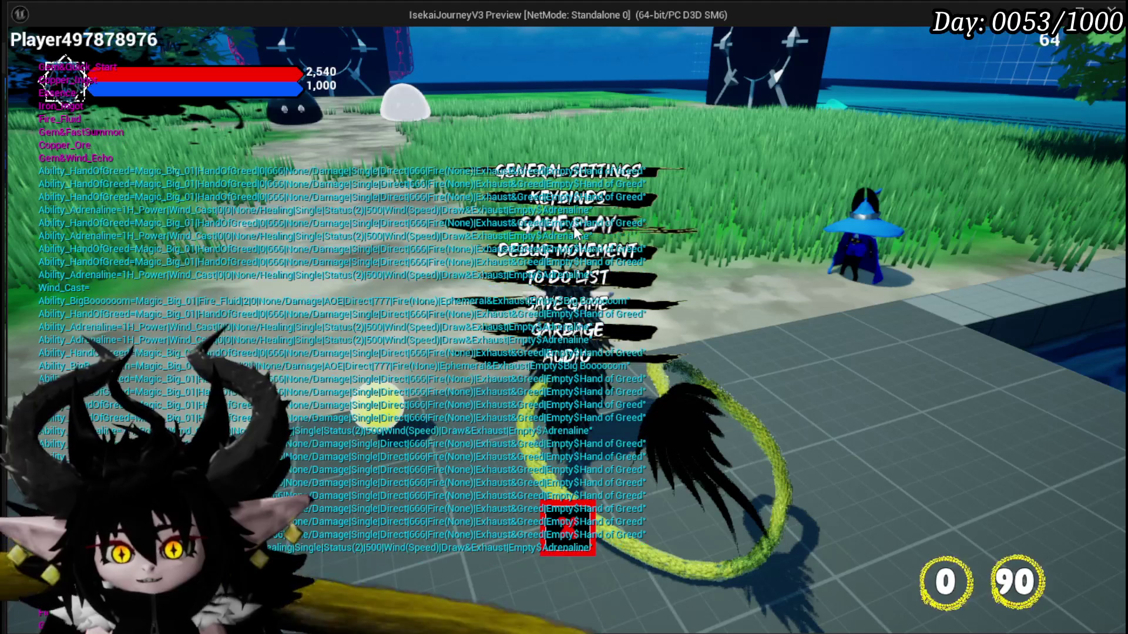
left_click(580, 281)
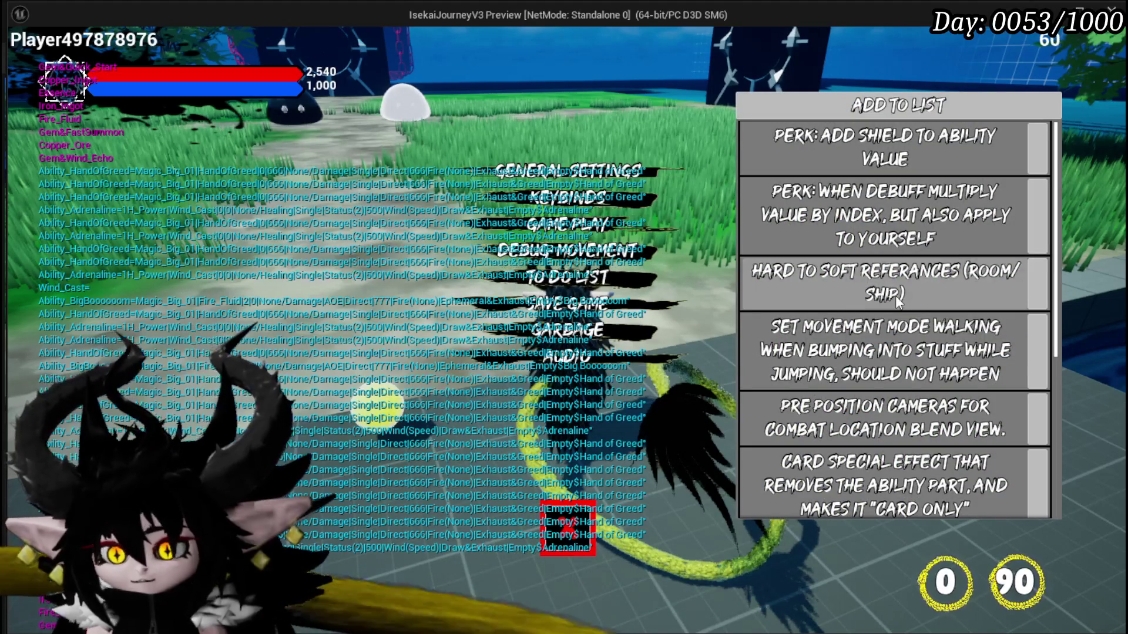
scroll(895, 295, "down", 3)
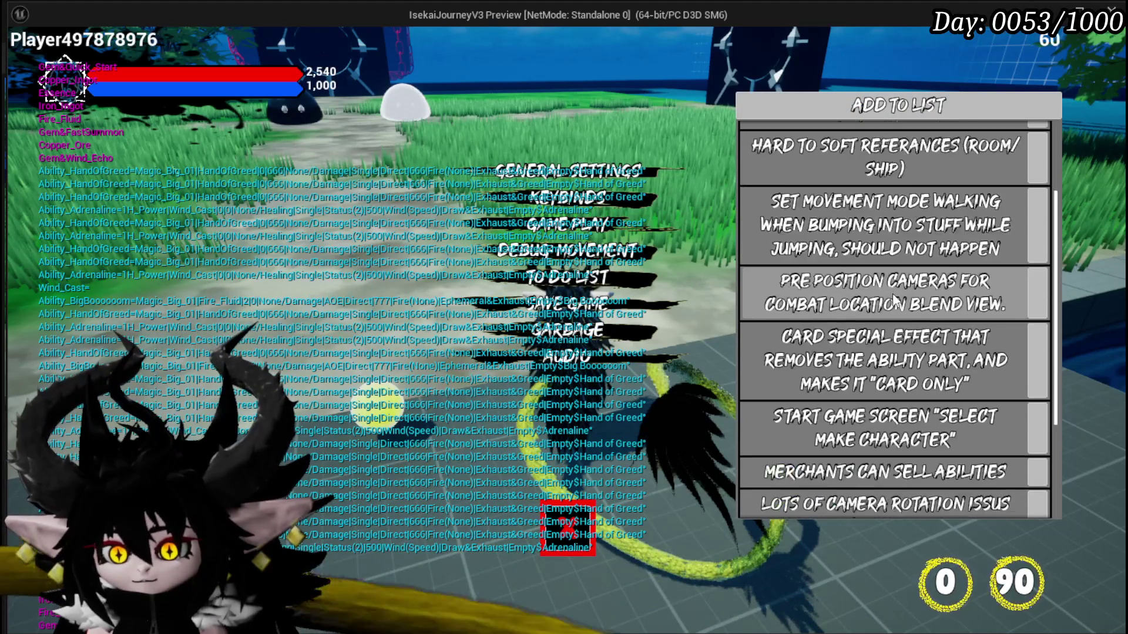
scroll(895, 301, "down", 1)
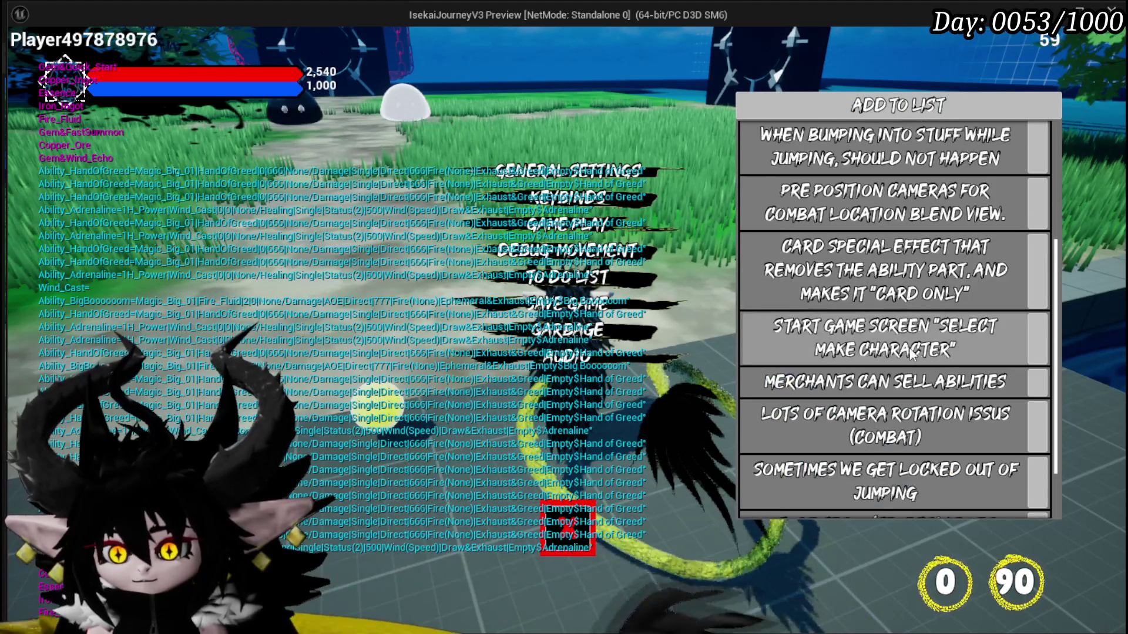
left_click(1034, 382)
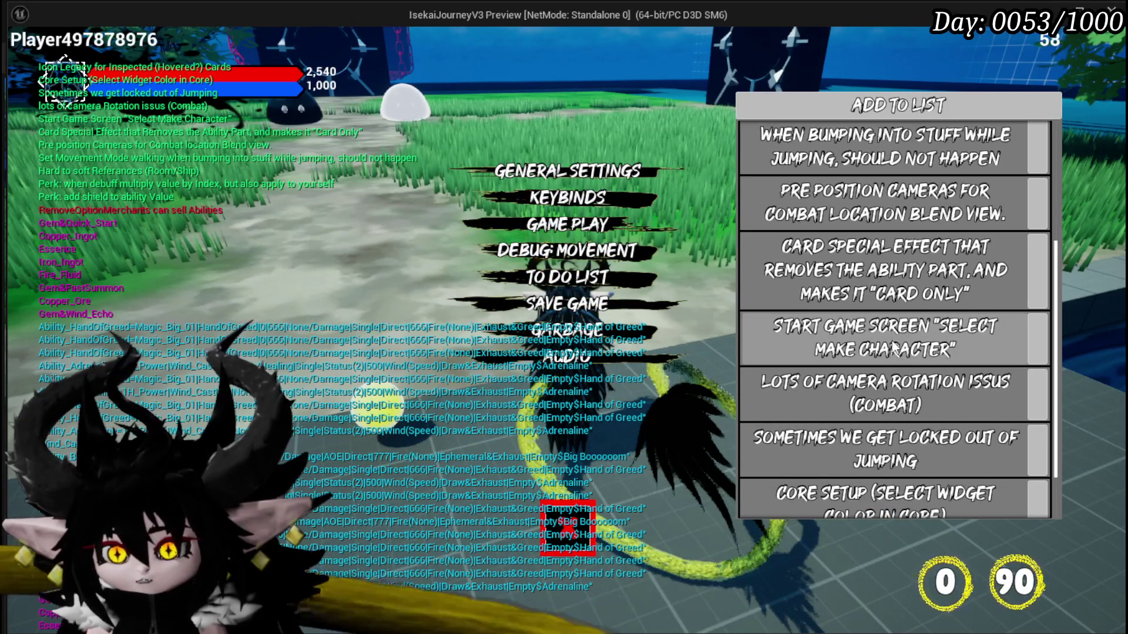